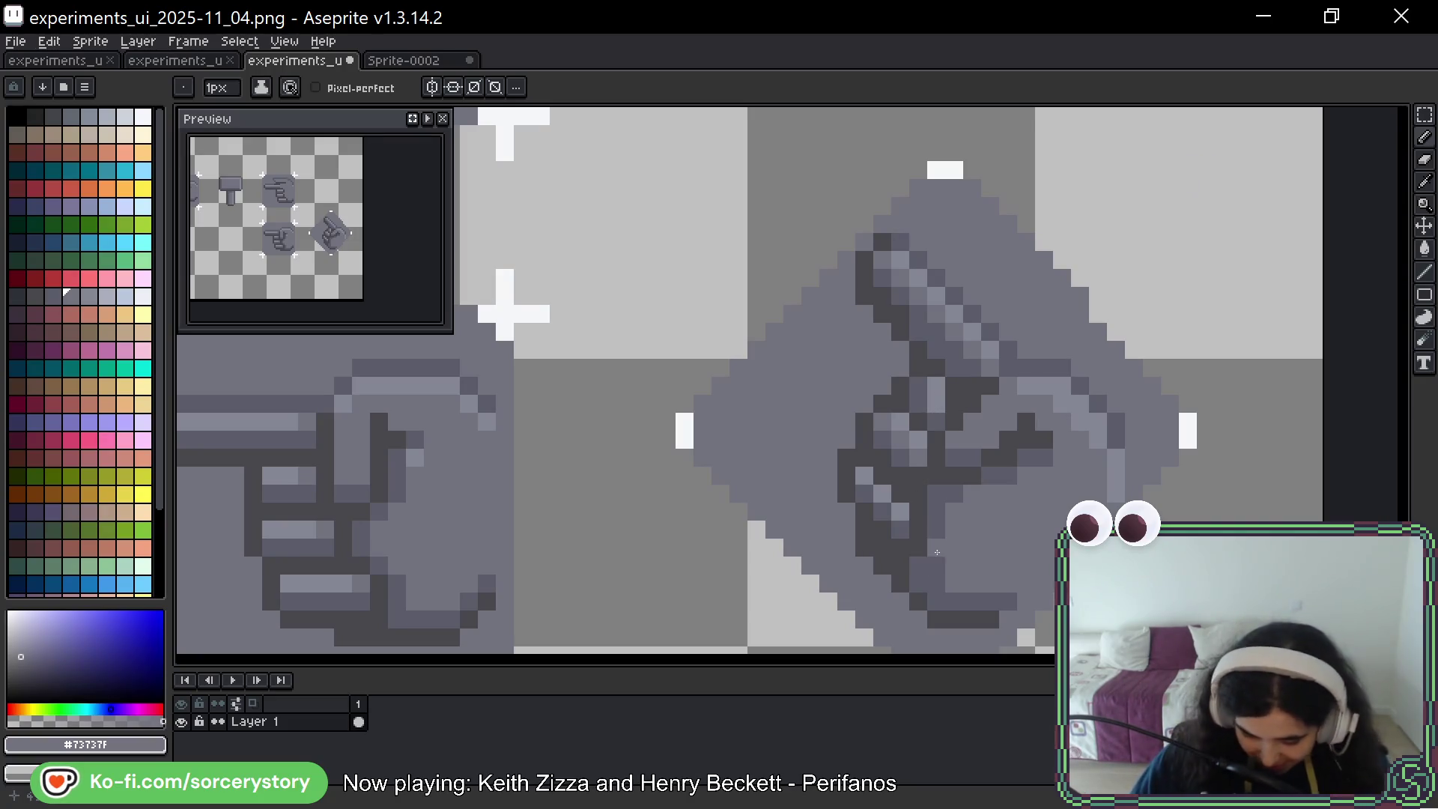
Lighten dark outline pixels of the diagonal hand using mid gray #5b5c69 and light gray #73737f
alt+click(845, 511)
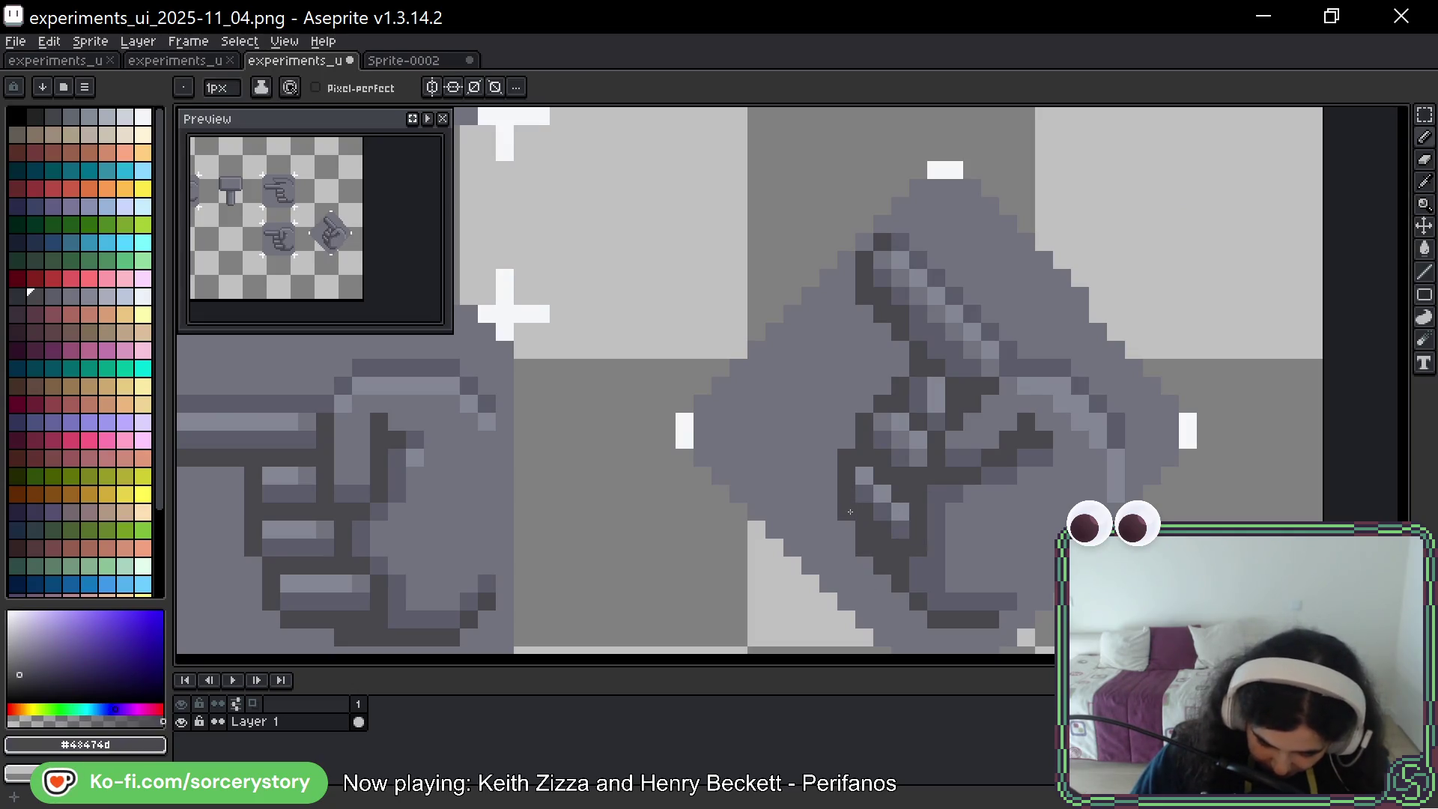
alt+click(873, 544)
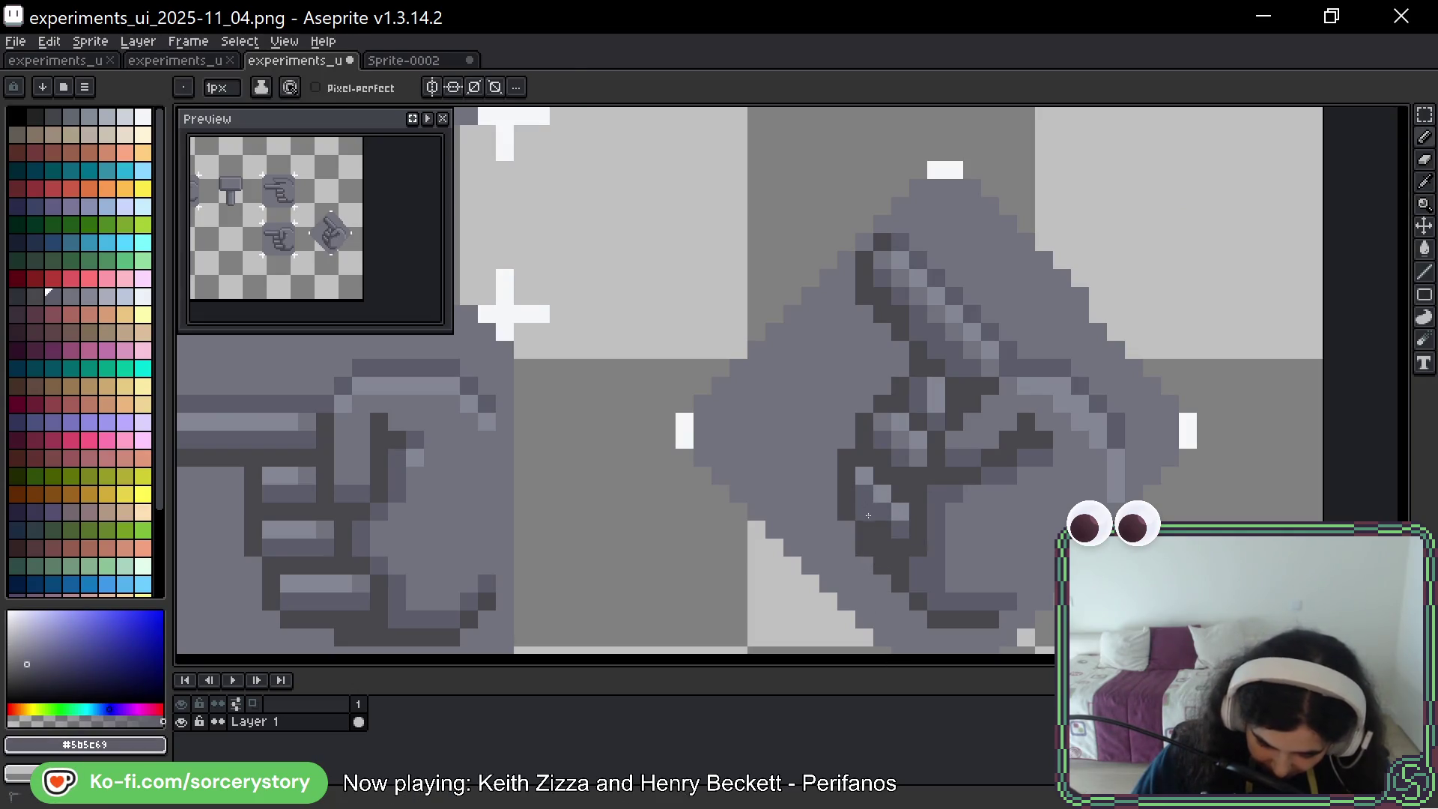
click(901, 546)
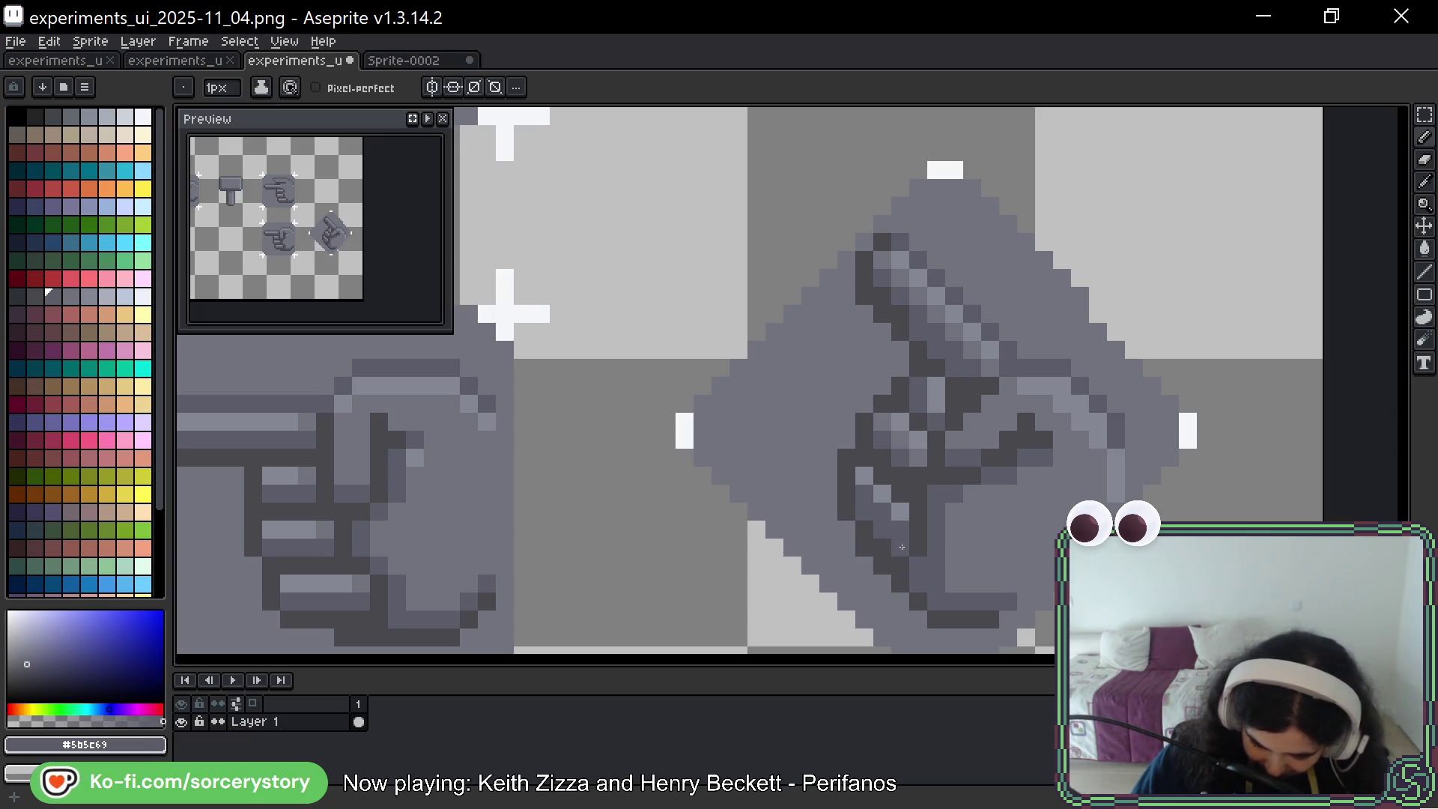
alt+click(902, 513)
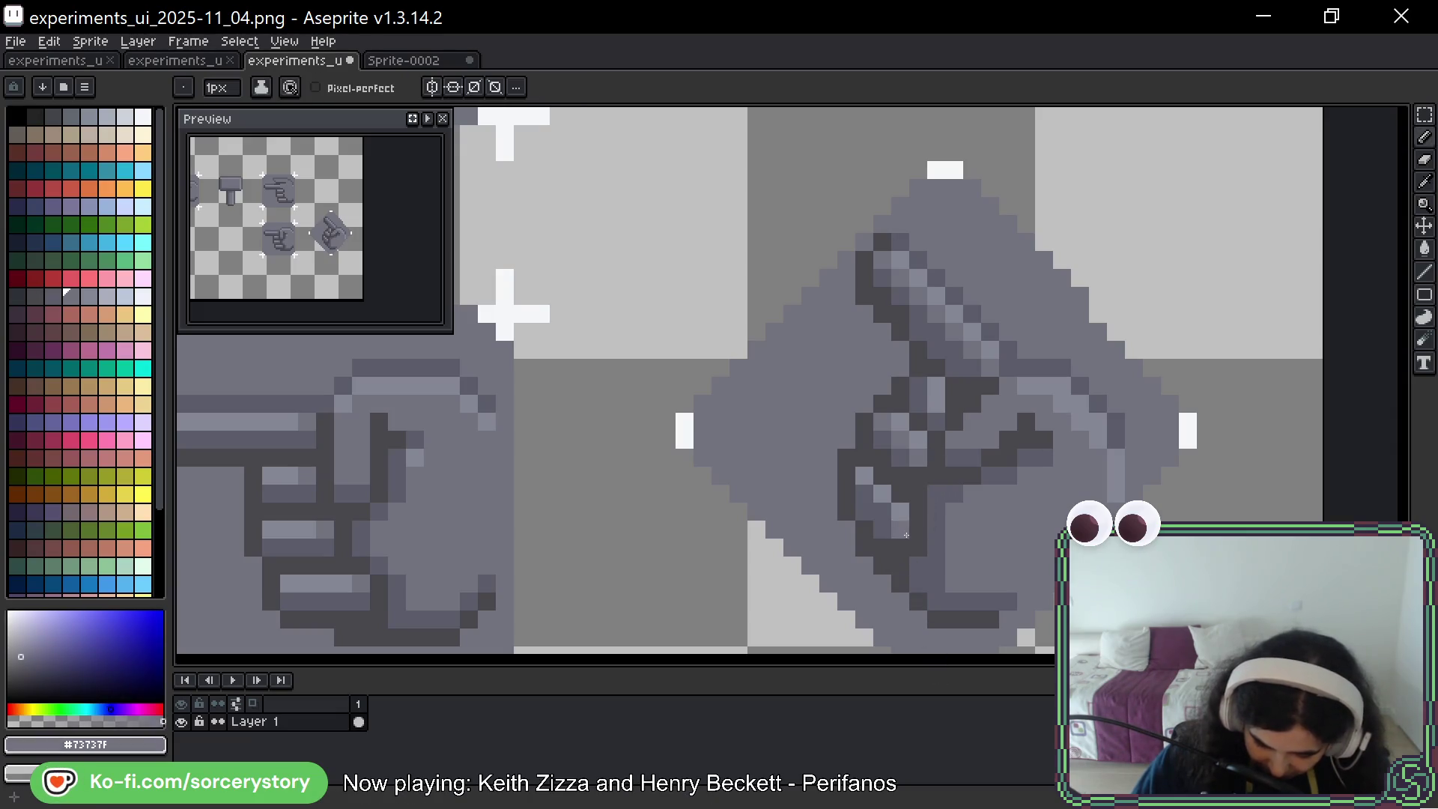
click(865, 495)
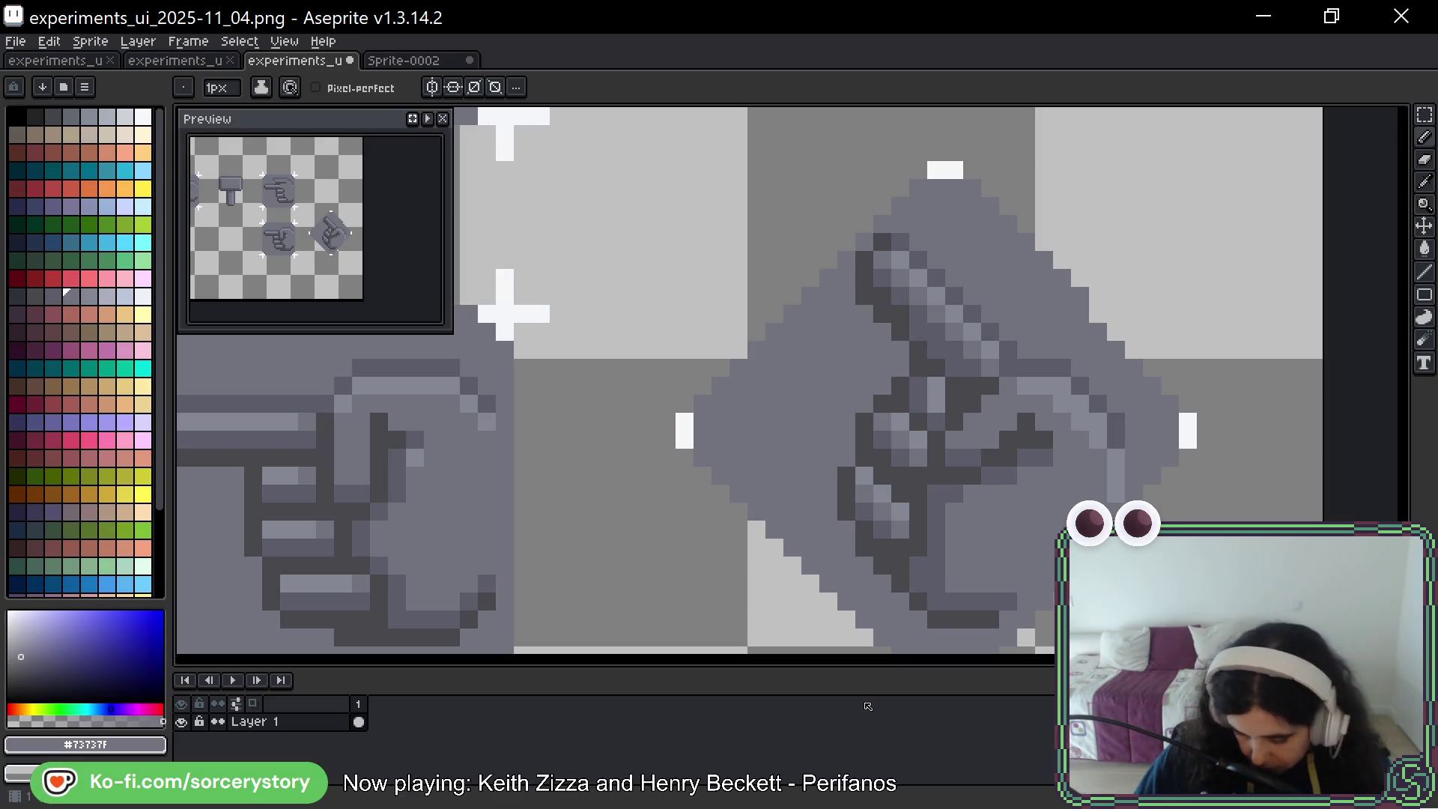
key(alt)
alt+click(932, 551)
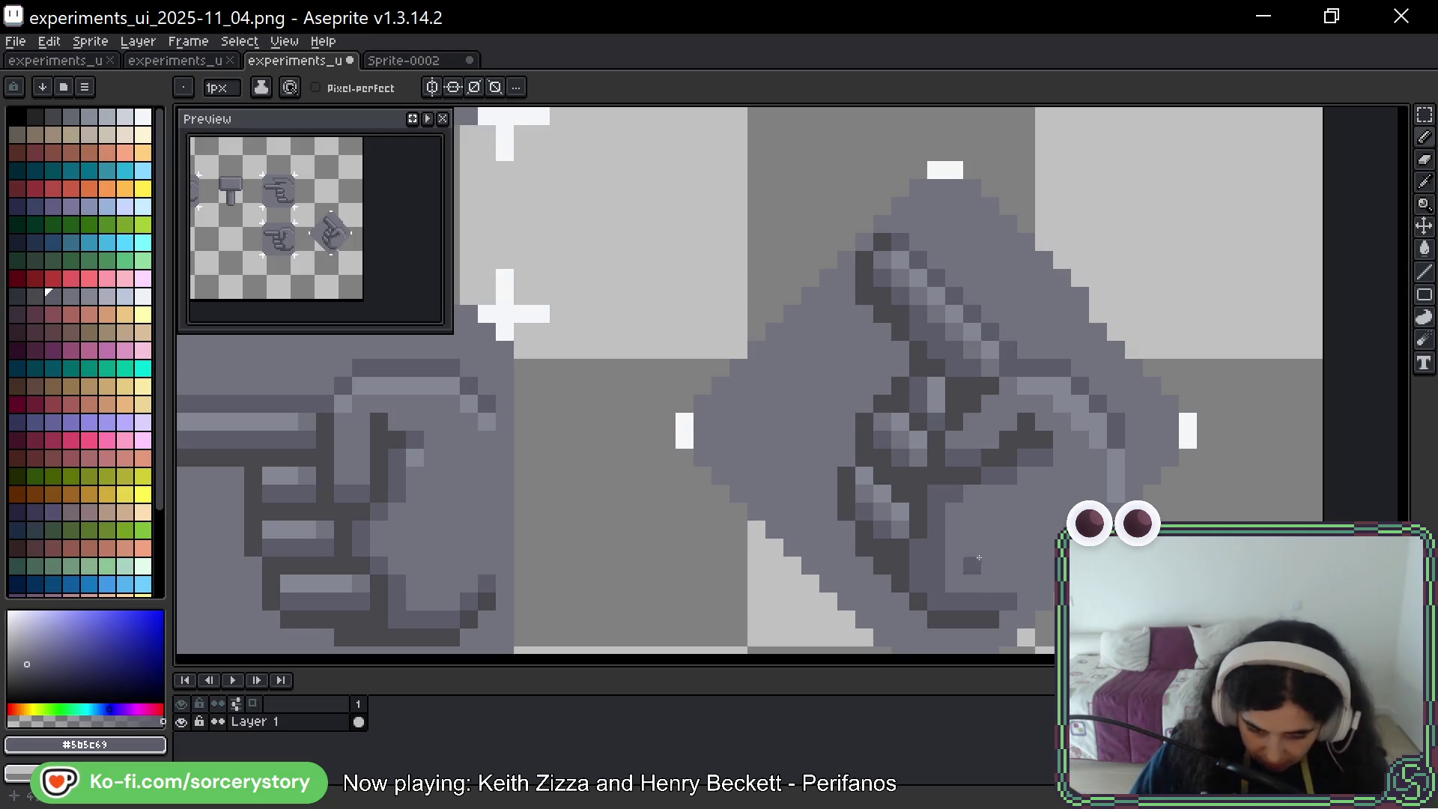
key(space)
drag(651, 515, 1094, 425)
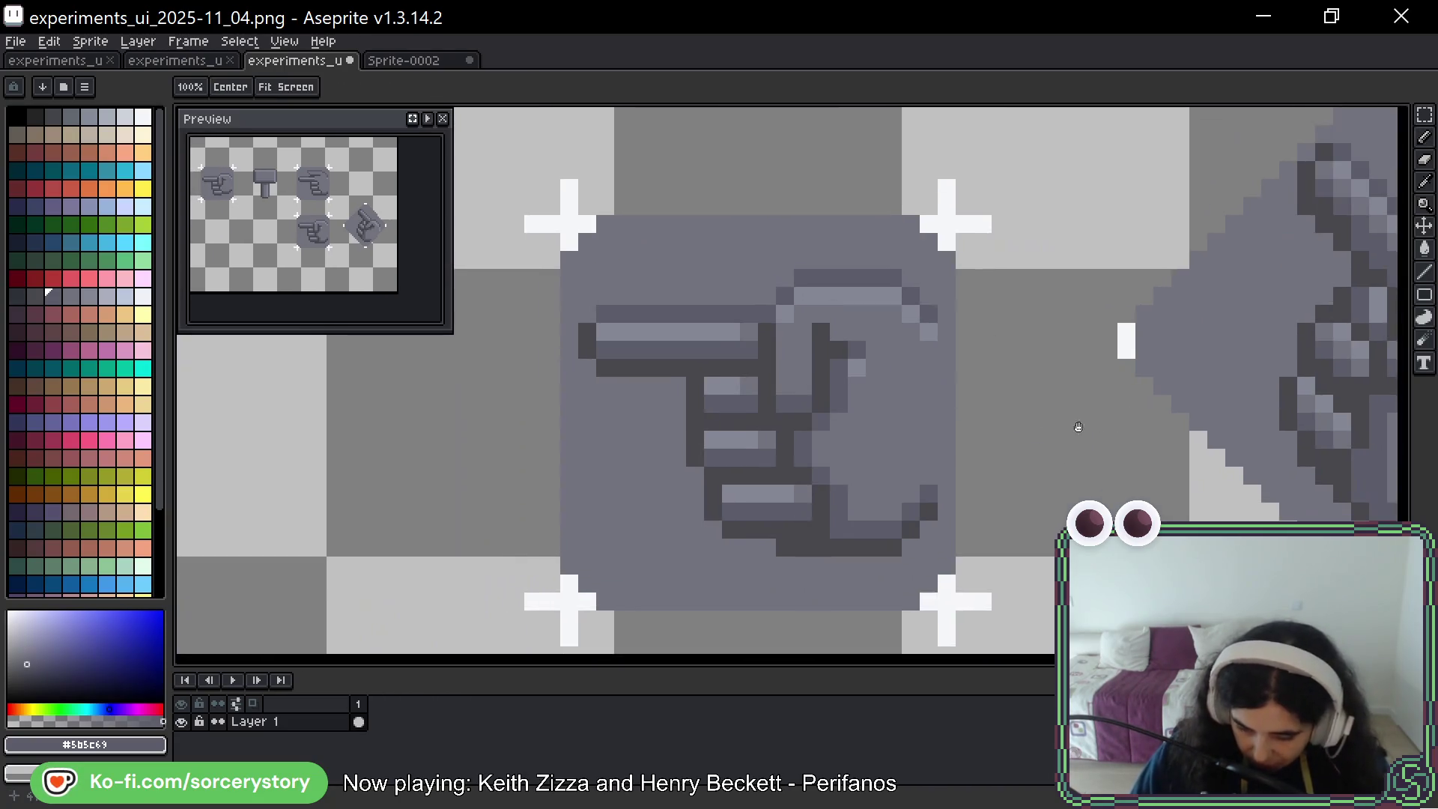
scroll(1121, 434, right, 5)
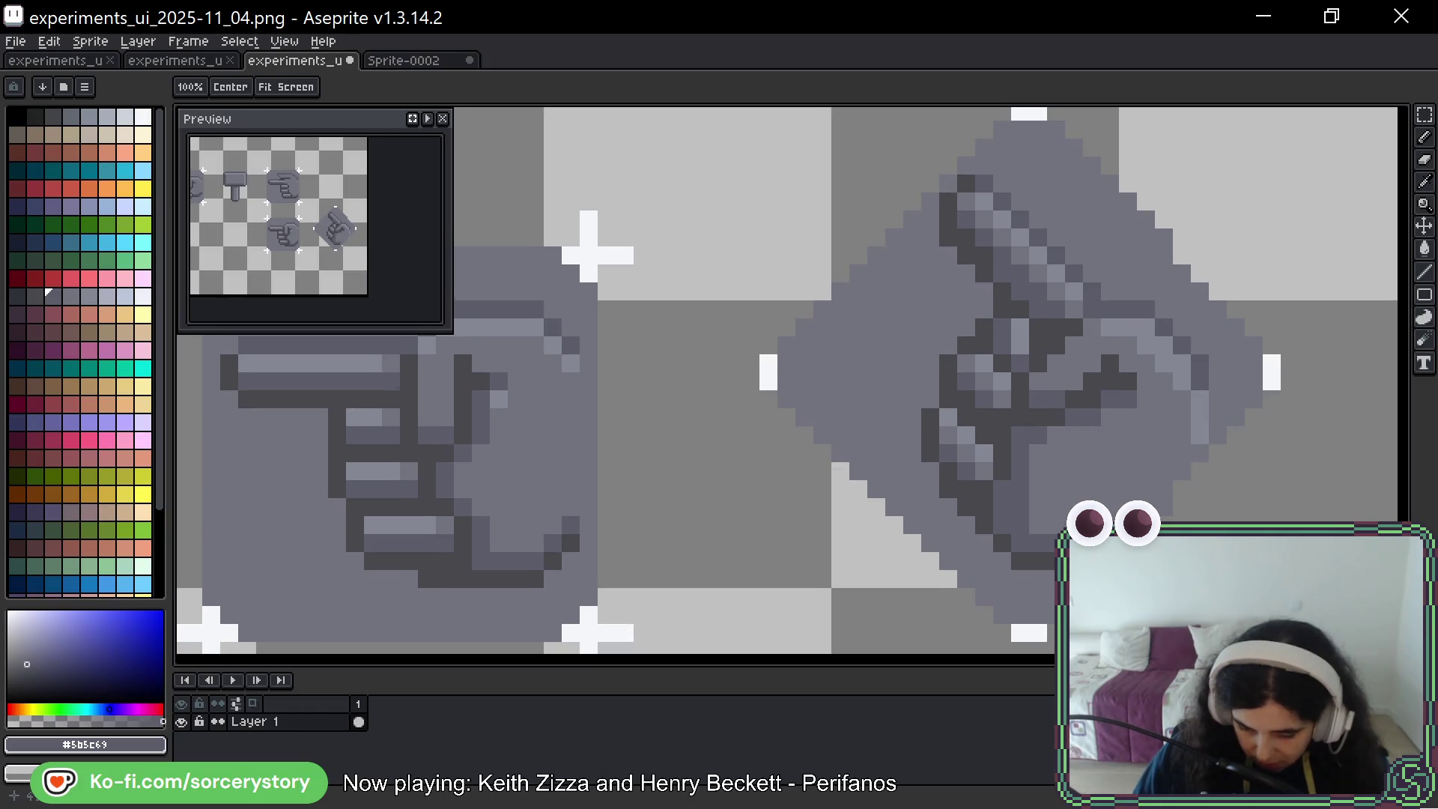
scroll(1049, 378, down, 2)
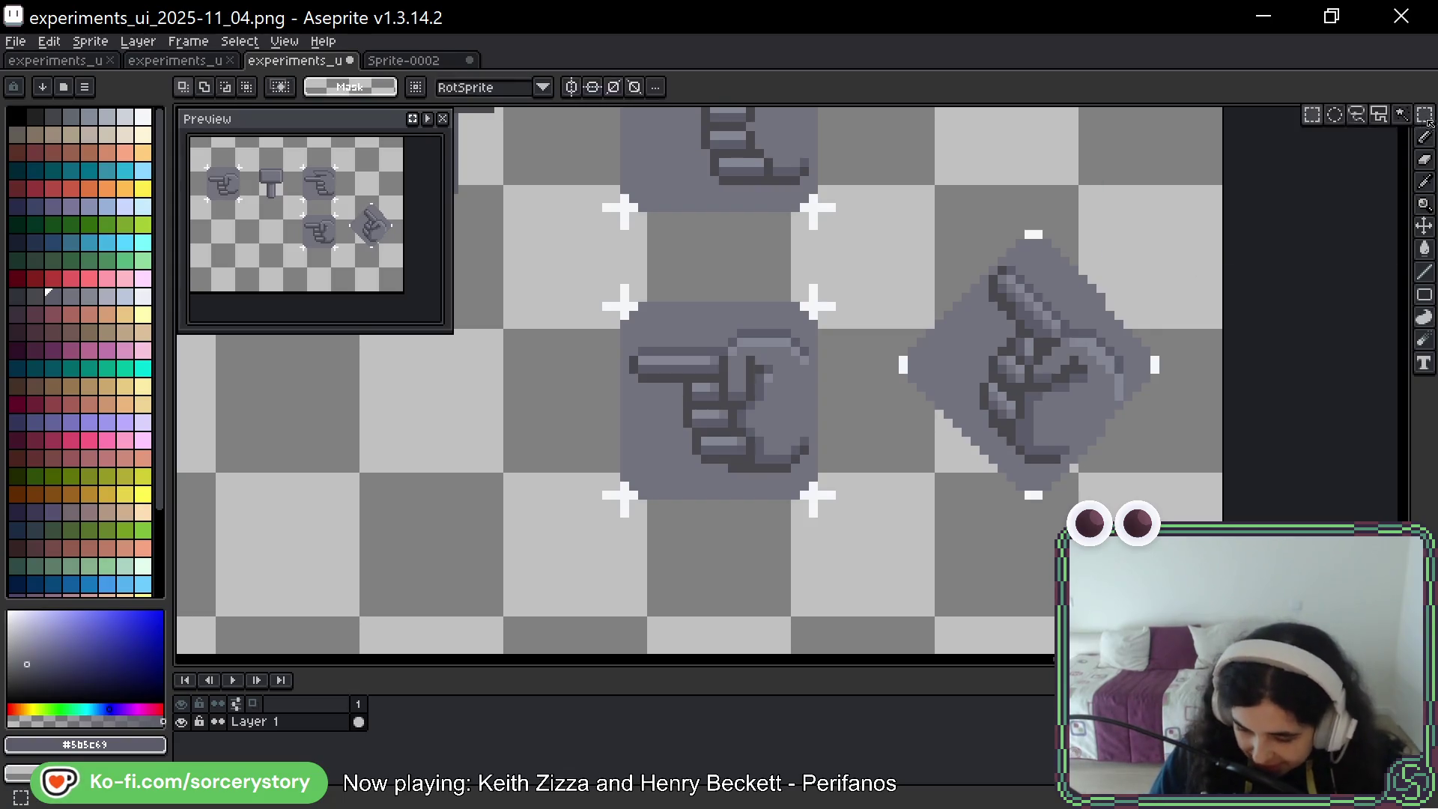
drag(1152, 288, 1108, 287)
key(space)
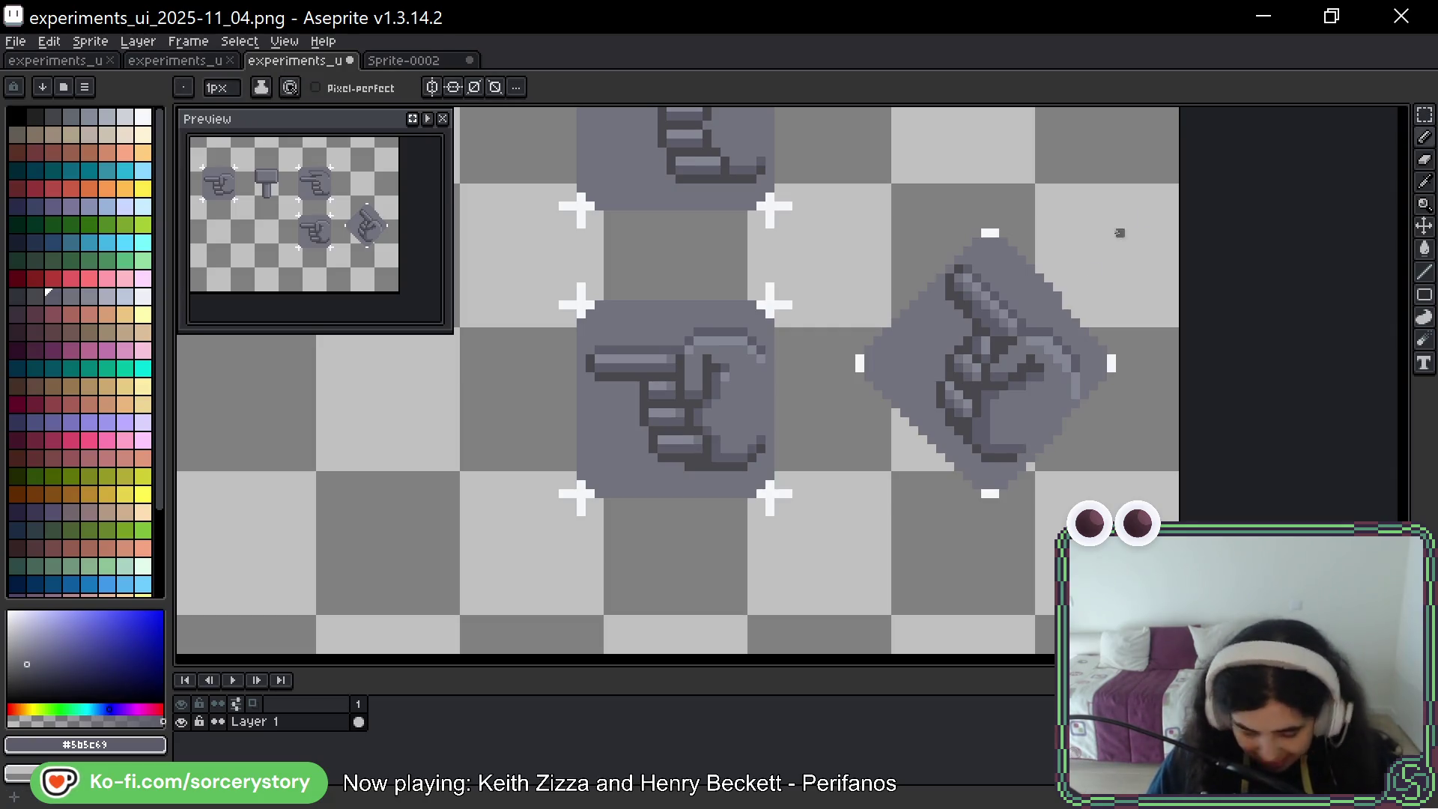
alt+click(1024, 447)
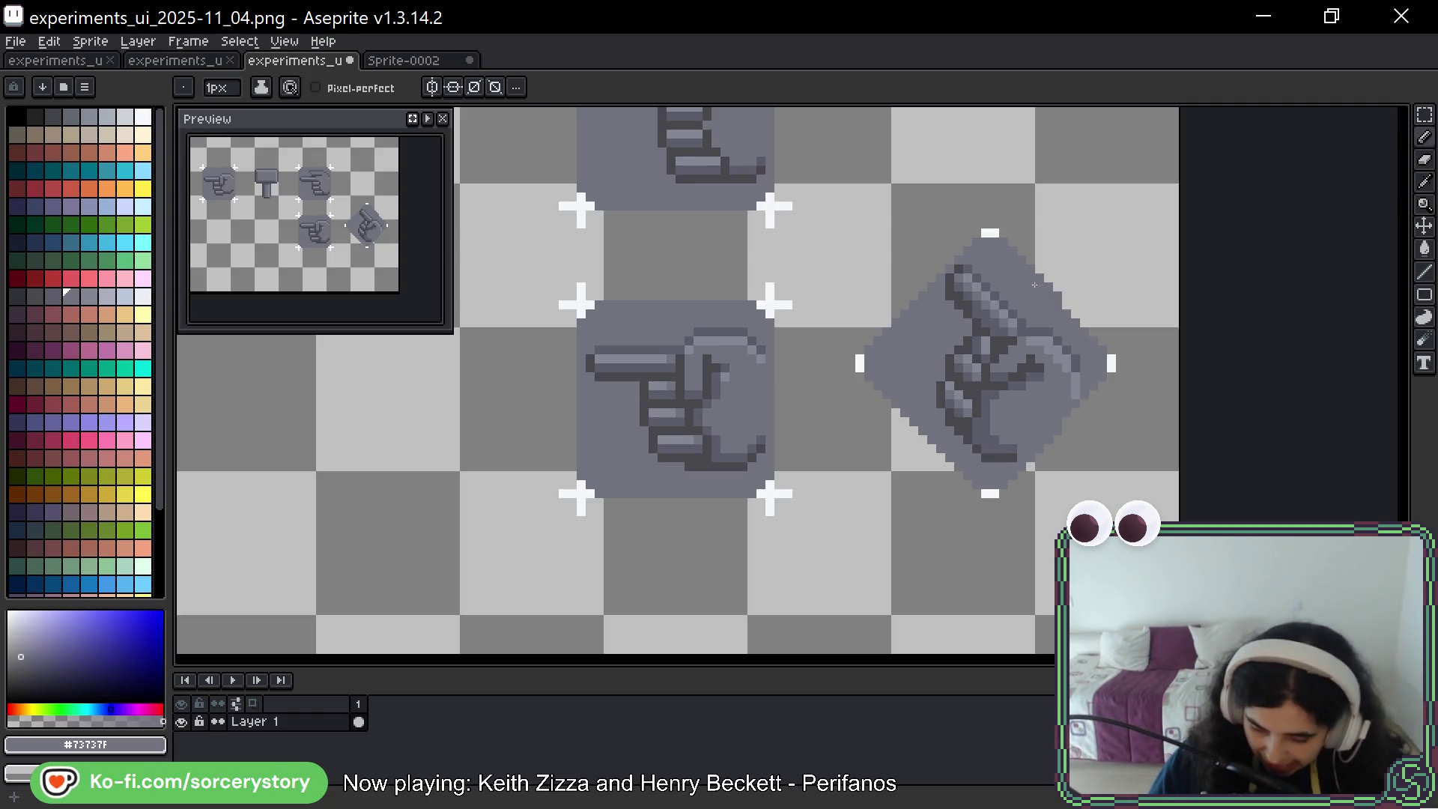
drag(985, 451, 1012, 408)
scroll(979, 434, left, 5)
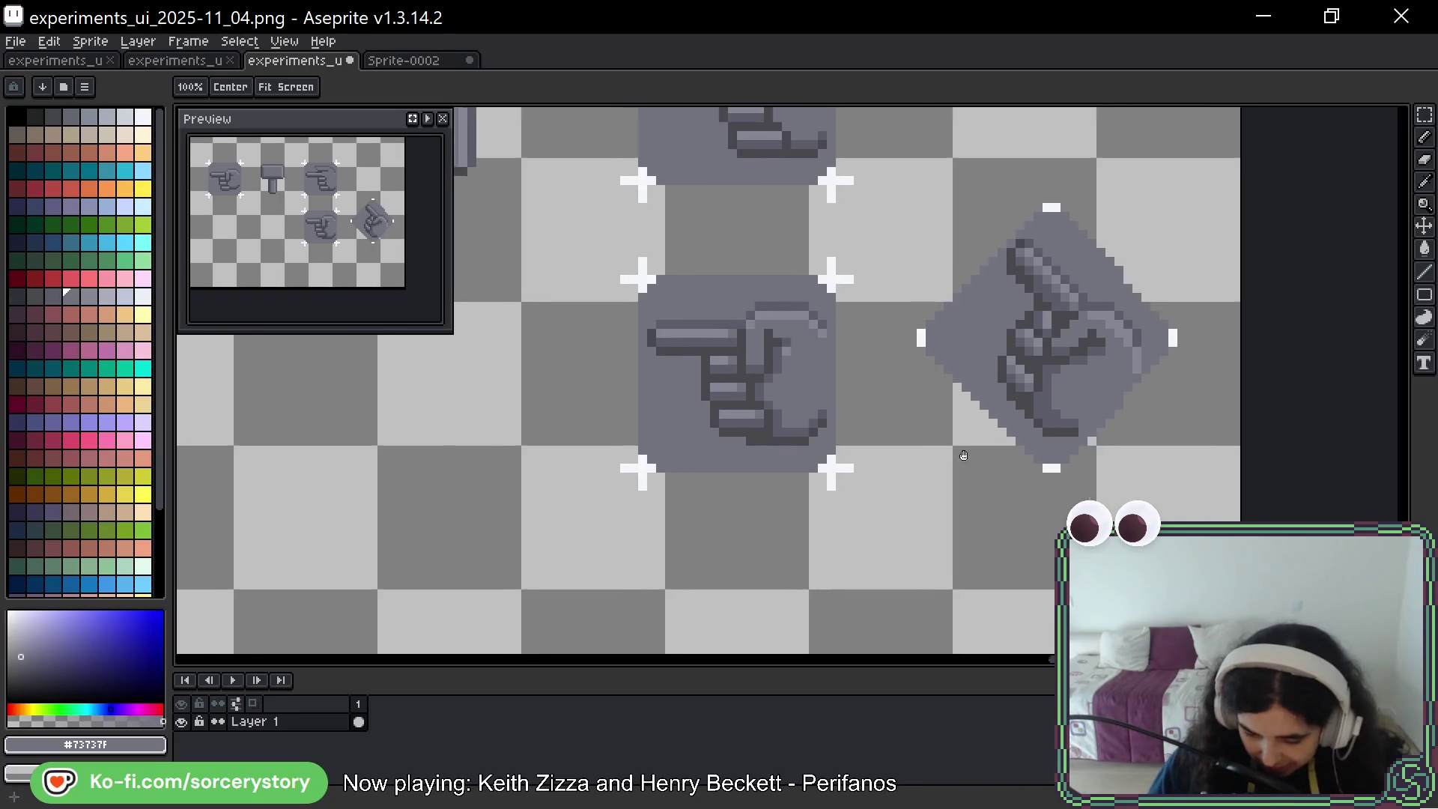
scroll(963, 436, up, 2)
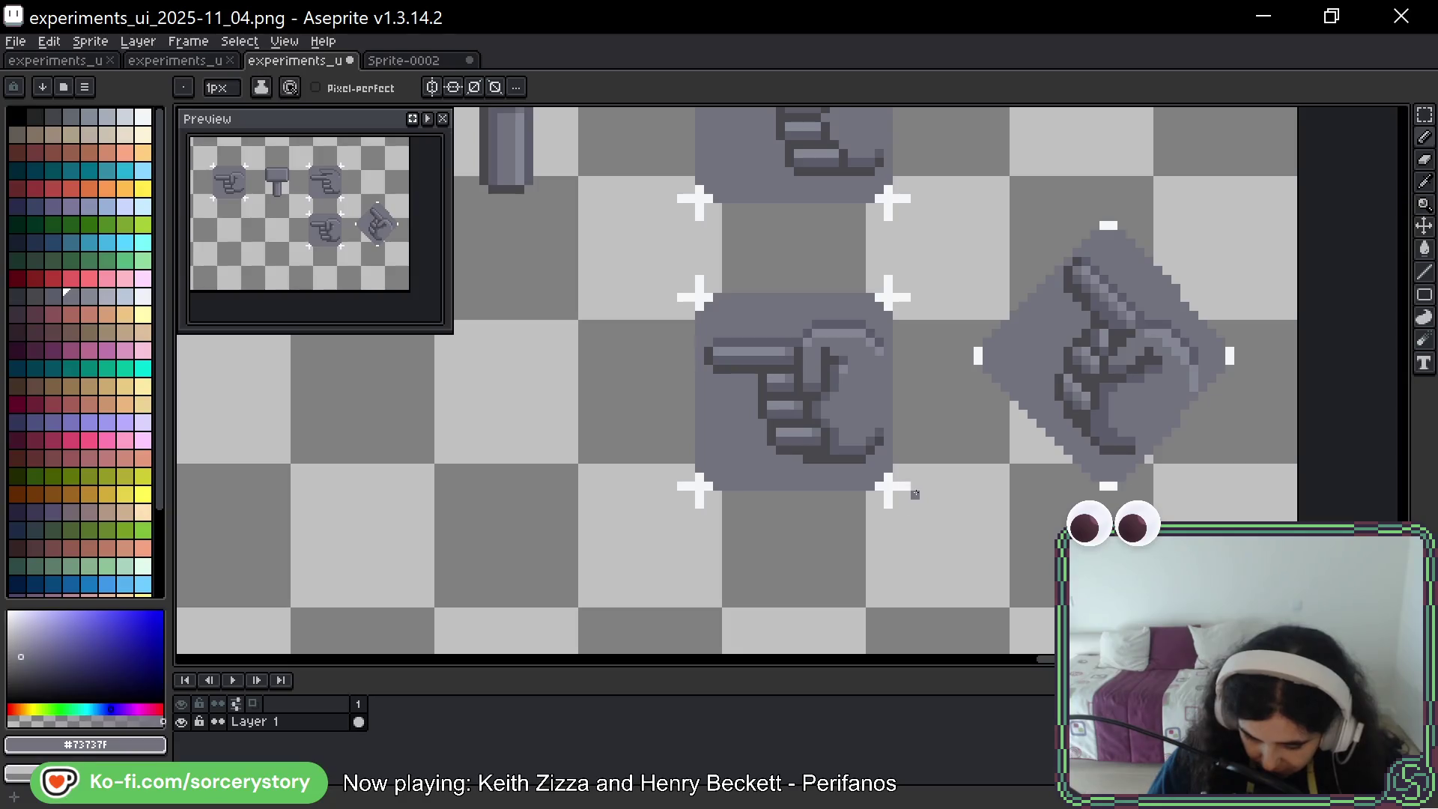
scroll(982, 442, up, 1)
drag(982, 441, 980, 477)
key(space)
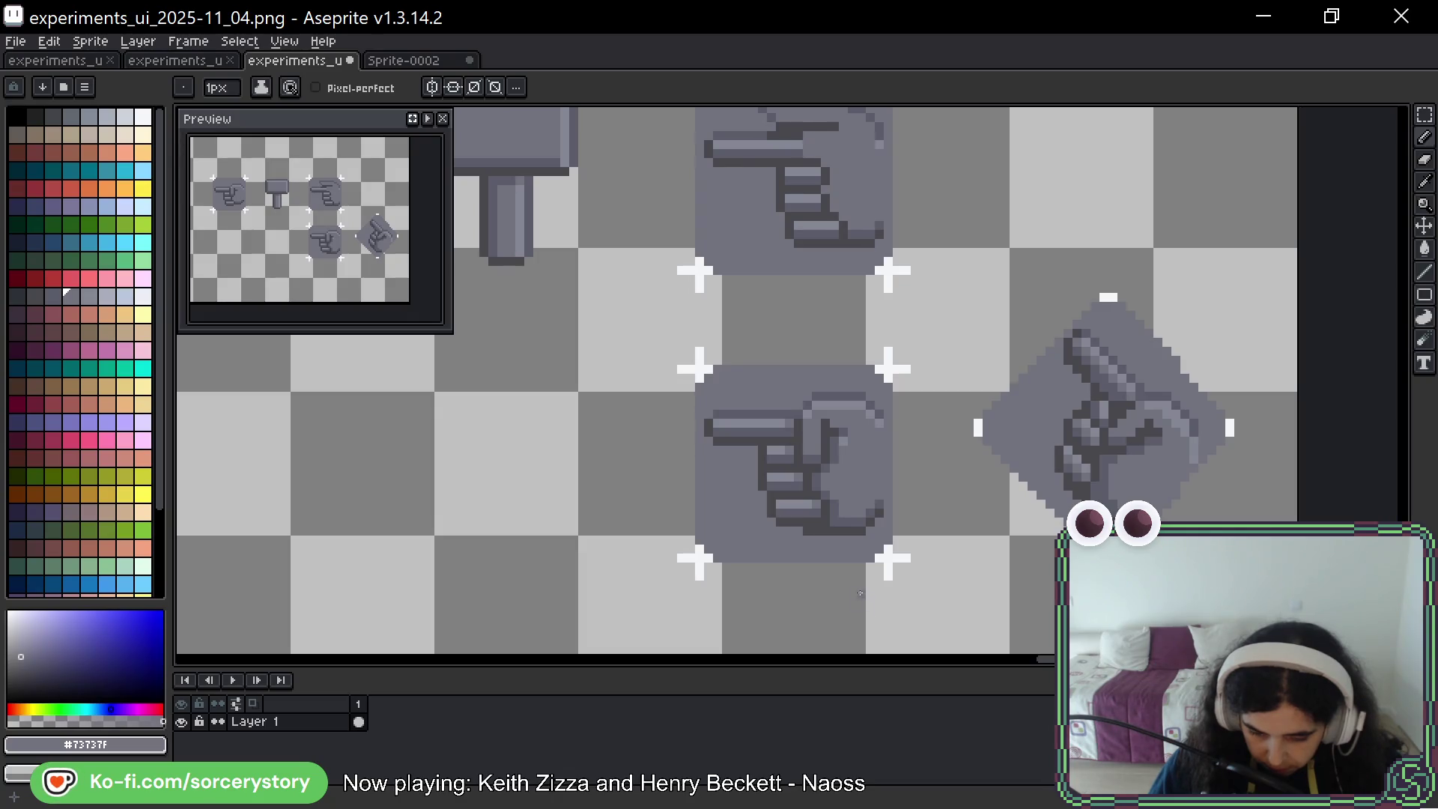
mouse_move(858, 555)
mouse_down()
mouse_move(909, 546)
mouse_move(896, 569)
mouse_up()
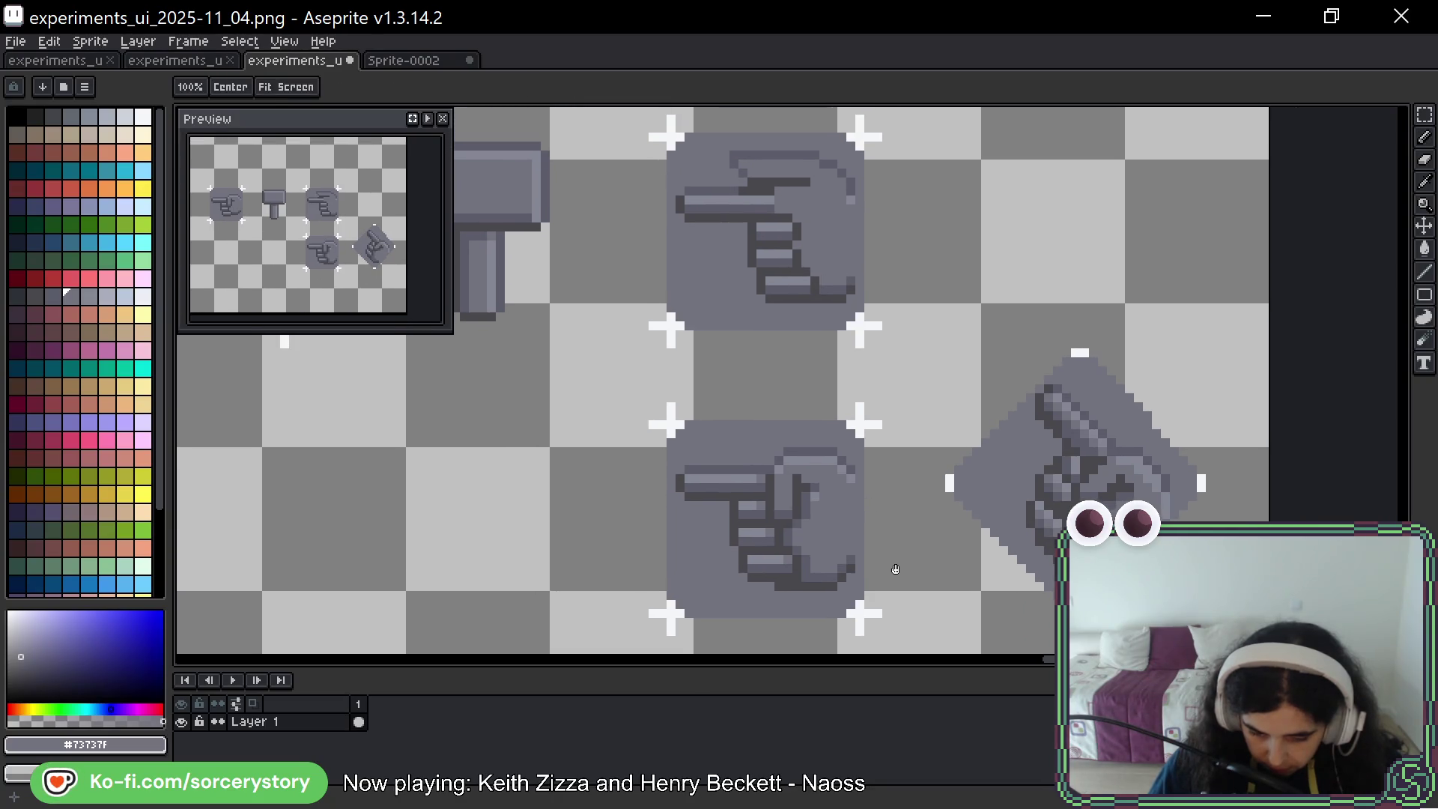
mouse_move(897, 489)
mouse_down()
mouse_move(886, 520)
mouse_move(899, 571)
mouse_move(889, 555)
mouse_up()
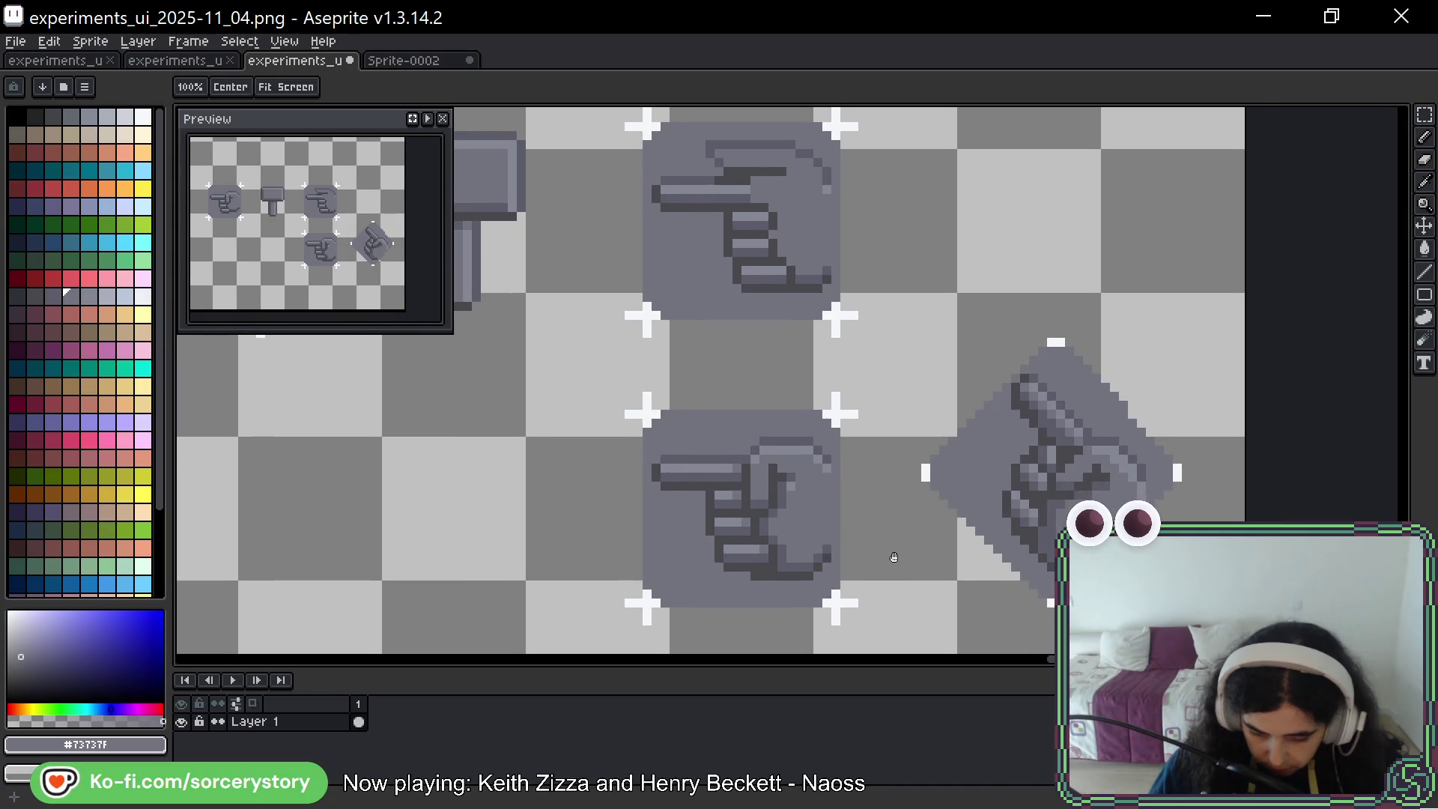
key(b)
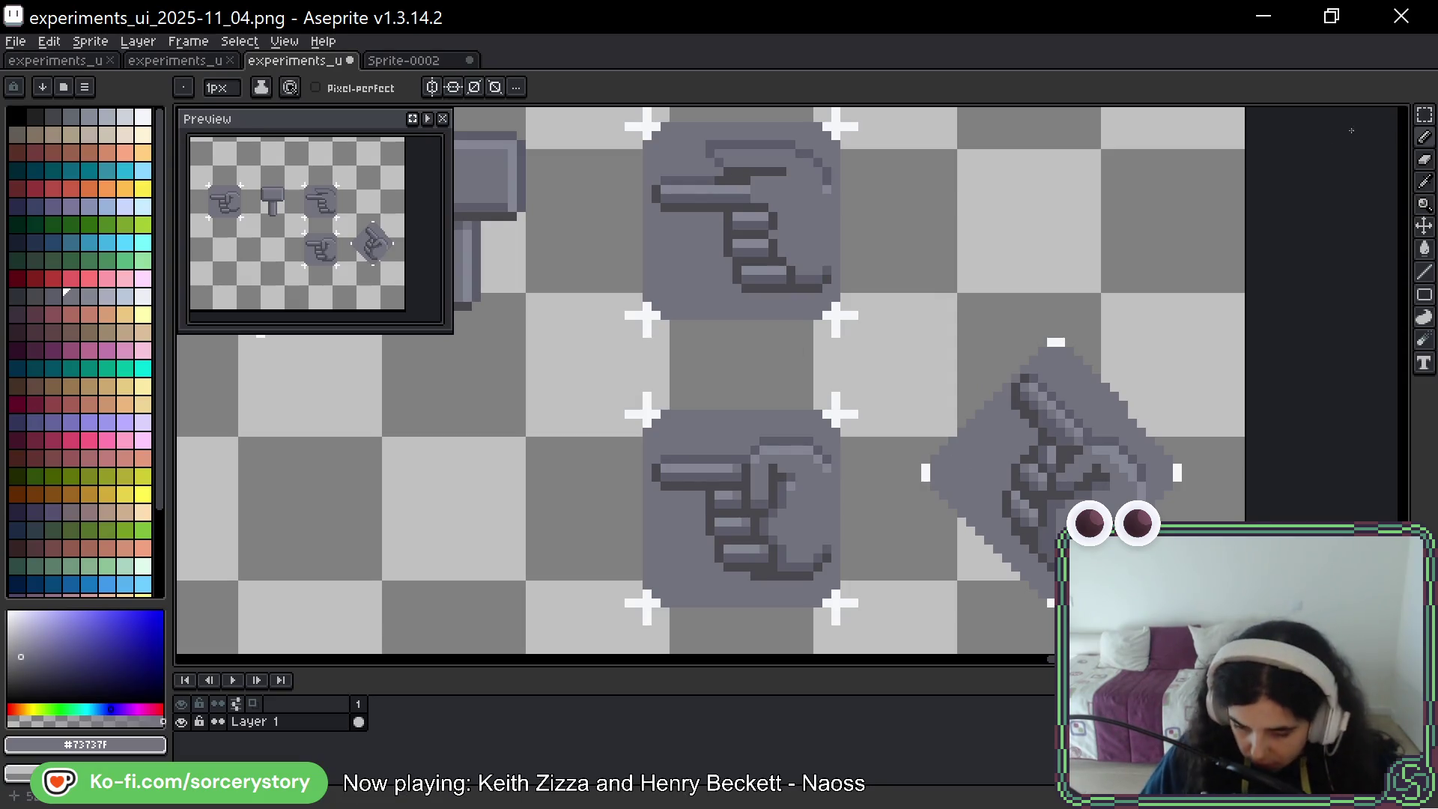
click(1425, 114)
drag(915, 299, 1203, 652)
Undo a trial upward move of the diagonal hand and end its transform
drag(1041, 506, 1082, 143)
key(ctrl+z)
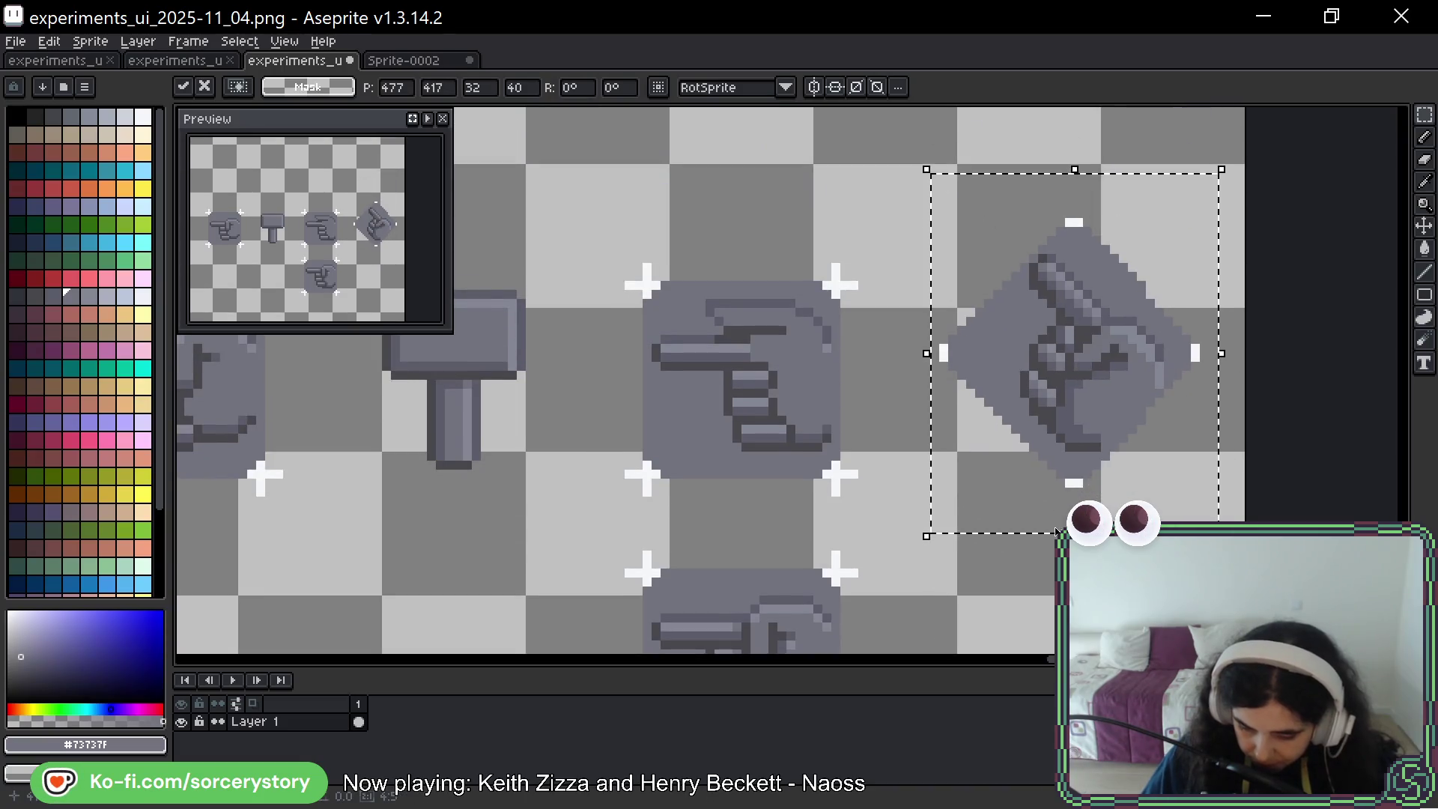
key(Return)
scroll(822, 260, down, 5)
Shift the lower square hand left and outline its finger with a white rectangle
mouse_move(542, 160)
mouse_down()
mouse_move(886, 446)
mouse_move(940, 523)
mouse_up()
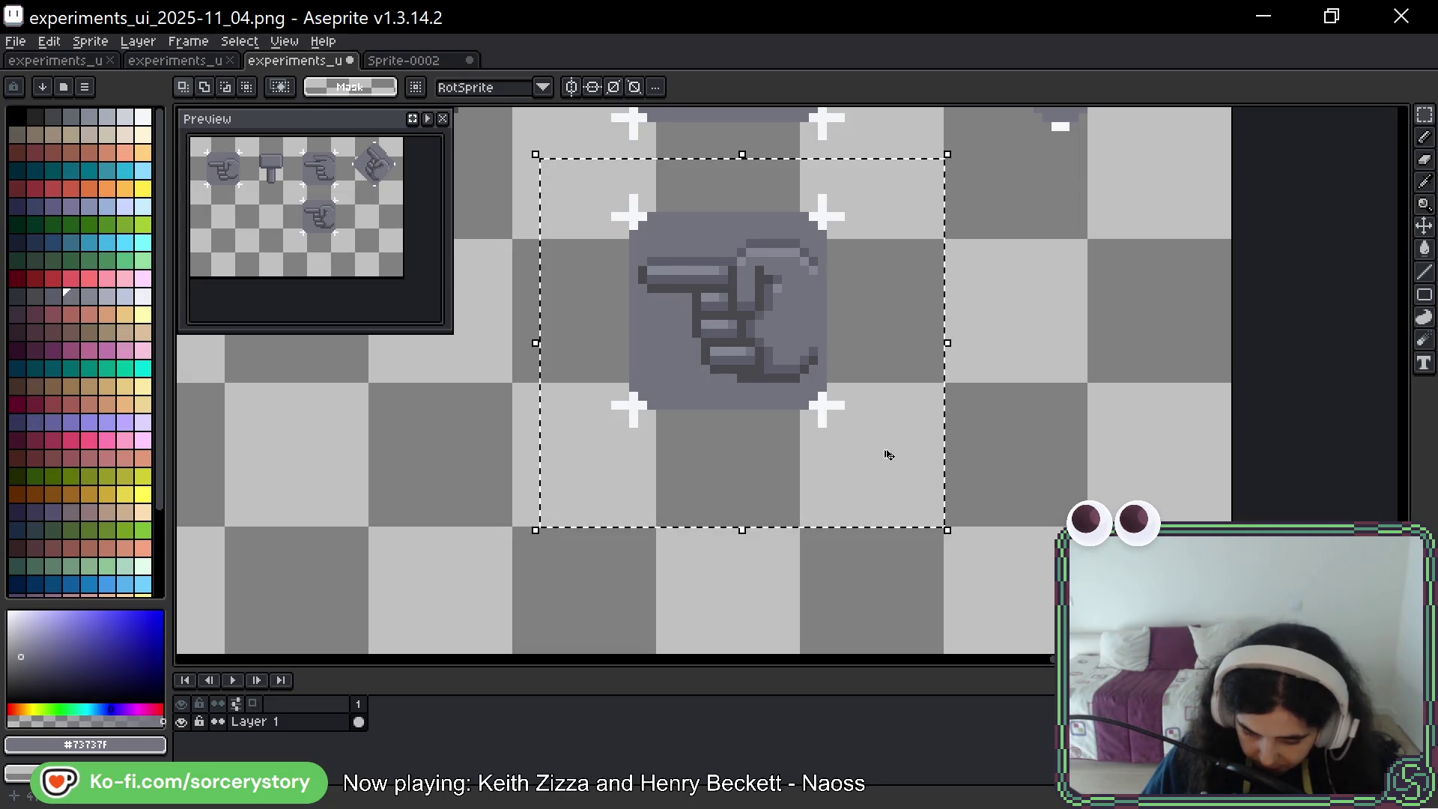
mouse_move(889, 453)
mouse_down()
mouse_move(835, 655)
mouse_move(794, 375)
mouse_move(188, 109)
mouse_move(183, 453)
mouse_move(768, 375)
mouse_move(730, 499)
mouse_up()
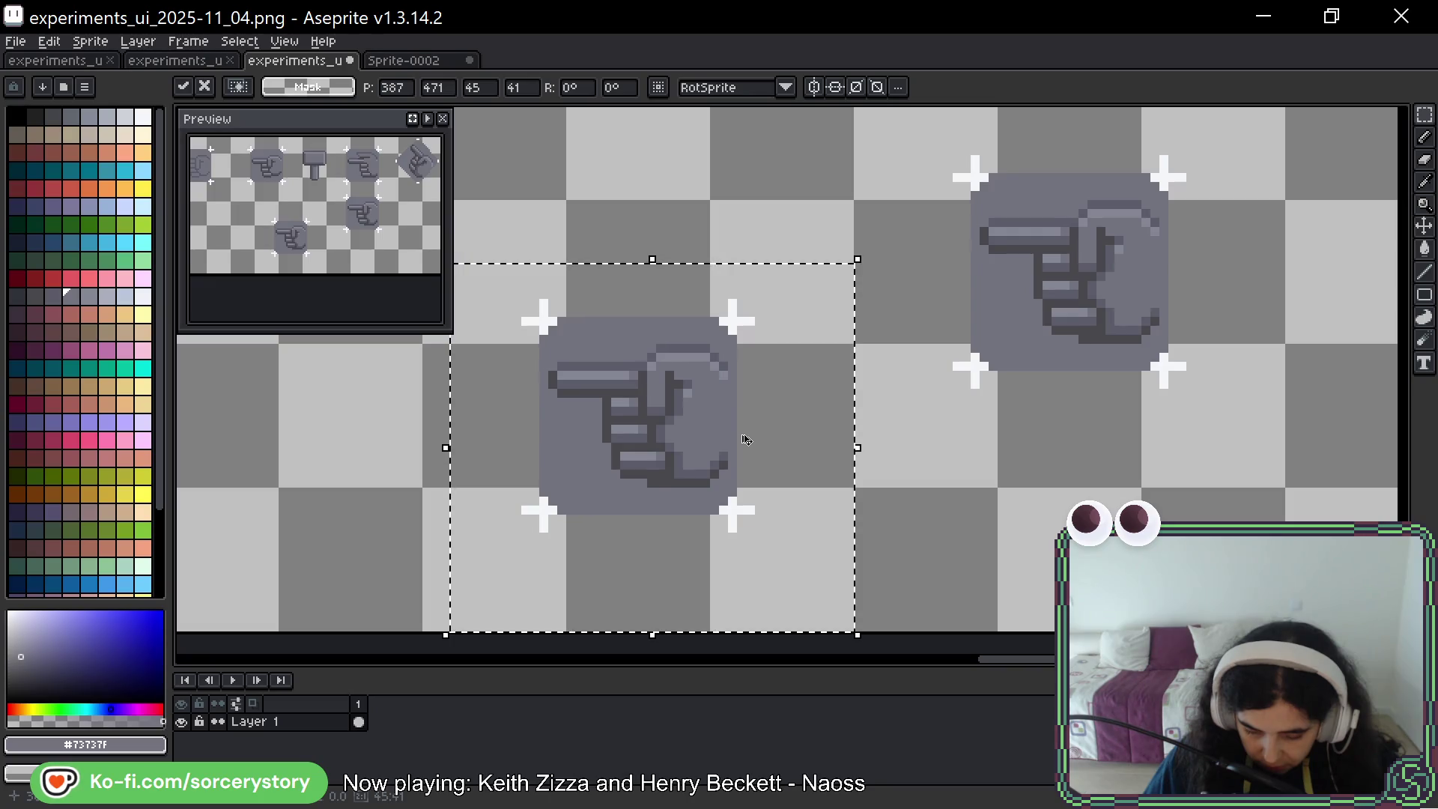
key(ctrl+d)
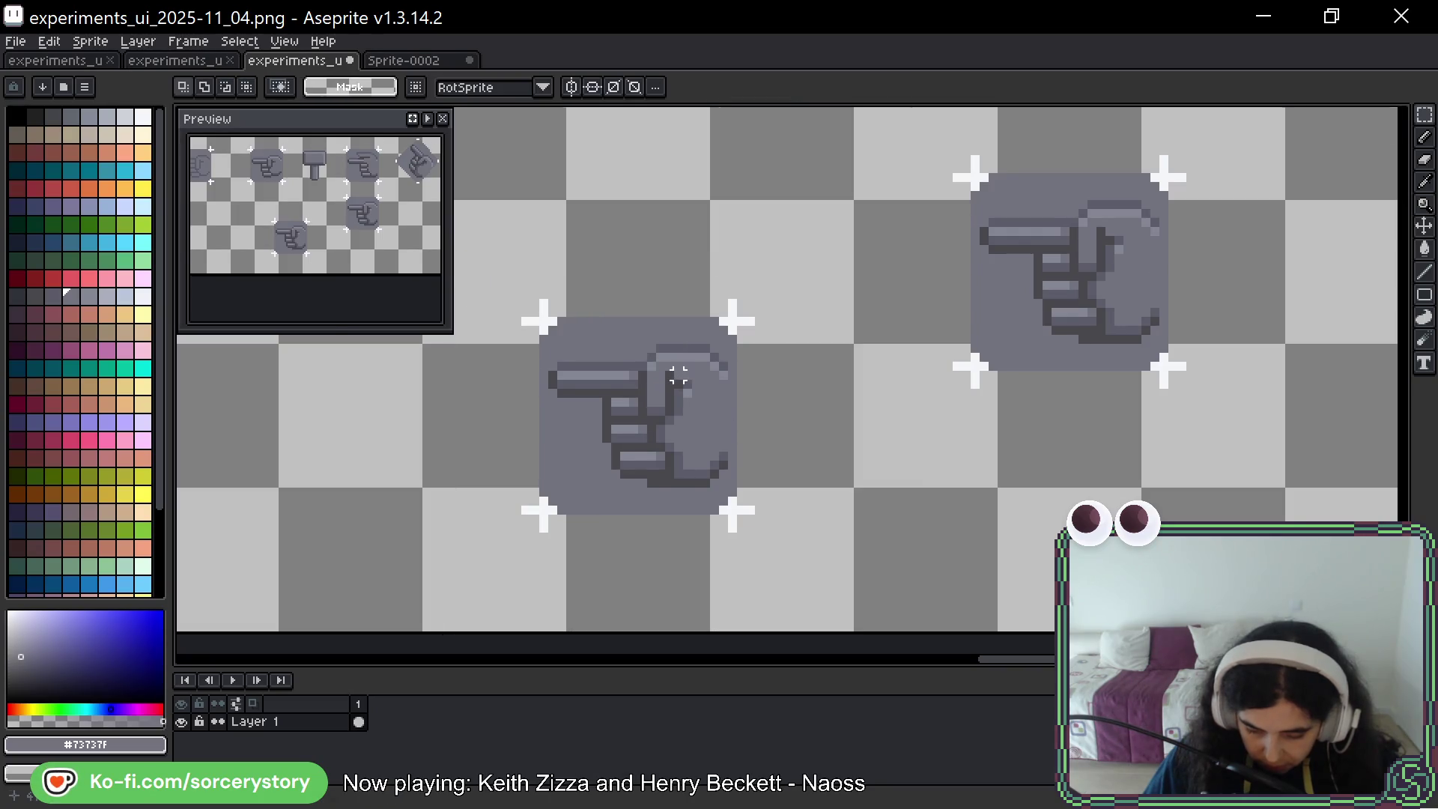
scroll(678, 375, up, 2)
drag(605, 317, 659, 460)
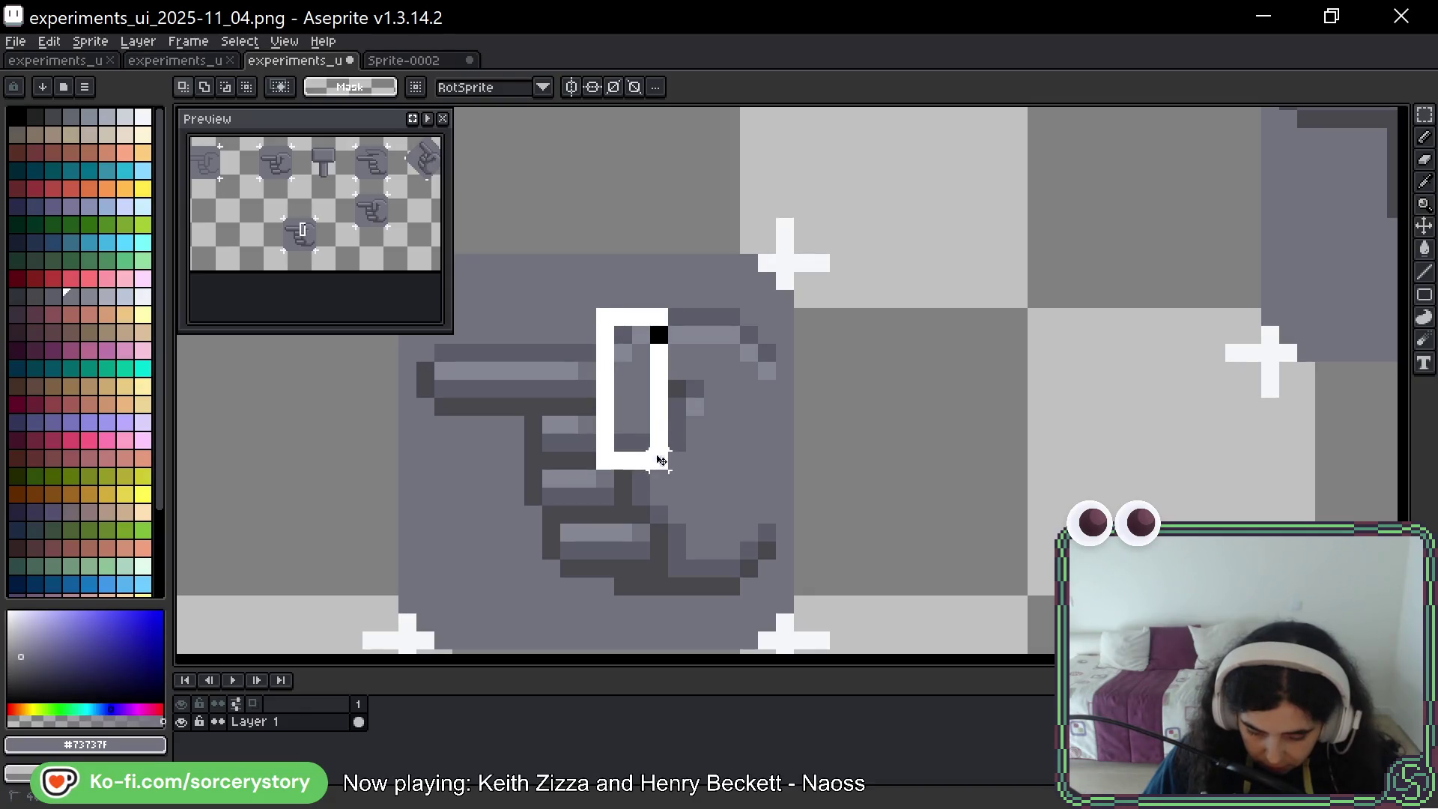
Remove the white guide, rotate the finger about -40° above the hand, and move part onto it
key(ctrl+z)
mouse_move(821, 389)
mouse_down()
mouse_move(842, 472)
mouse_move(787, 401)
mouse_move(790, 267)
mouse_move(824, 353)
mouse_move(805, 445)
mouse_move(821, 436)
mouse_move(779, 267)
mouse_up()
key(Return)
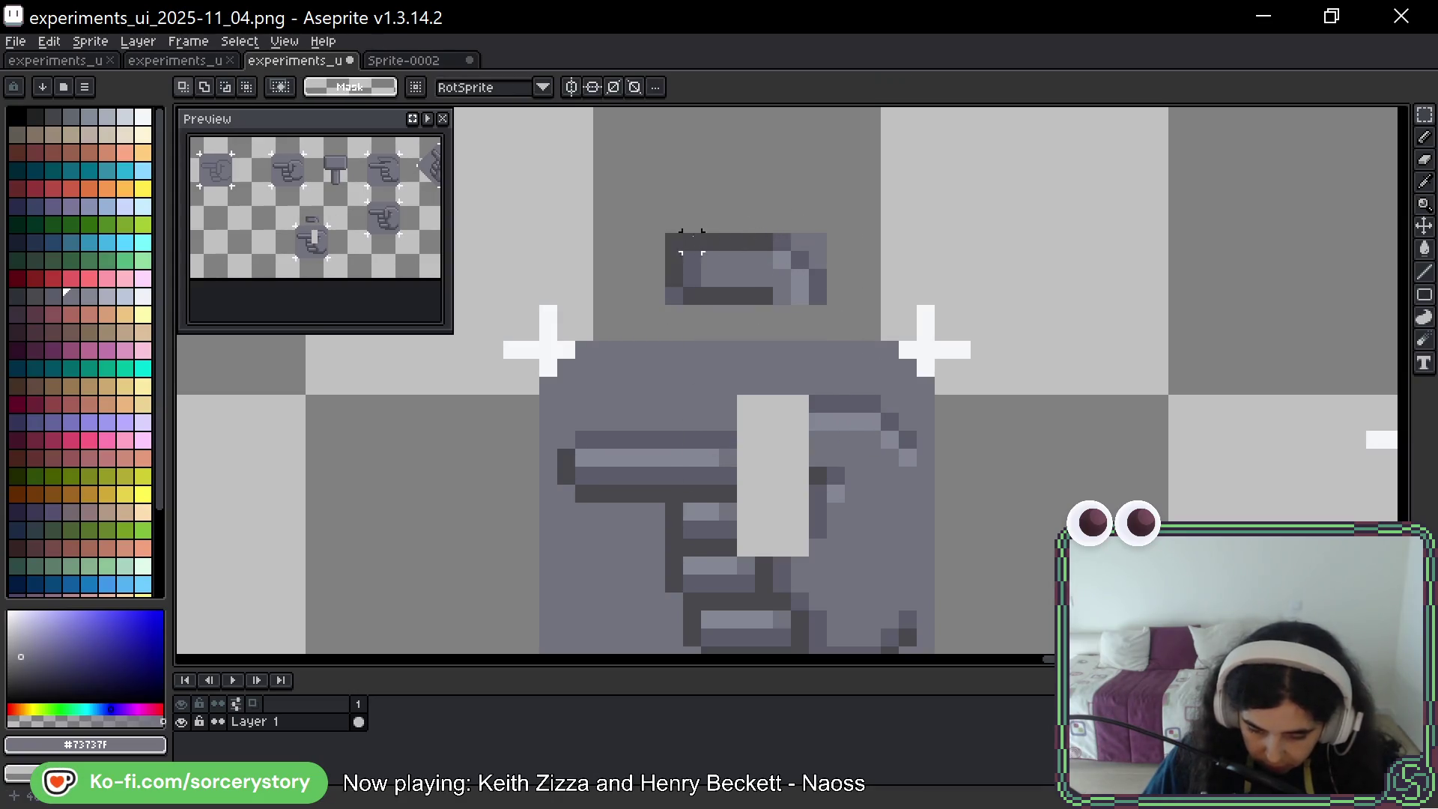
mouse_move(666, 233)
mouse_down()
mouse_move(773, 303)
mouse_move(767, 427)
mouse_move(793, 427)
mouse_move(787, 396)
mouse_up()
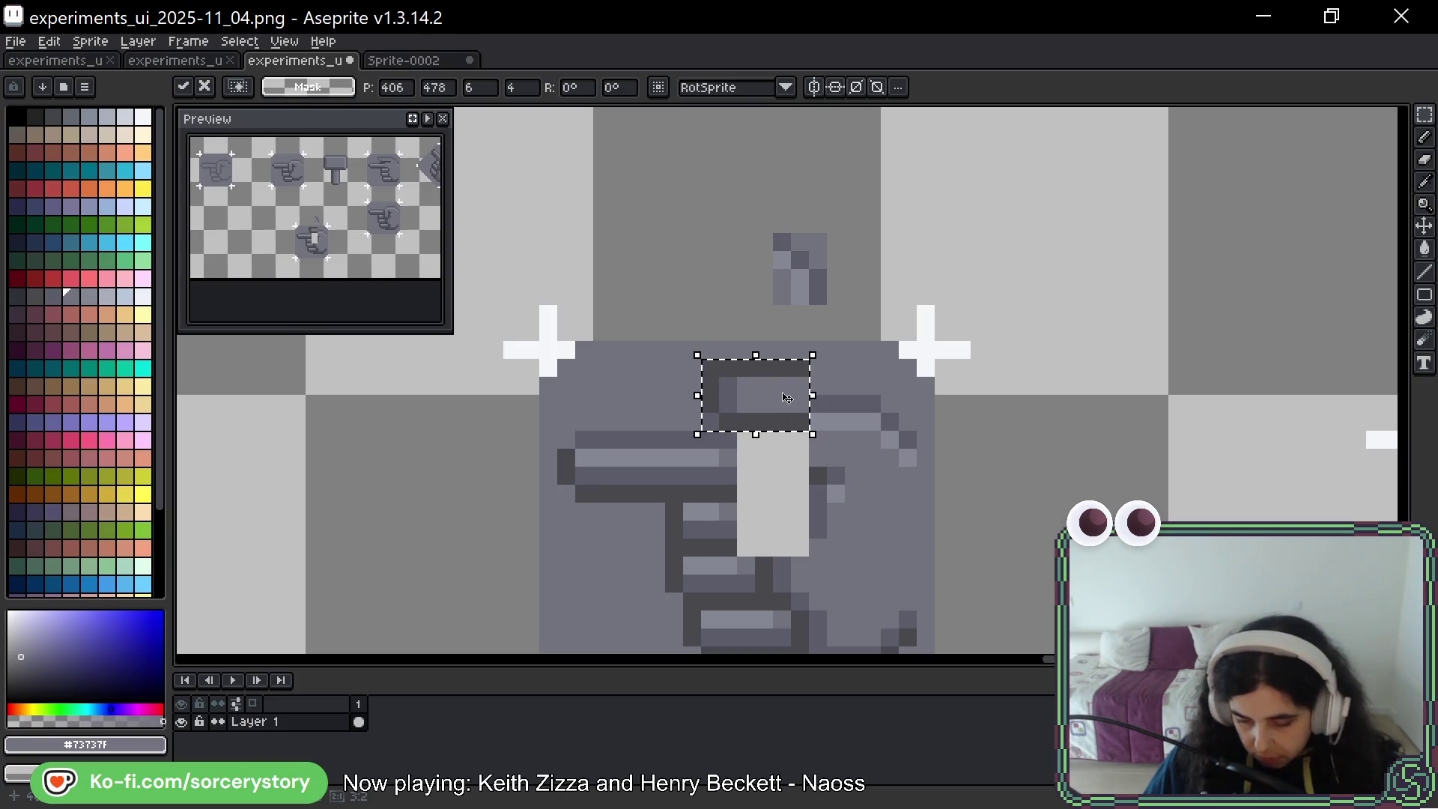
scroll(788, 396, down, 3)
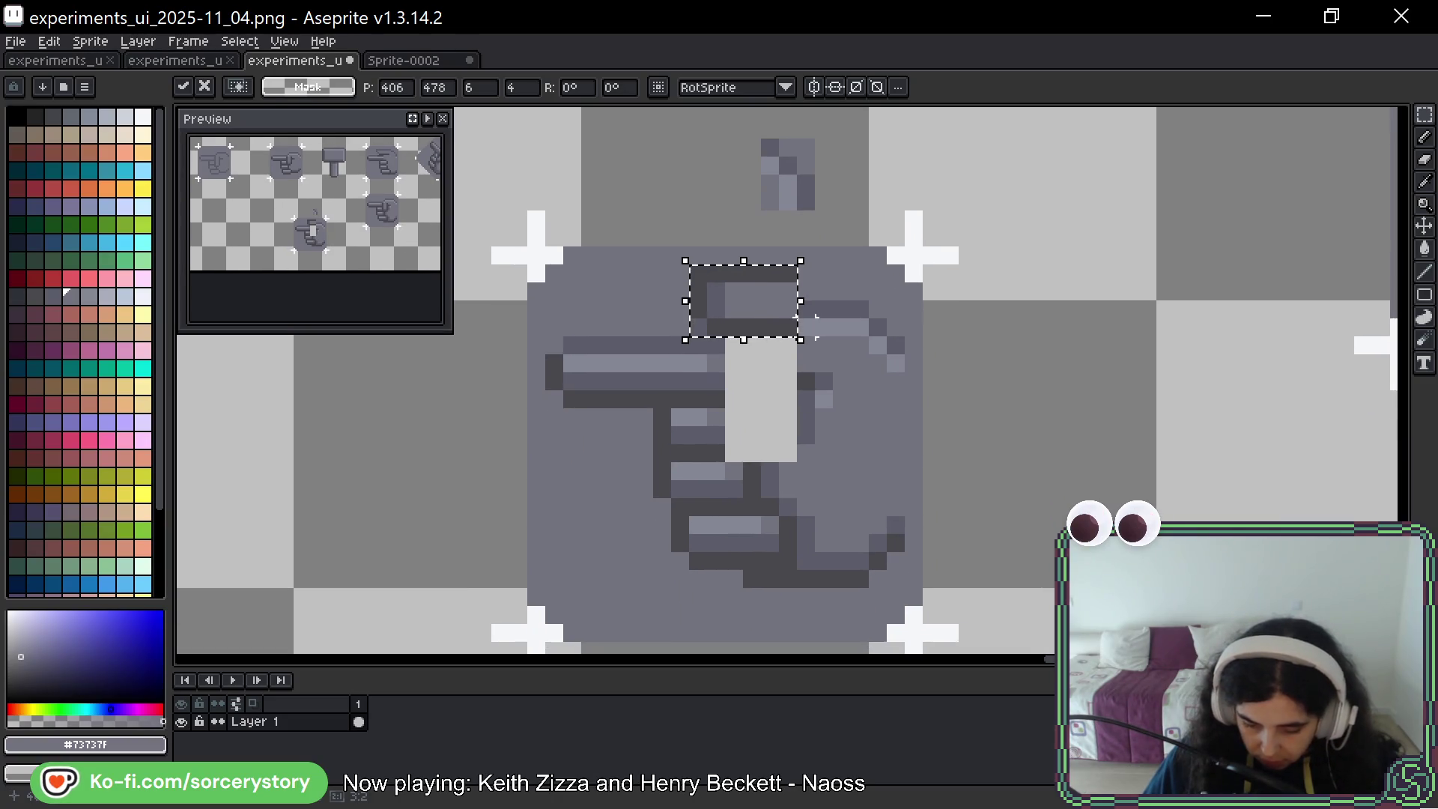
key(ctrl+d)
Extend the hand's outline with dark #43474d pixels
key(b)
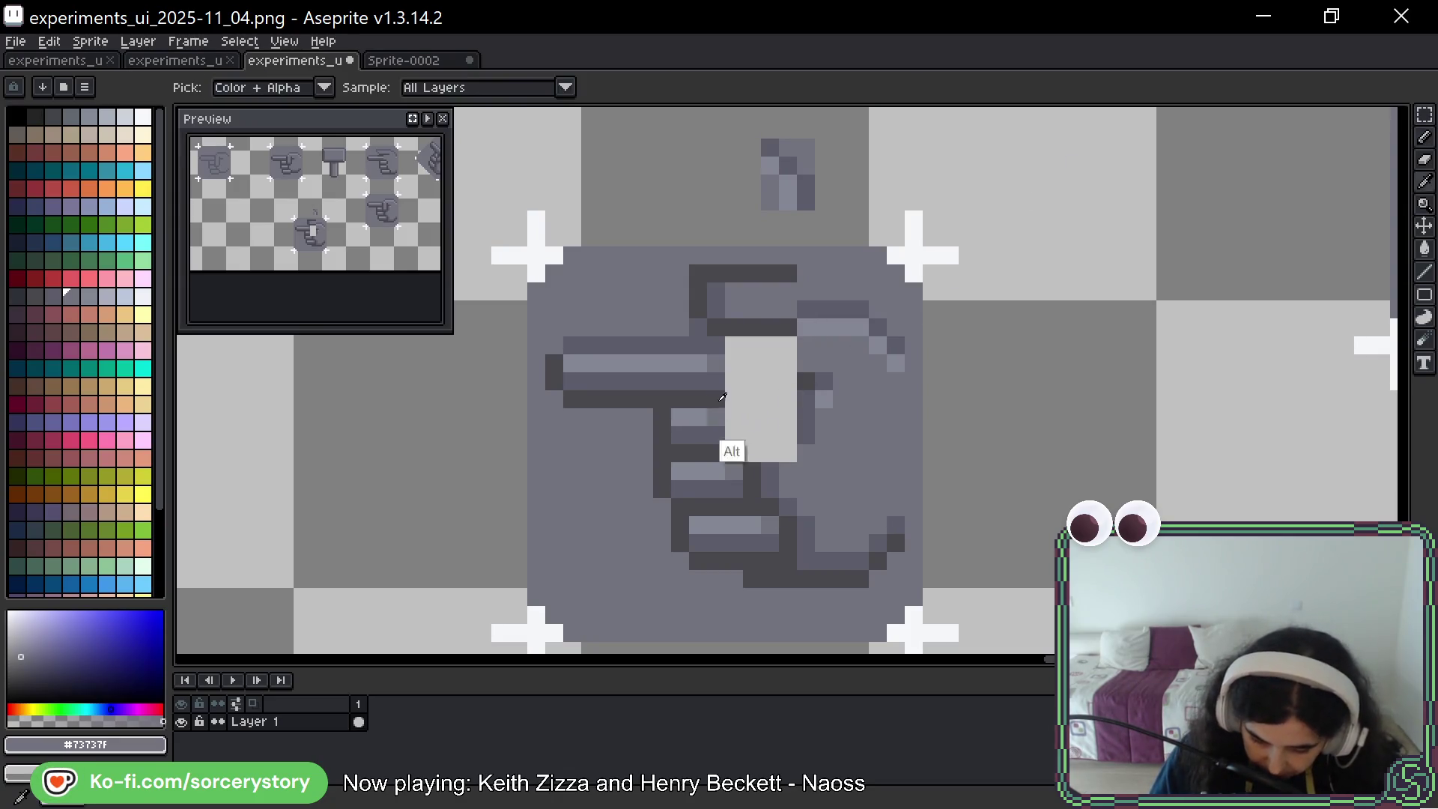
alt+click(717, 399)
mouse_move(734, 399)
mouse_down()
mouse_move(753, 399)
mouse_move(752, 452)
mouse_up()
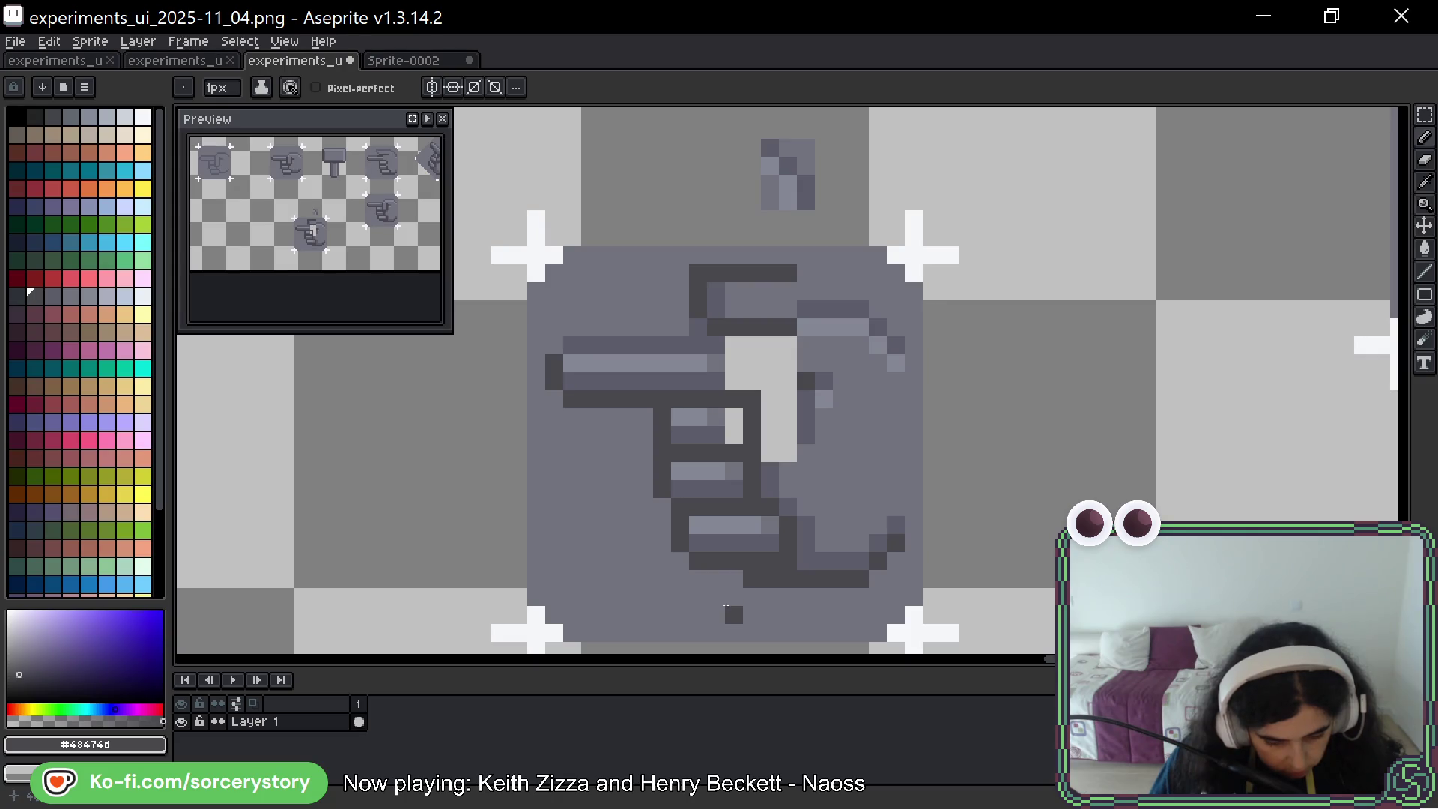
click(752, 526)
Add a second dark outline pixel and paint stray dark pixels in fill gray #73737f
click(752, 544)
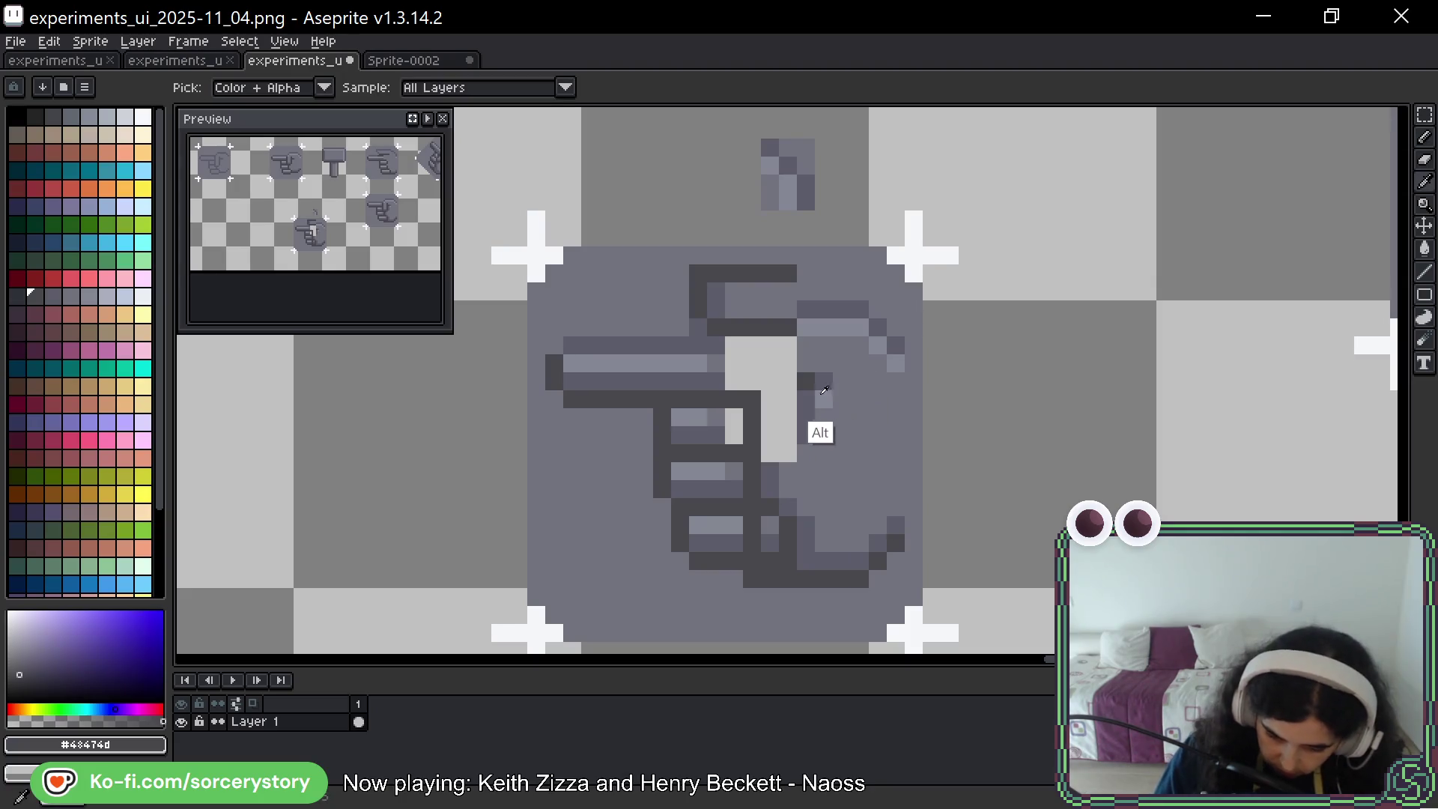
alt+click(816, 427)
mouse_move(824, 378)
mouse_down()
mouse_move(802, 387)
mouse_move(742, 346)
mouse_move(770, 382)
mouse_move(780, 446)
mouse_up()
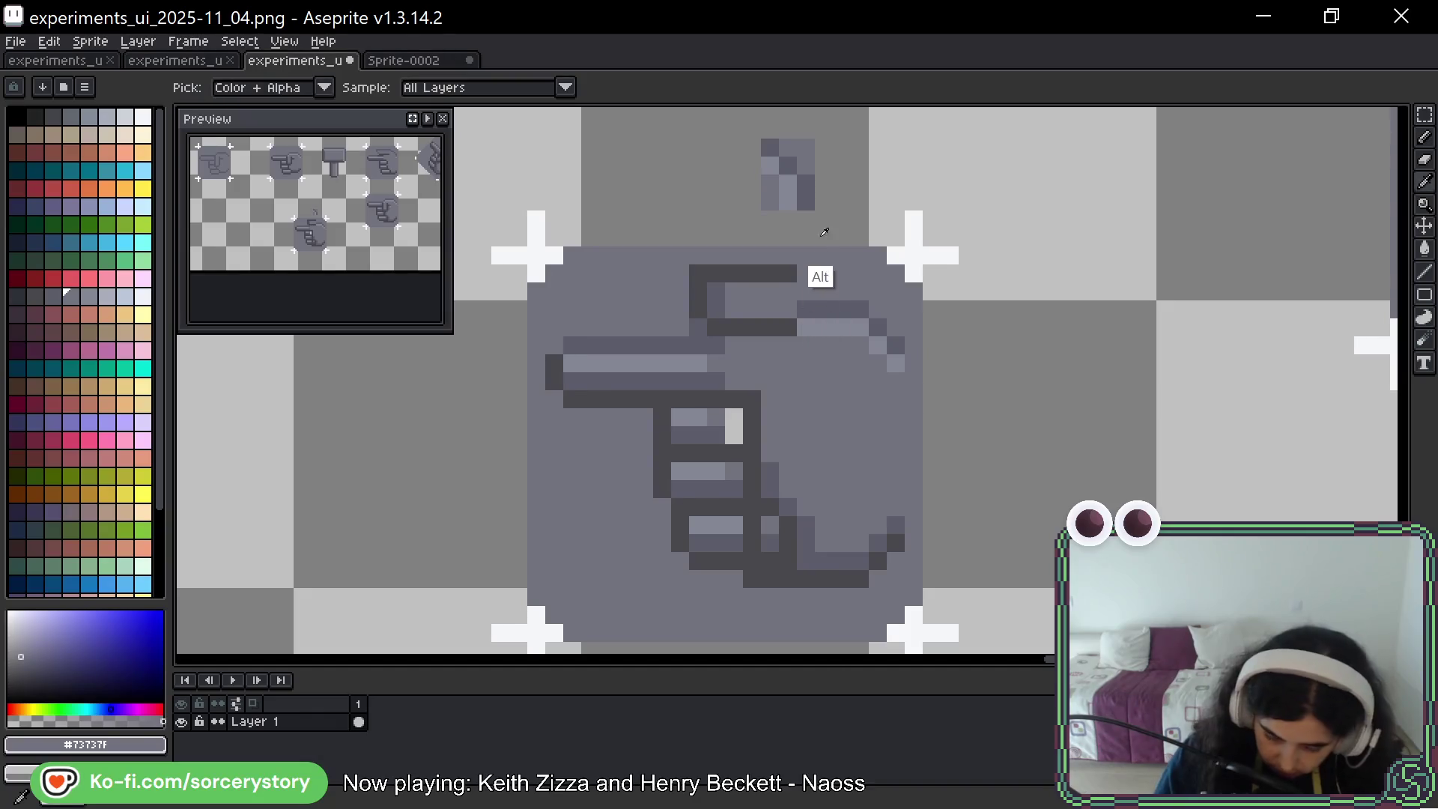
alt+click(817, 310)
drag(816, 275, 874, 291)
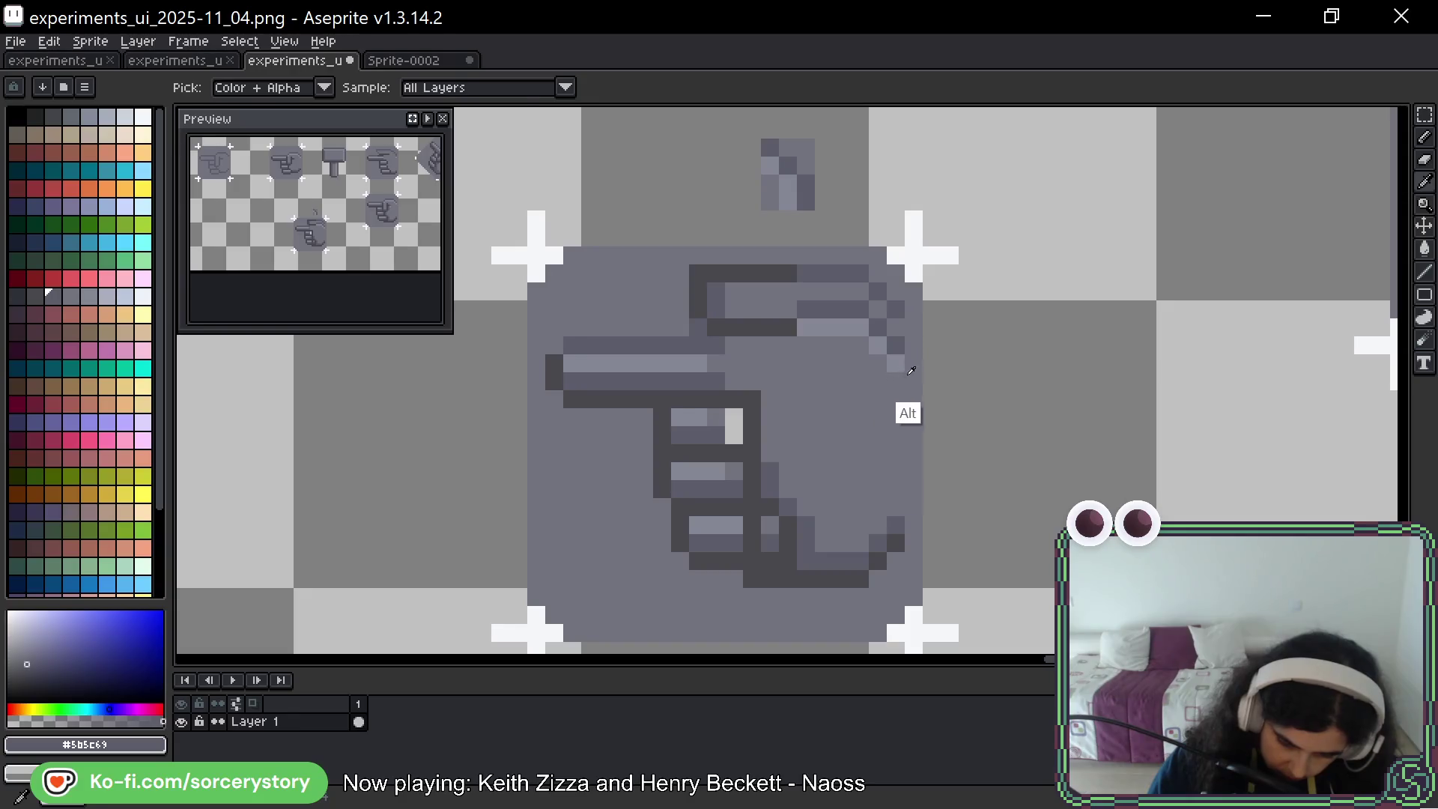
key(ctrl+z)
key(ctrl+z)
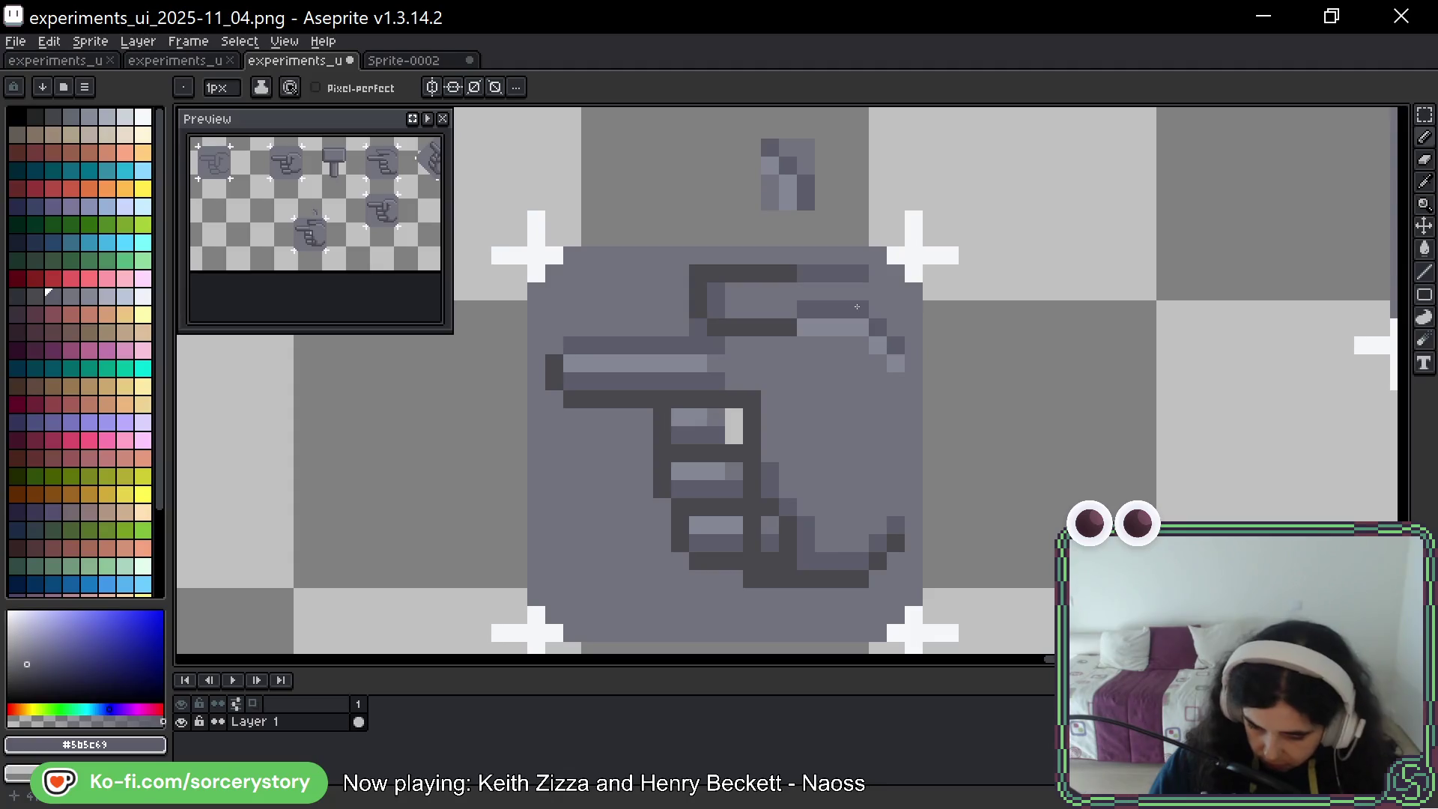
Extend the outline with a dark pixel, repaint stray right-side light pixels body grey, and select the top bar
alt+click(729, 367)
alt+click(729, 334)
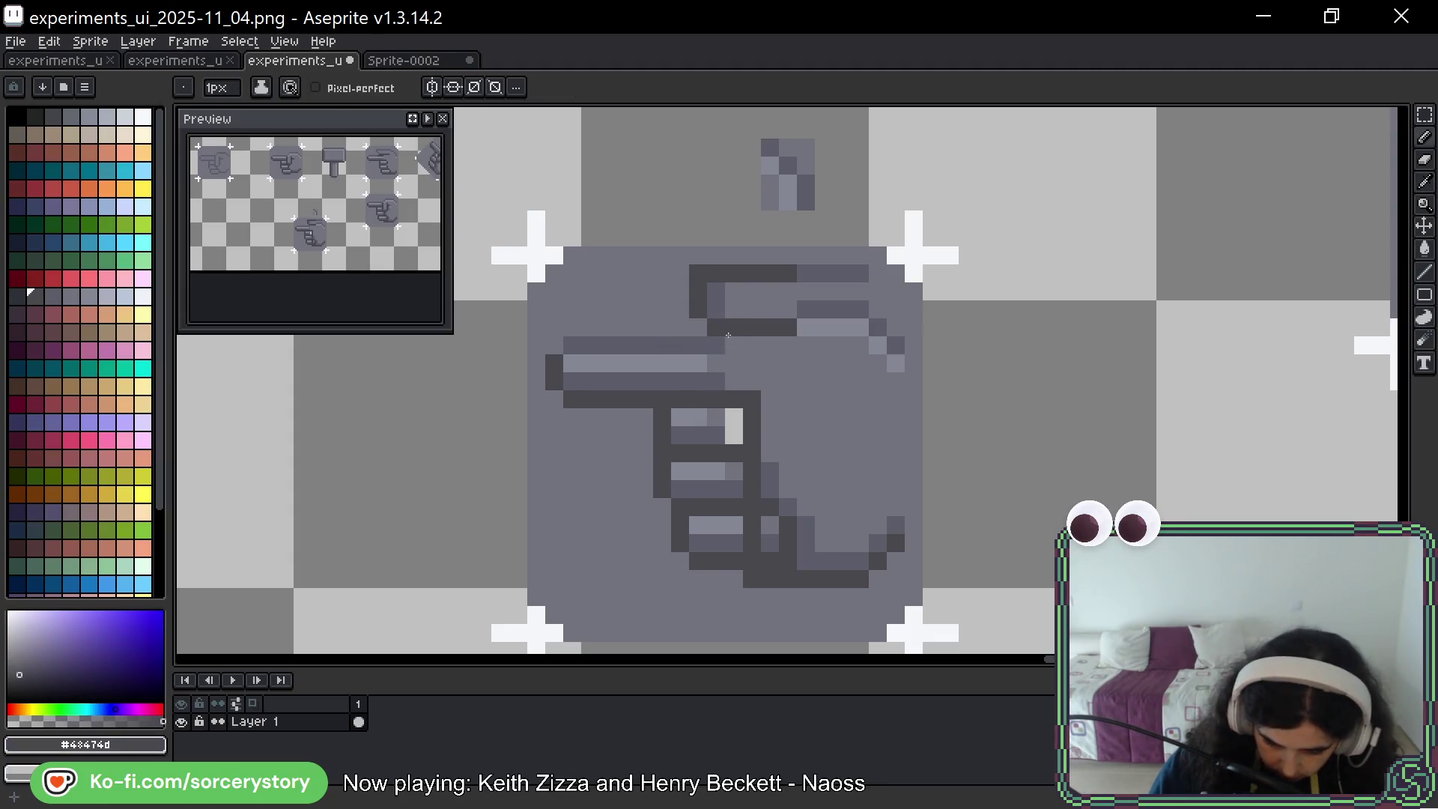
click(717, 345)
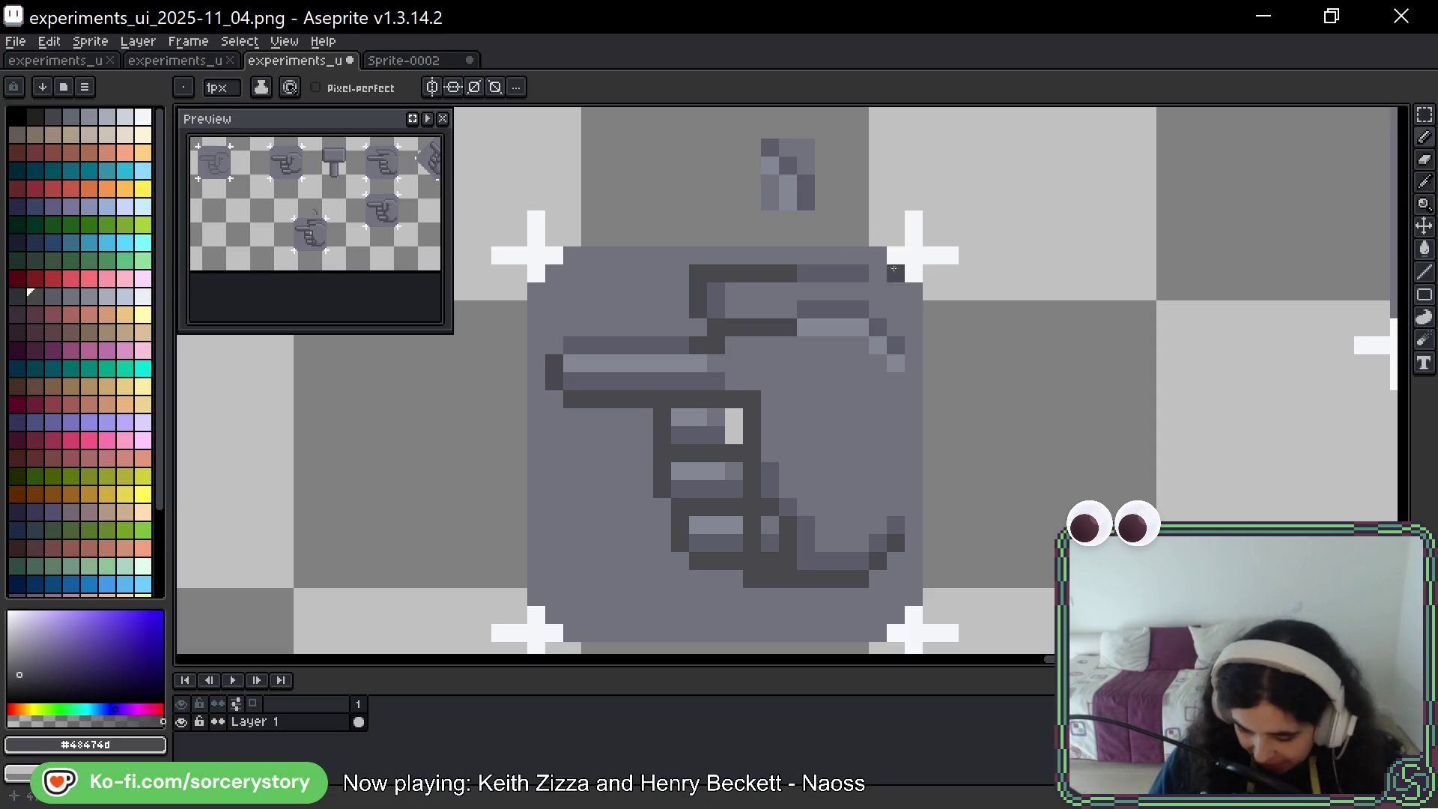
alt+click(873, 297)
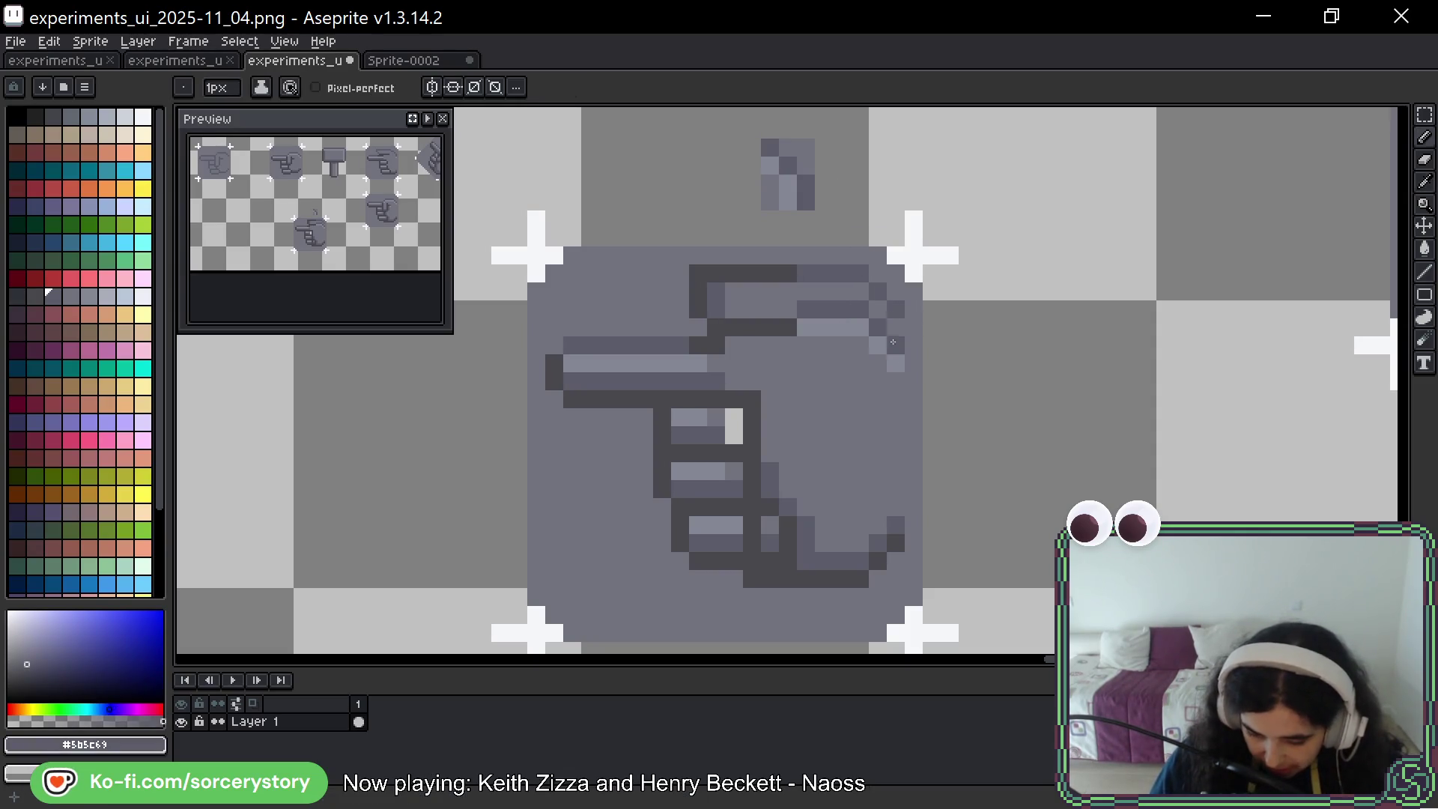
alt+click(893, 334)
mouse_move(879, 352)
mouse_down()
mouse_move(861, 310)
mouse_move(835, 303)
mouse_move(808, 328)
mouse_up()
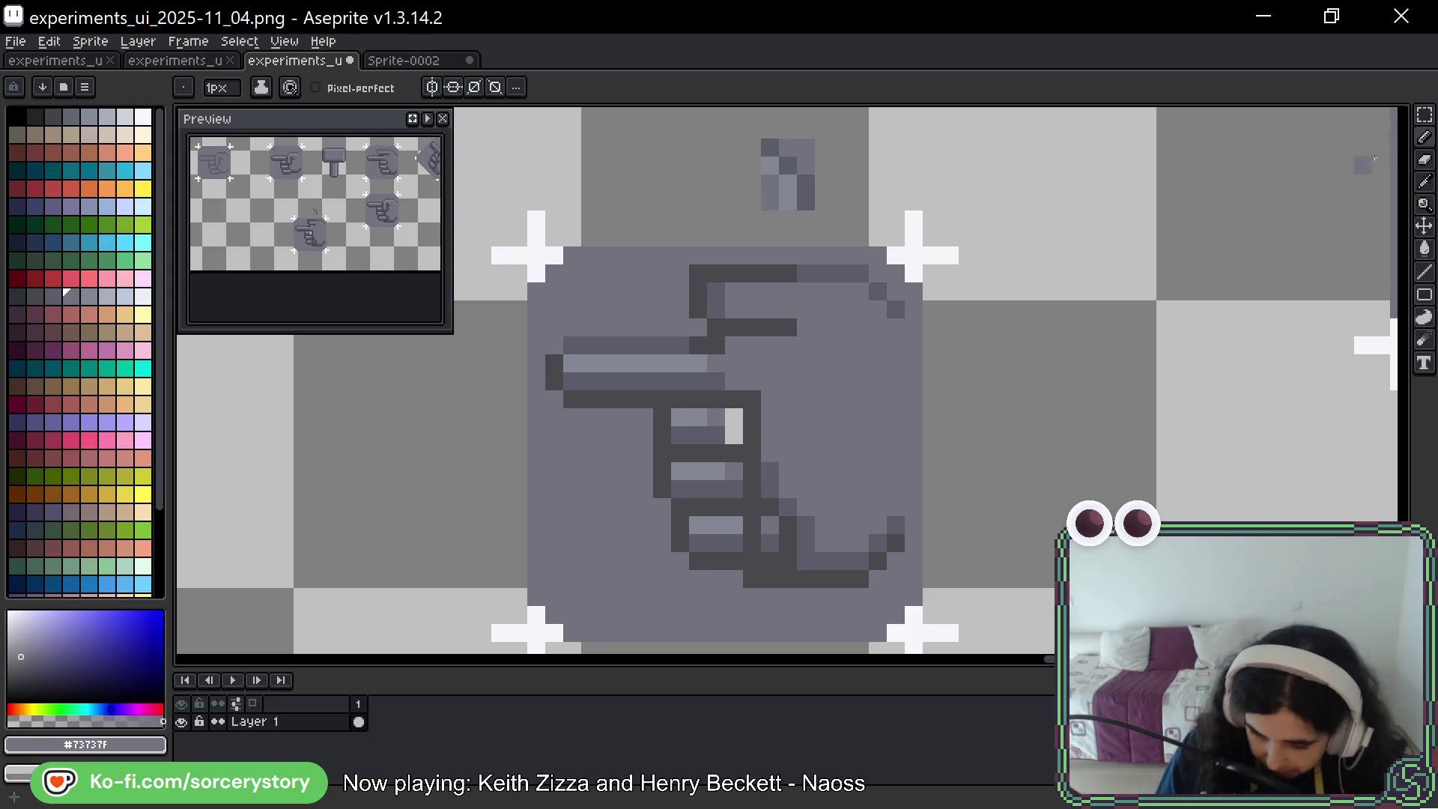
click(1425, 114)
drag(690, 266, 879, 328)
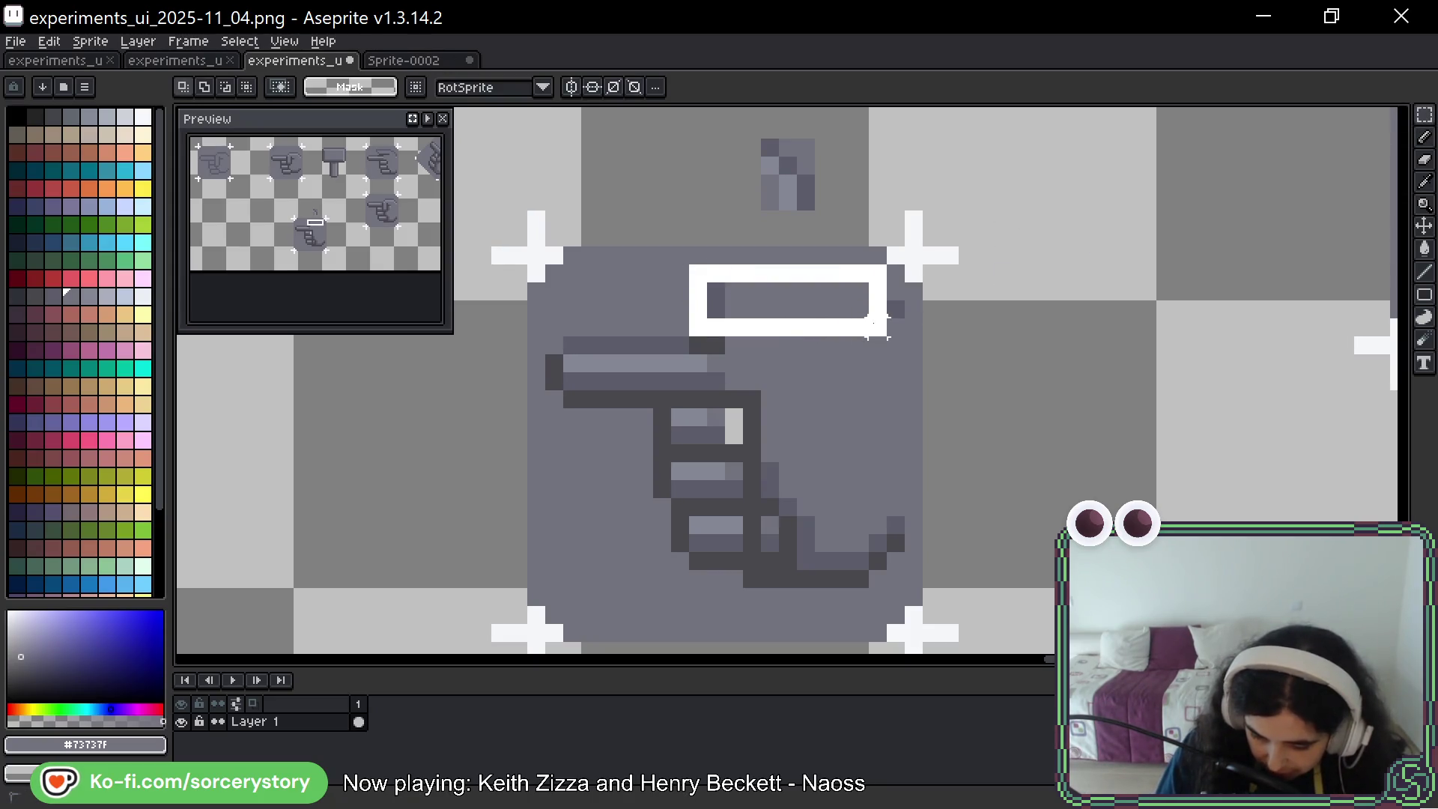
Nudge the top bar down one pixel and extend it one pixel left in dark grey
drag(812, 293, 810, 311)
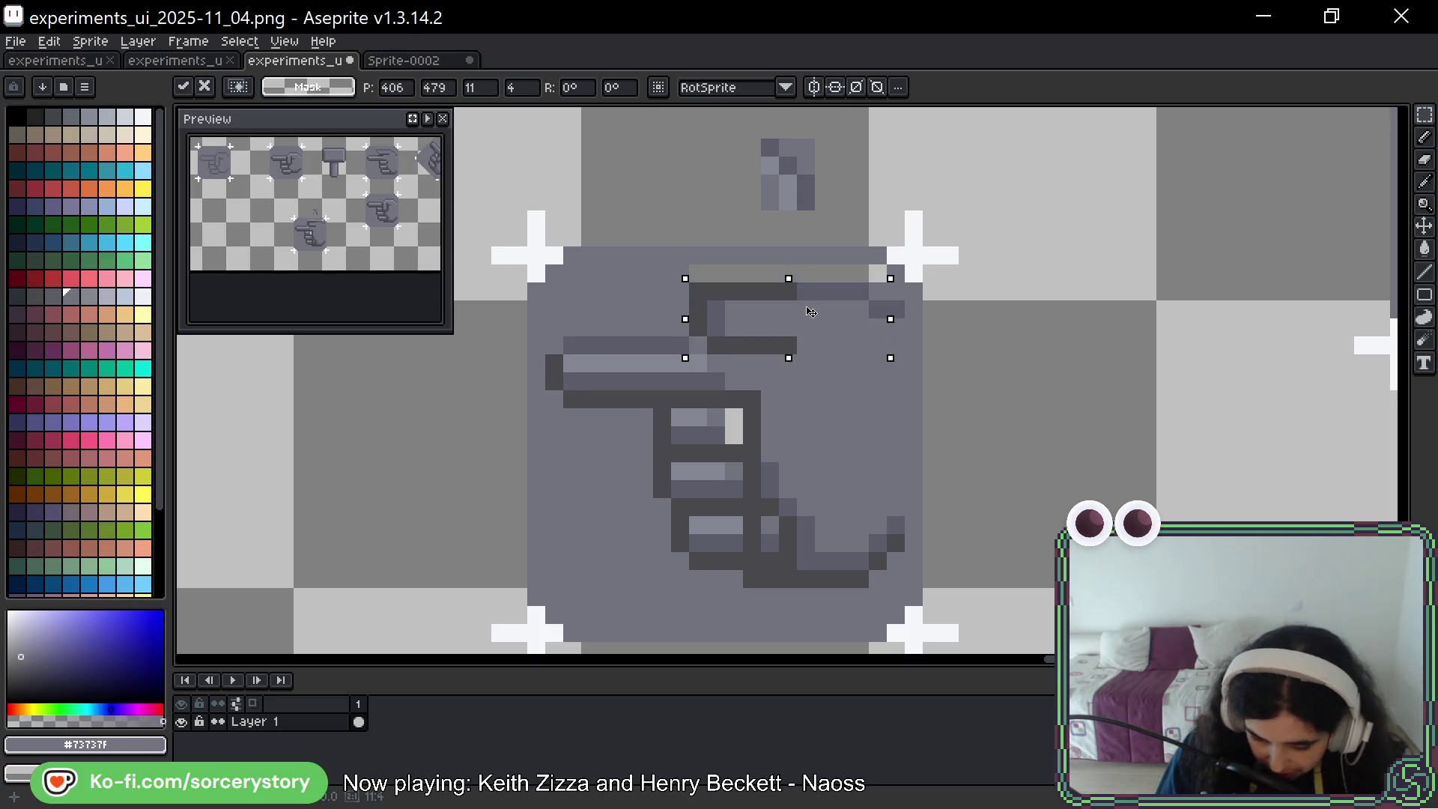
key(ctrl+d)
key(b)
alt+click(693, 352)
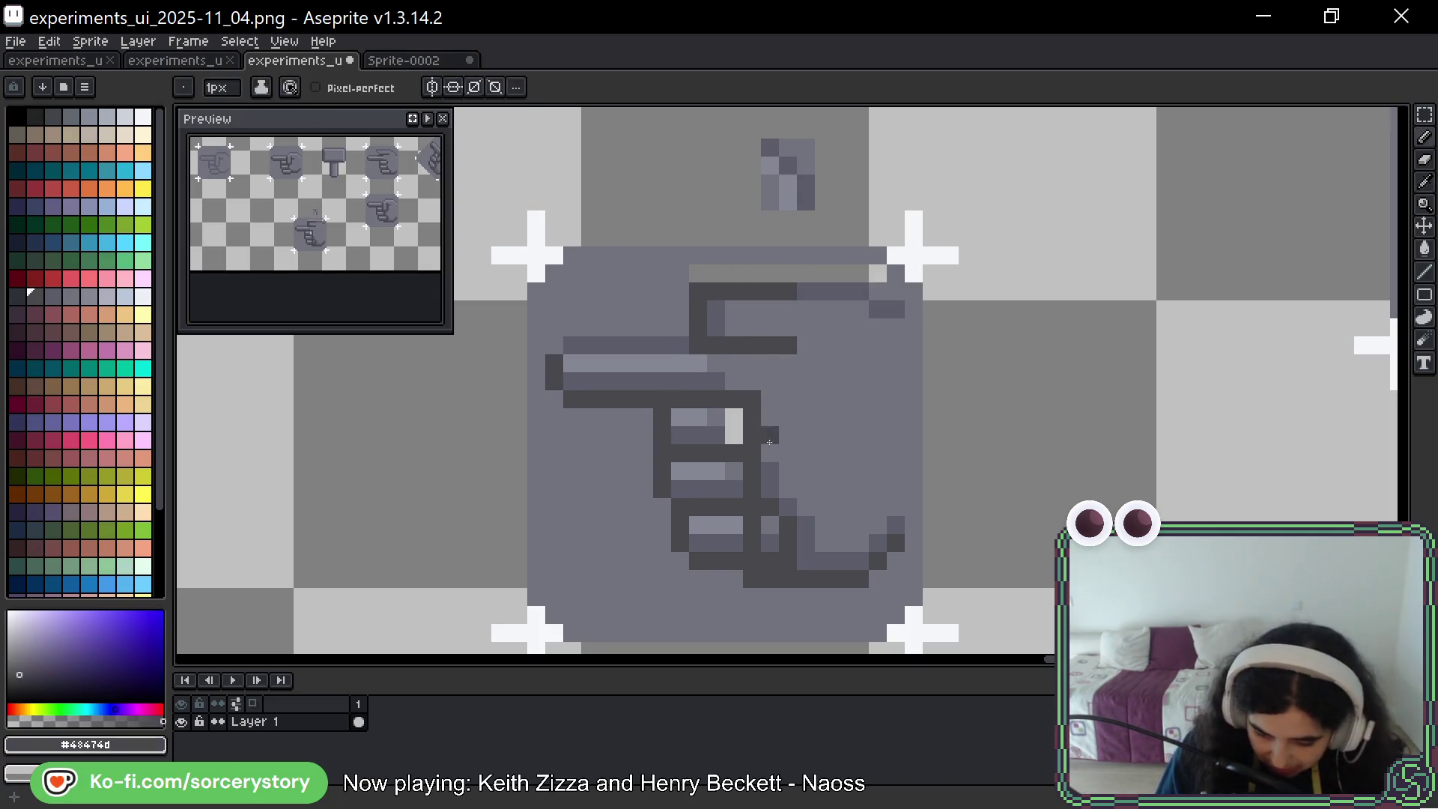
click(681, 345)
click(644, 488)
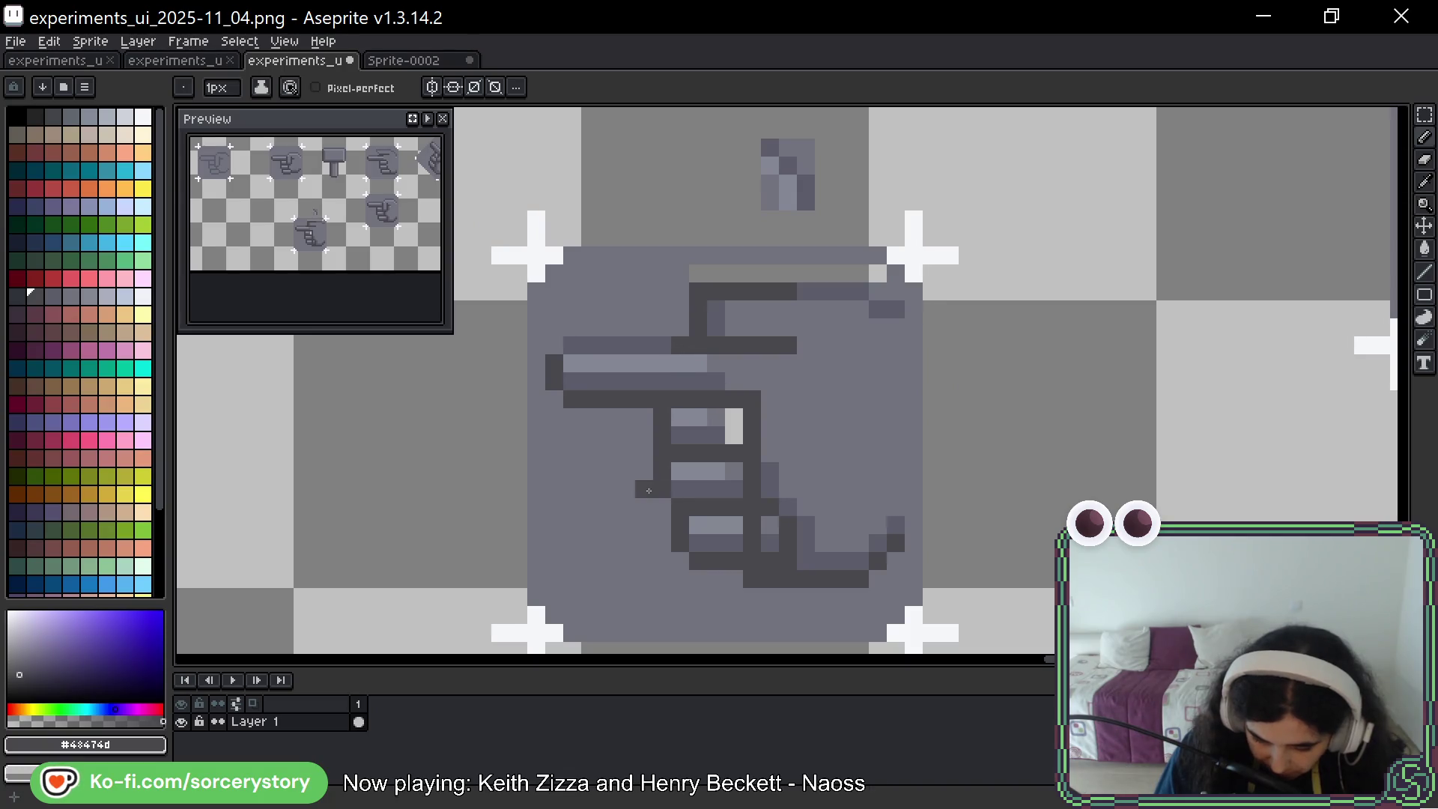
key(ctrl+z)
Add a mid grey pixel beside the vertical bar and repaint the top strip body grey
alt+click(697, 416)
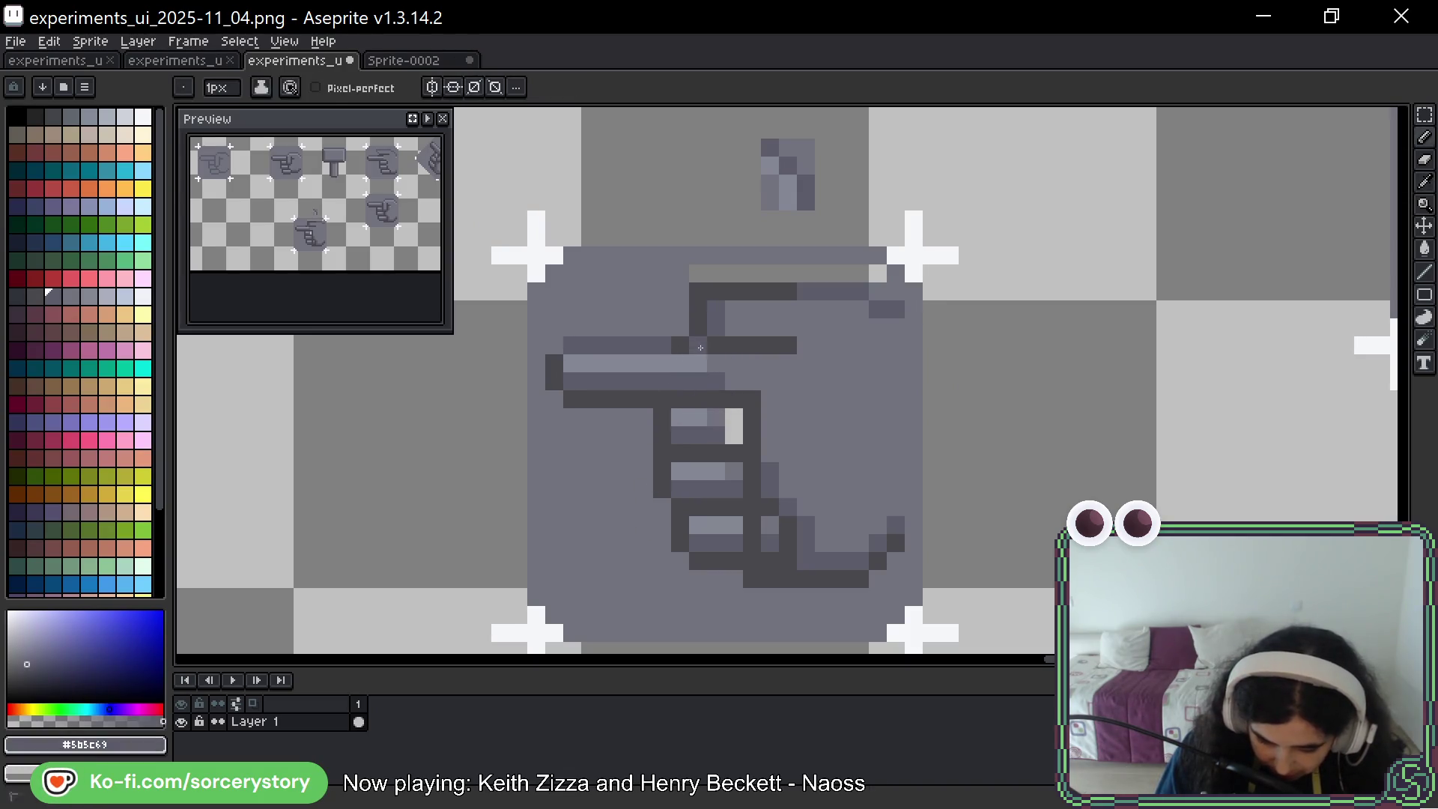
alt+click(672, 345)
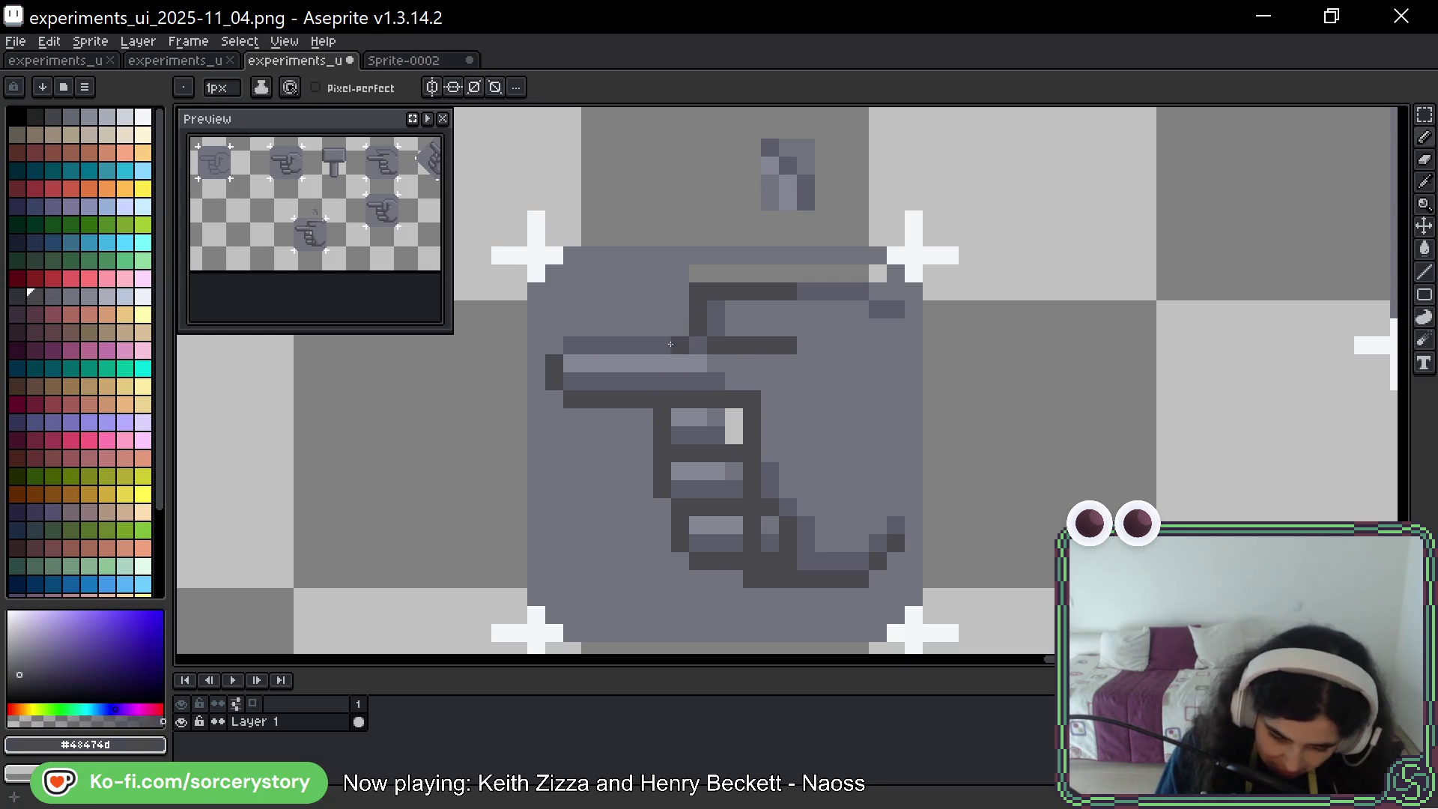
alt+click(690, 372)
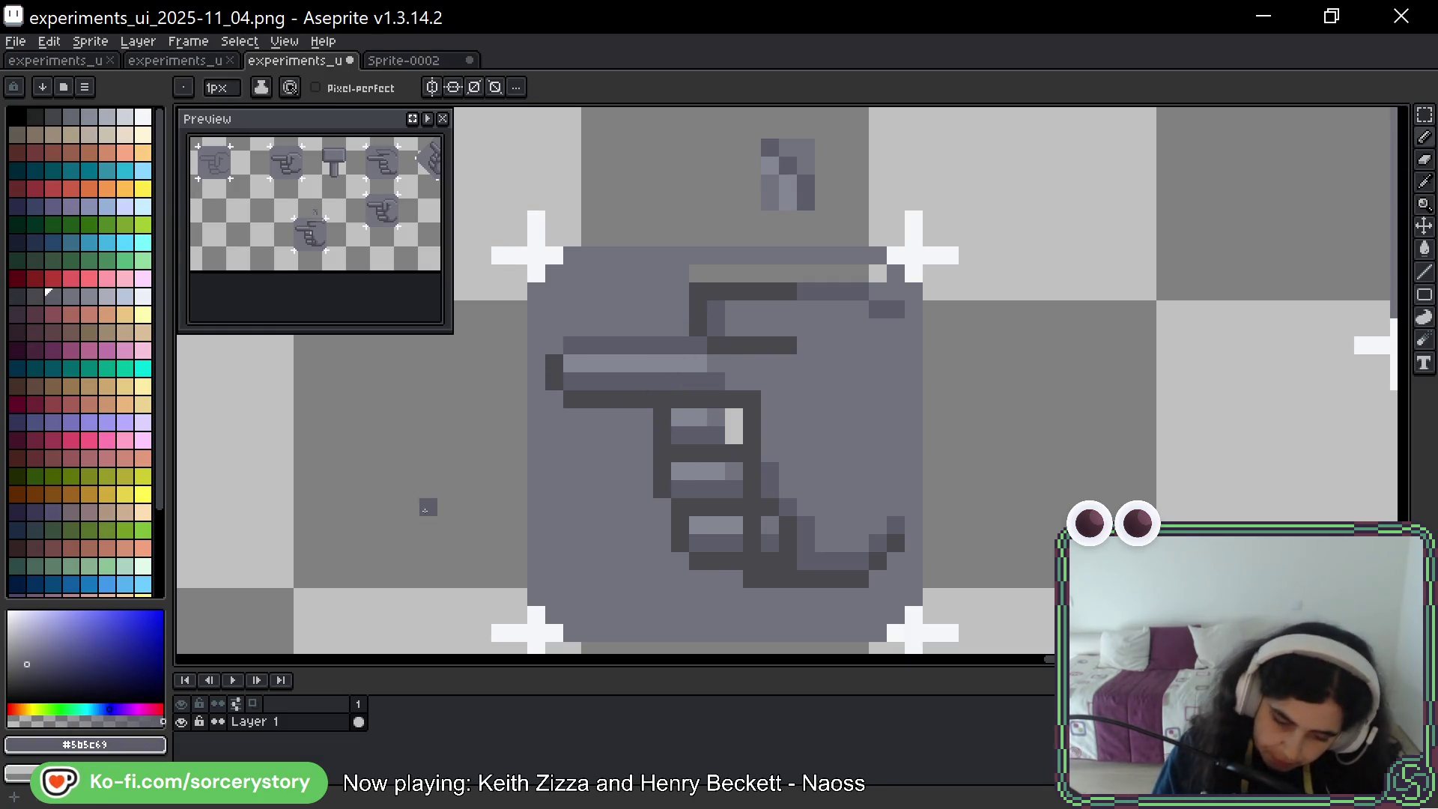
click(635, 440)
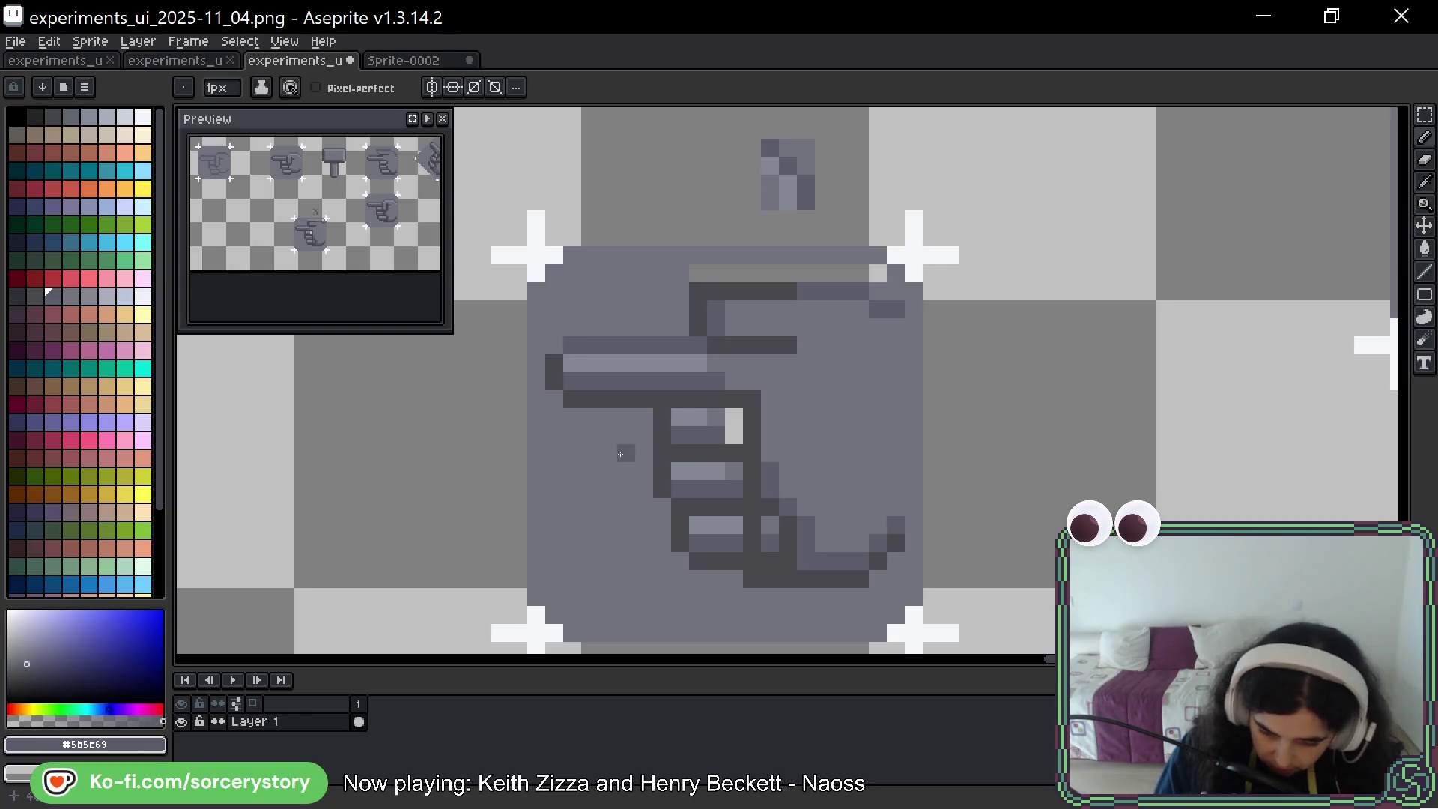
alt+click(728, 355)
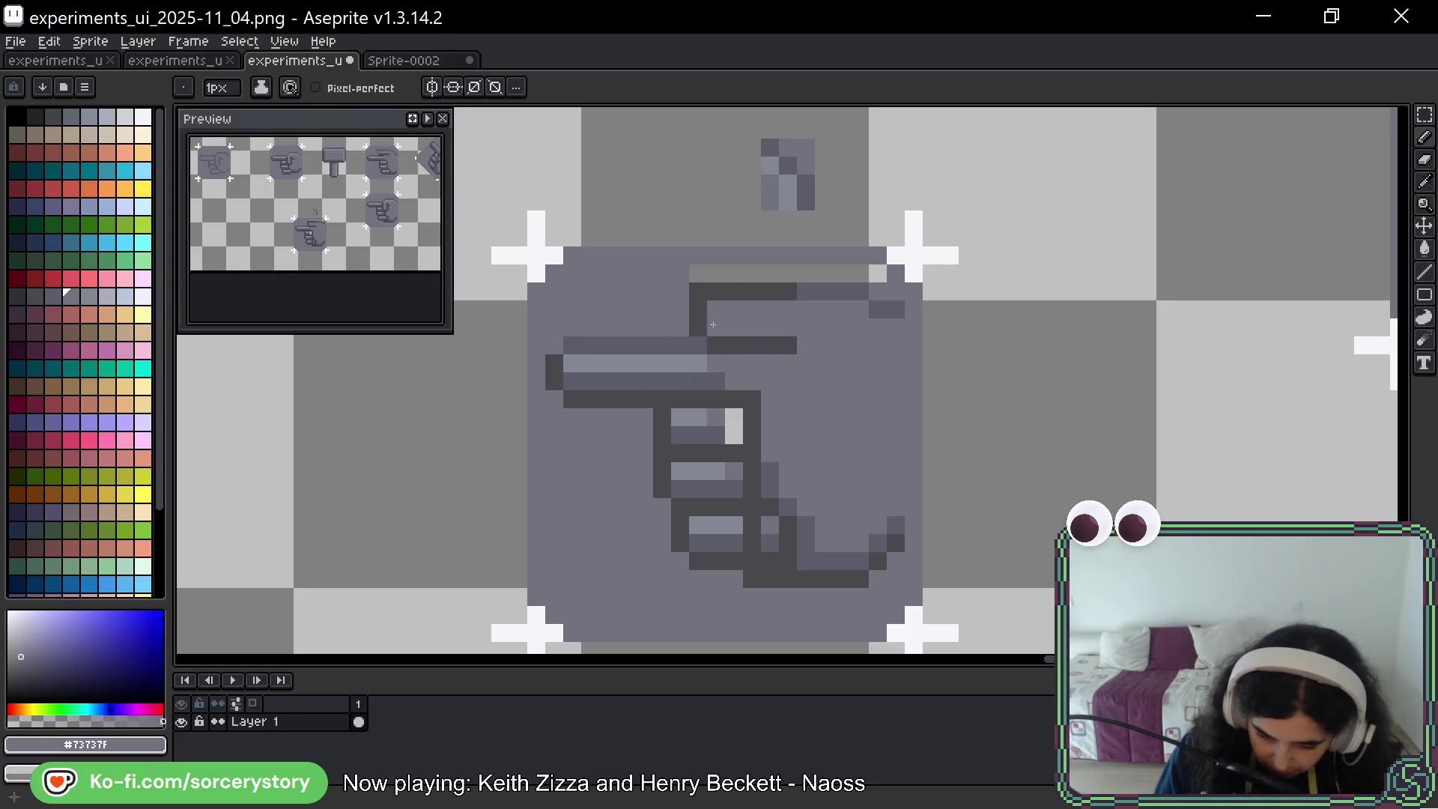
drag(698, 274, 877, 264)
click(806, 274)
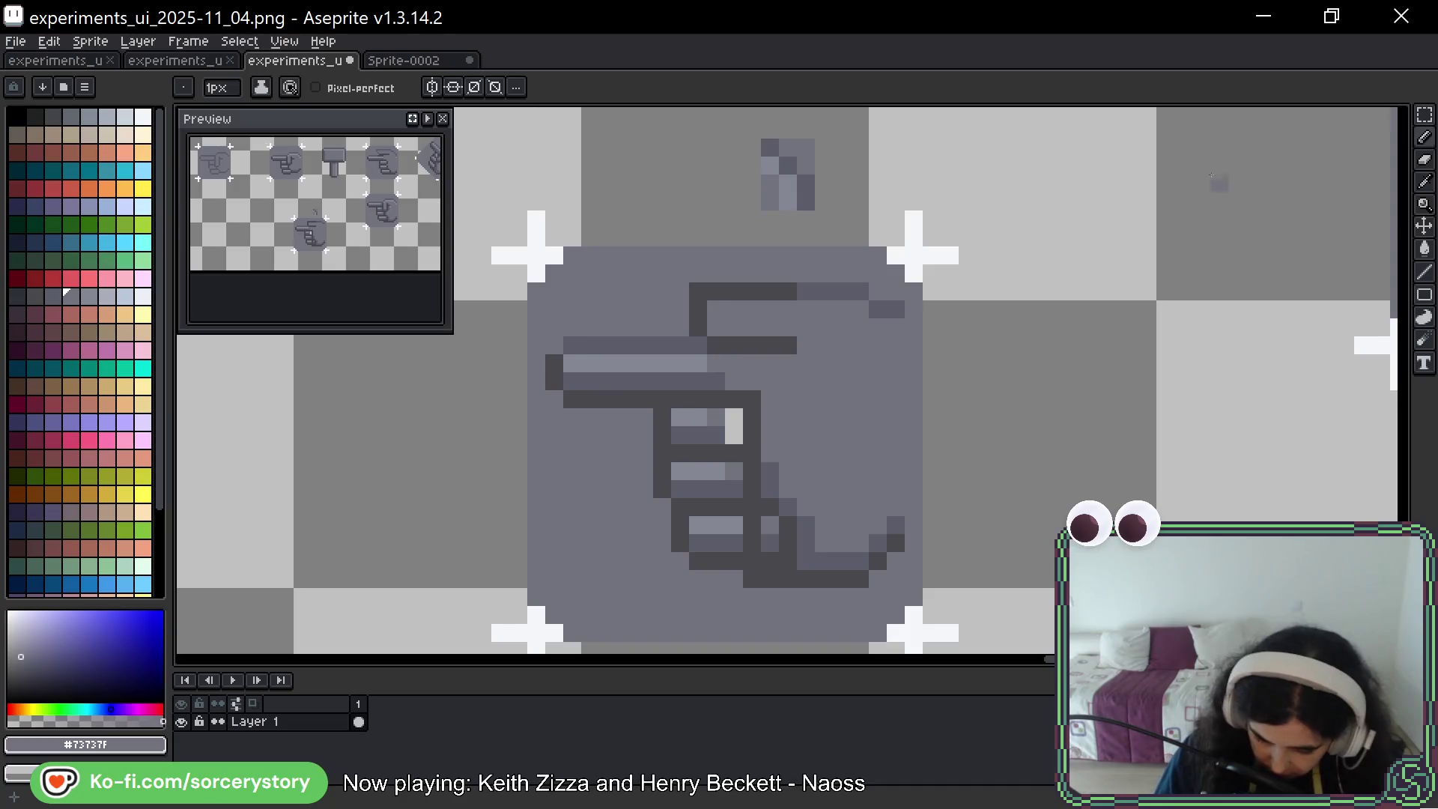
Add a light highlight pixel, reshade the lower-right knuckles mid grey, and select the lowest finger segment
drag(1055, 476, 1052, 460)
key(space)
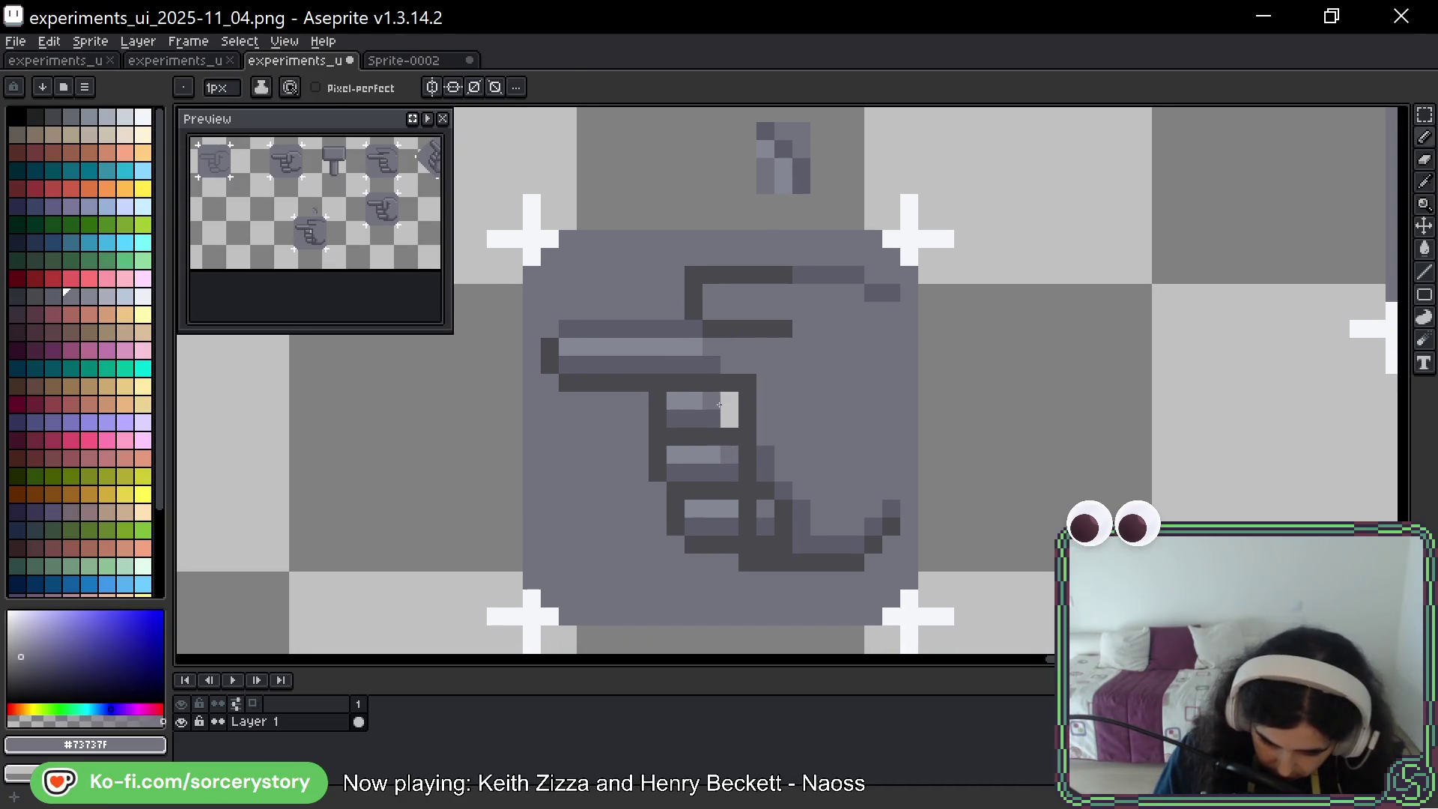
alt+click(694, 401)
click(714, 402)
mouse_move(846, 532)
mouse_down()
mouse_move(837, 500)
mouse_move(775, 513)
mouse_up()
alt+click(758, 434)
click(760, 468)
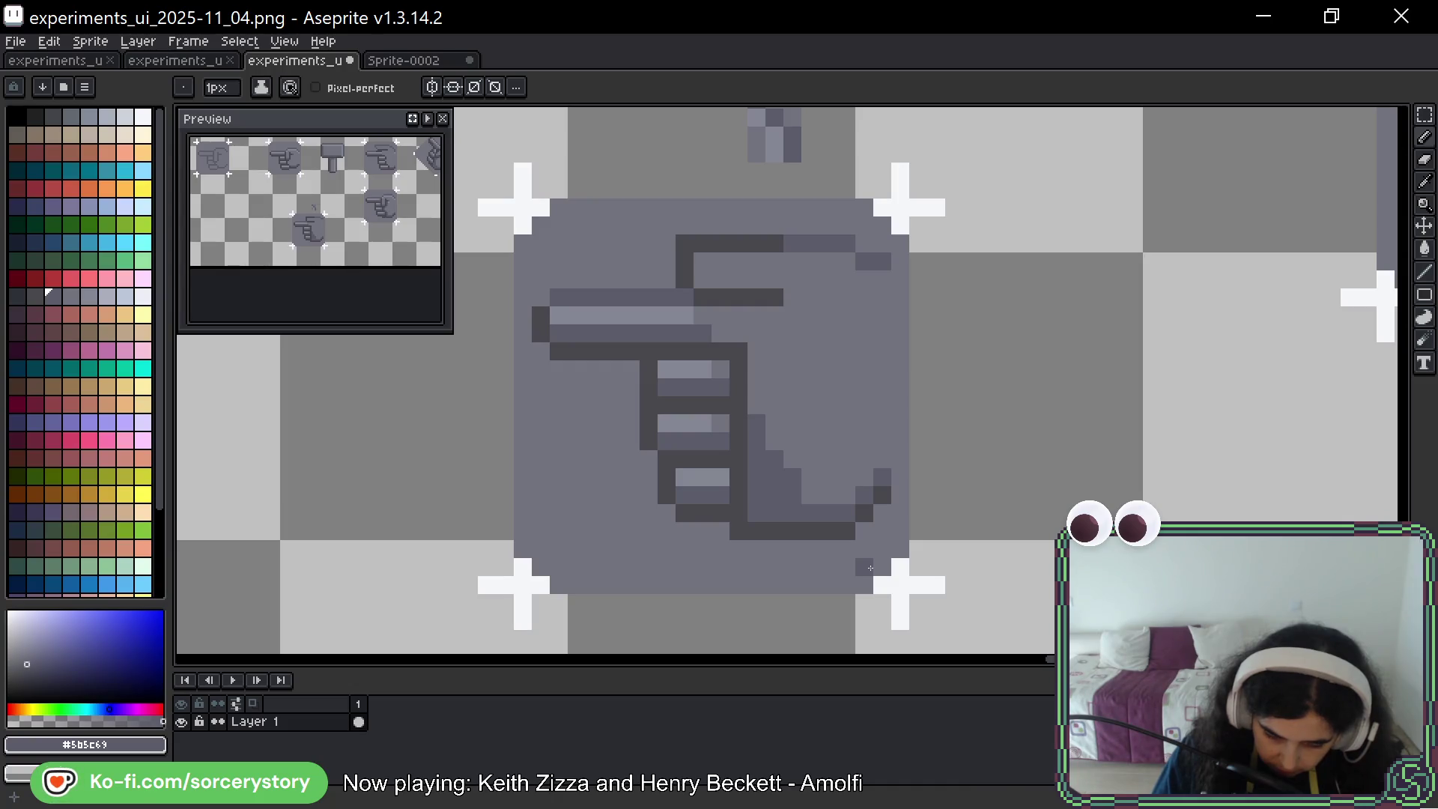
click(1425, 114)
mouse_move(641, 398)
mouse_down()
mouse_move(739, 442)
mouse_move(716, 453)
mouse_move(749, 513)
mouse_move(731, 495)
mouse_move(745, 472)
mouse_up()
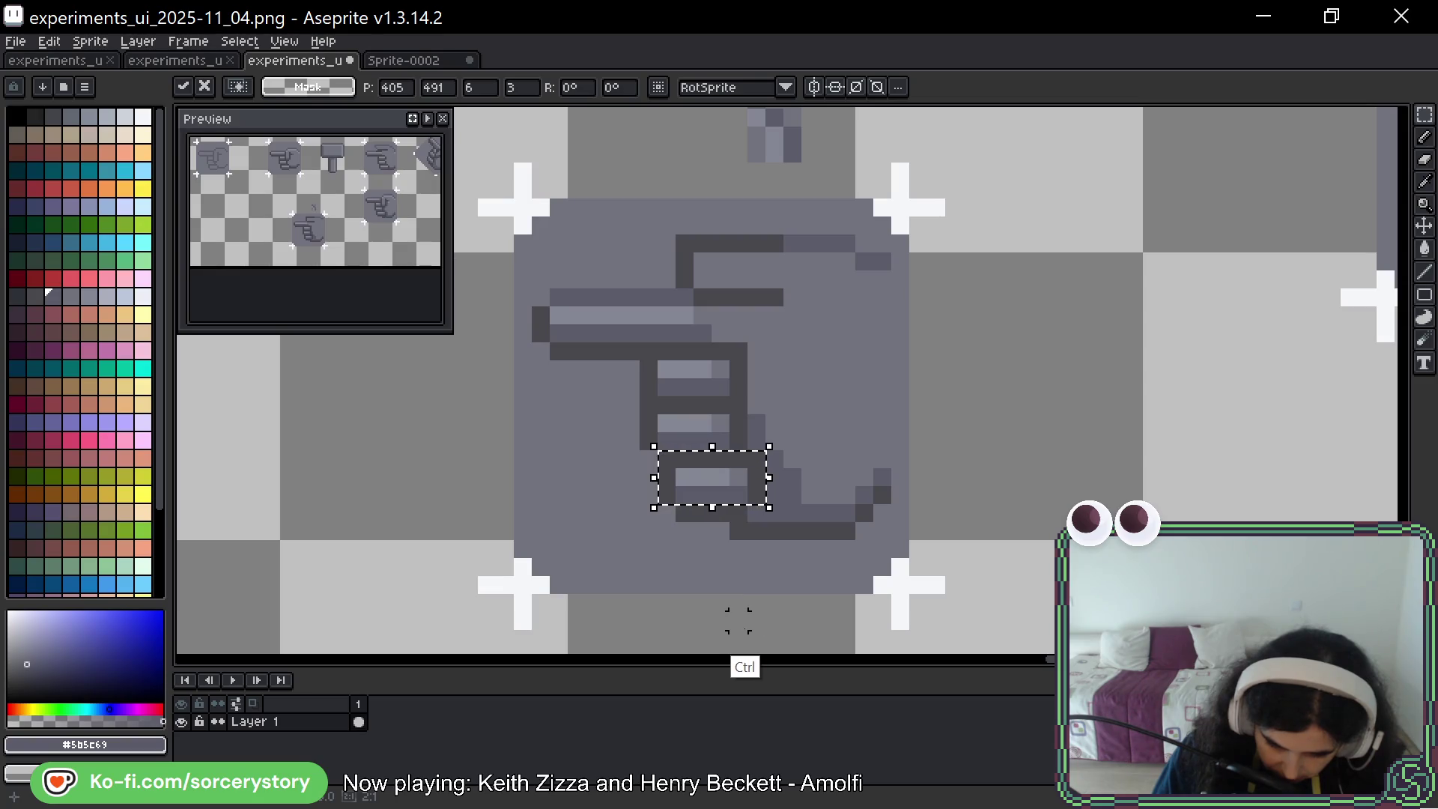
Commit the moved finger segment and add a dark pixel to the bottom outline
key(ctrl+d)
key(alt)
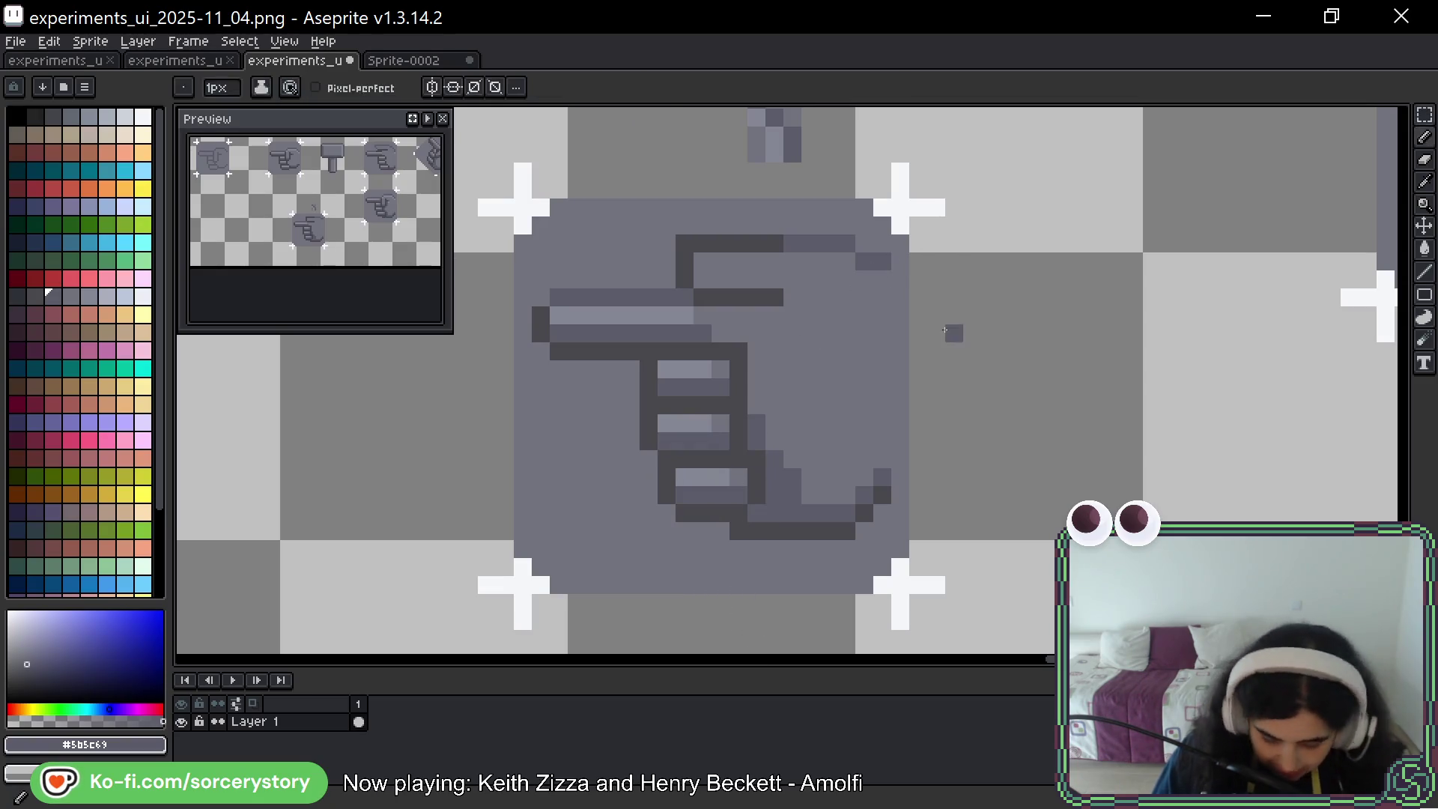
drag(769, 512, 854, 513)
alt+click(790, 567)
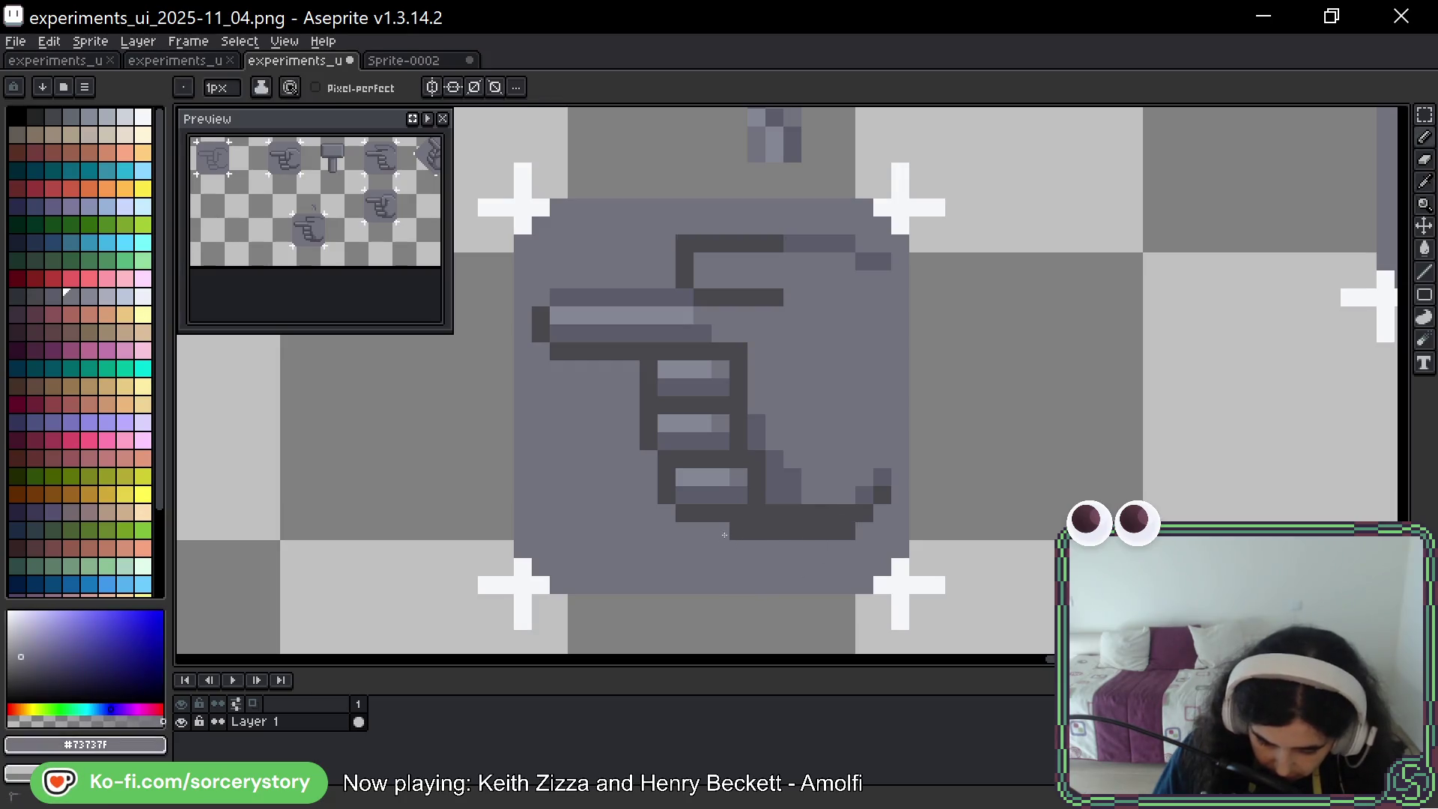
drag(734, 531, 850, 530)
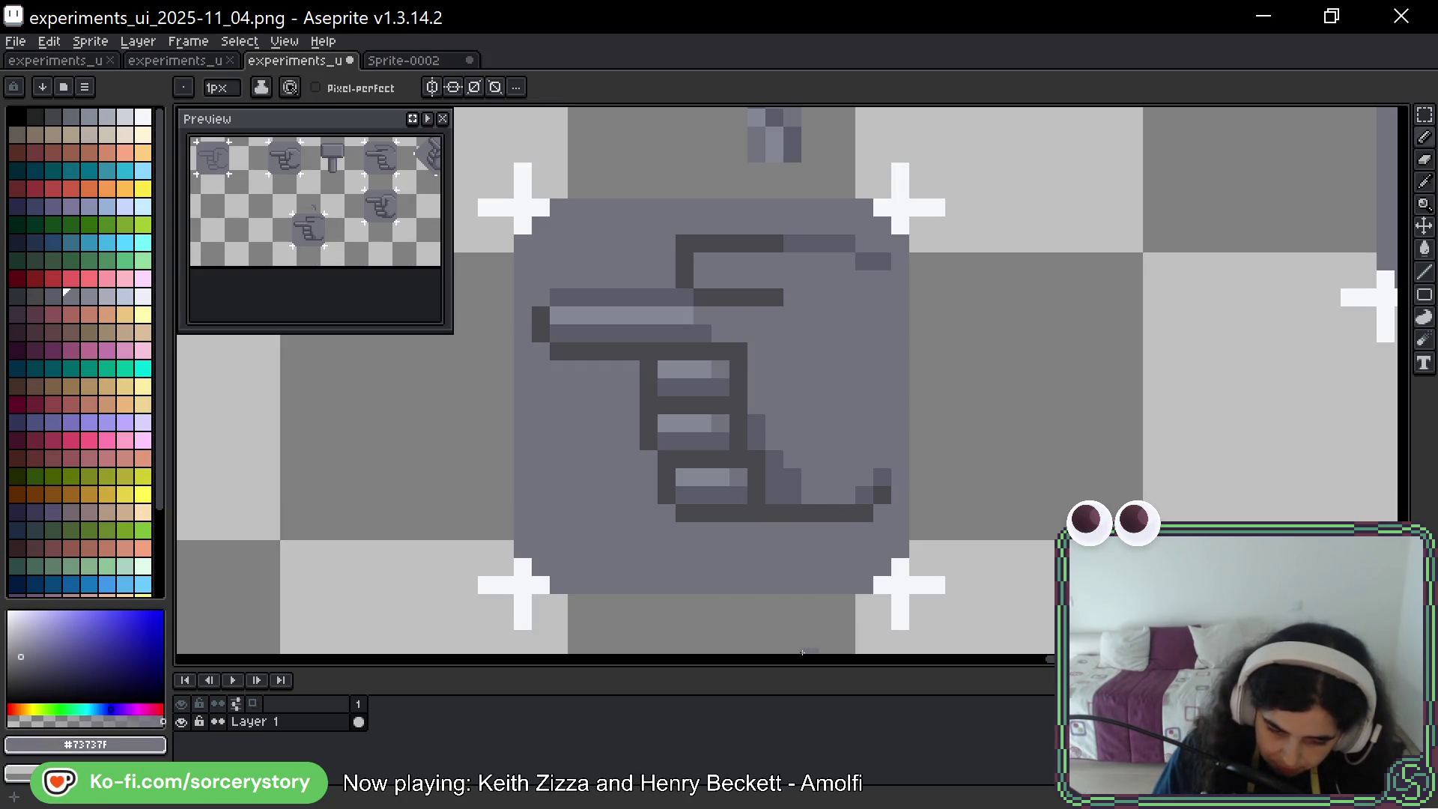
key(ctrl+z)
key(ctrl+z)
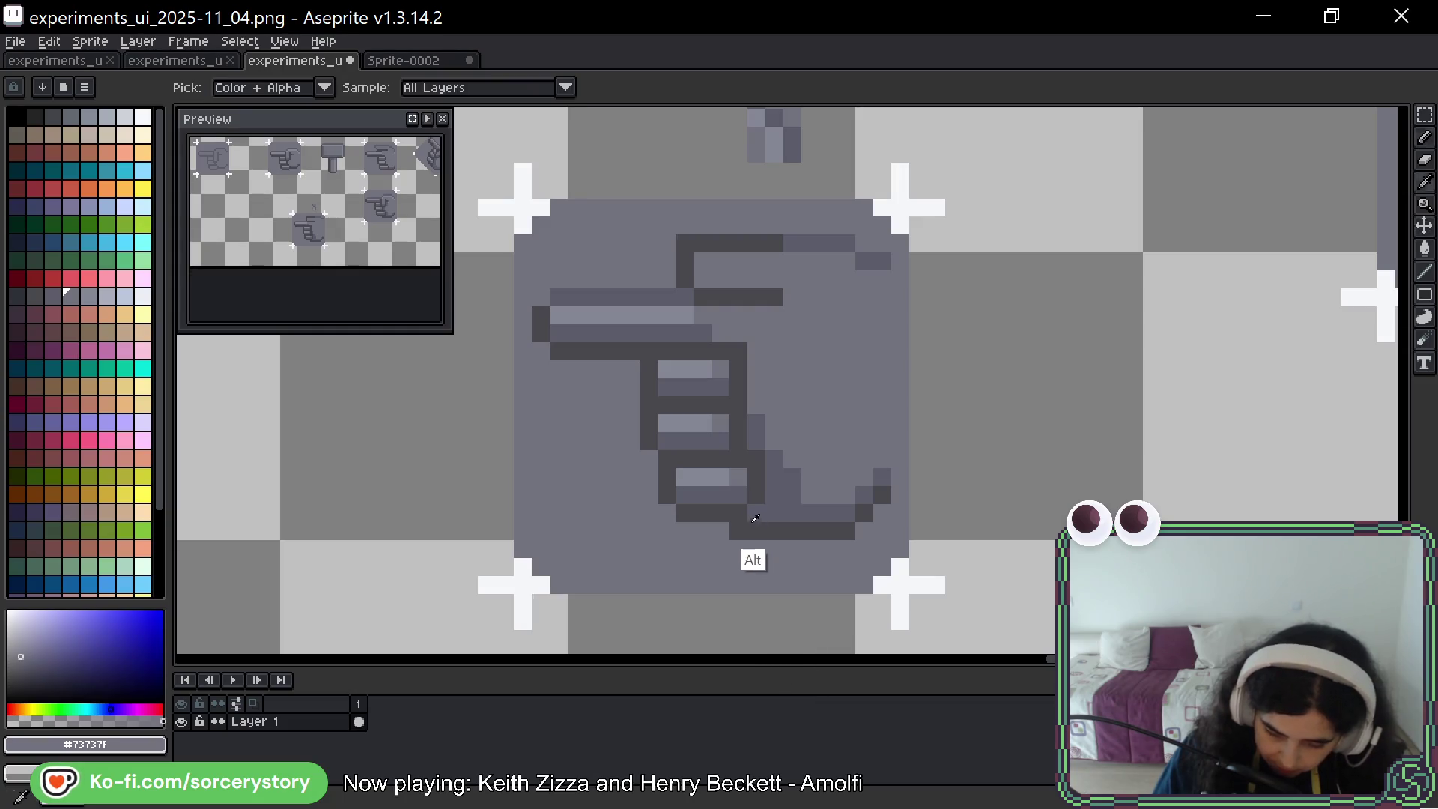
alt+click(755, 515)
click(721, 531)
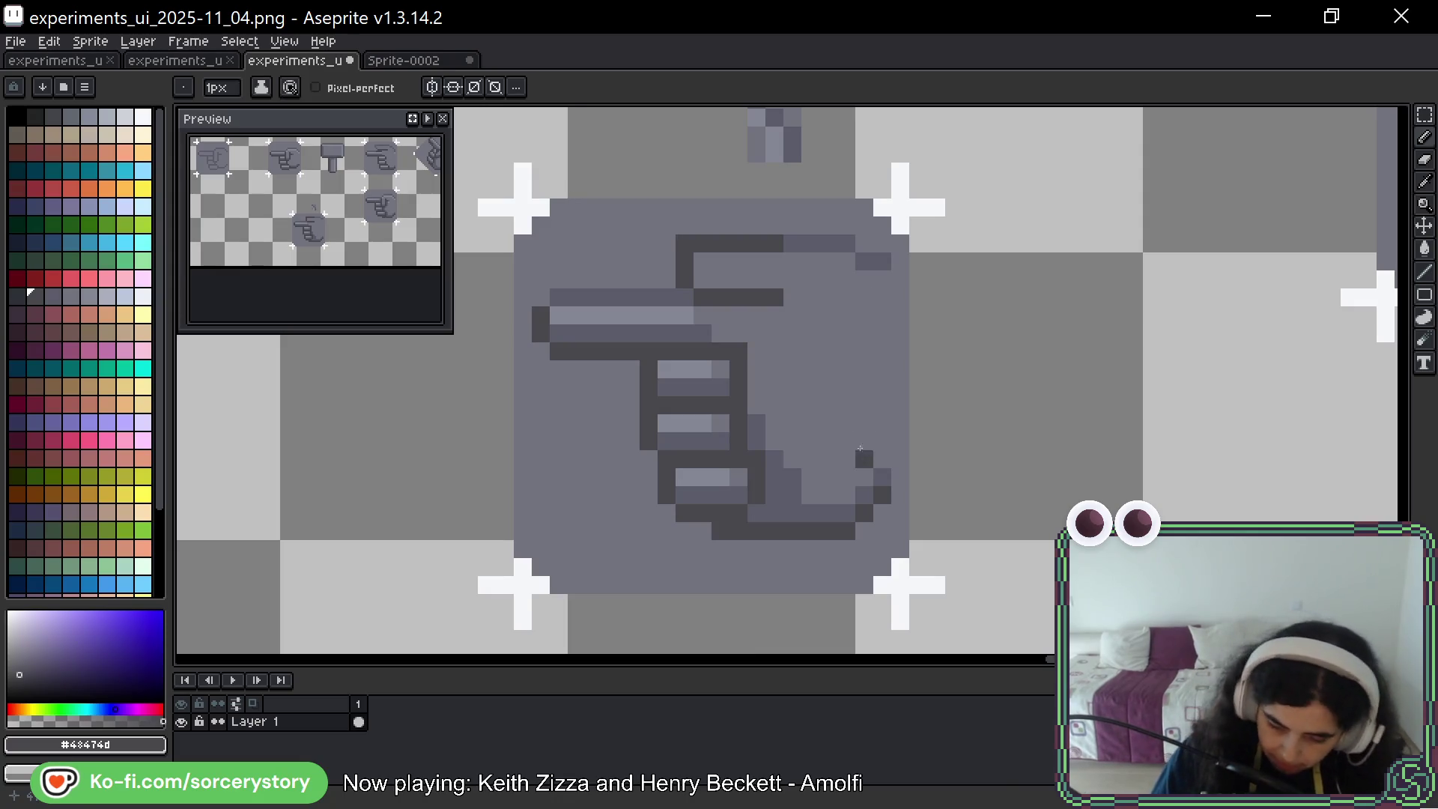
Lighten the lower-right outline to body grey and extend the dark bar one pixel right
alt+click(824, 420)
mouse_move(864, 494)
mouse_down()
mouse_move(883, 485)
mouse_move(865, 514)
mouse_up()
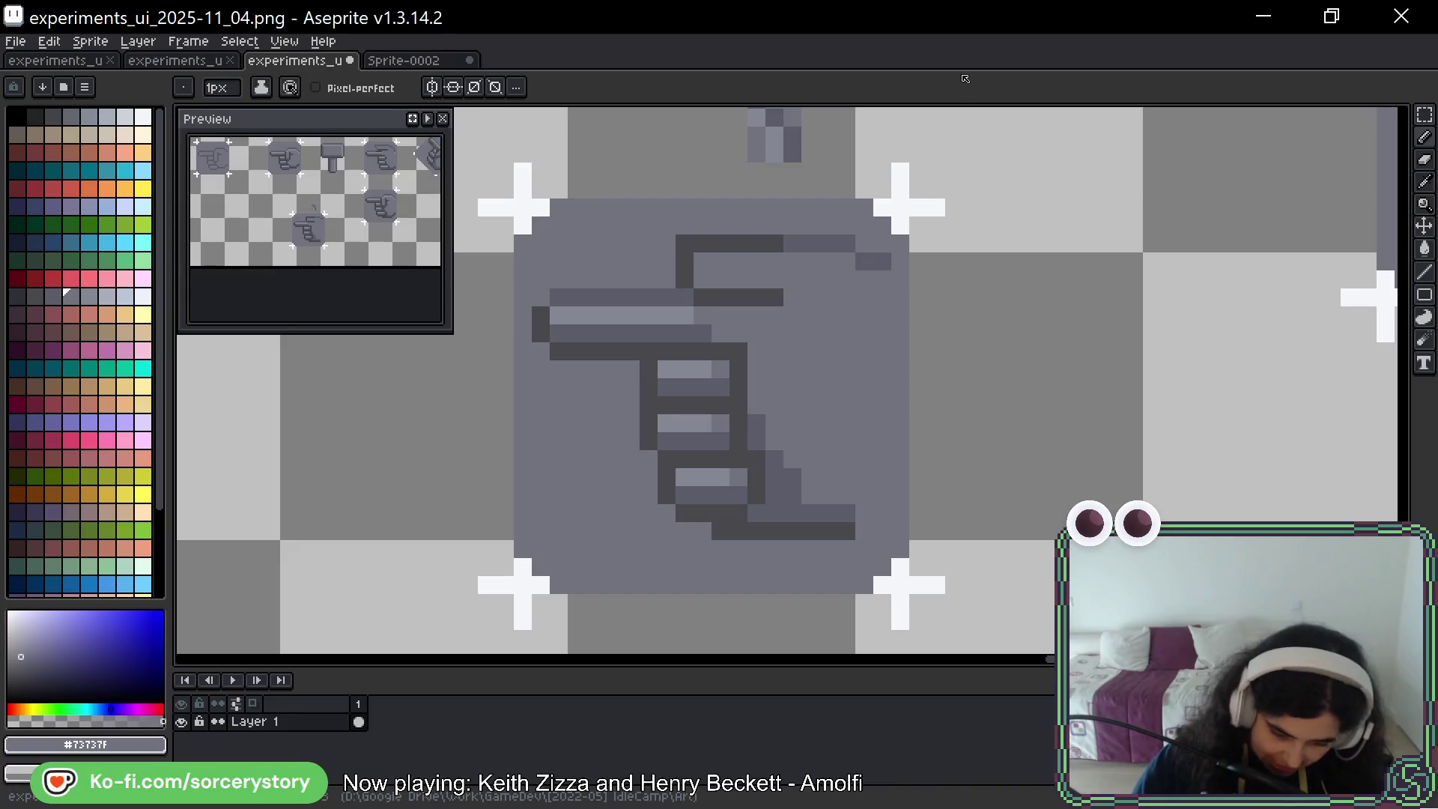
alt+click(779, 297)
click(810, 298)
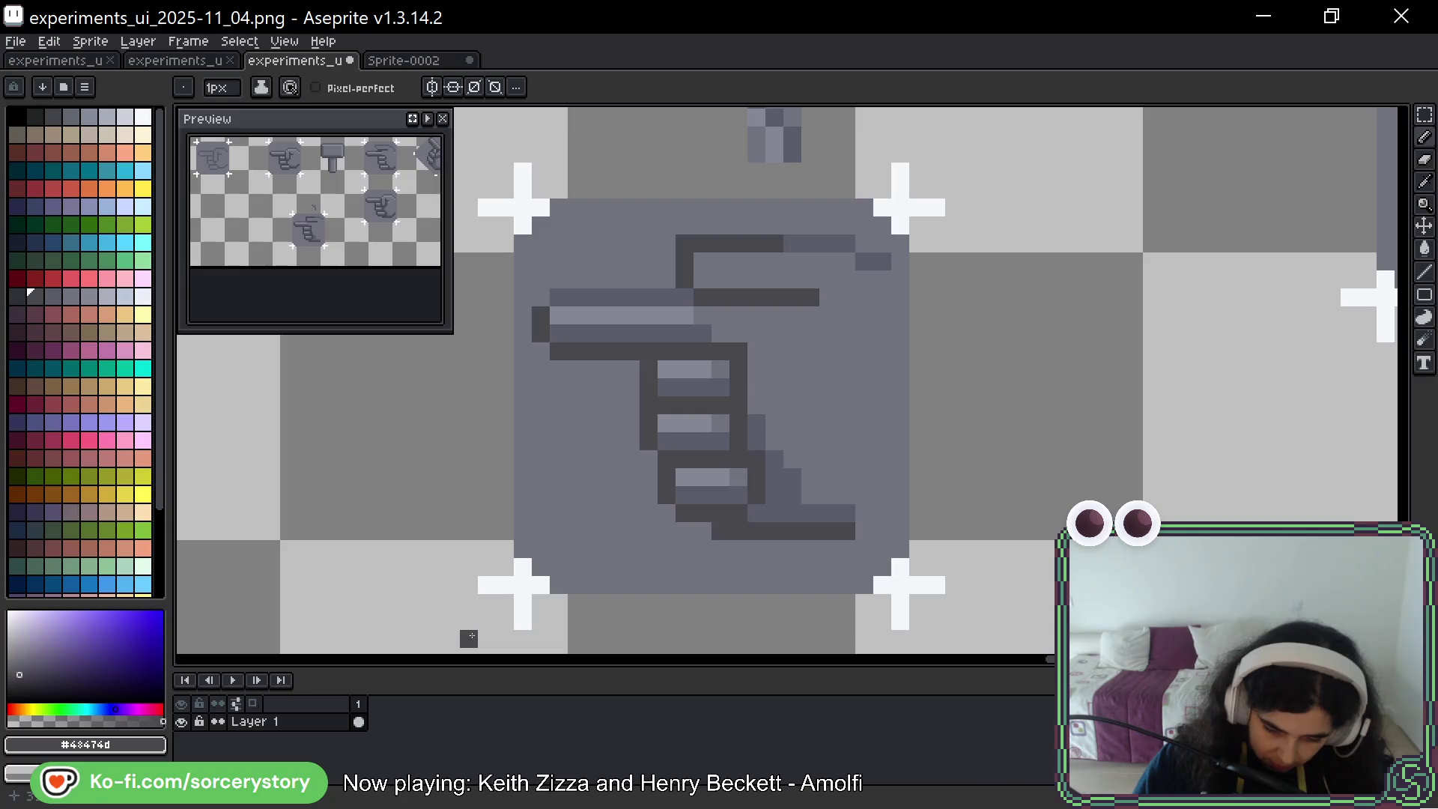
Select the stacked fingers by colour and shift them one pixel right
key(w)
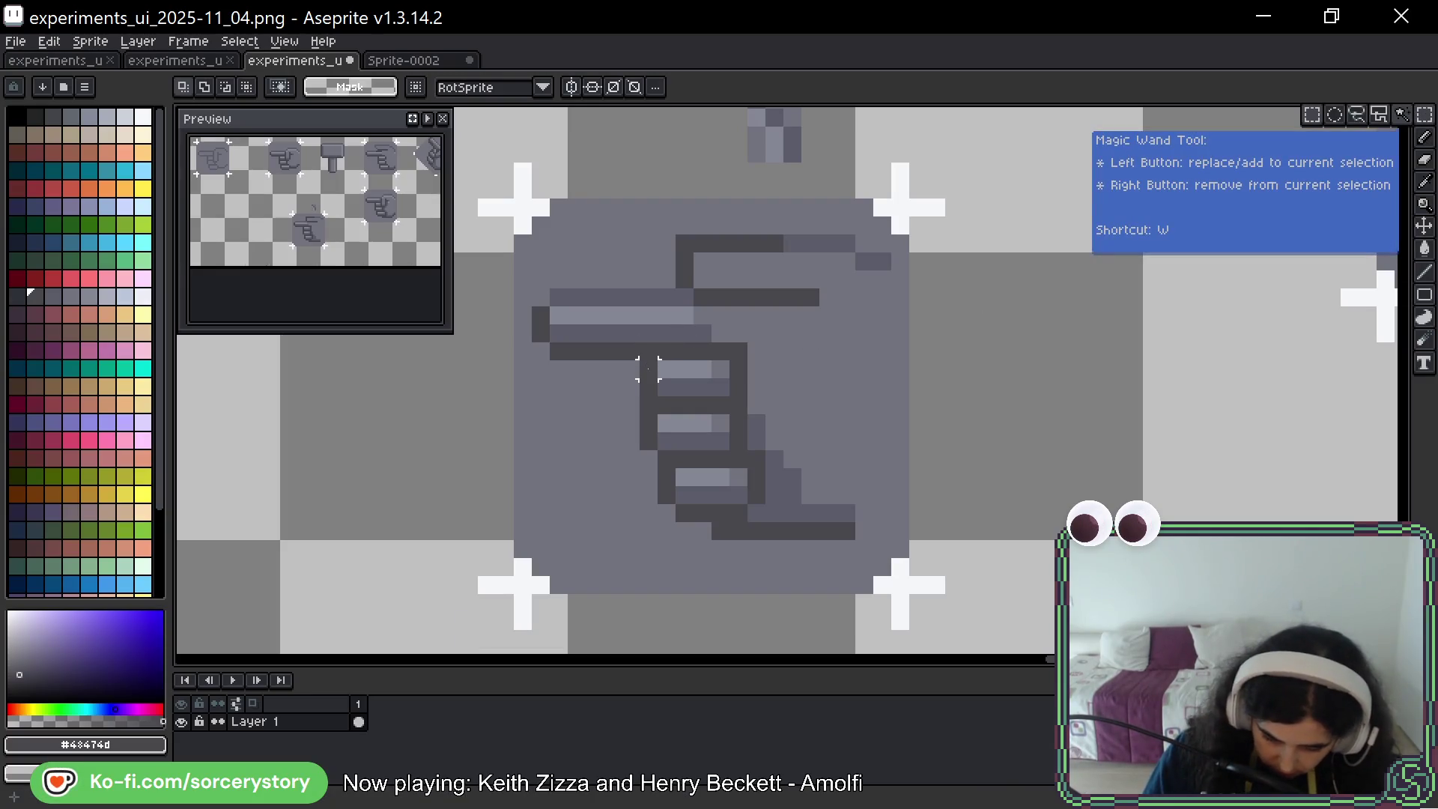
click(648, 370)
drag(717, 433, 753, 431)
key(ctrl+d)
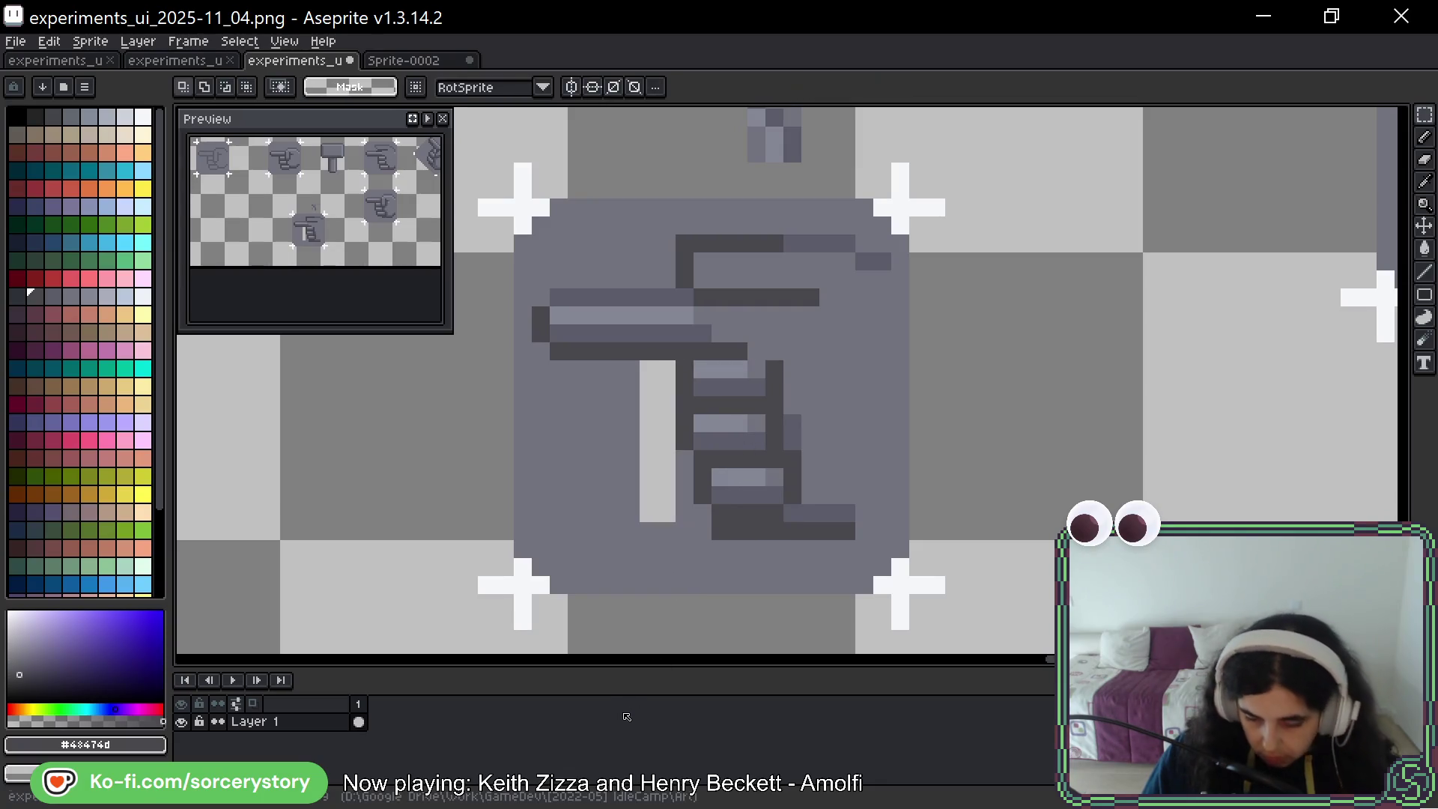
key(b)
Fill the gap left of the fingers with #73737f and extend the bottom outline rightward in dark grey
alt+click(670, 532)
mouse_move(667, 522)
mouse_down()
mouse_move(667, 379)
mouse_move(648, 519)
mouse_up()
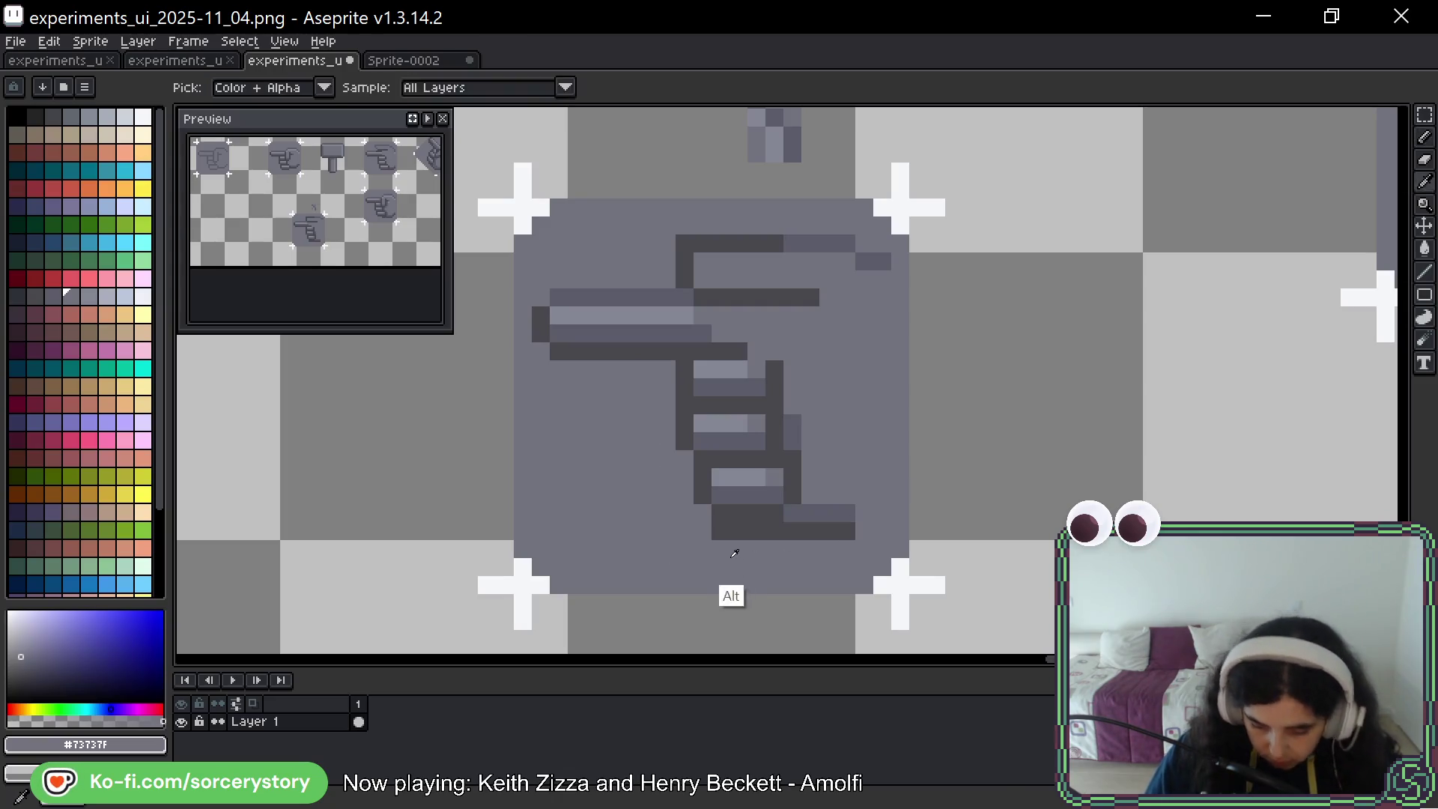
click(713, 535)
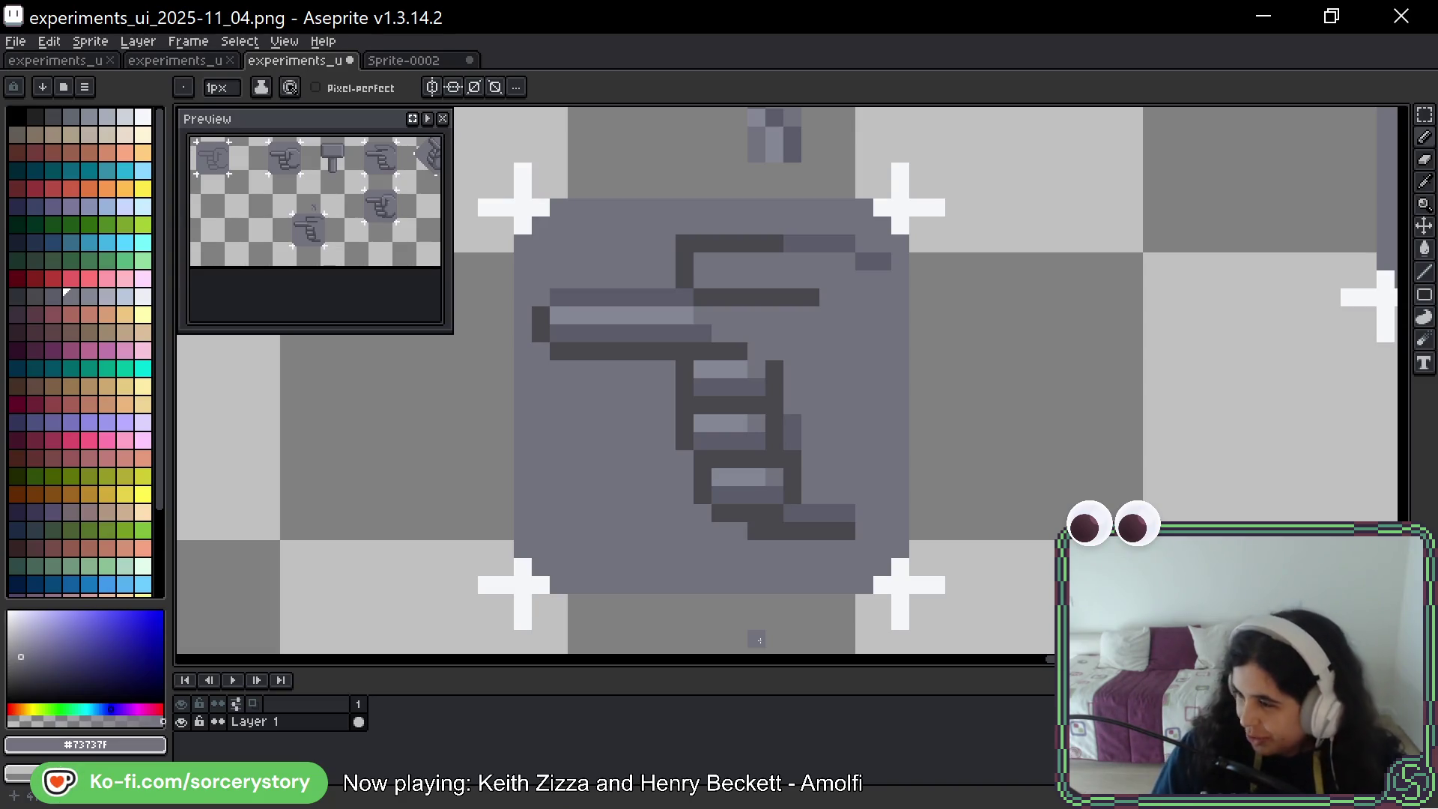
alt+click(845, 531)
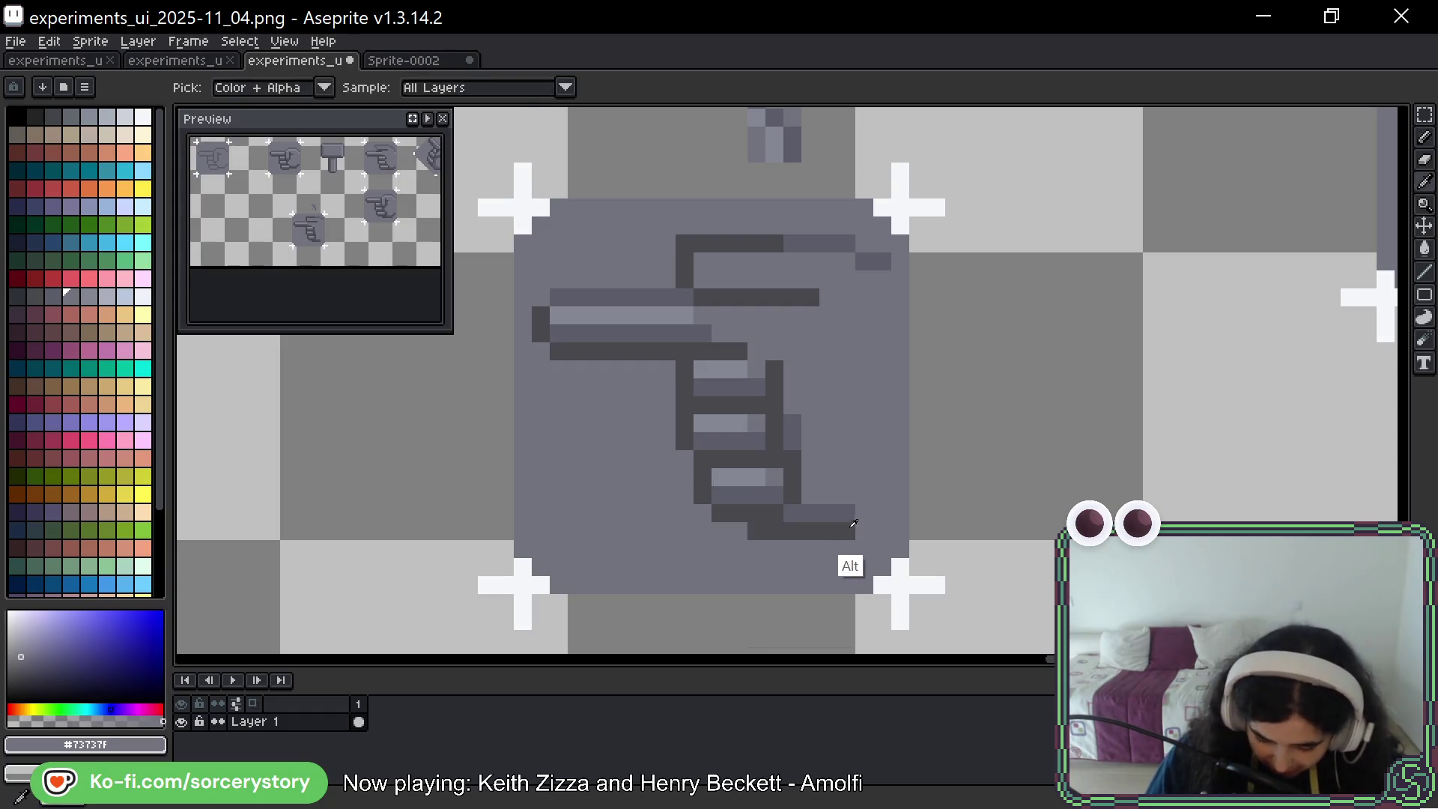
click(866, 529)
click(883, 513)
alt+click(840, 513)
Lengthen the index finger's highlight stripe with light grey #848795
click(883, 494)
alt+click(748, 391)
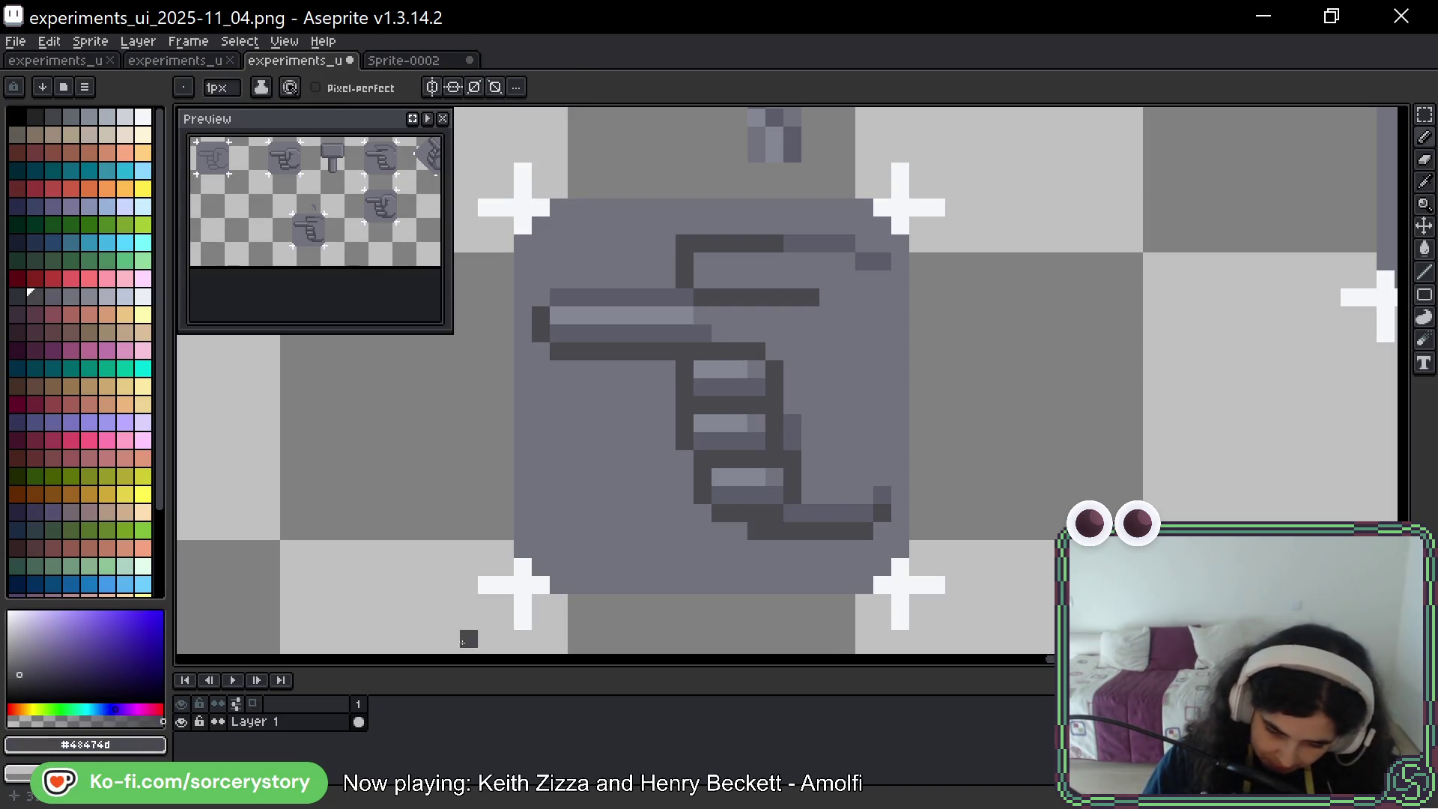
key(alt)
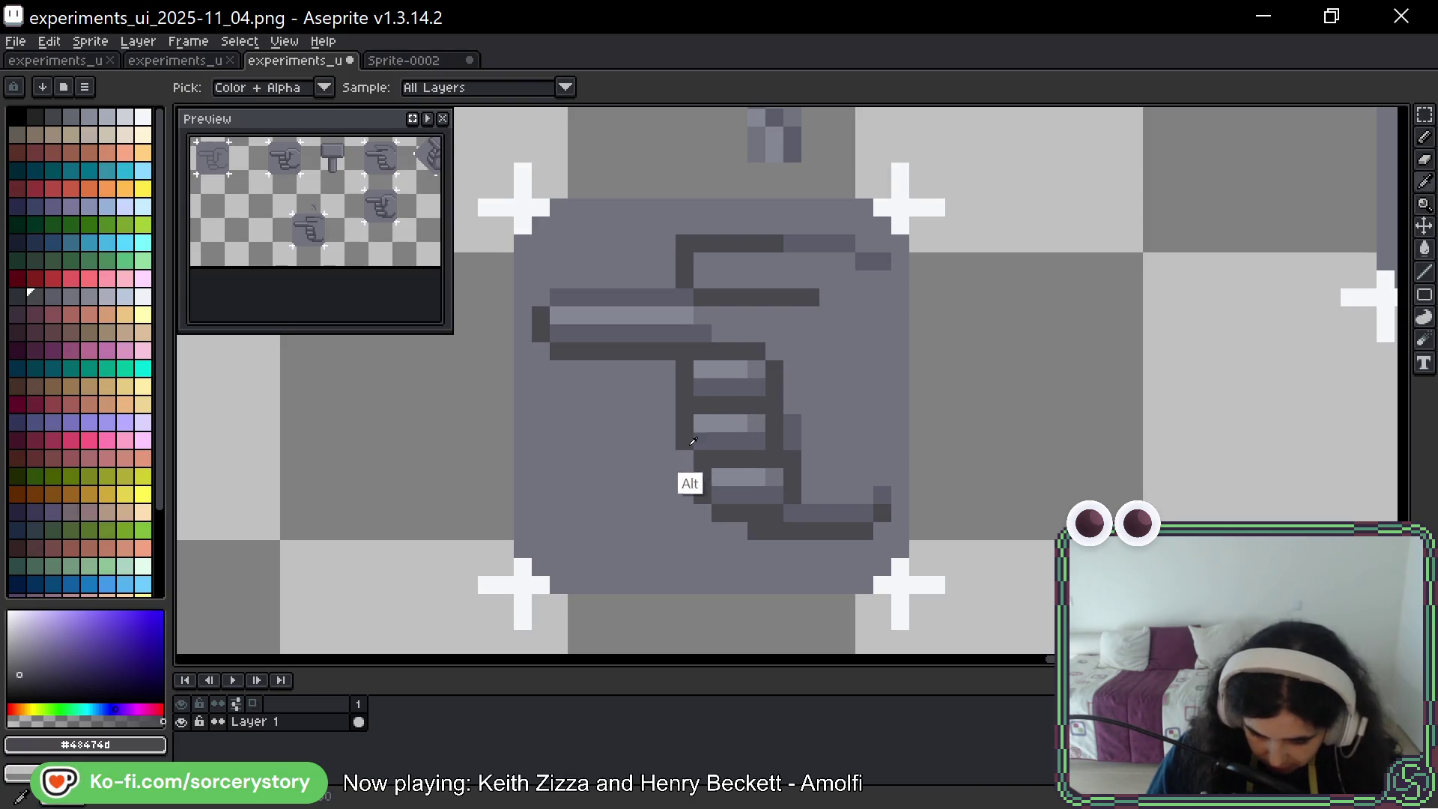
alt+click(659, 315)
drag(705, 315, 793, 314)
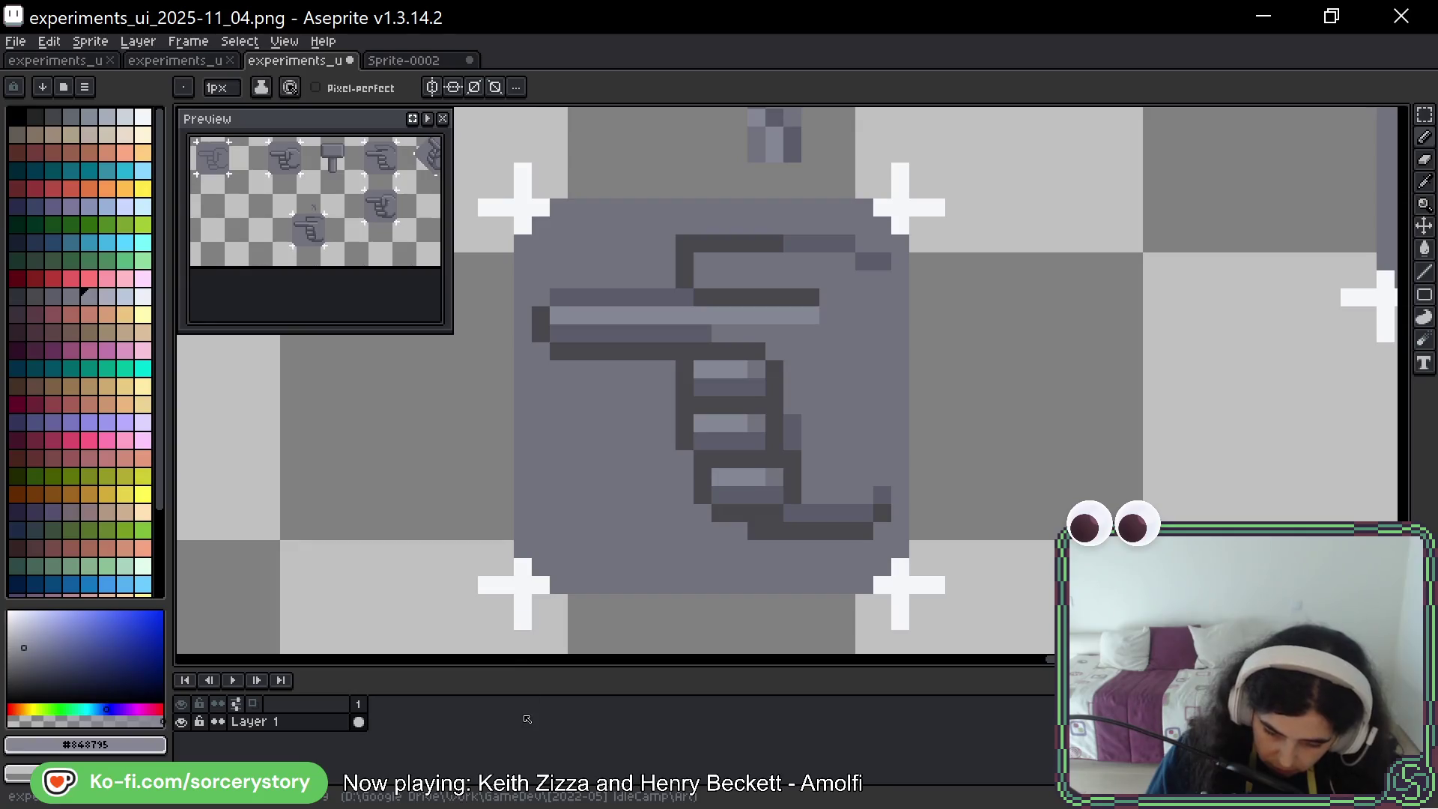
Pick dark grey #48474d from the hand and undo a trial dark vertical line
key(alt)
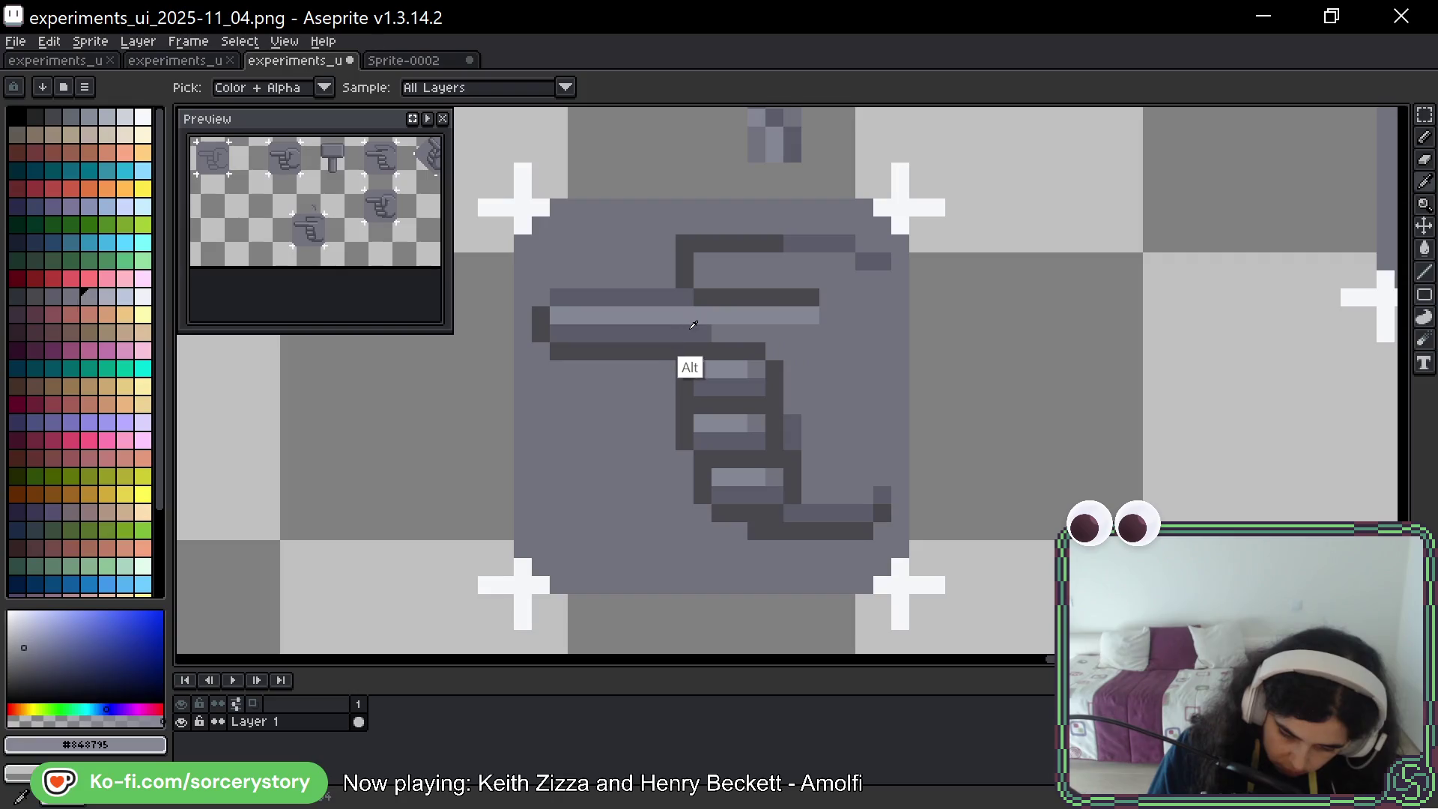
alt+click(801, 289)
click(849, 383)
drag(864, 335, 846, 442)
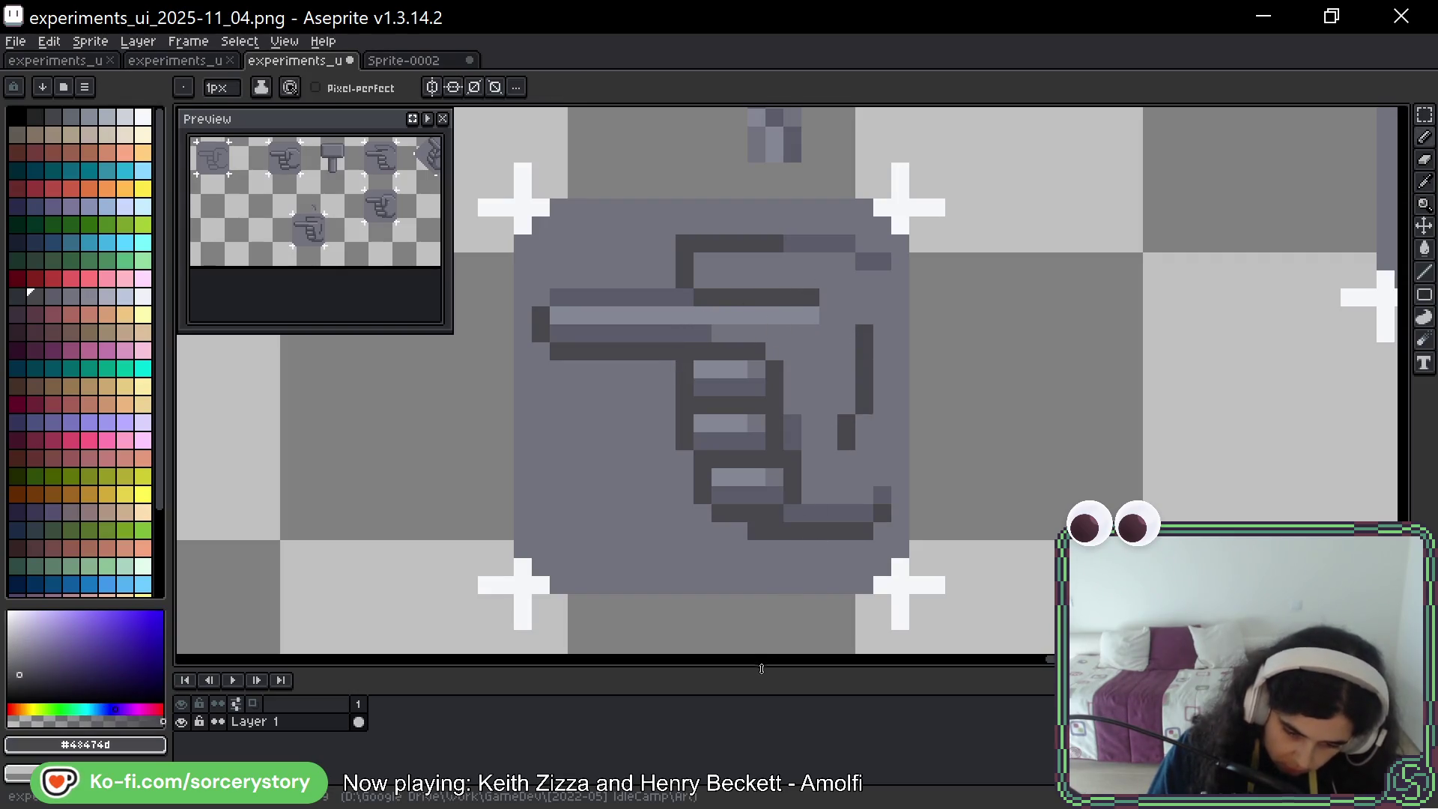
key(ctrl+z)
key(ctrl+z)
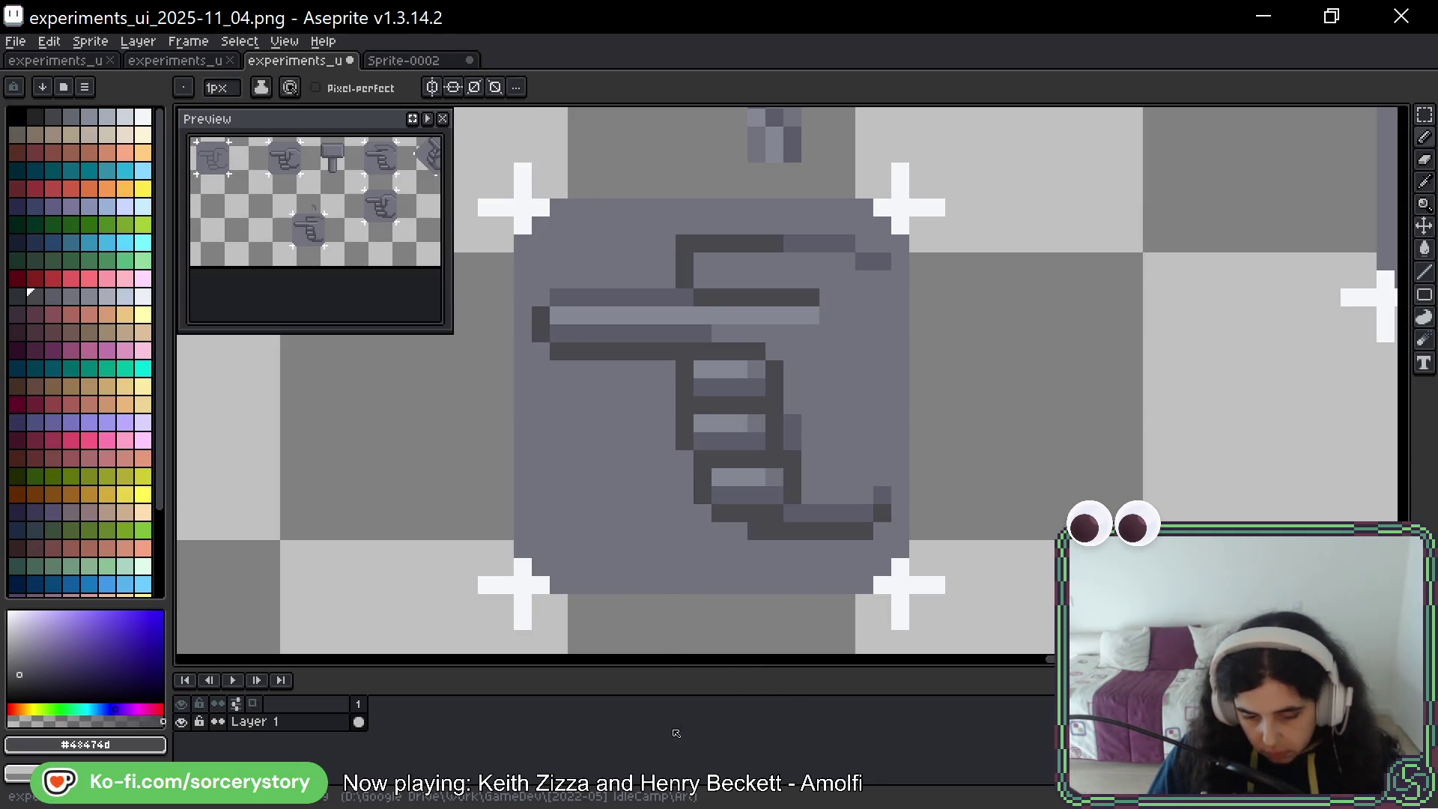
Pan and scroll around the sprite sheet to view its bottom rows
drag(1063, 260, 828, 472)
mouse_move(1063, 344)
mouse_down()
mouse_move(1045, 397)
mouse_move(1019, 311)
mouse_move(1037, 240)
mouse_move(1055, 409)
mouse_up()
scroll(1045, 396, right, 3)
scroll(1046, 396, down, 1)
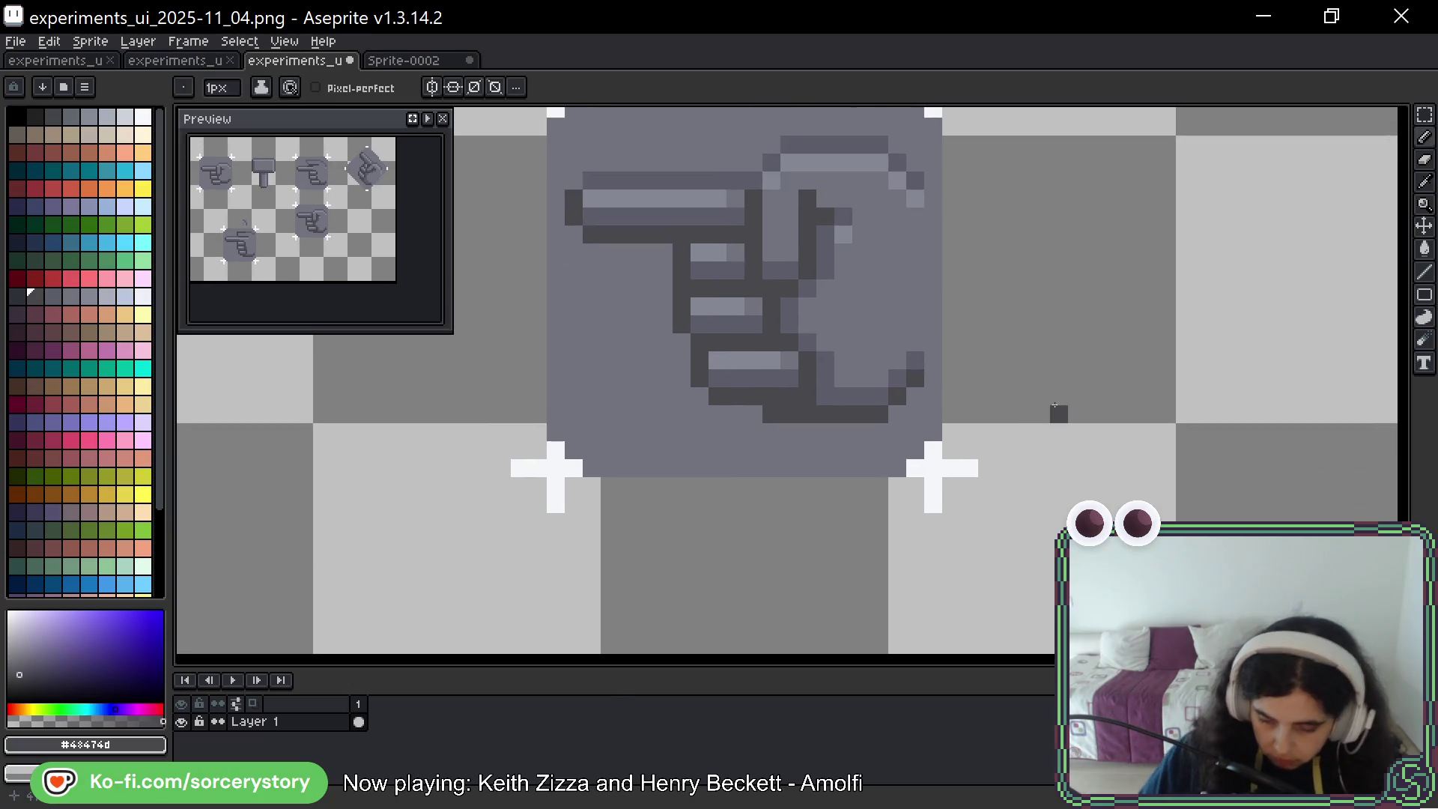
scroll(1055, 408, down, 4)
scroll(1072, 360, up, 1)
scroll(1081, 342, down, 1)
scroll(1050, 398, up, 3)
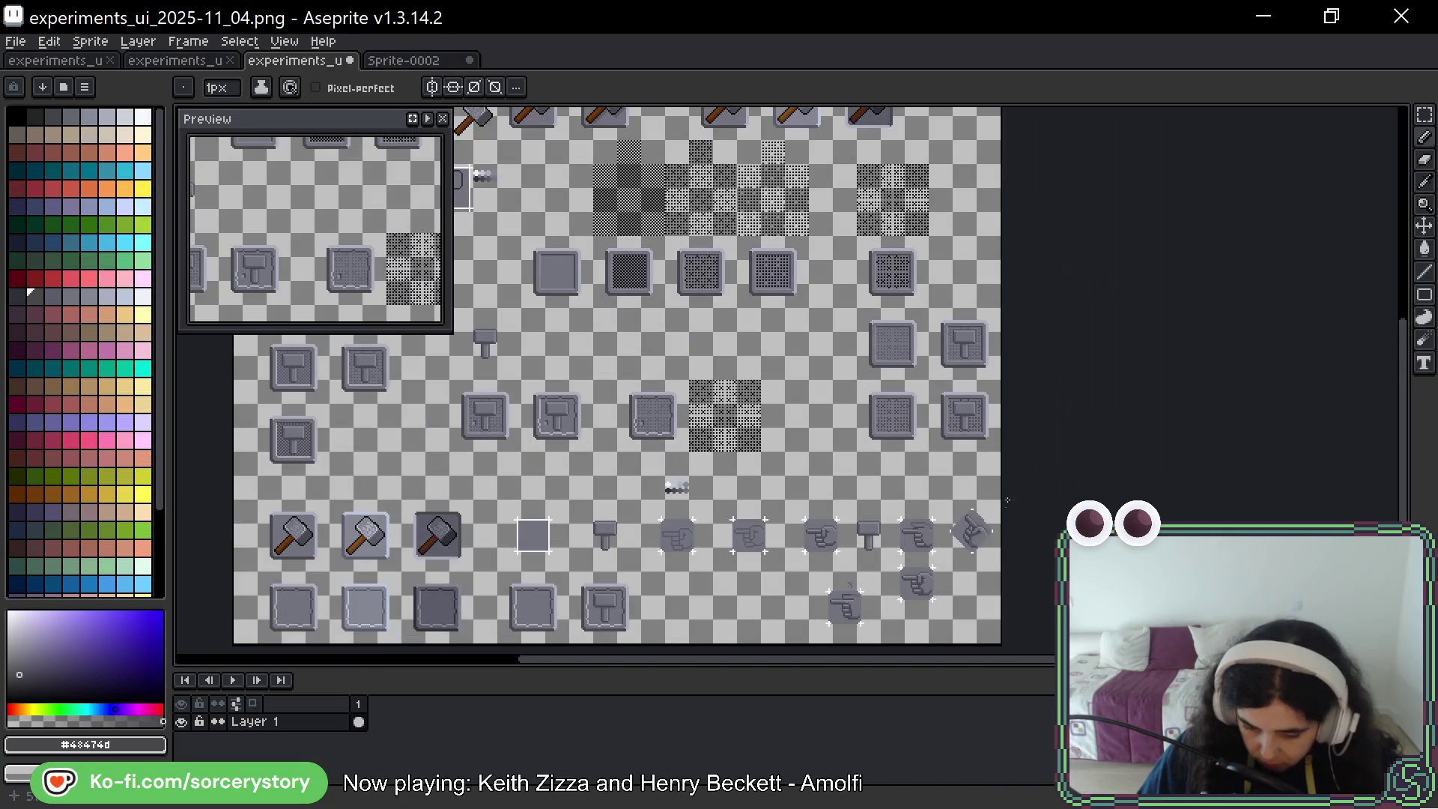
mouse_move(1007, 501)
mouse_down()
mouse_move(1004, 322)
mouse_move(1044, 322)
mouse_up()
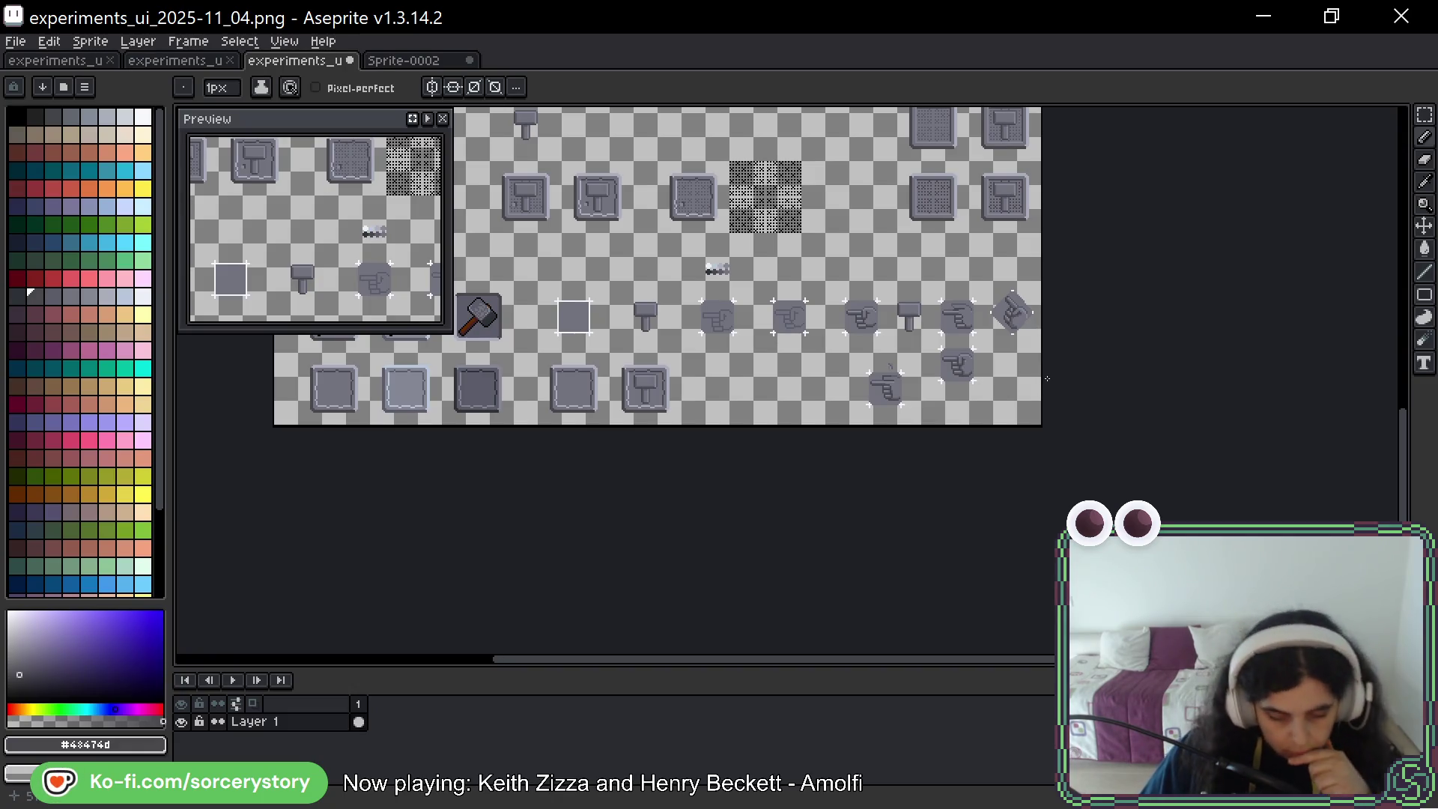
scroll(965, 419, up, 3)
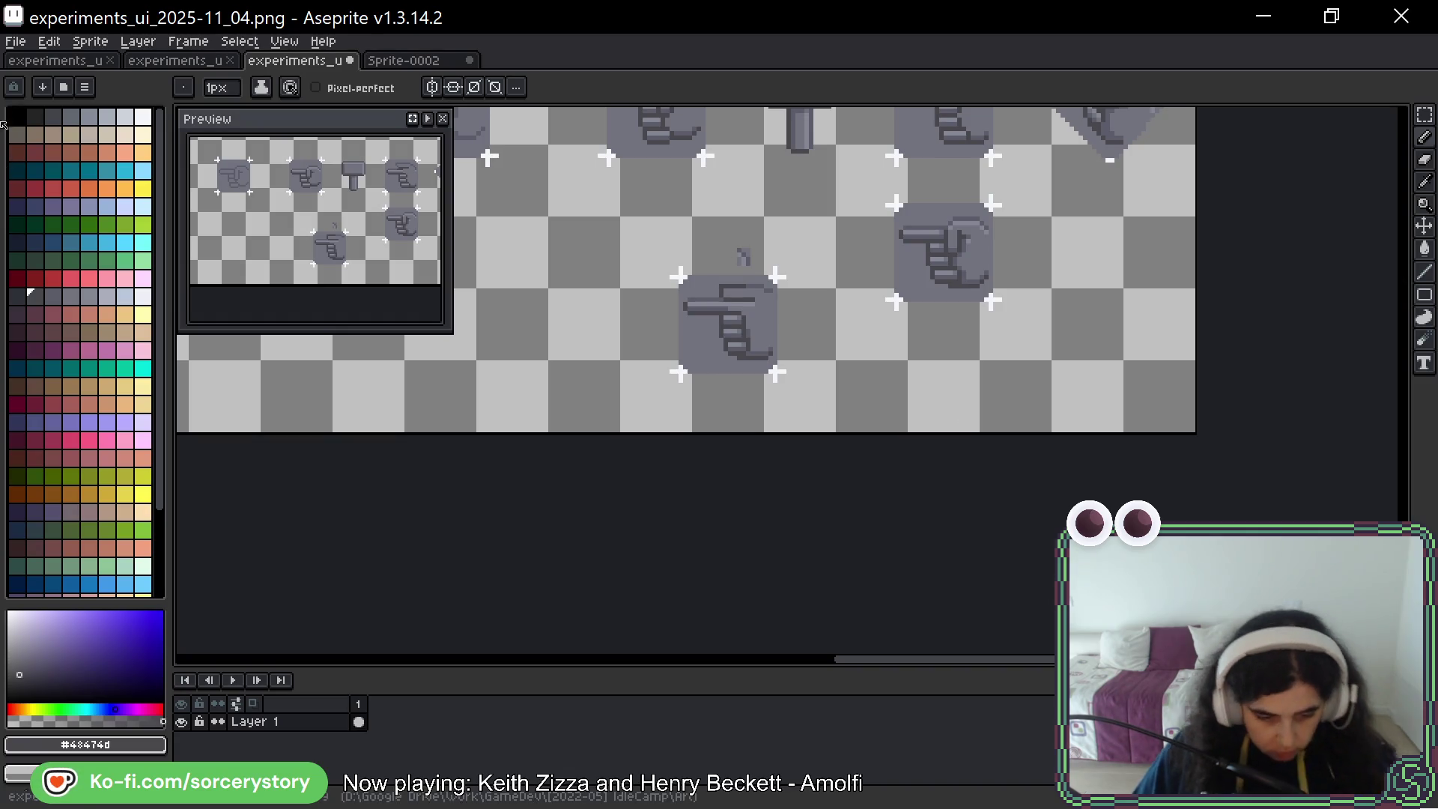
Open the sprite resizing options from the Sprite menu and dismiss them unchanged
click(18, 43)
mouse_move(90, 42)
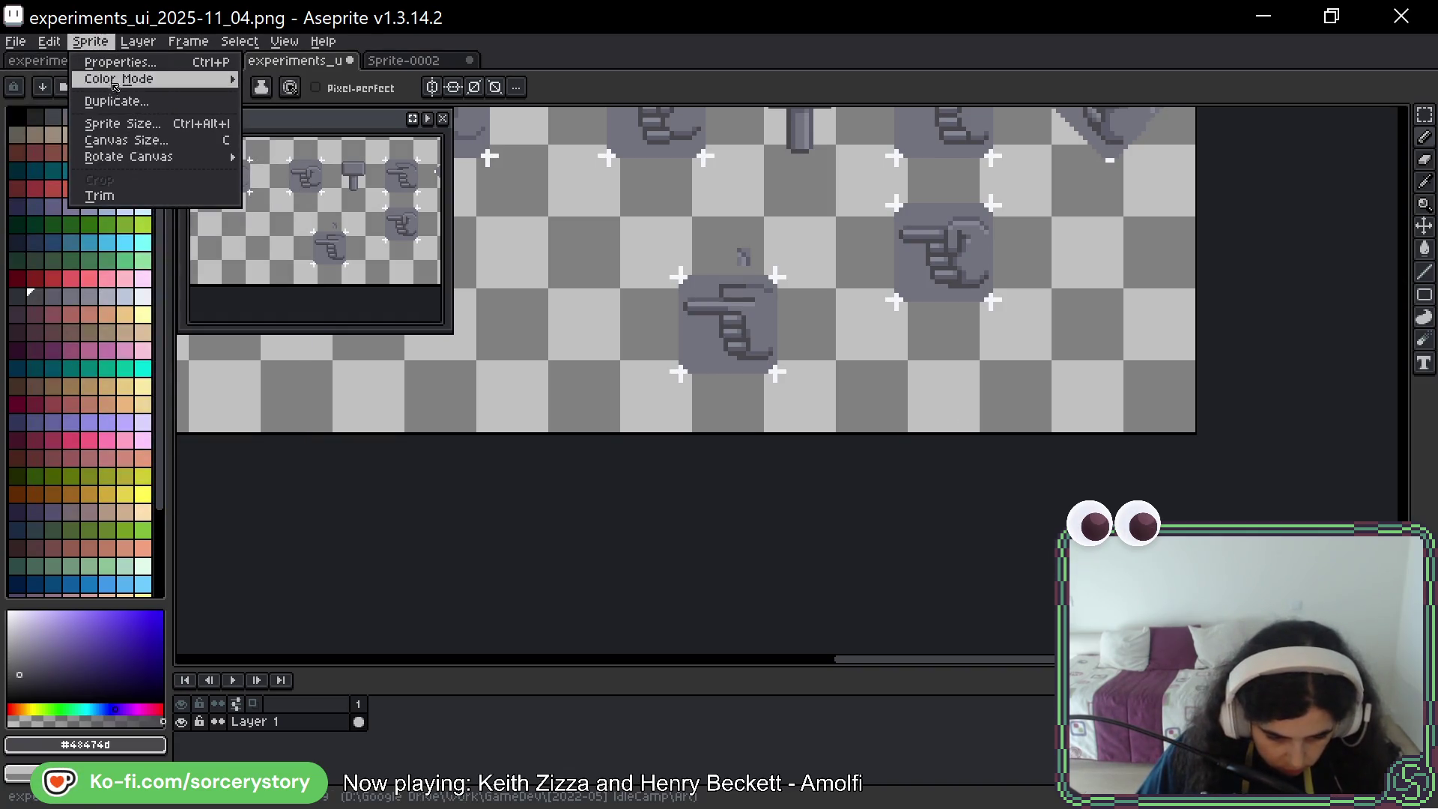
click(129, 125)
click(788, 530)
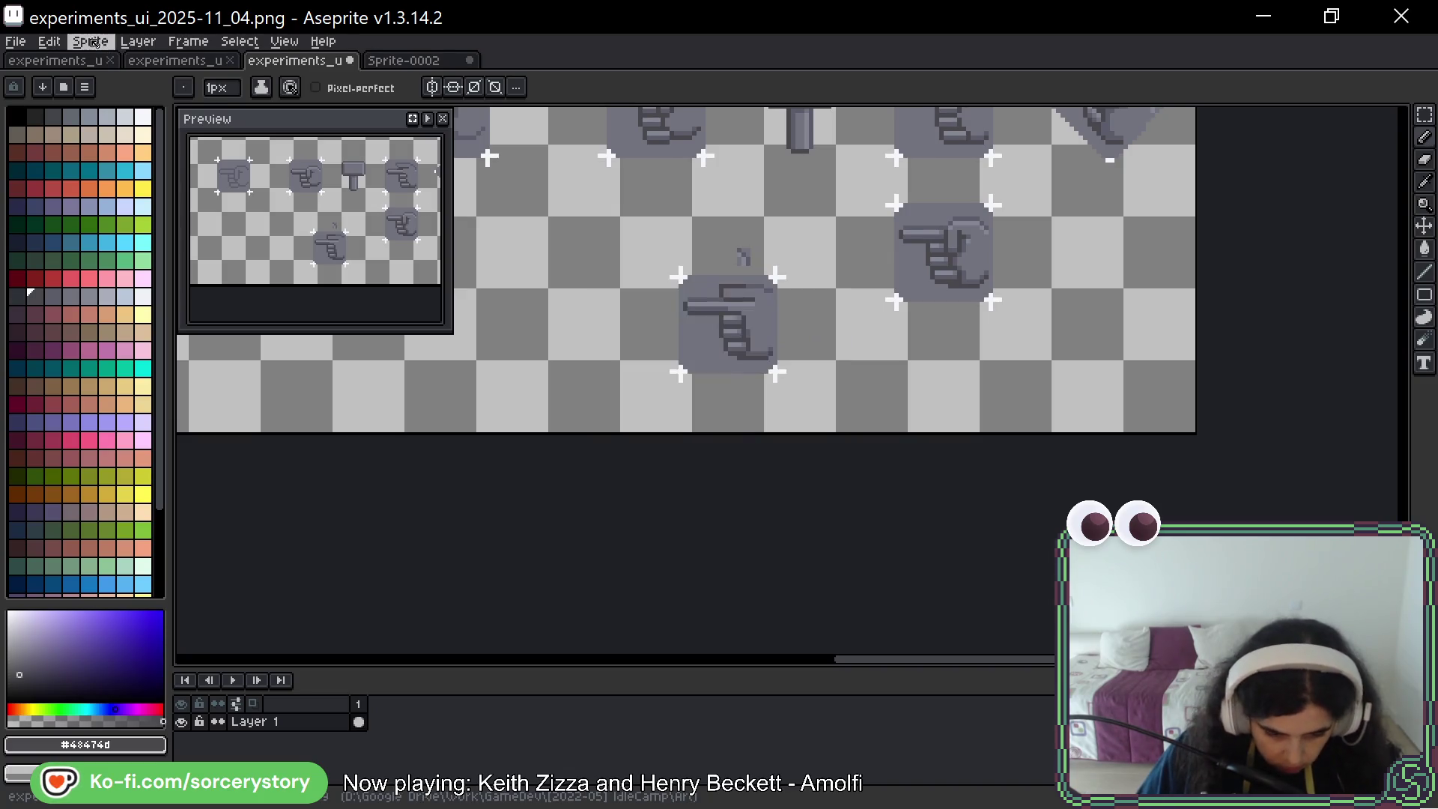
Resize the canvas to 1024×1024 px anchored at the top-left
click(90, 42)
click(129, 143)
click(853, 218)
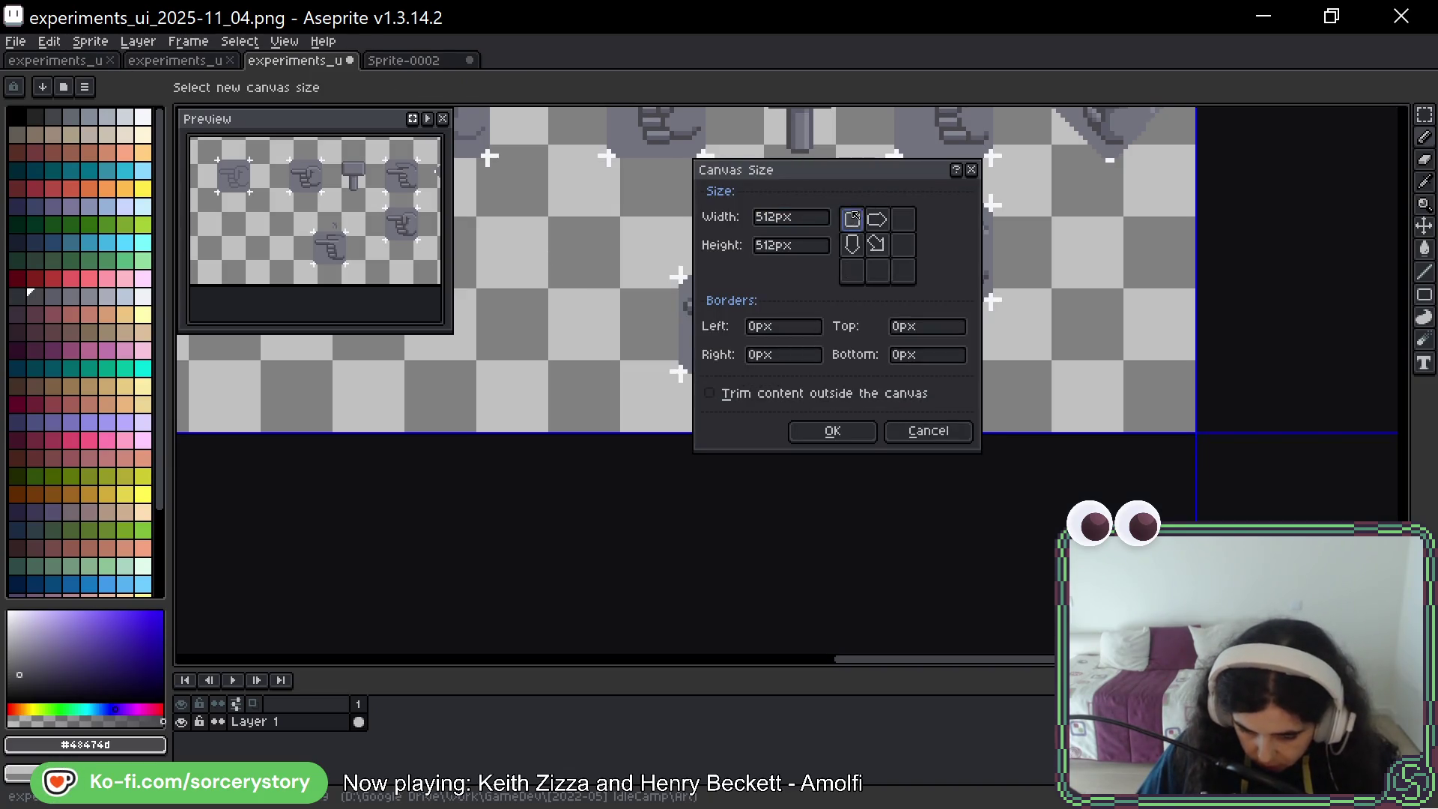
double_click(777, 217)
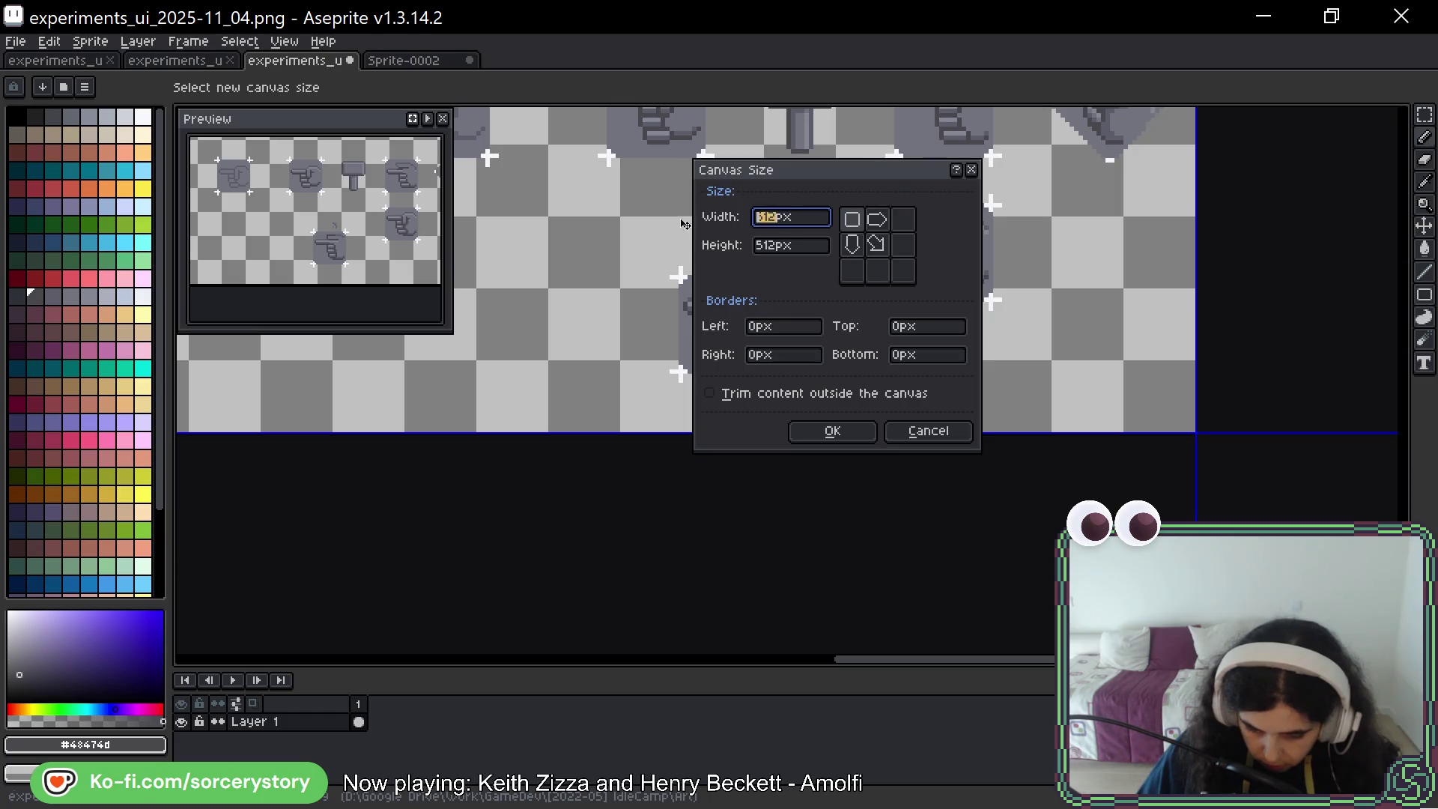
text(1)
text(024)
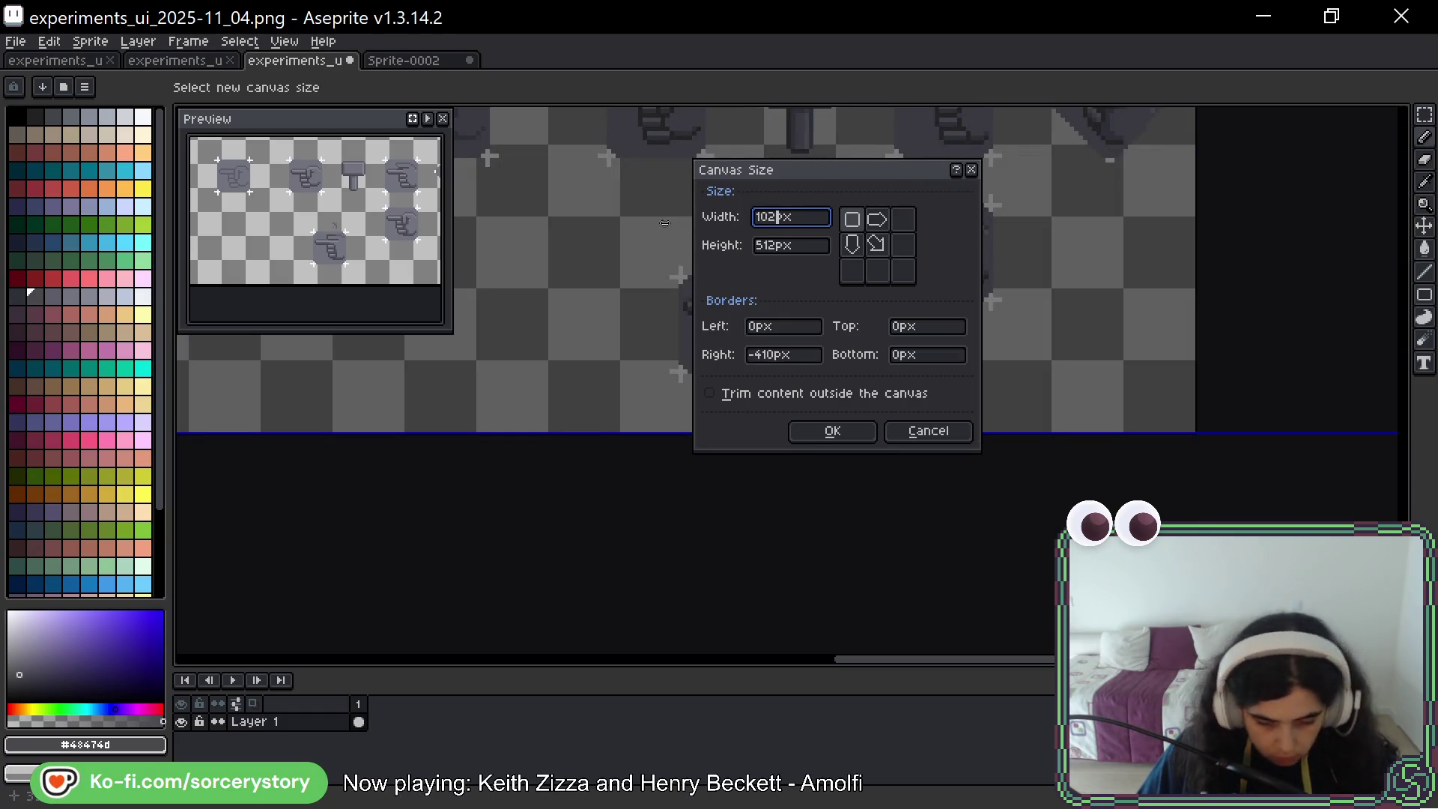
key(Tab)
text(12)
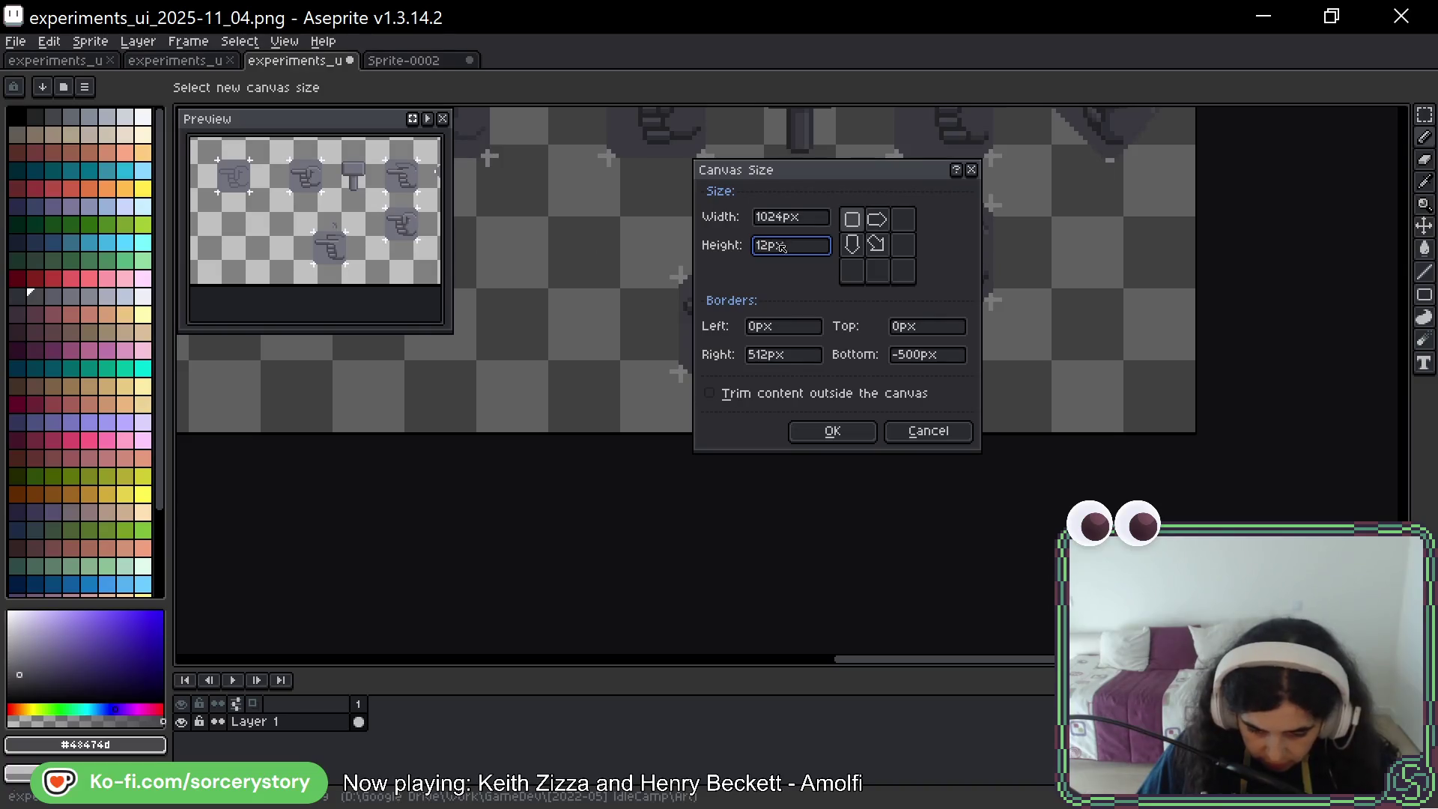
key(BackSpace)
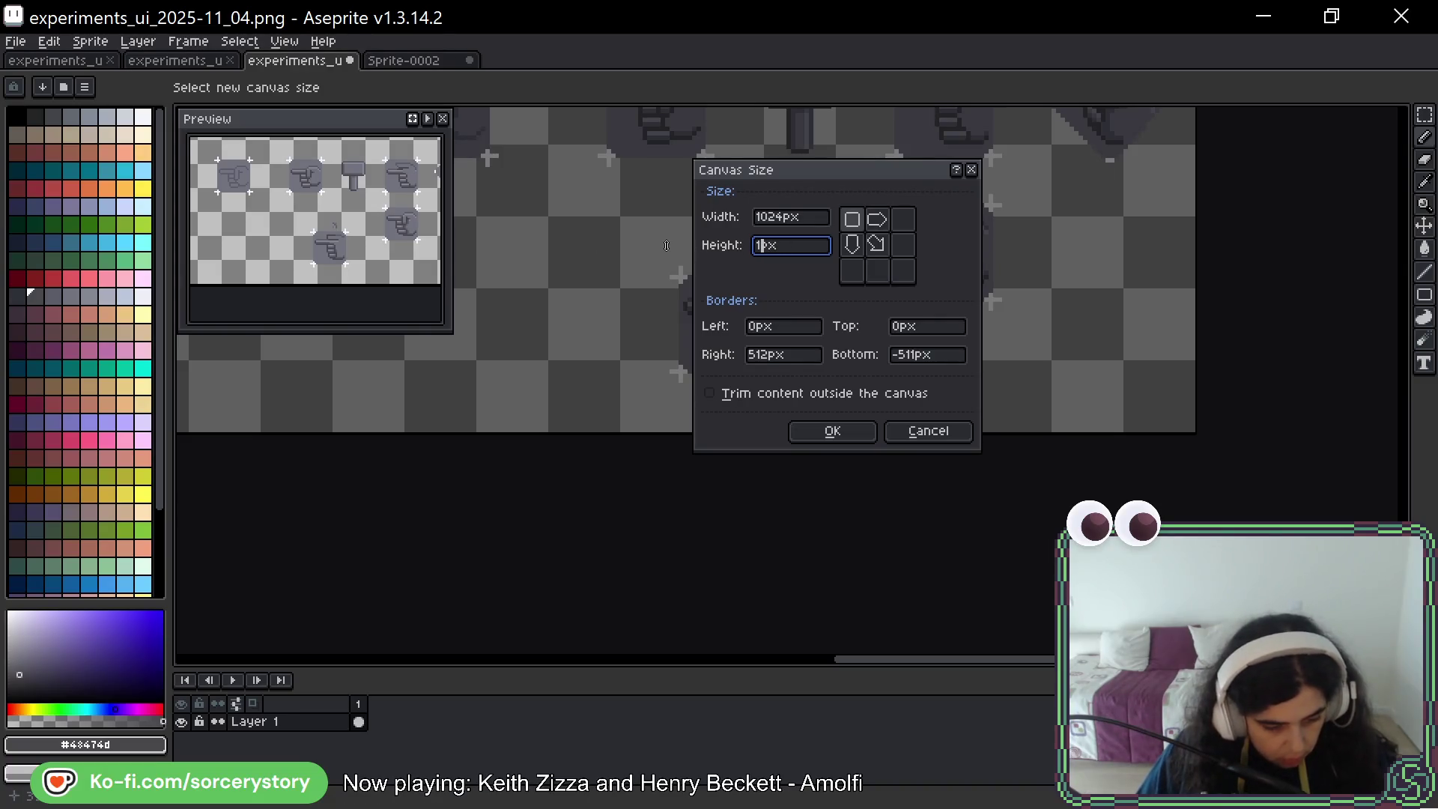
text(024)
click(833, 431)
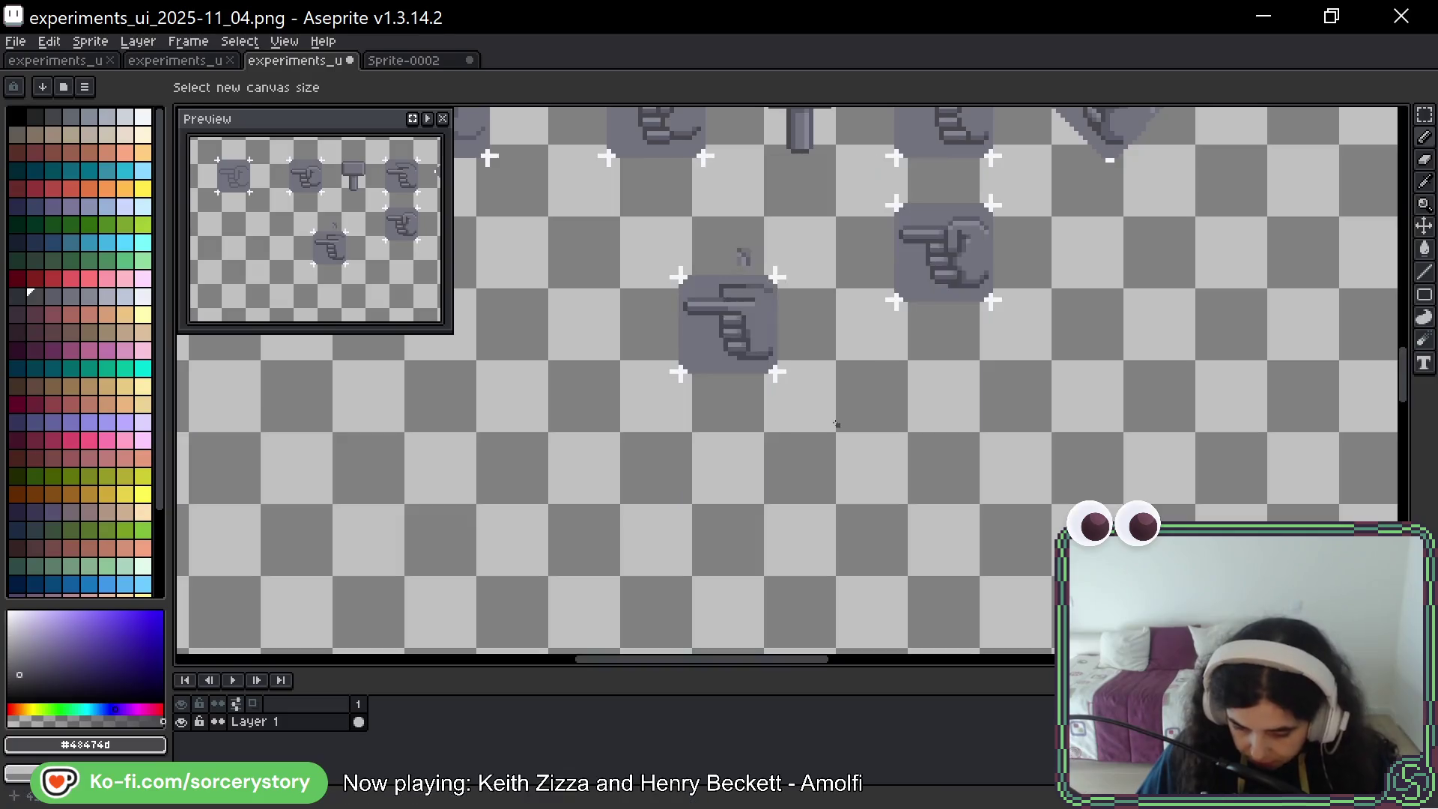
Select the hand sprite region and drag it down and to the right
click(1425, 114)
mouse_move(617, 214)
mouse_down()
mouse_move(834, 361)
mouse_move(839, 435)
mouse_up()
drag(724, 325, 937, 465)
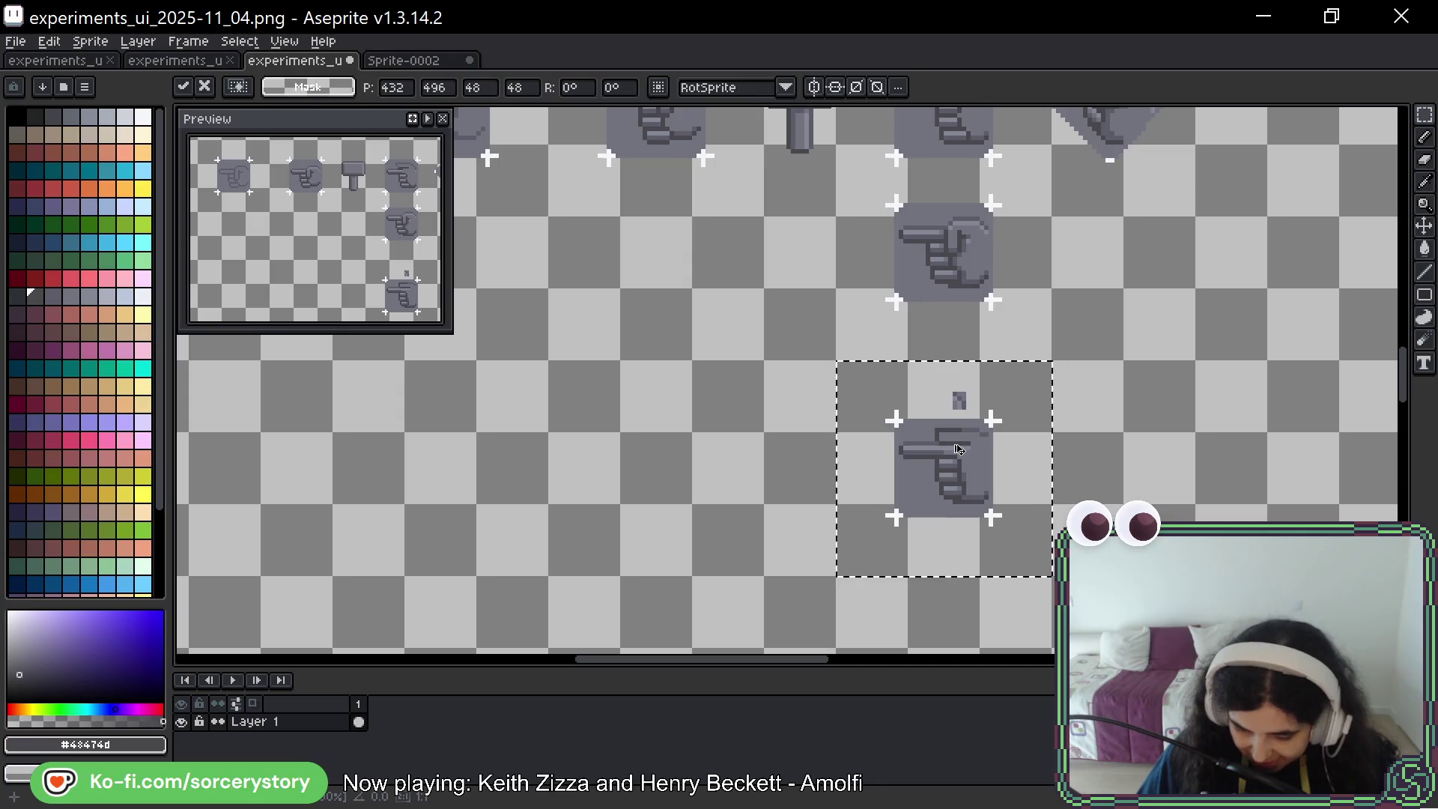
scroll(957, 367, up, 1)
drag(909, 358, 993, 423)
scroll(989, 420, down, 4)
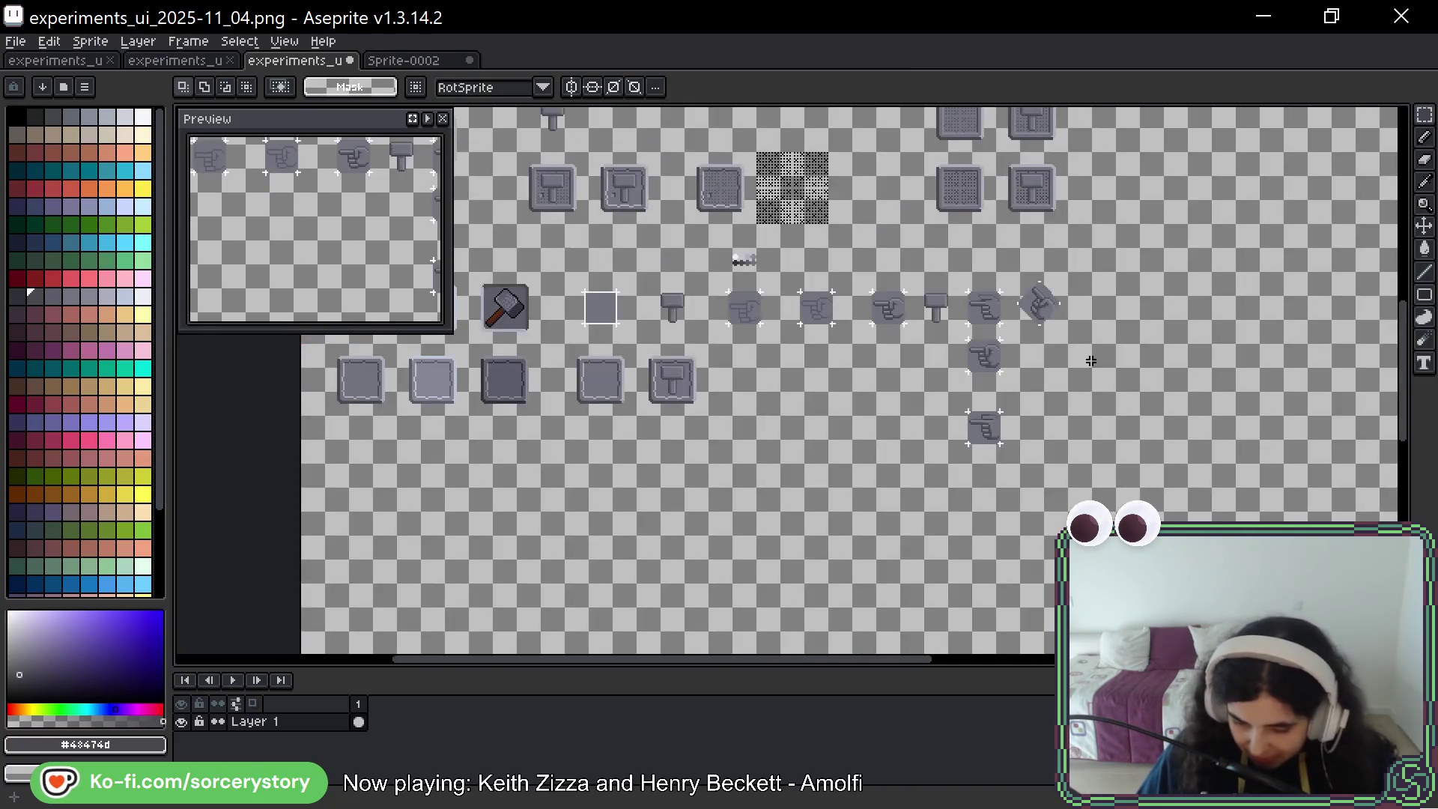
scroll(909, 398, up, 3)
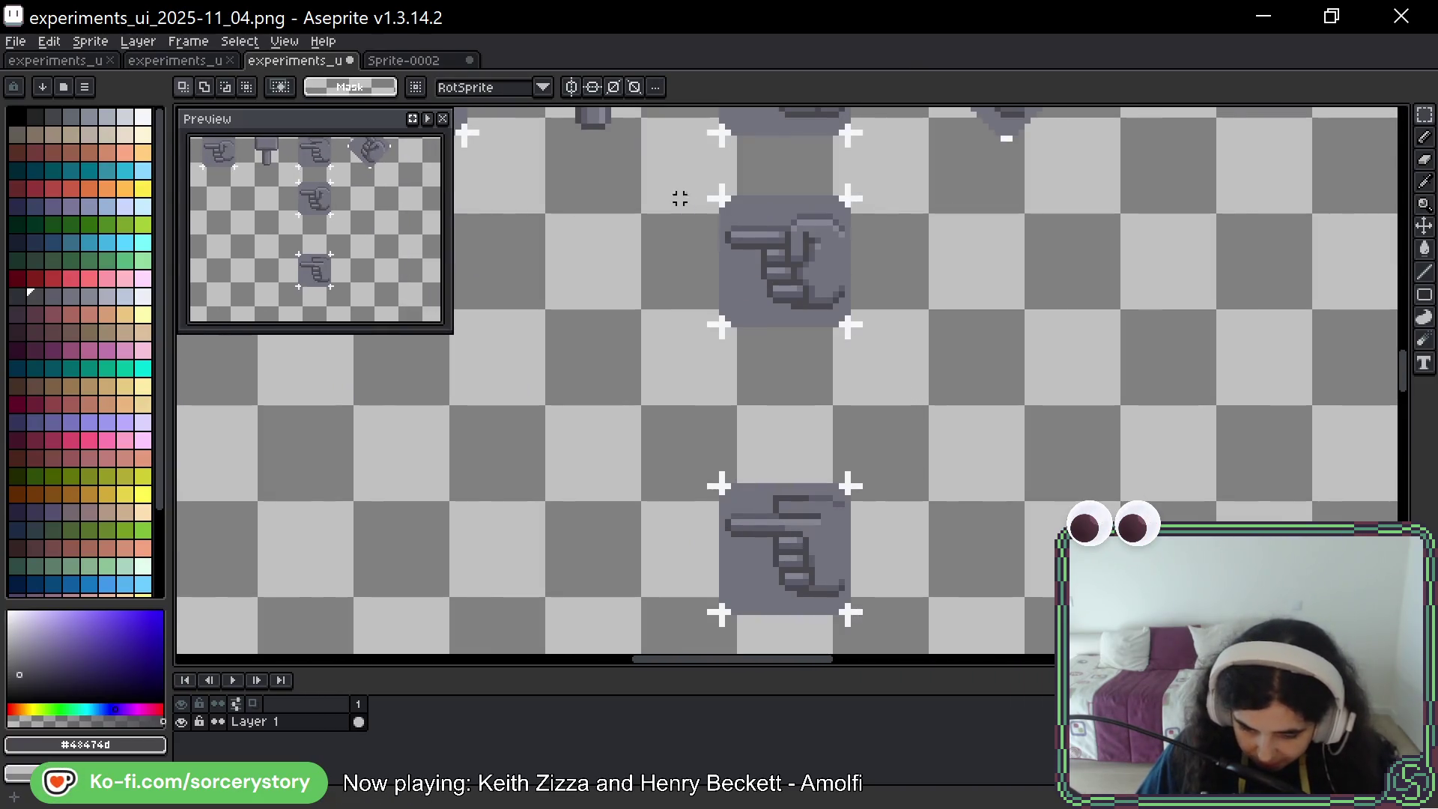
scroll(685, 198, down, 1)
Move both hand sprites to a new spot, then delete the leftover left-hand sprites
mouse_move(663, 181)
mouse_down()
mouse_move(832, 404)
mouse_move(815, 513)
mouse_up()
mouse_move(806, 444)
mouse_down()
mouse_move(1034, 408)
mouse_move(1053, 360)
mouse_move(1052, 389)
mouse_up()
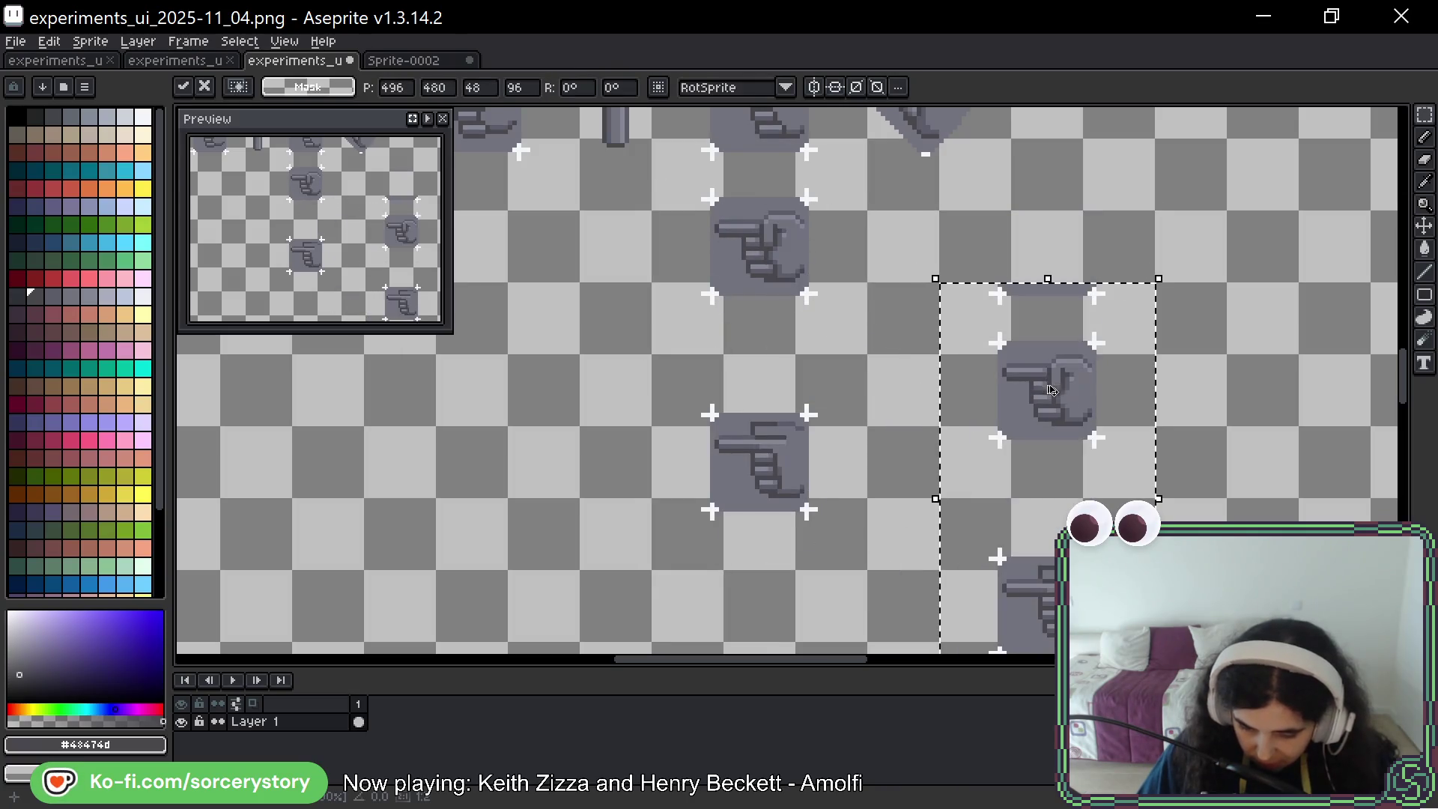
key(Return)
drag(972, 263, 1117, 313)
drag(671, 181, 869, 528)
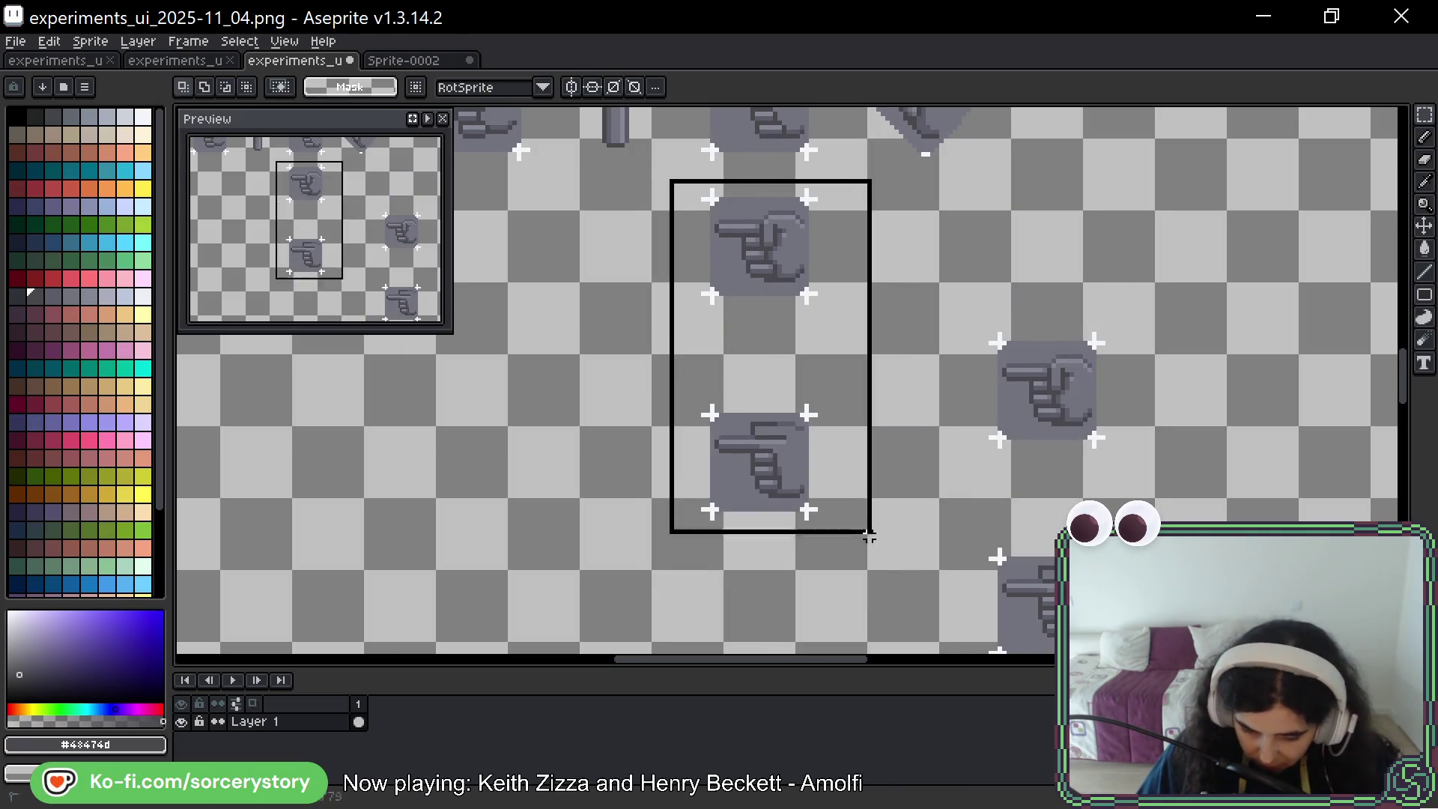
key(Delete)
mouse_move(931, 273)
mouse_down()
mouse_move(1076, 529)
mouse_move(1117, 572)
mouse_up()
click(972, 203)
Shift the selected hands up-left and Ctrl-drag a copy of the top hand to the right
drag(939, 133, 1157, 564)
scroll(1158, 564, up, 3)
mouse_move(1102, 477)
mouse_down()
mouse_move(882, 404)
mouse_move(814, 405)
mouse_up()
scroll(777, 257, down, 2)
mouse_move(633, 186)
mouse_down()
mouse_move(765, 315)
mouse_move(1072, 279)
mouse_up()
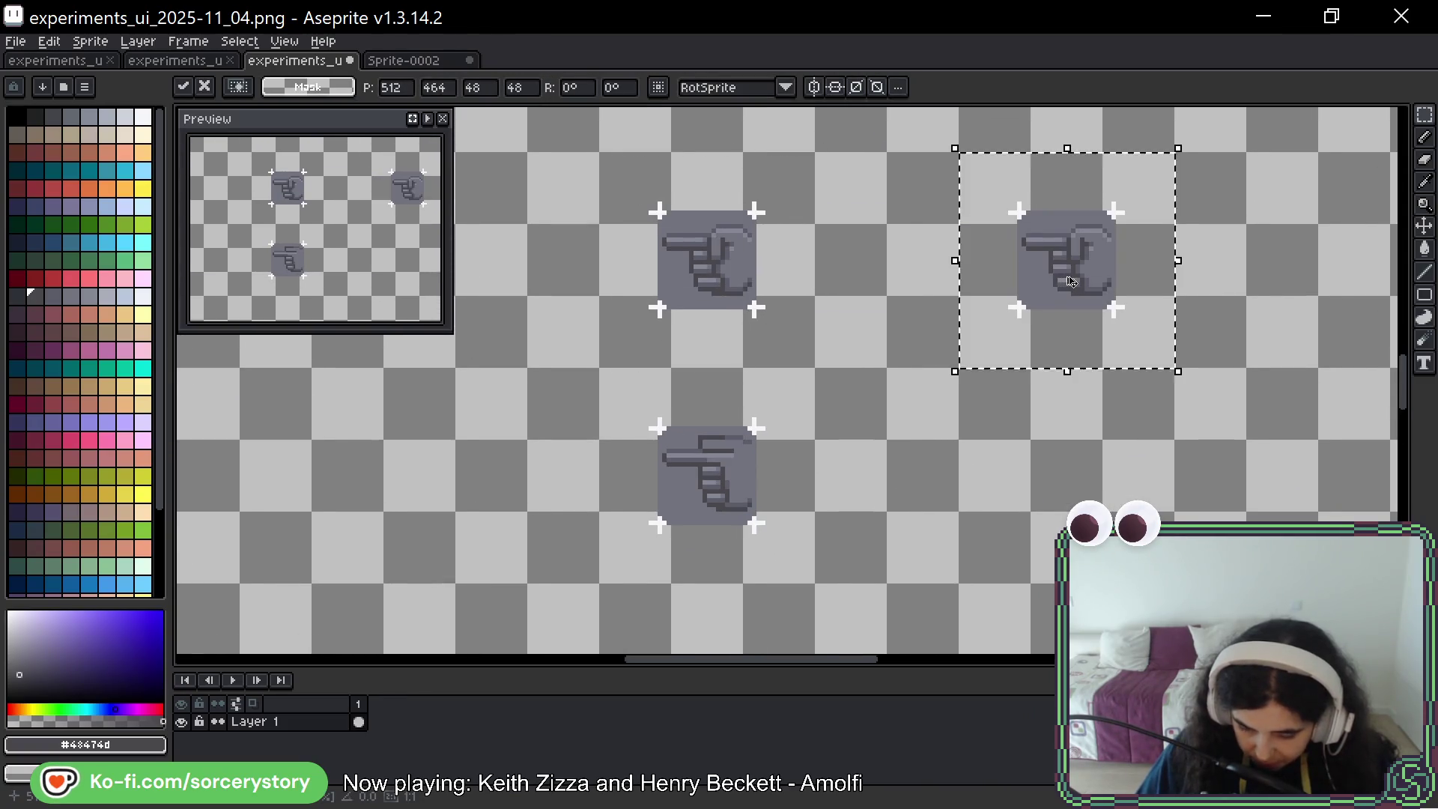
click(937, 359)
Slide the right hand copy leftward so the two hands sit side by side
scroll(936, 359, up, 3)
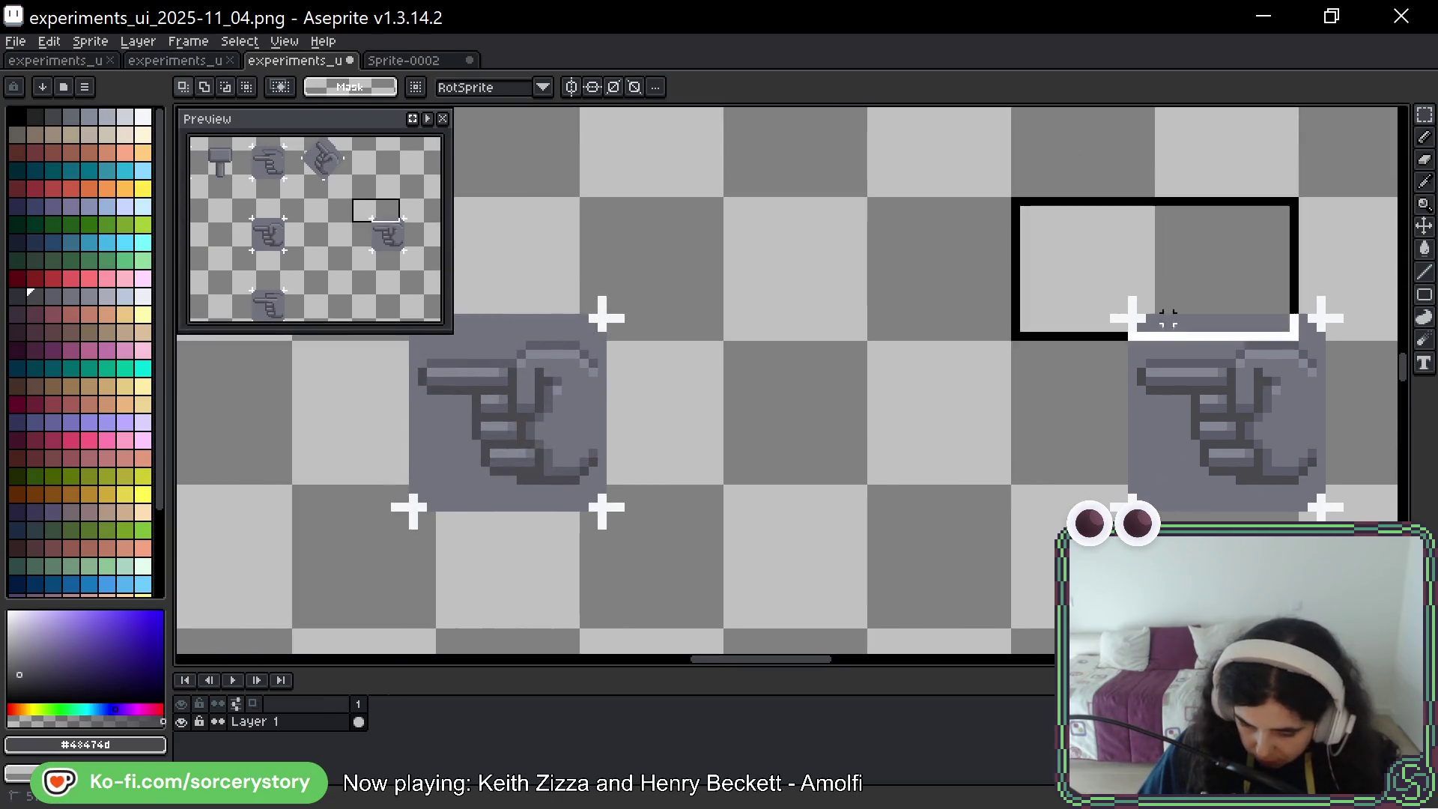
drag(1168, 318, 1408, 622)
drag(1290, 427, 1002, 427)
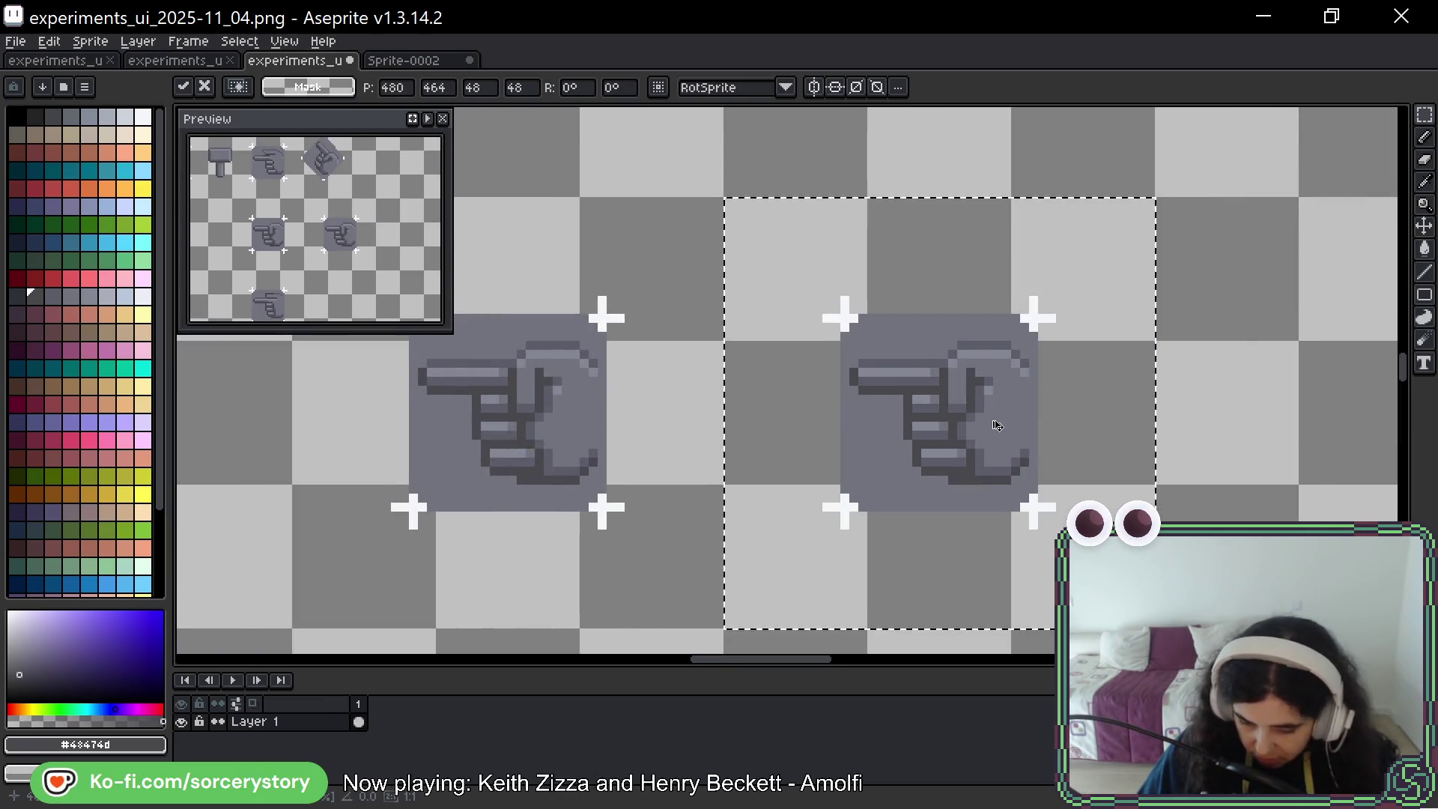
click(1003, 428)
scroll(982, 404, up, 3)
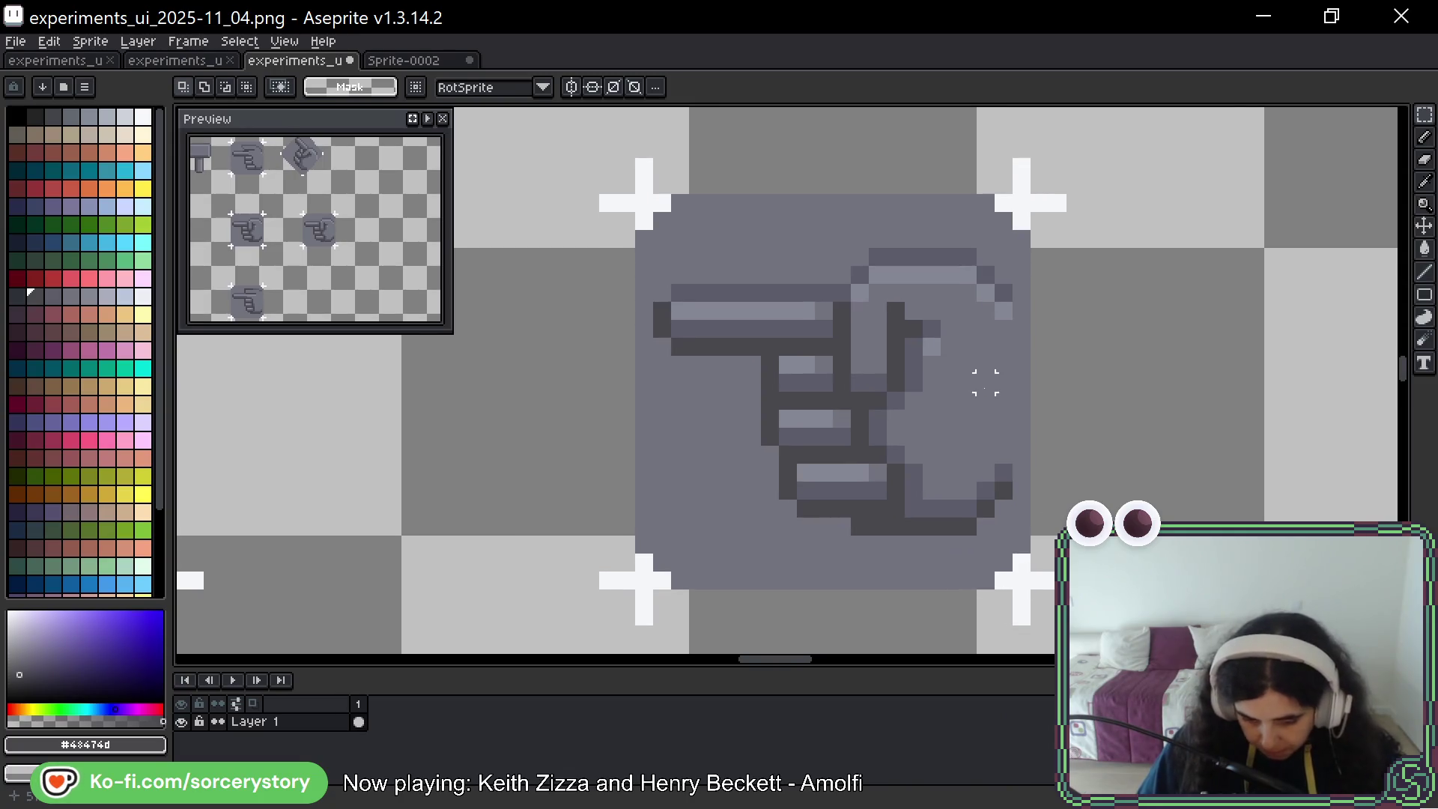
drag(757, 401, 802, 426)
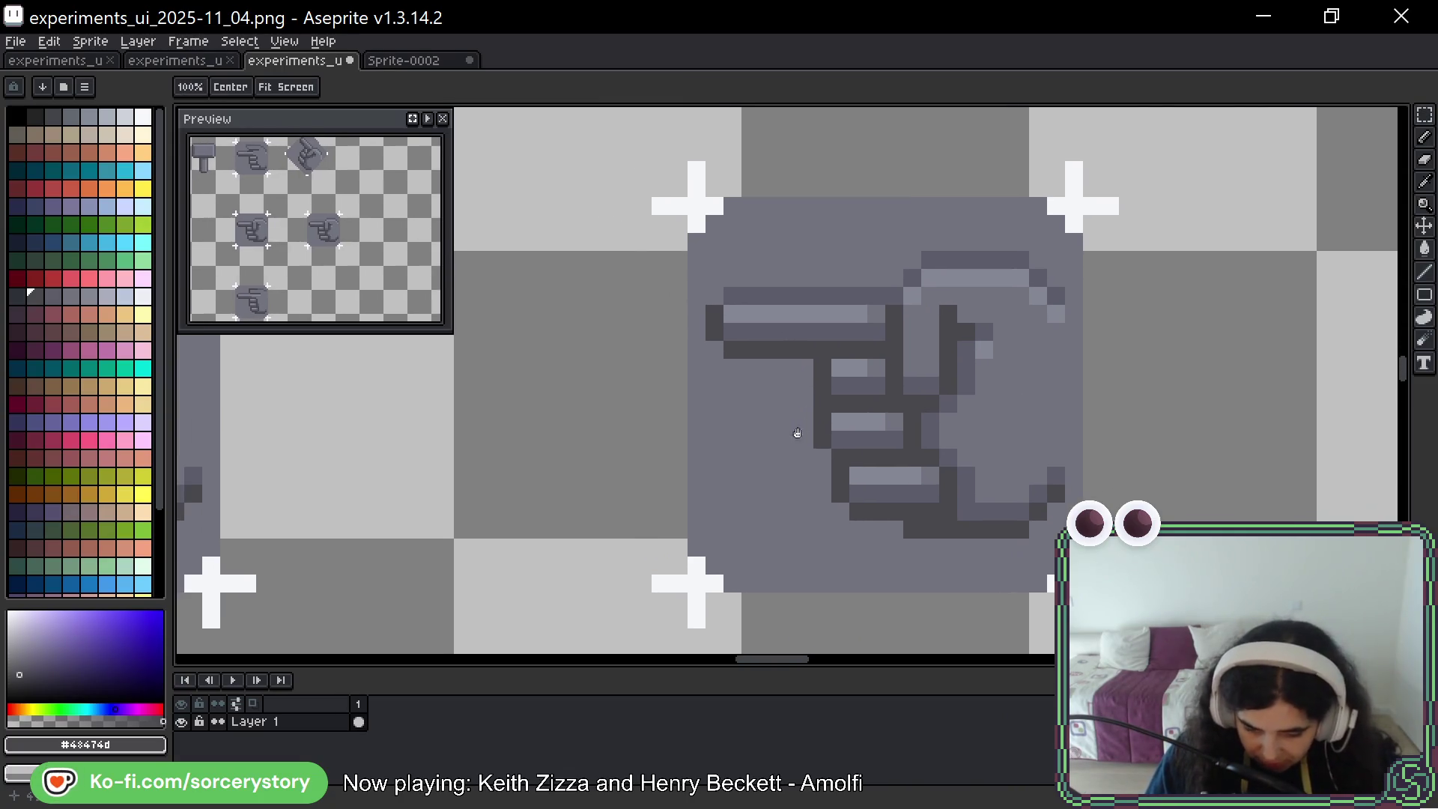
Recentre the hand in view and undo two stray dark pixels
mouse_move(760, 491)
mouse_down()
mouse_move(747, 475)
mouse_move(748, 515)
mouse_up()
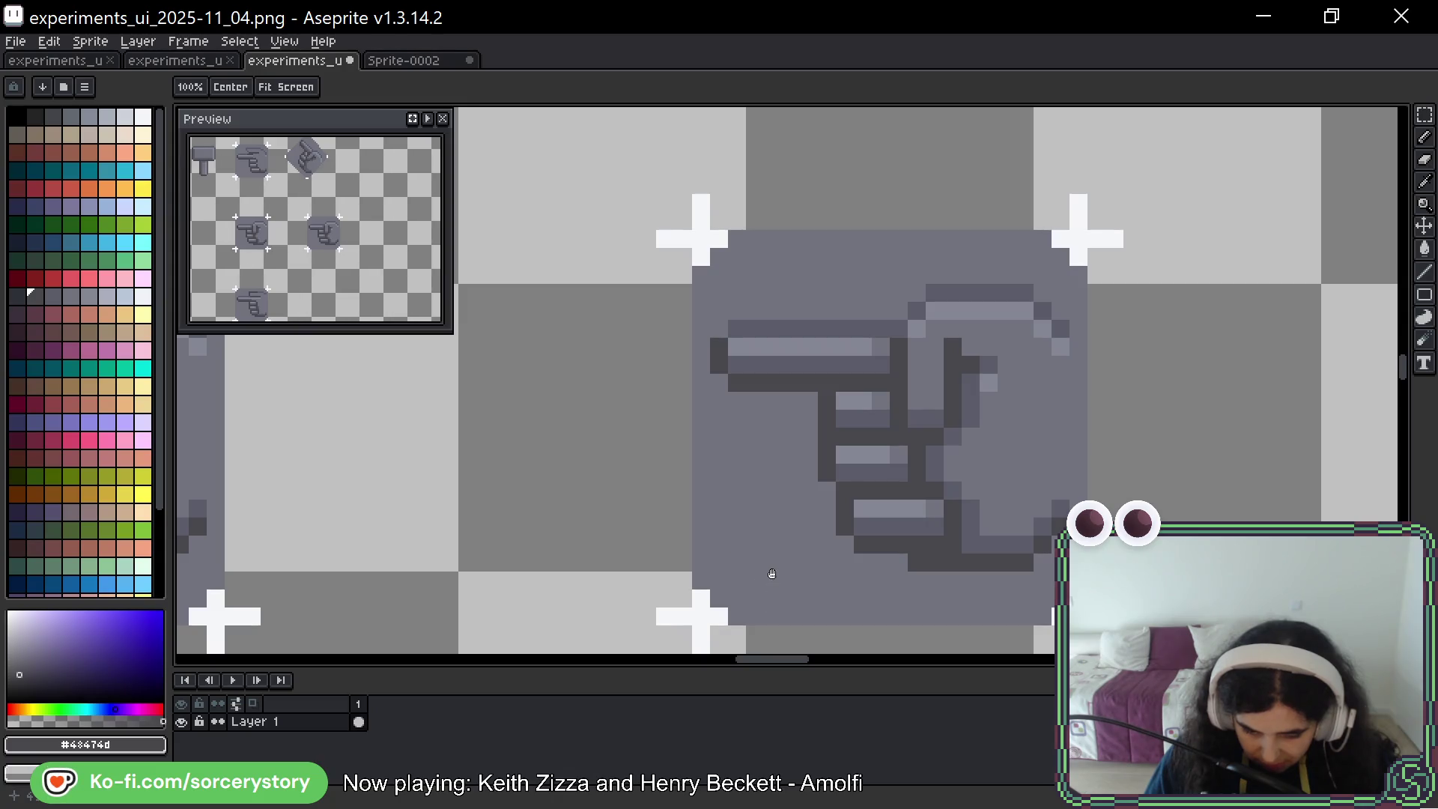
scroll(718, 576, down, 2)
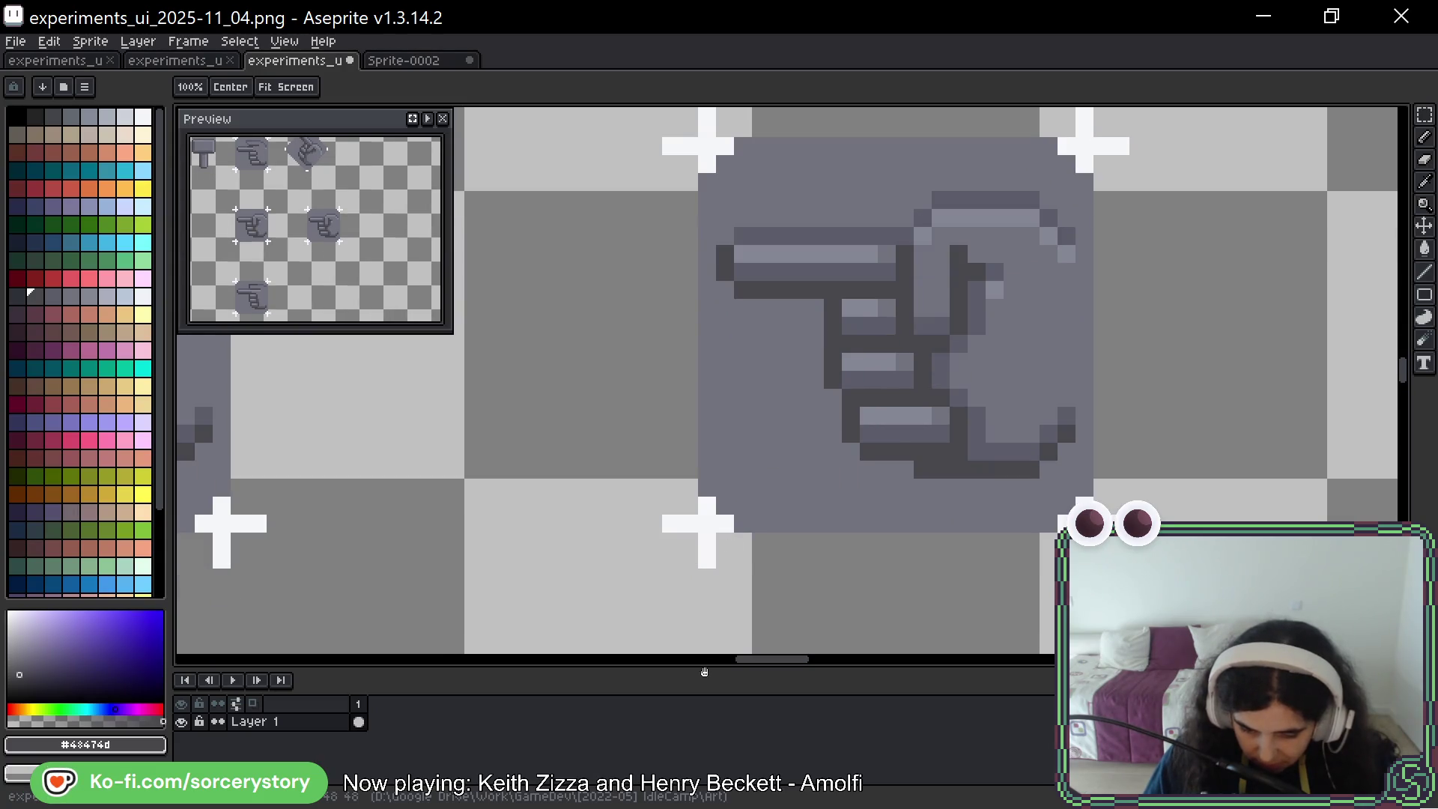
drag(1166, 347, 1145, 367)
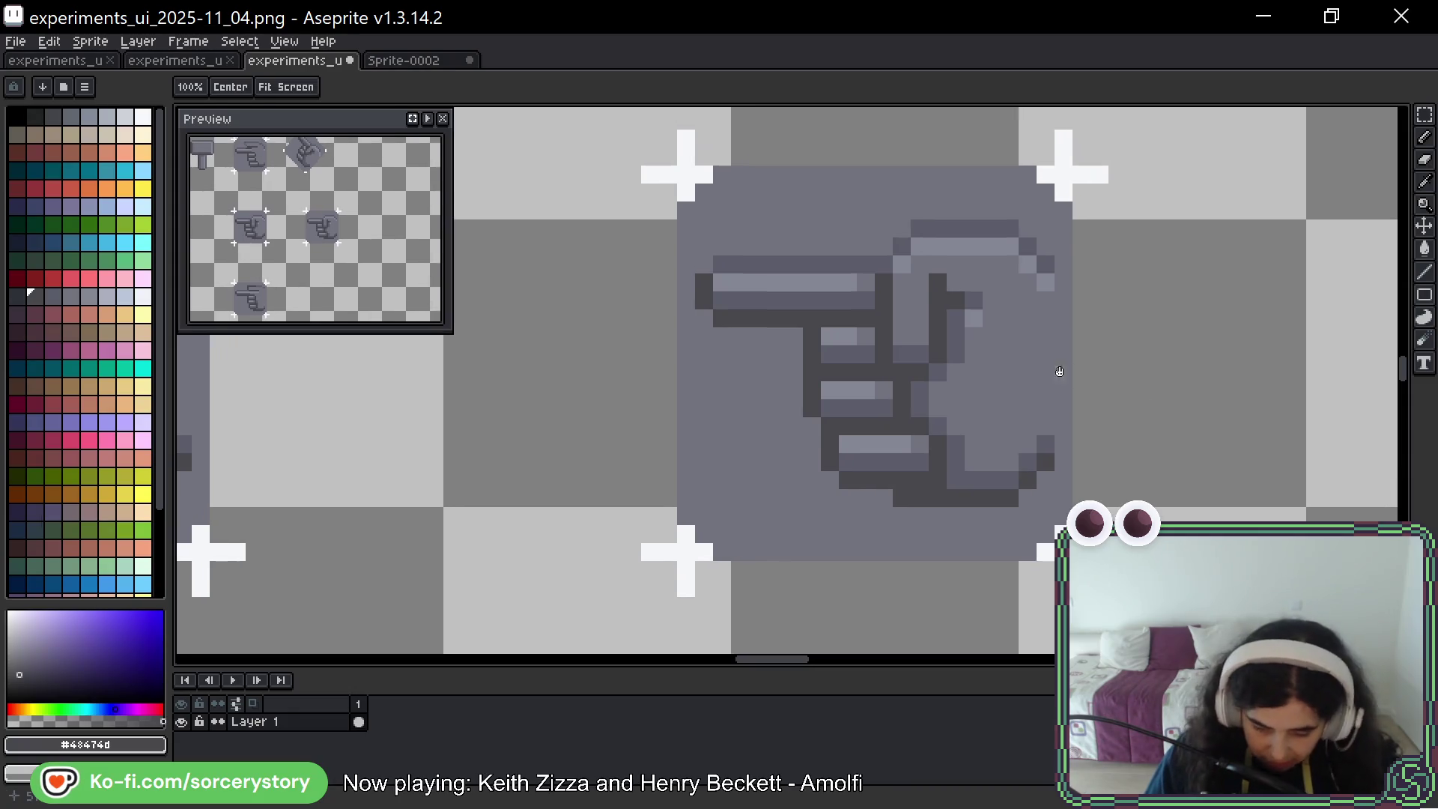
key(ctrl+z)
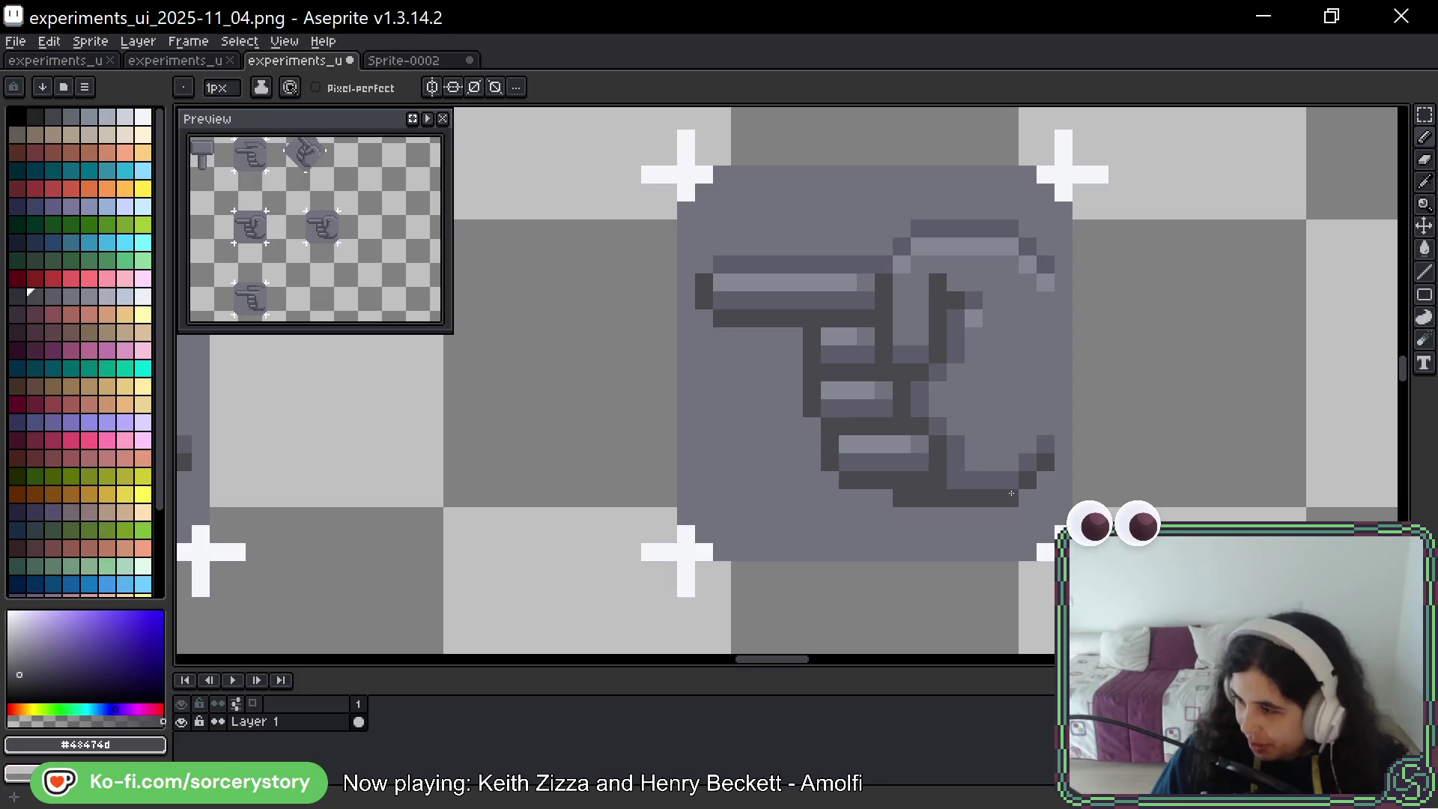
Repaint the hand's bottom edge with sampled greys #5b5c69 and #73737f, undoing the erased row
alt+click(960, 482)
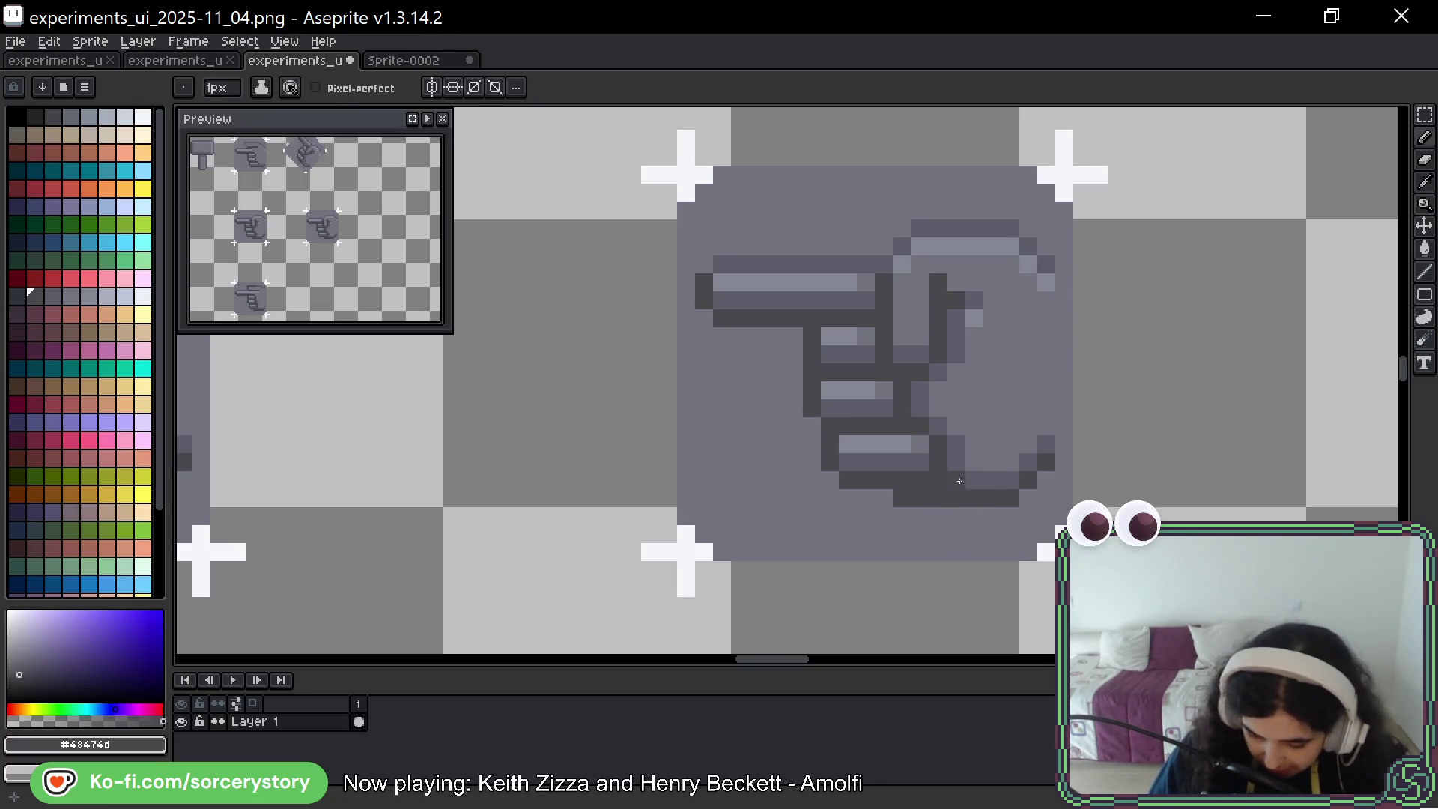
mouse_move(964, 481)
mouse_down()
mouse_move(986, 494)
mouse_move(1045, 463)
mouse_move(1015, 506)
mouse_up()
alt+click(986, 494)
alt+click(1014, 508)
drag(896, 498, 1019, 498)
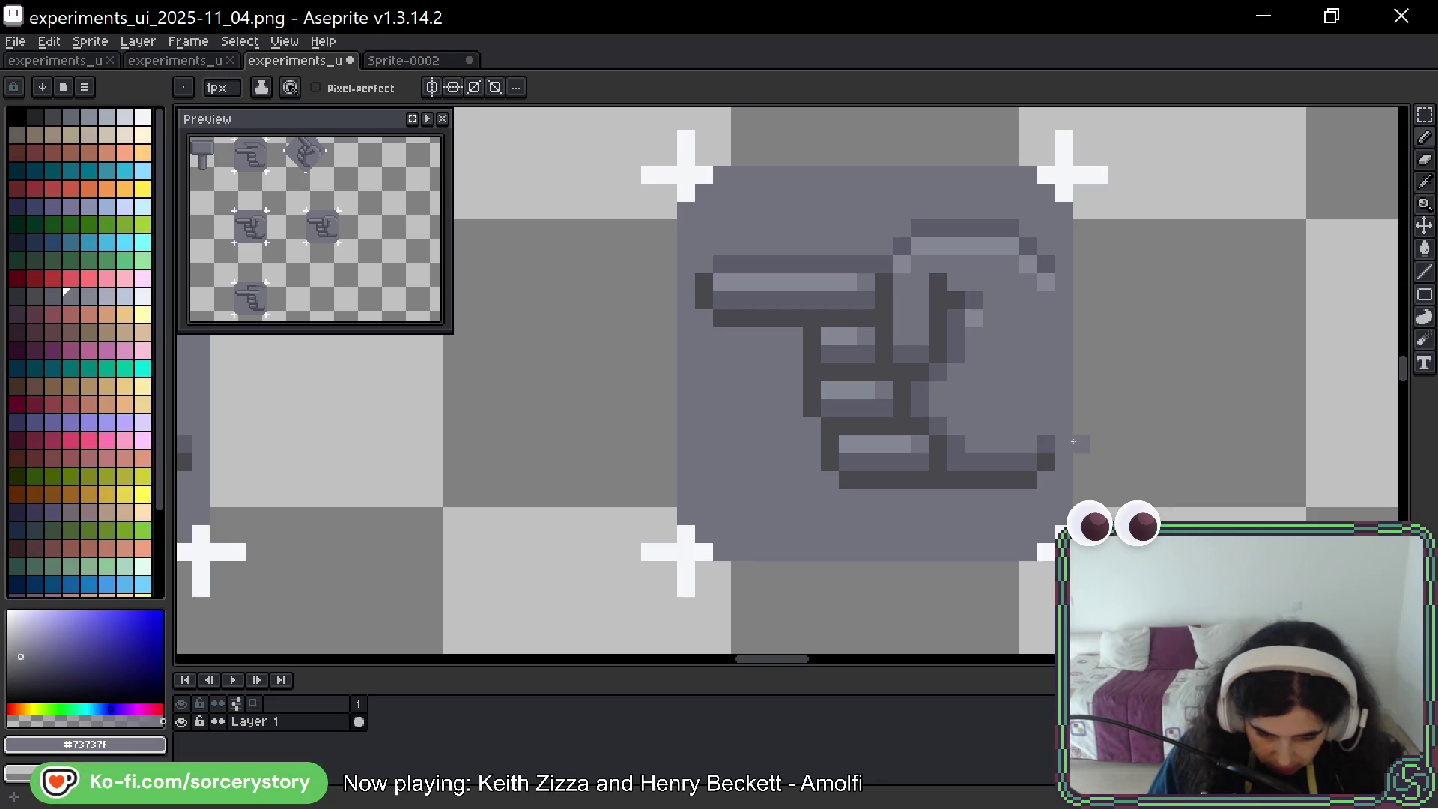
key(ctrl+z)
key(ctrl+z)
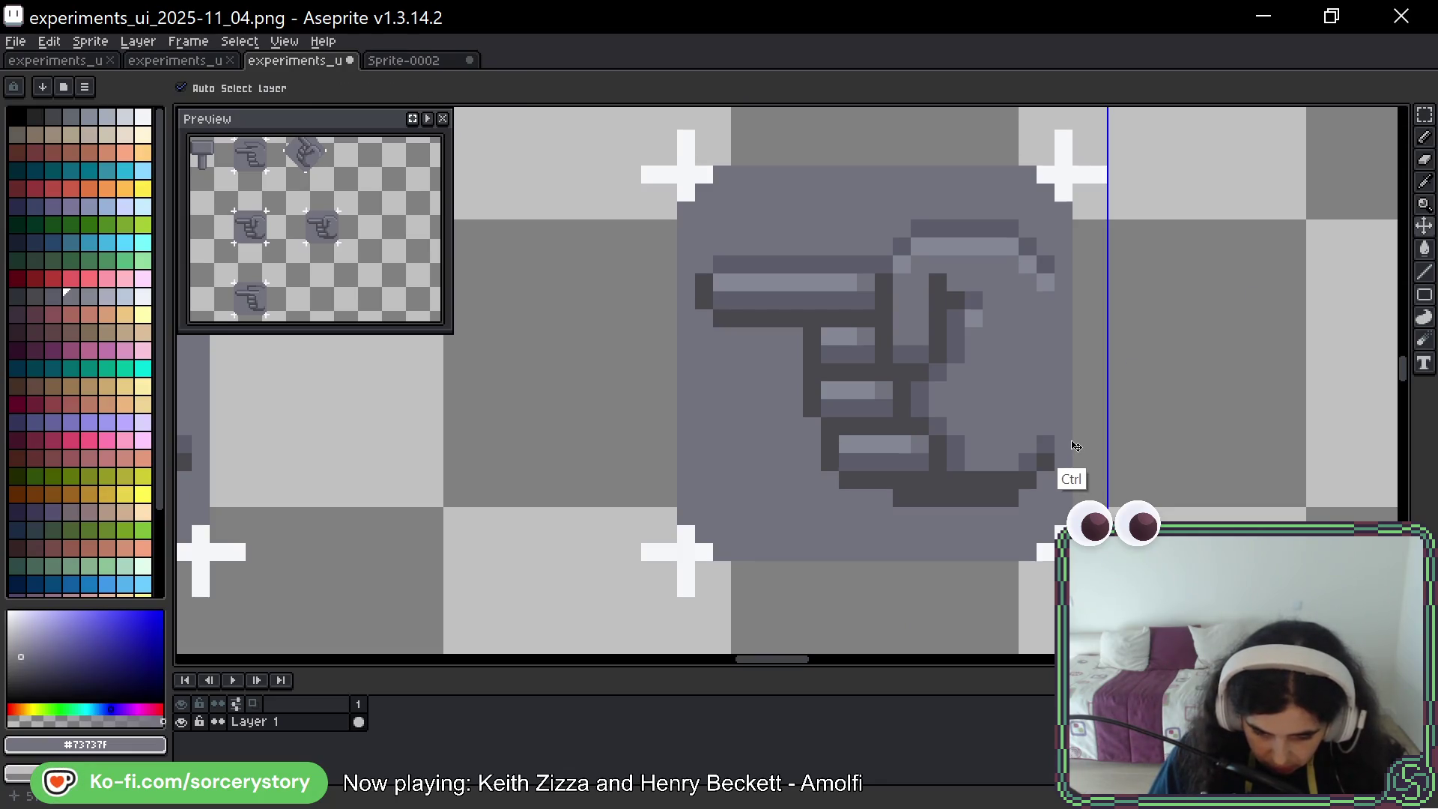
key(ctrl+z)
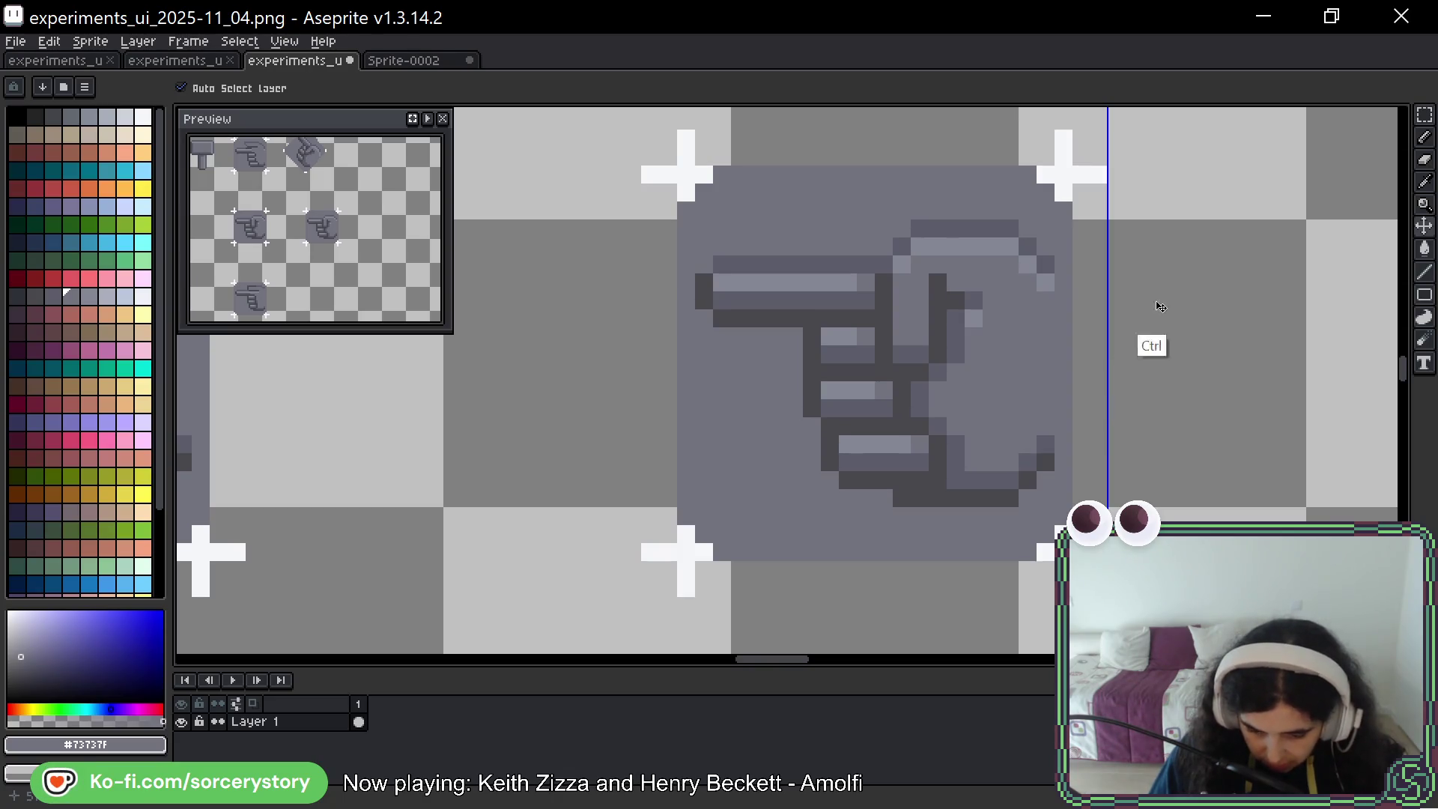
key(ctrl)
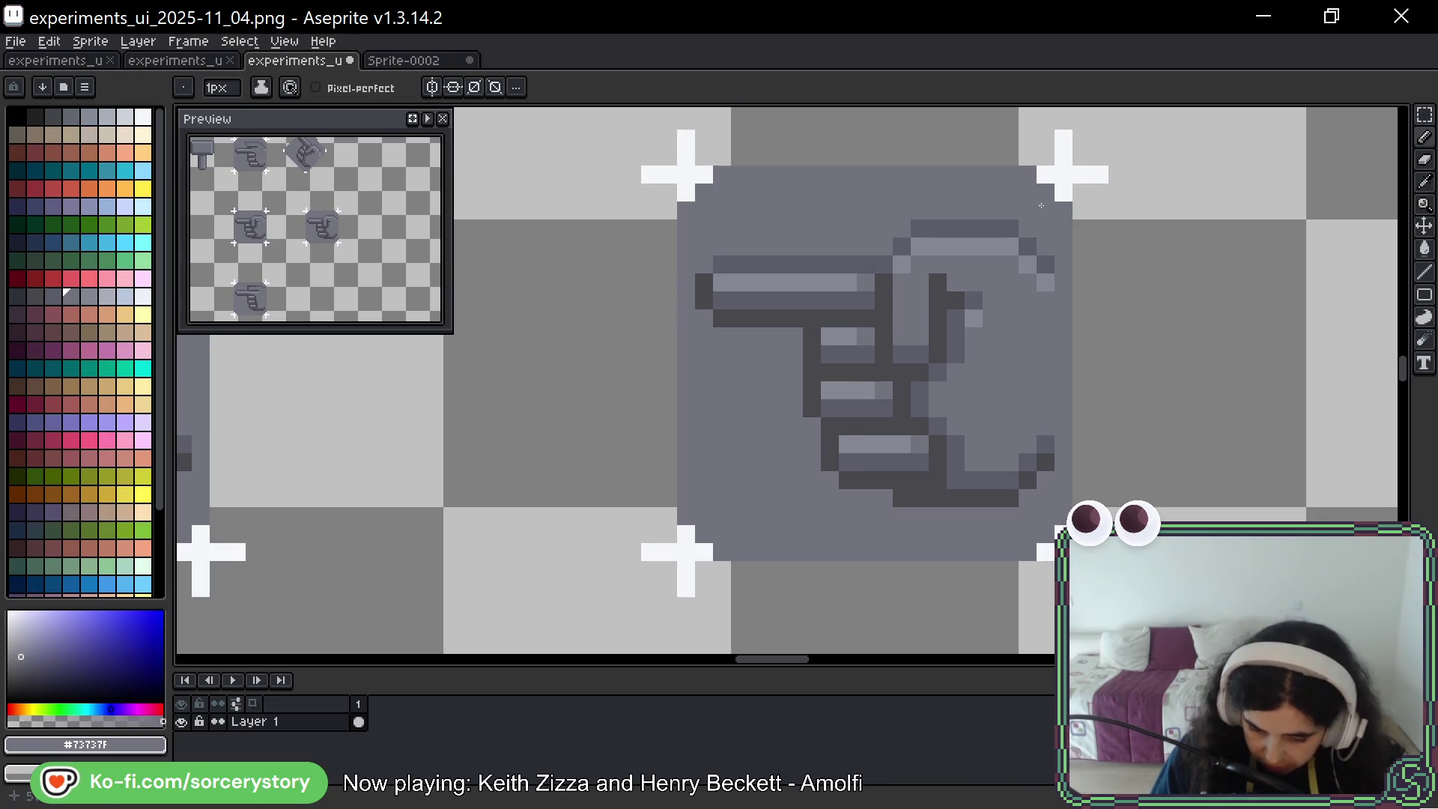
Add dark #43474d pixels along the bottom edge, undoing a stray L mark at lower left
alt+click(906, 501)
click(869, 534)
mouse_move(704, 497)
mouse_down()
mouse_move(722, 533)
mouse_move(741, 534)
mouse_up()
click(740, 498)
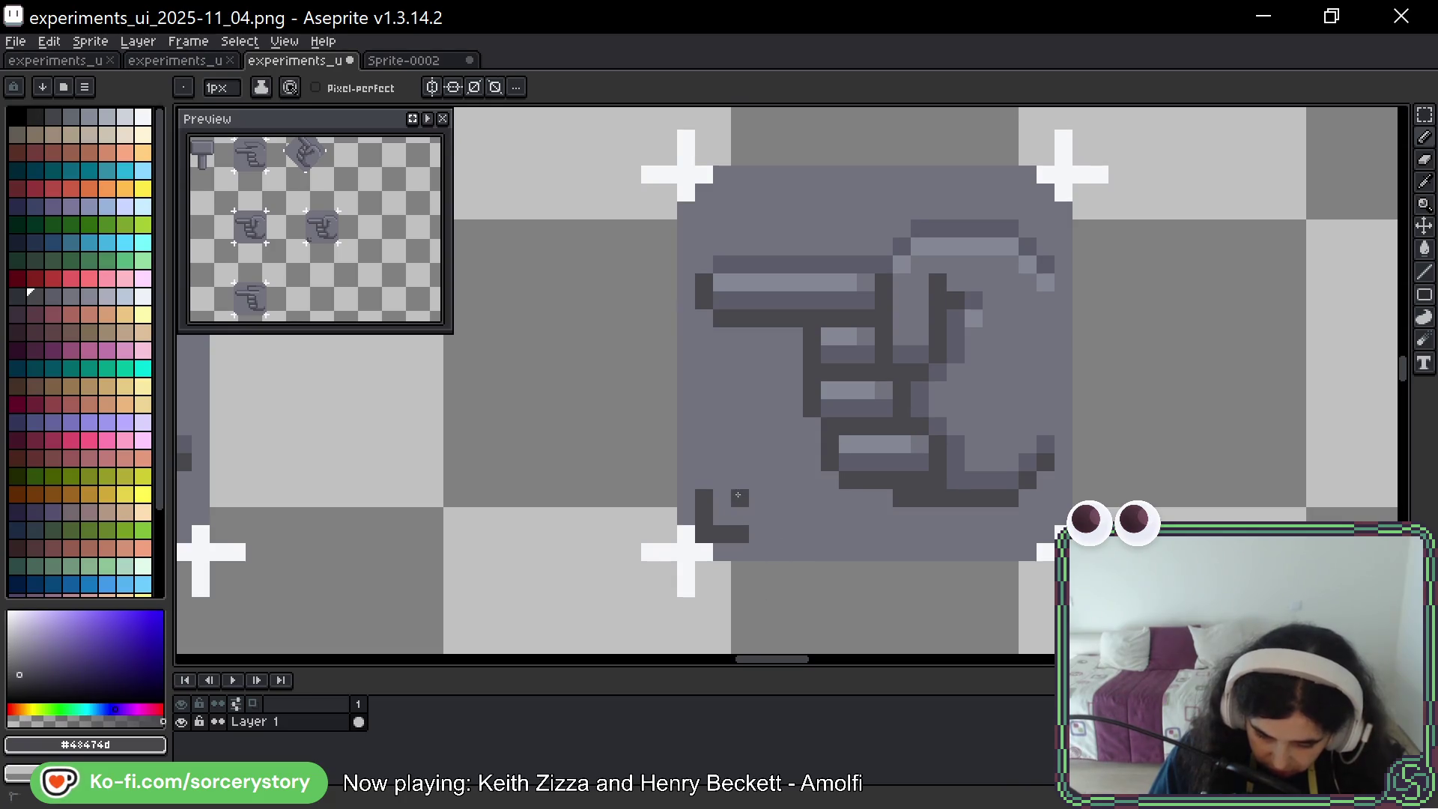
key(ctrl+z)
key(ctrl+z)
key(ctrl+z)
click(761, 545)
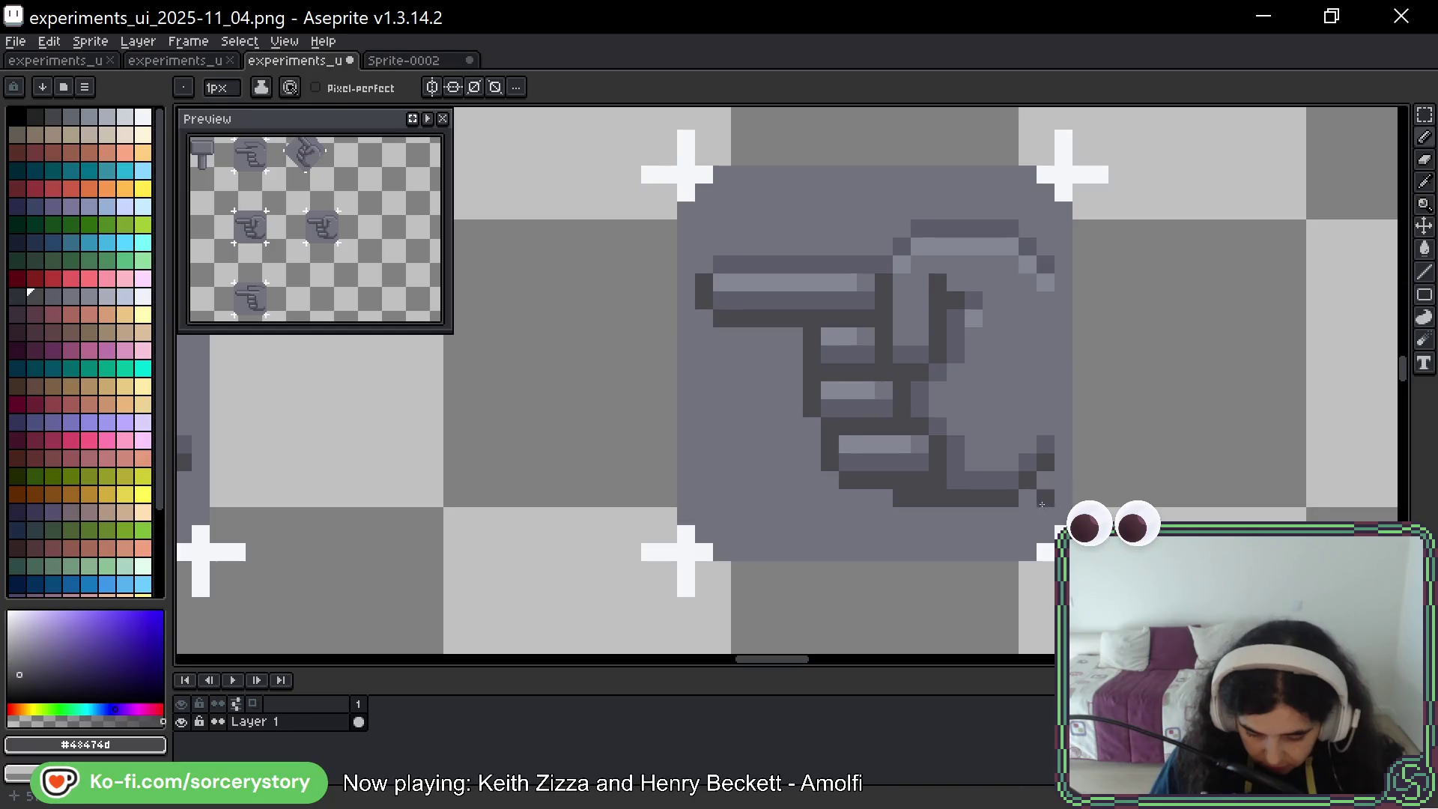
Darken a bottom-right outline pixel and repaint nearby outline pixels in the lighter grey
click(1046, 480)
alt+click(1038, 461)
click(1045, 462)
click(1023, 456)
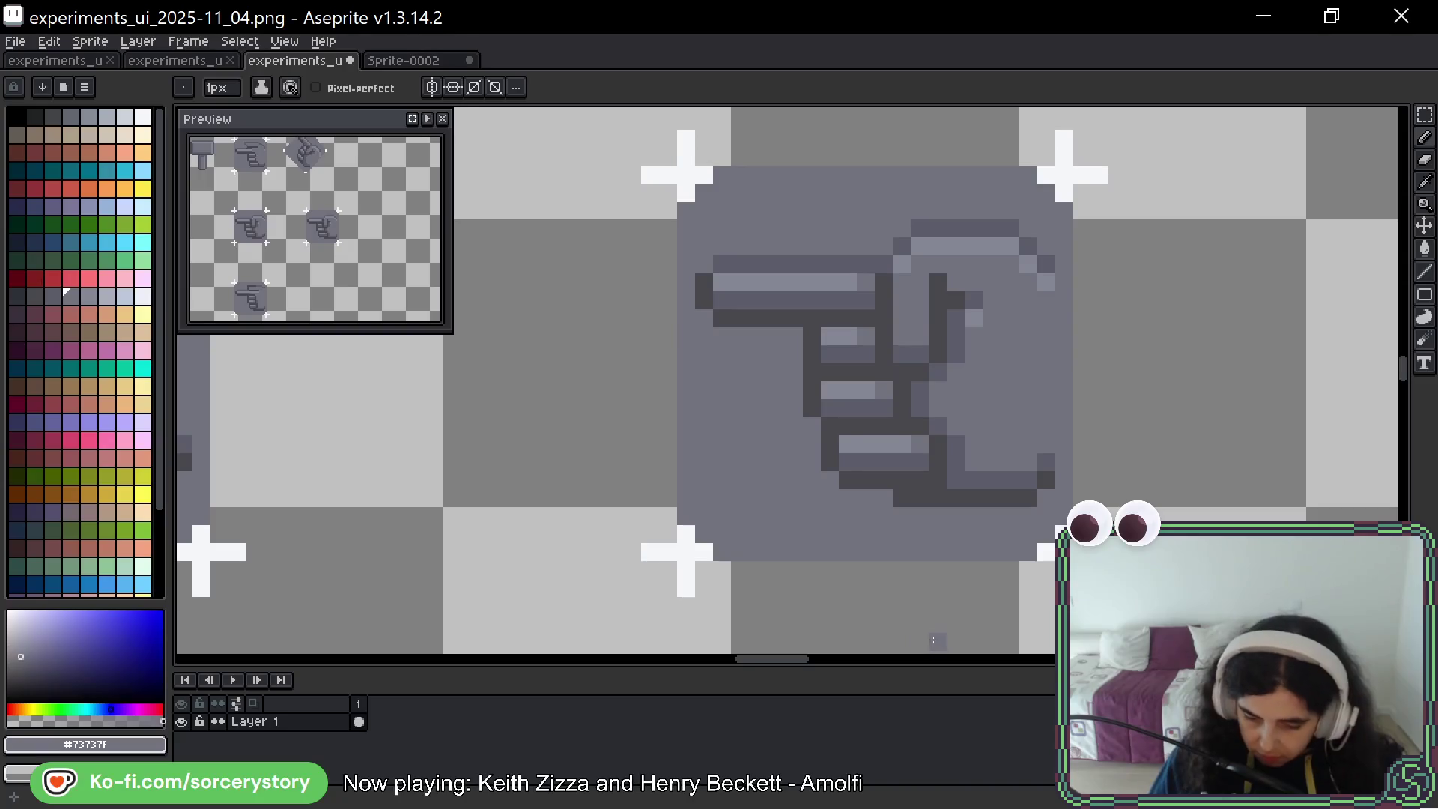
Extend the hand's top outline on the right with dark pixels
alt+click(1010, 229)
click(1028, 229)
click(1046, 247)
alt+click(1028, 249)
Lighten the end of the top highlight row and a right-edge pixel with the highlight grey
alt+click(1028, 266)
click(1028, 247)
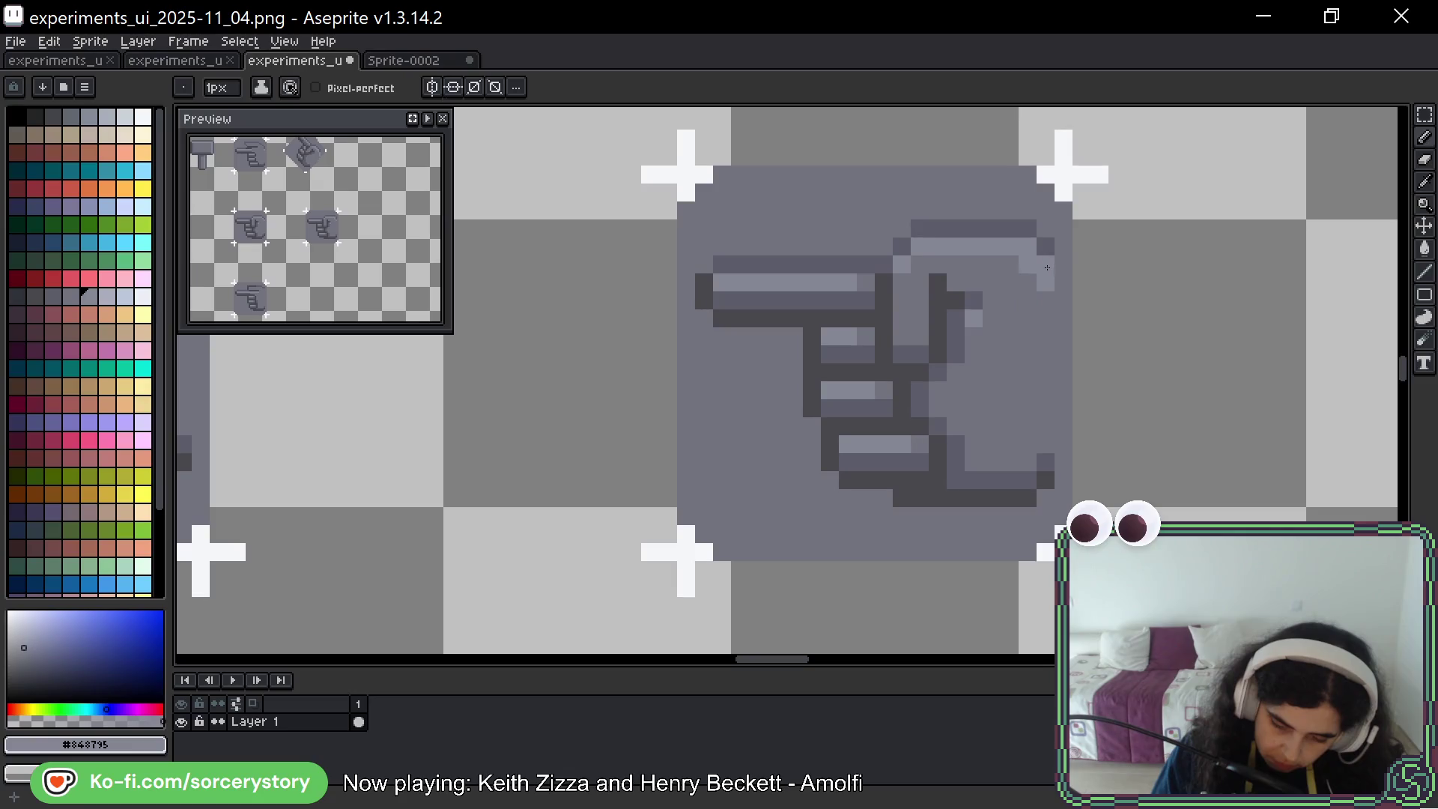
alt+click(1034, 272)
click(1045, 265)
alt+click(1028, 247)
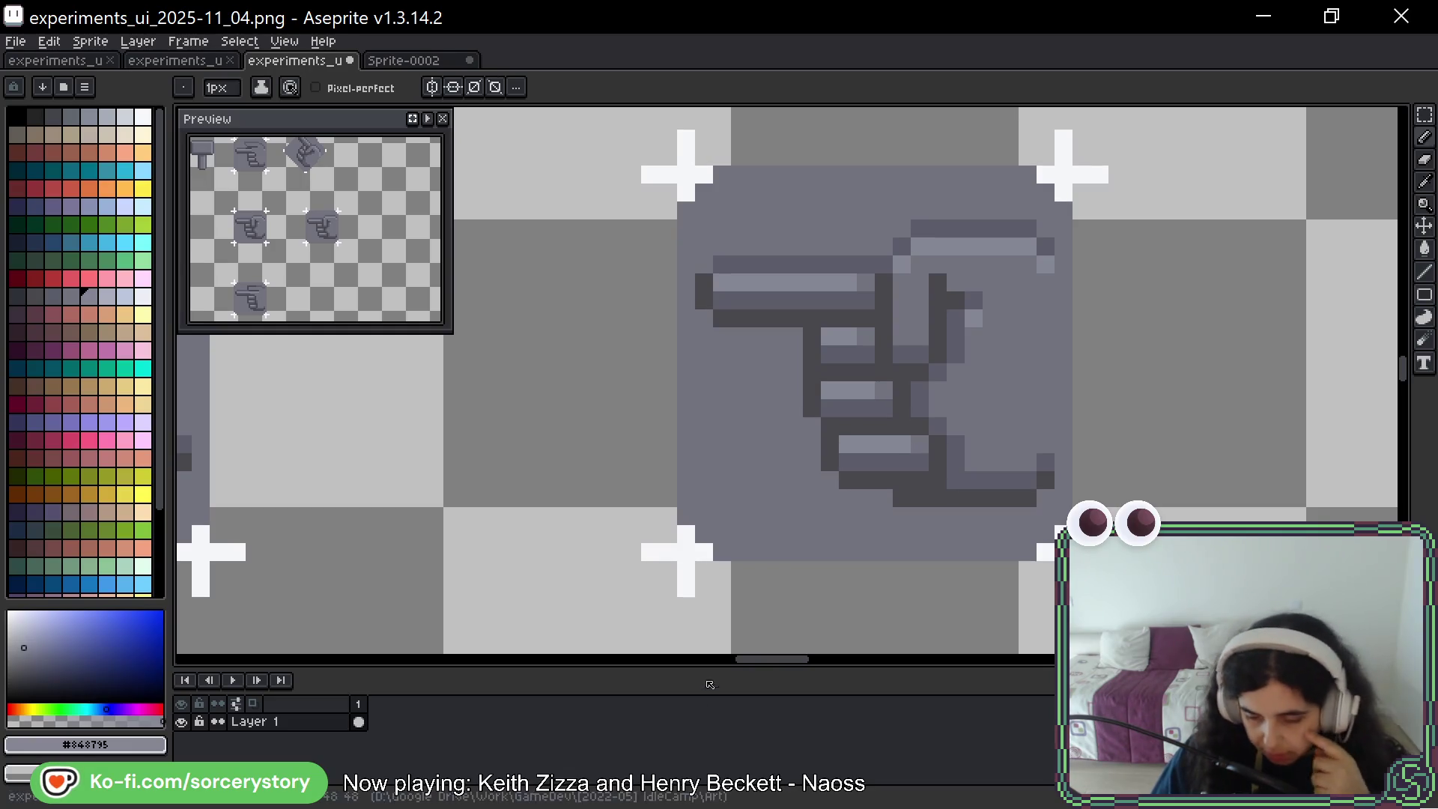
click(703, 605)
key(ctrl+z)
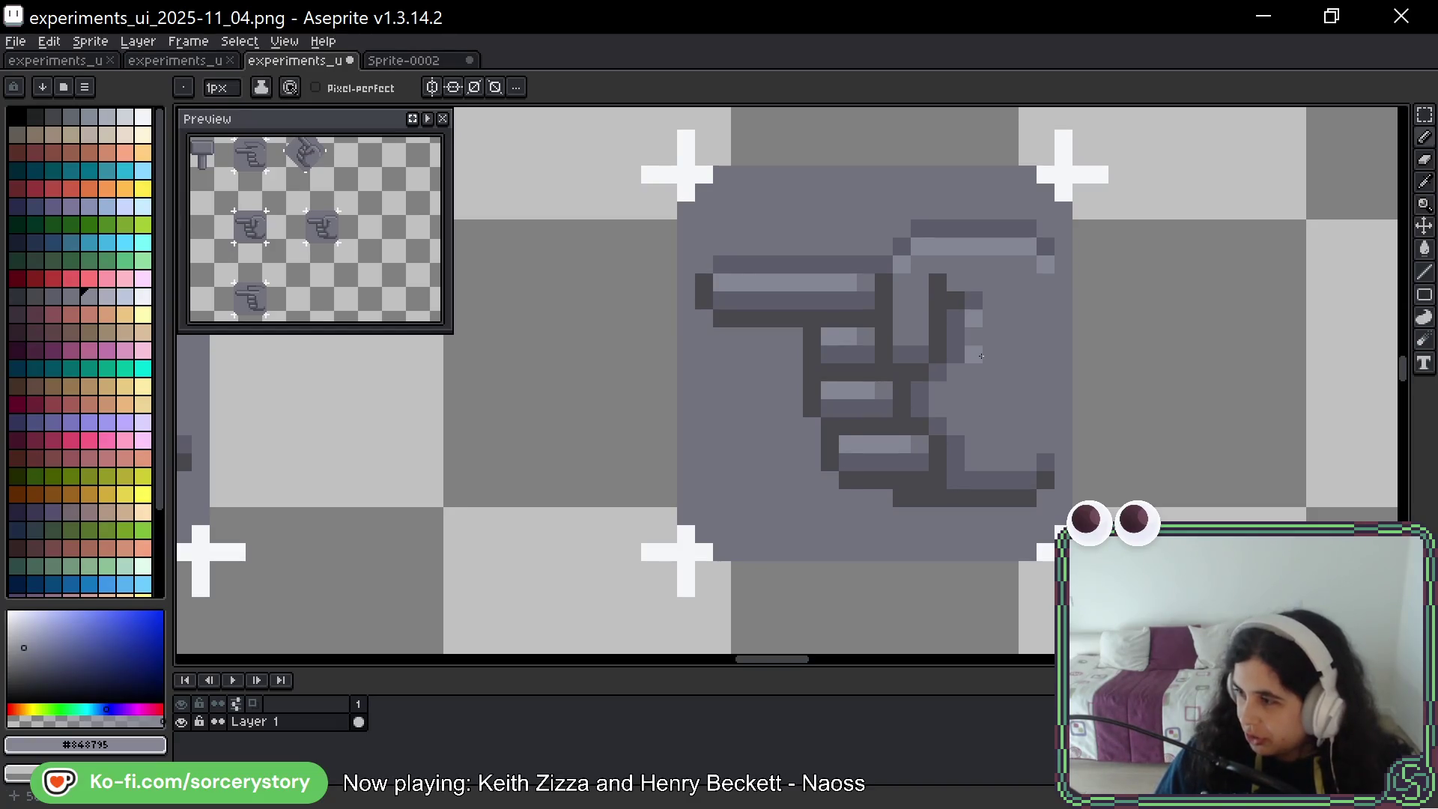
key(h)
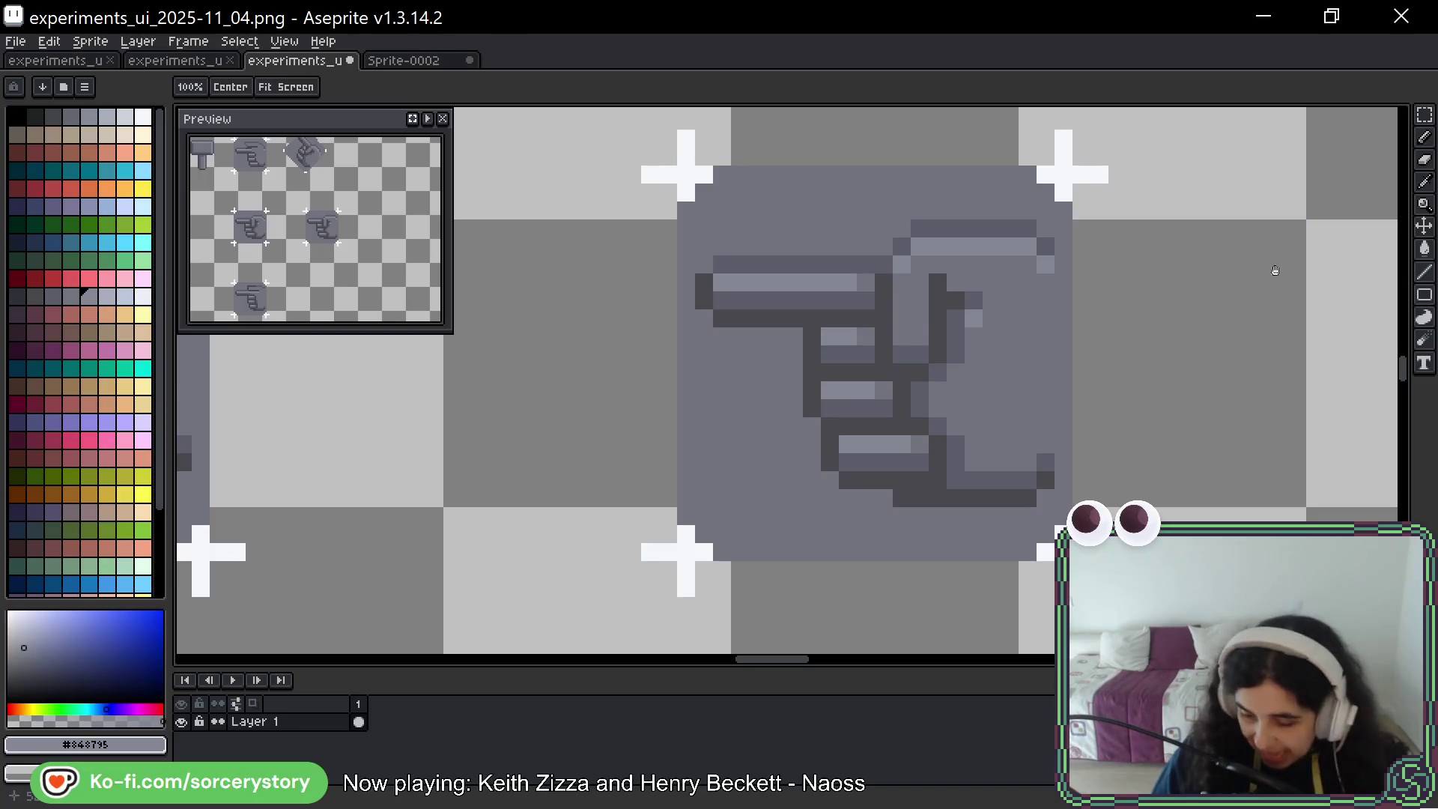
drag(1276, 257, 1239, 261)
key(b)
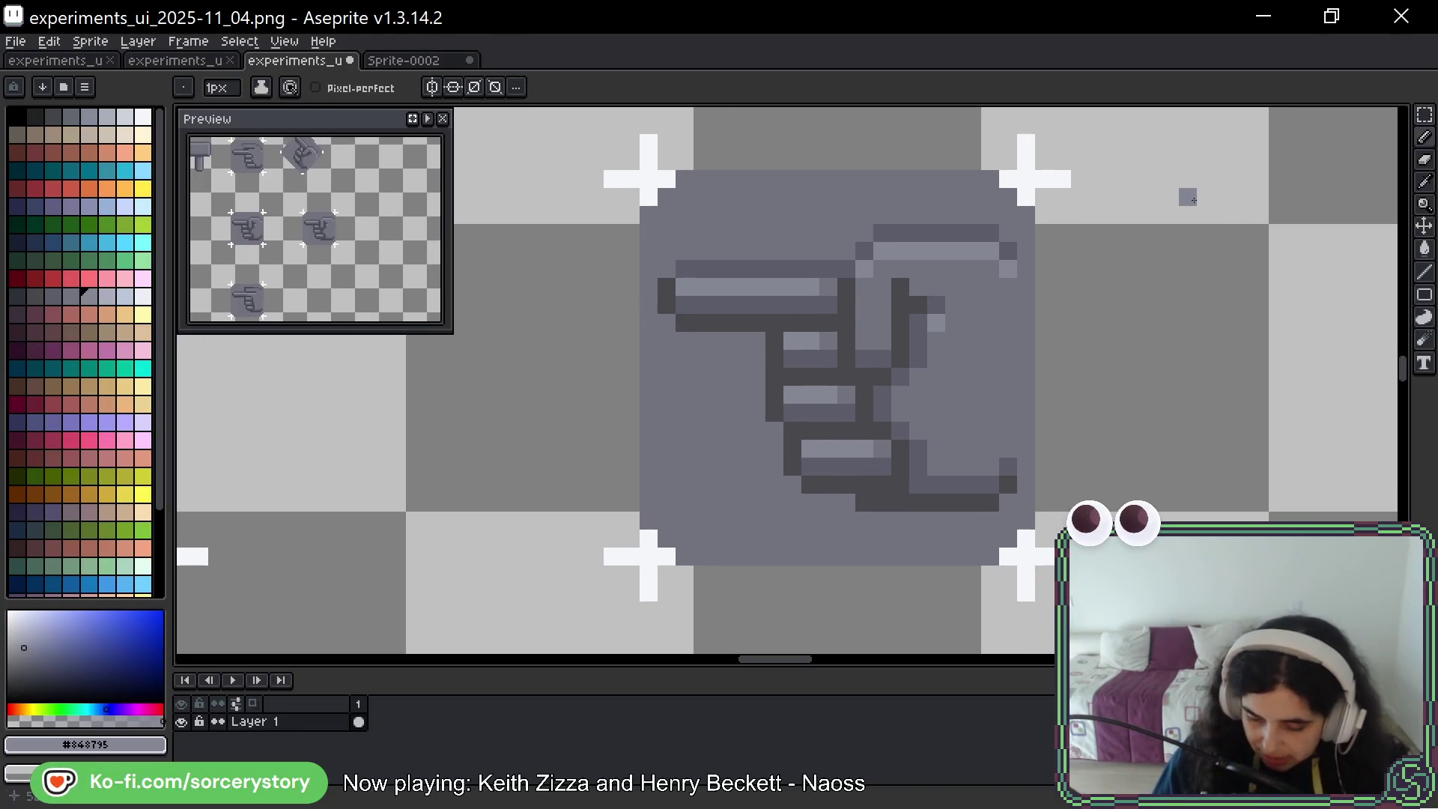
alt+click(865, 322)
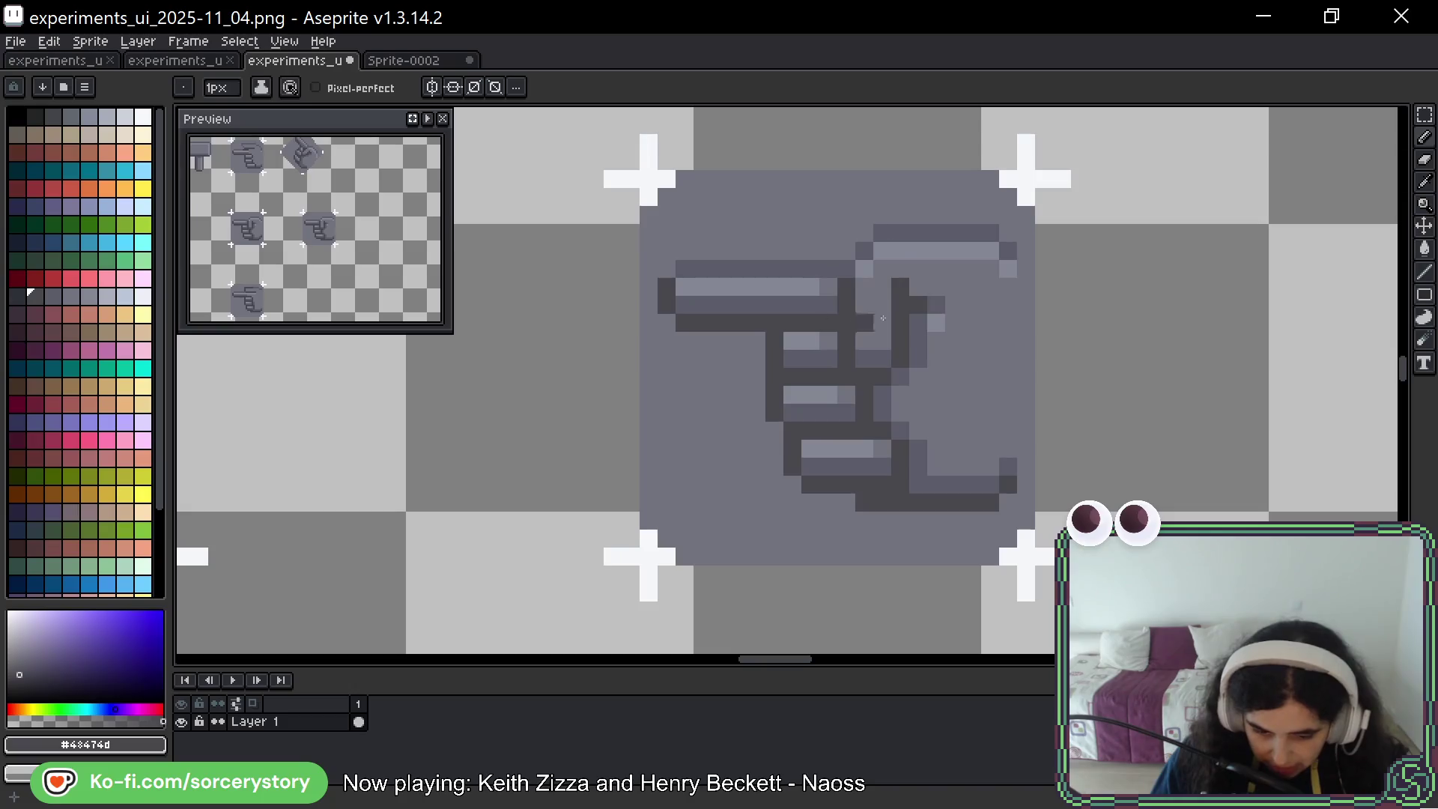
key(h)
mouse_move(1163, 252)
mouse_down()
mouse_move(1145, 331)
mouse_move(1124, 323)
mouse_up()
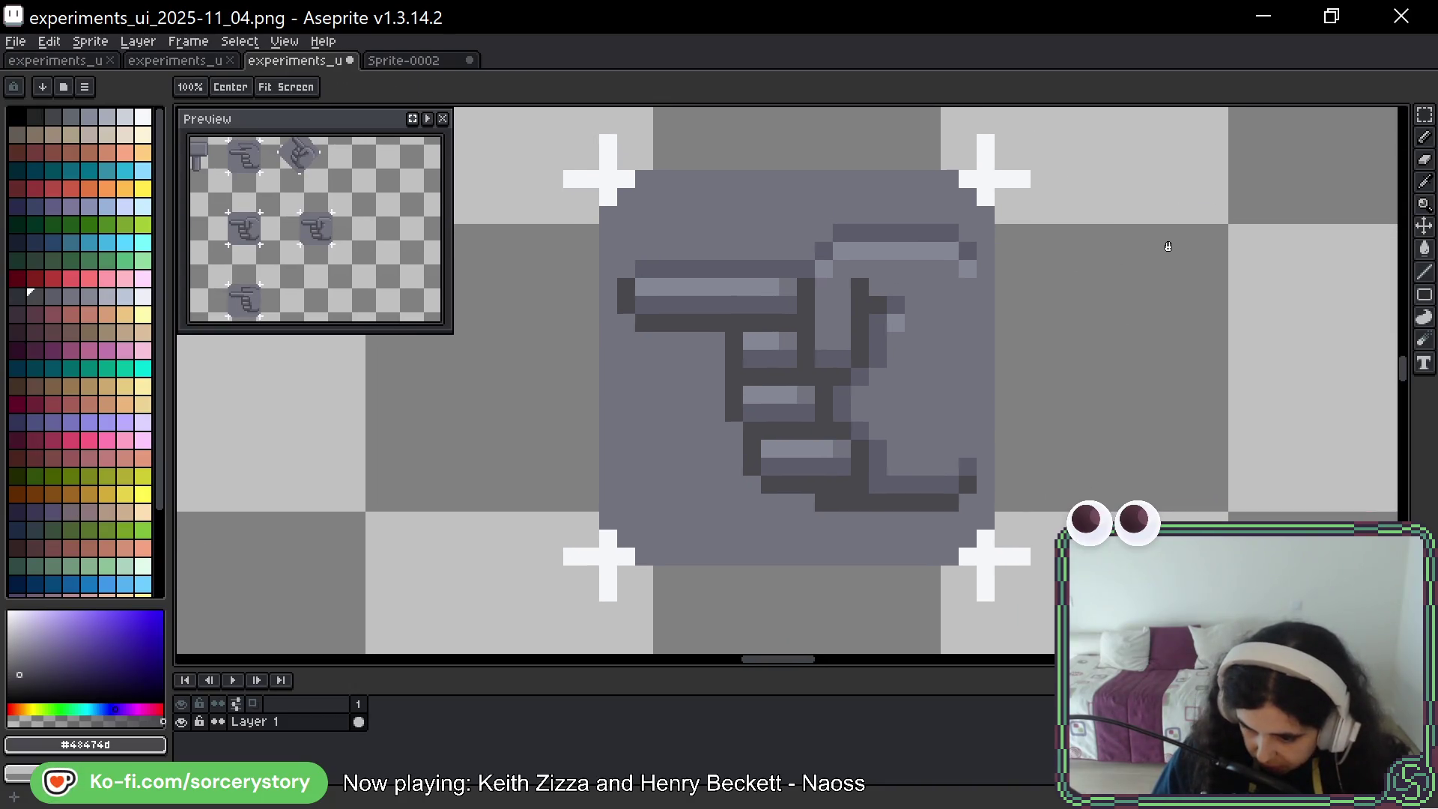
drag(1154, 255, 1141, 253)
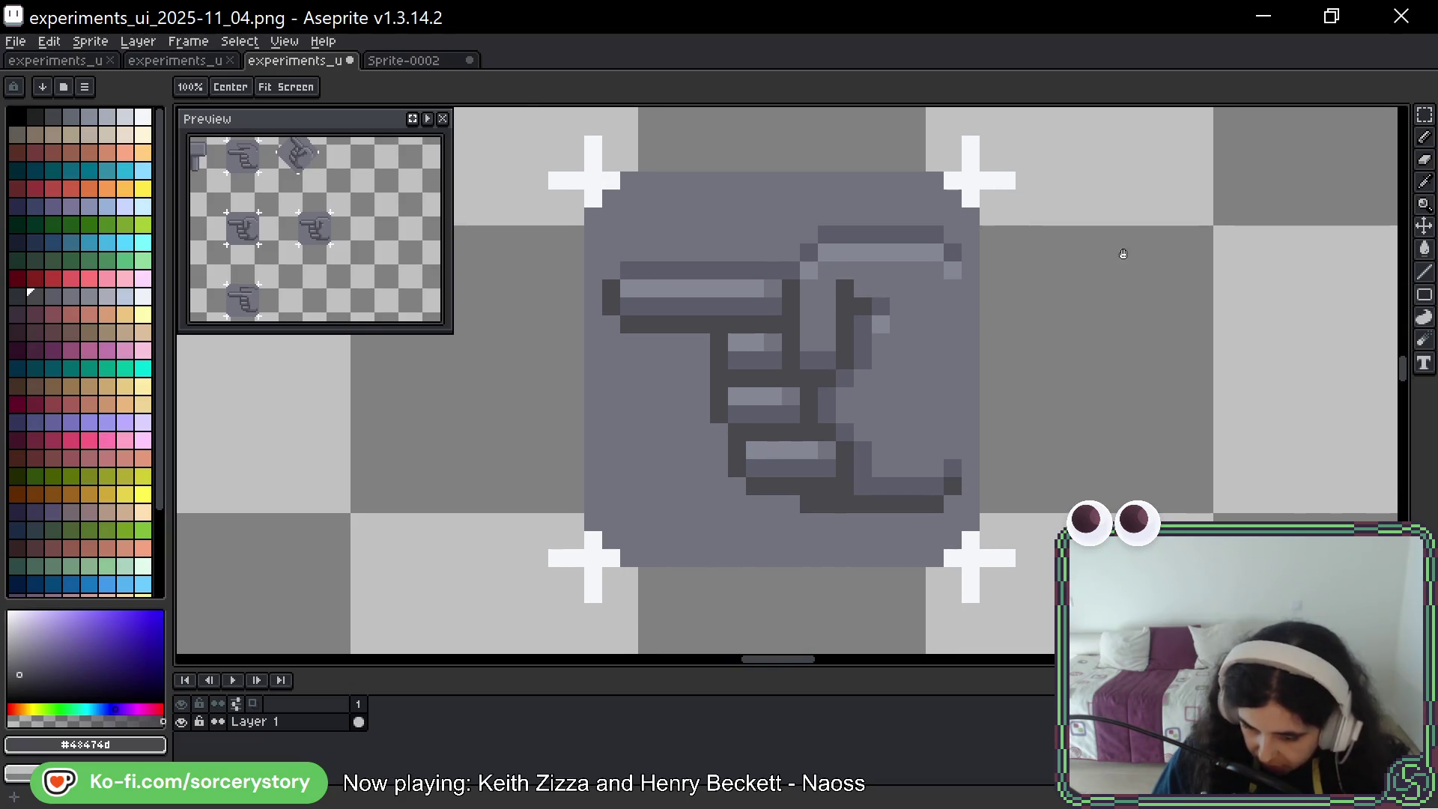
key(b)
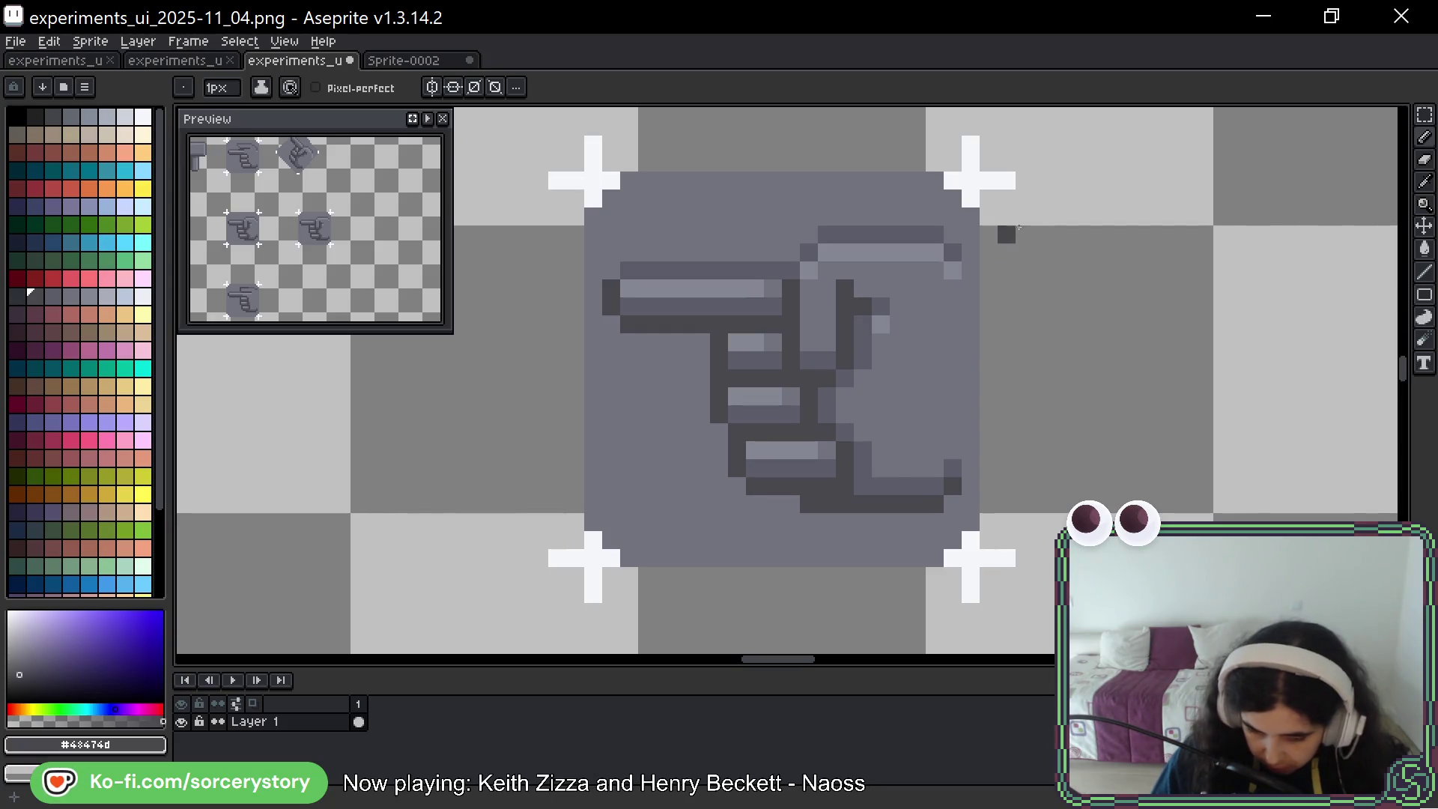
key(h)
drag(1228, 268, 1162, 267)
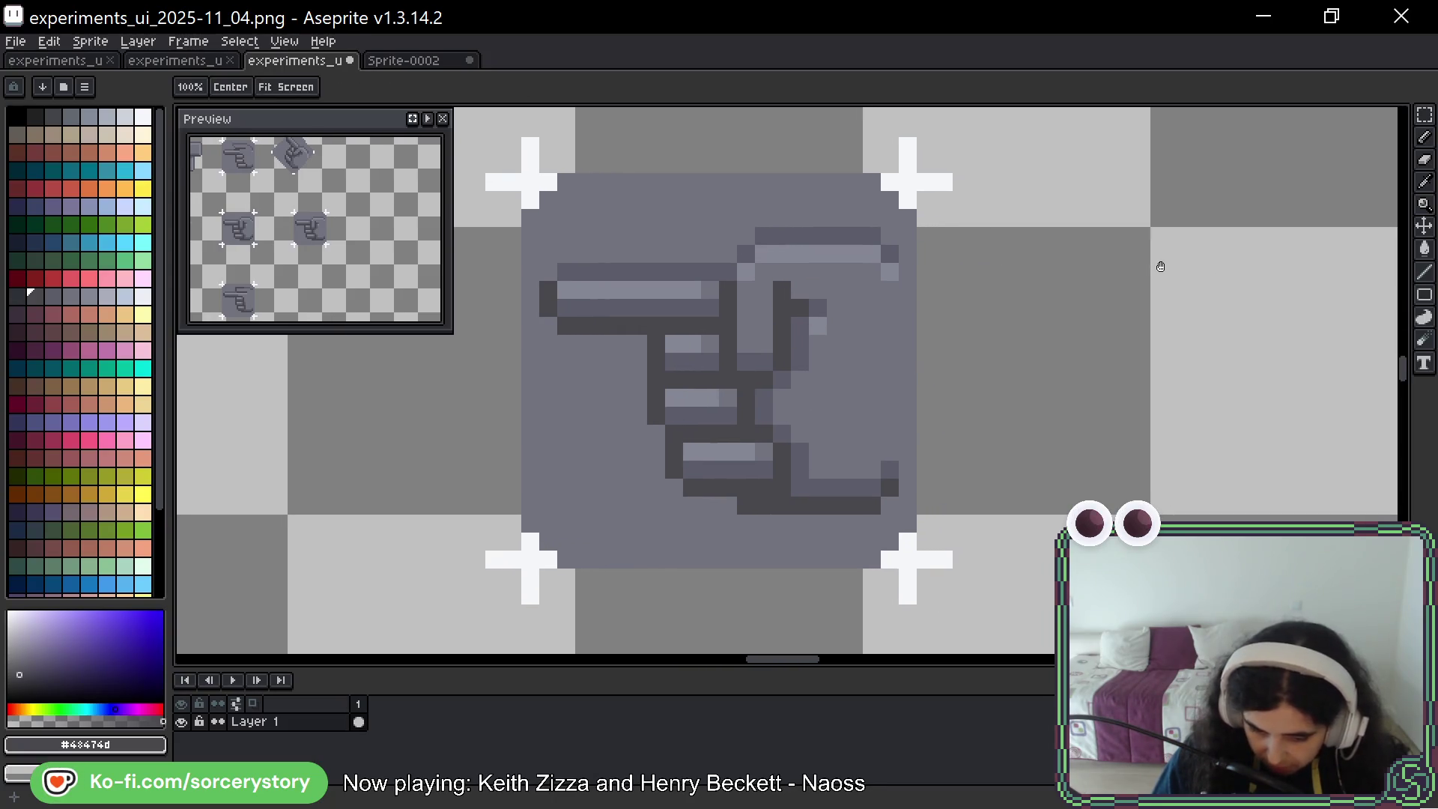
drag(1160, 317, 1141, 319)
key(b)
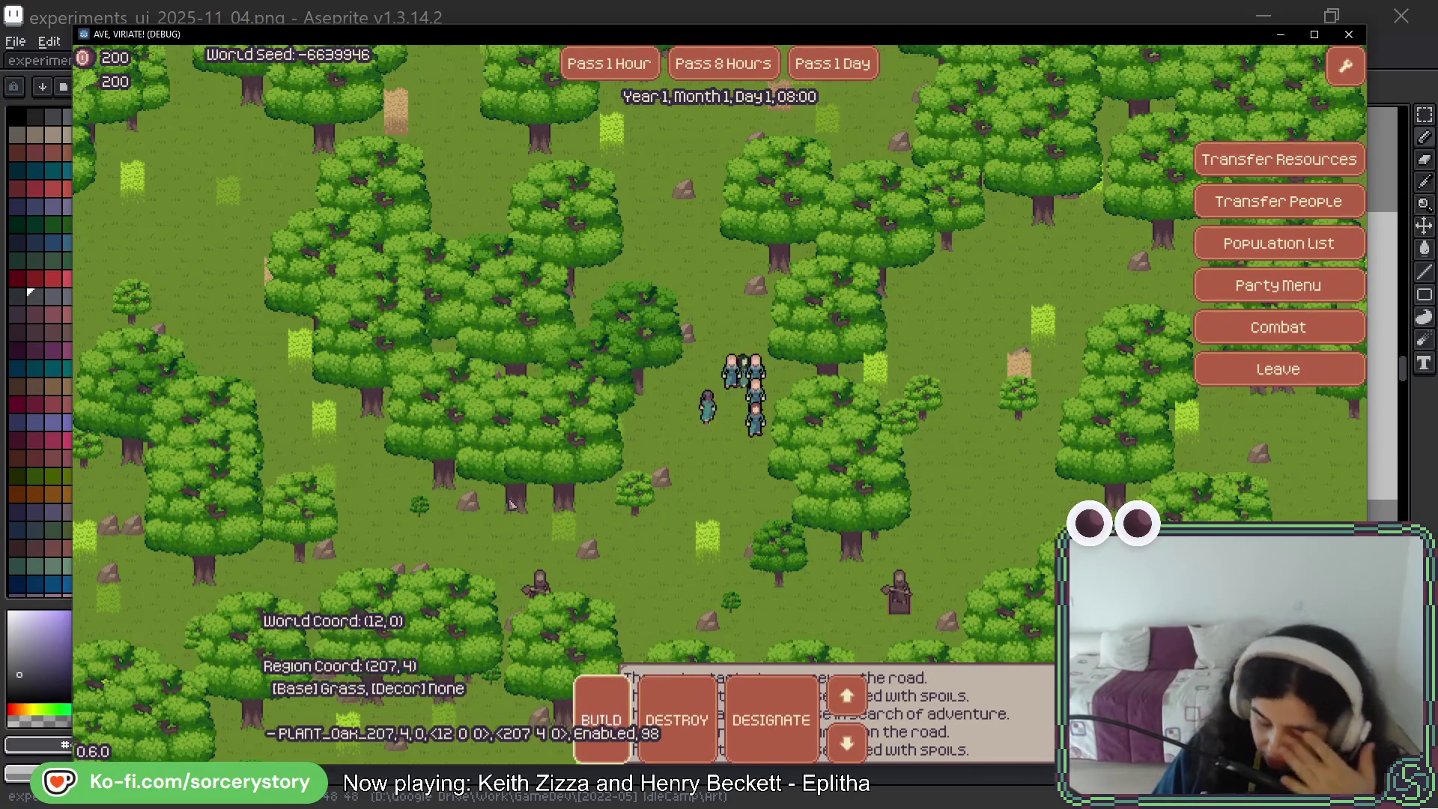
Place a house from the BUILD list on the dirt plot right of the settlers
click(602, 719)
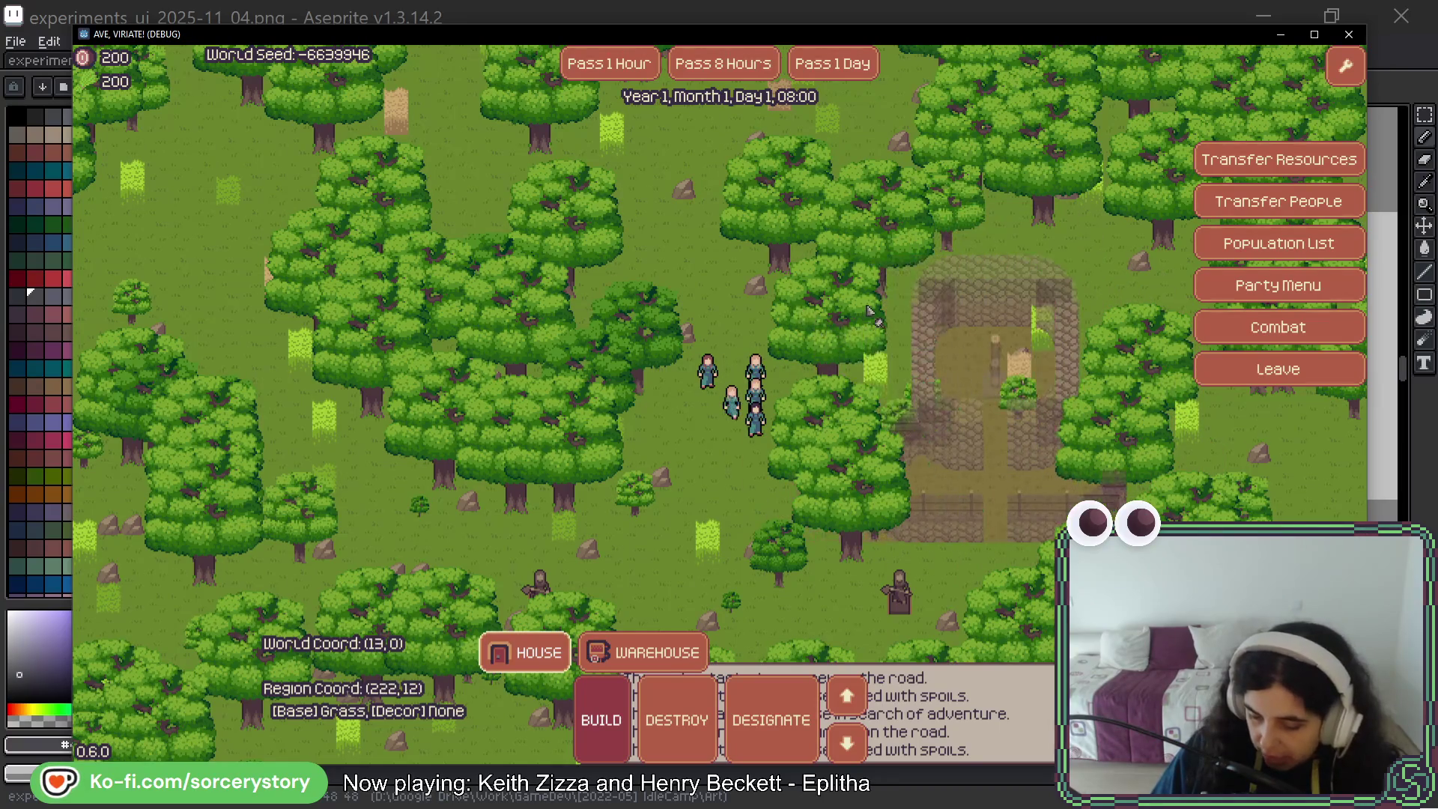
click(891, 308)
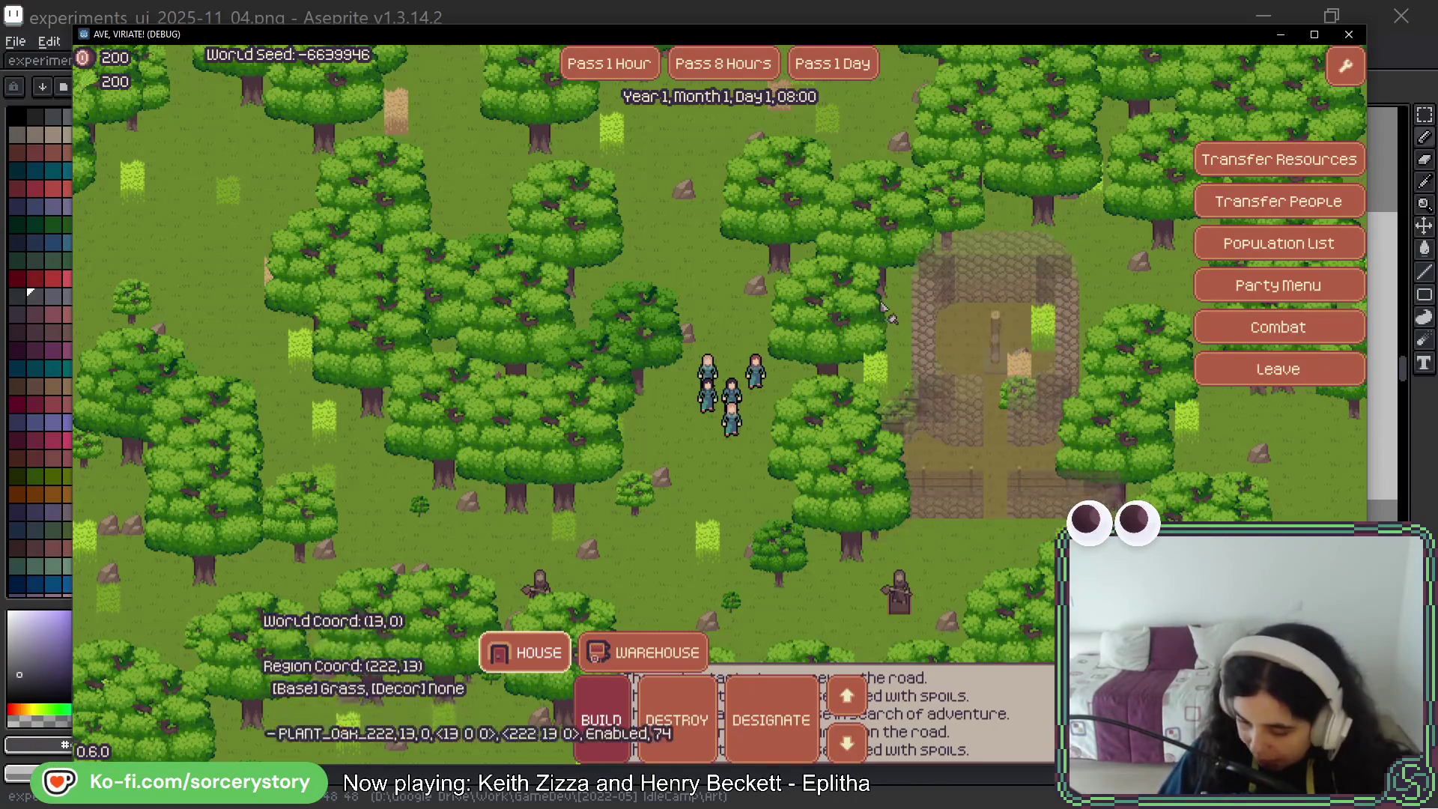
click(884, 307)
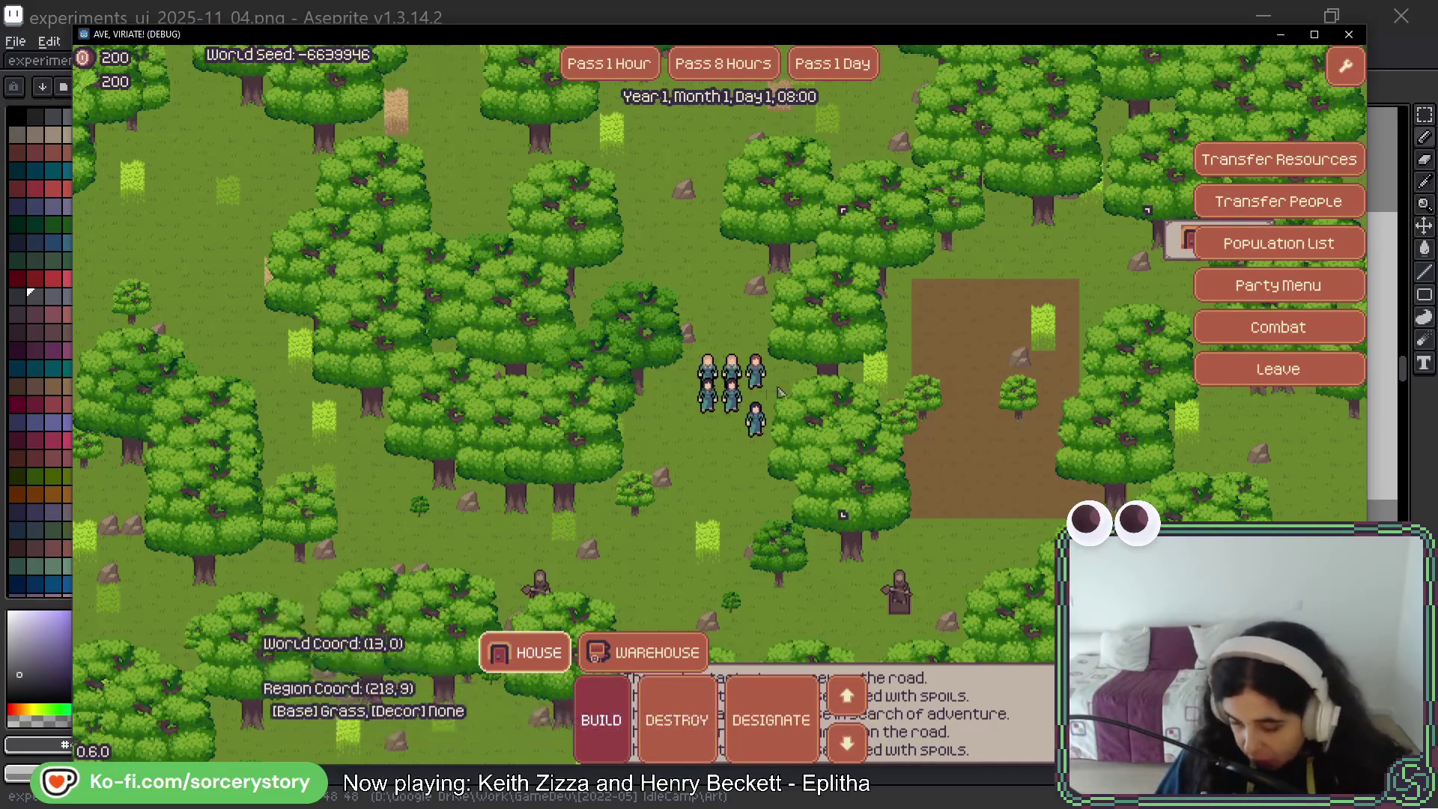
Assign the settlers the Builder action from their radial menu and advance the clock one hour
click(733, 411)
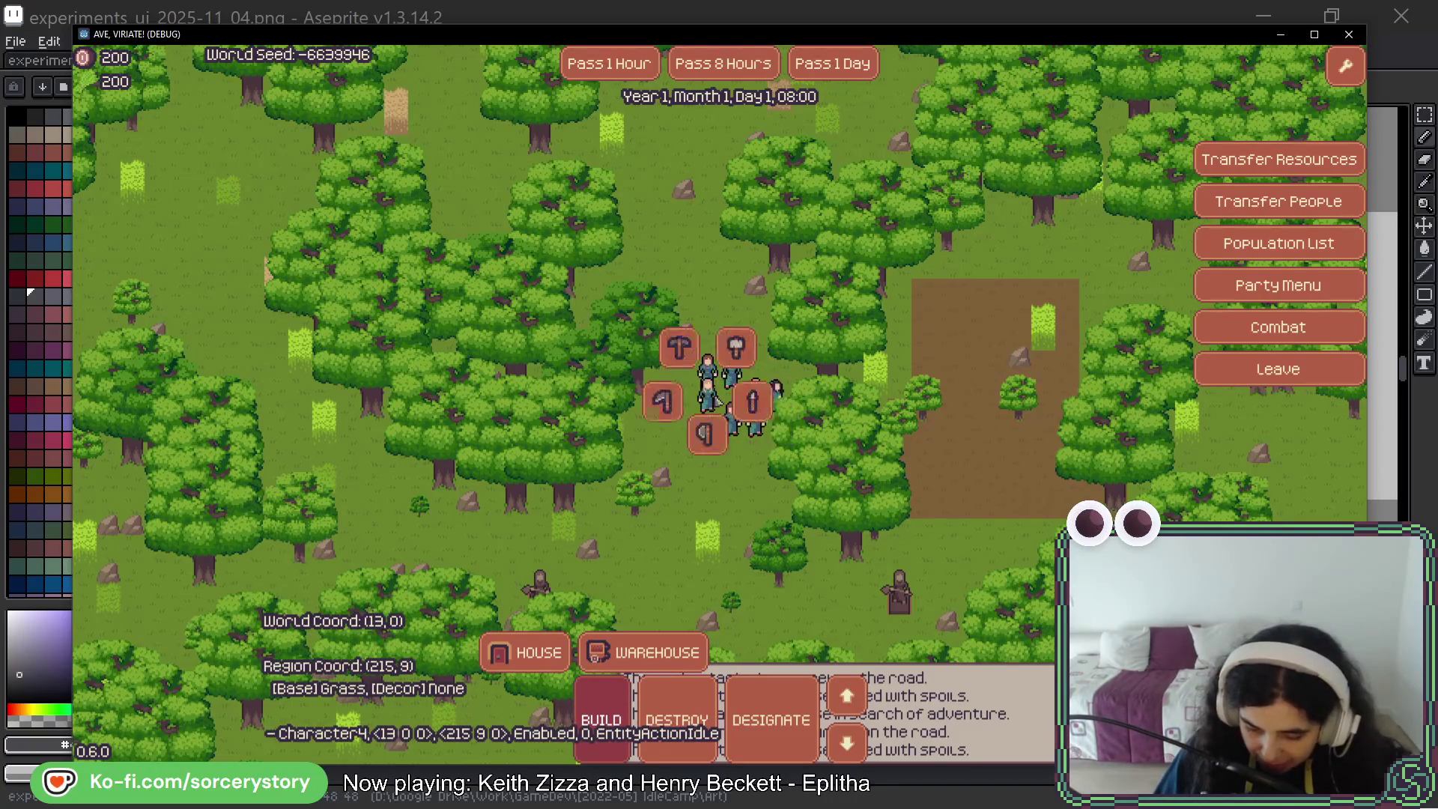
click(687, 427)
click(738, 446)
click(738, 420)
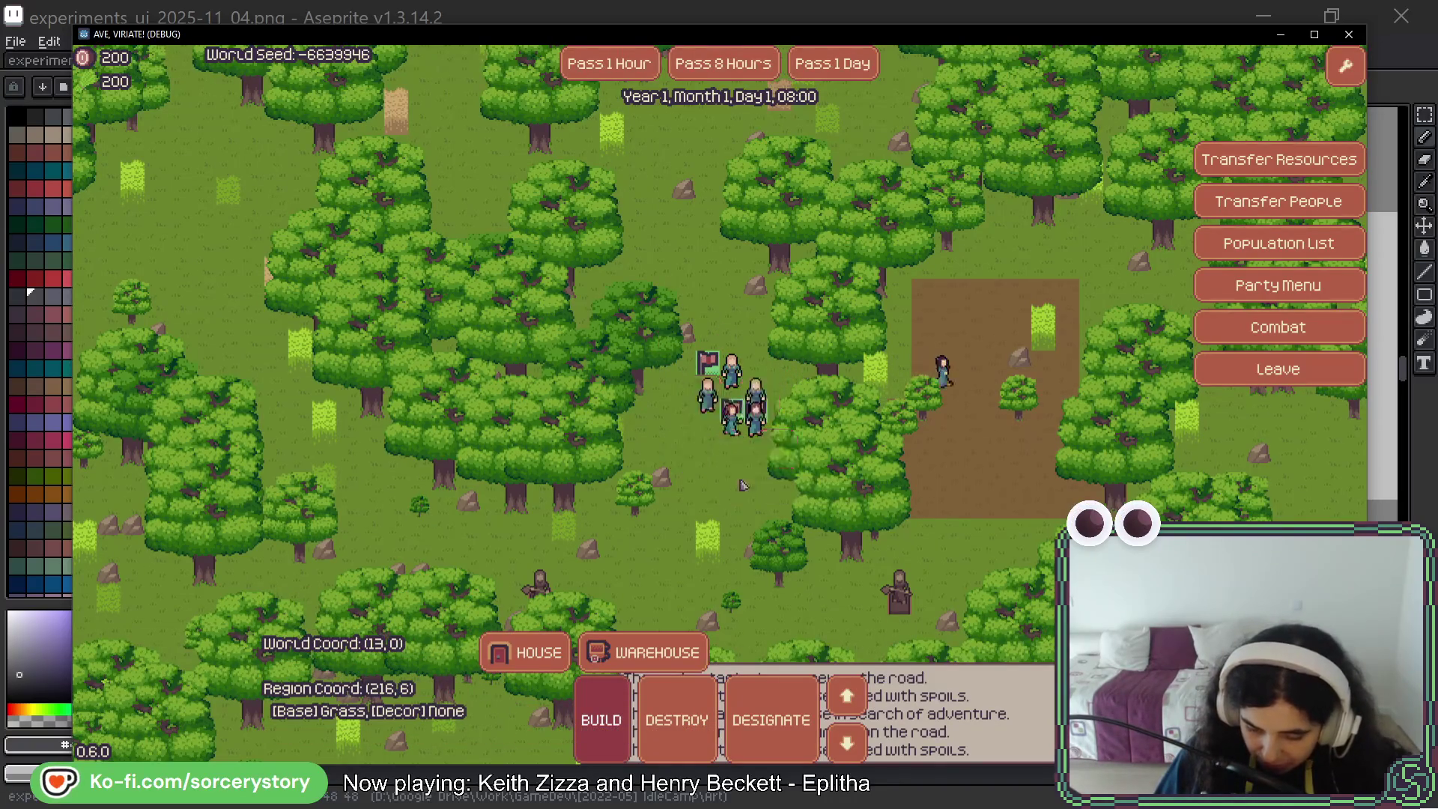
click(734, 397)
click(744, 384)
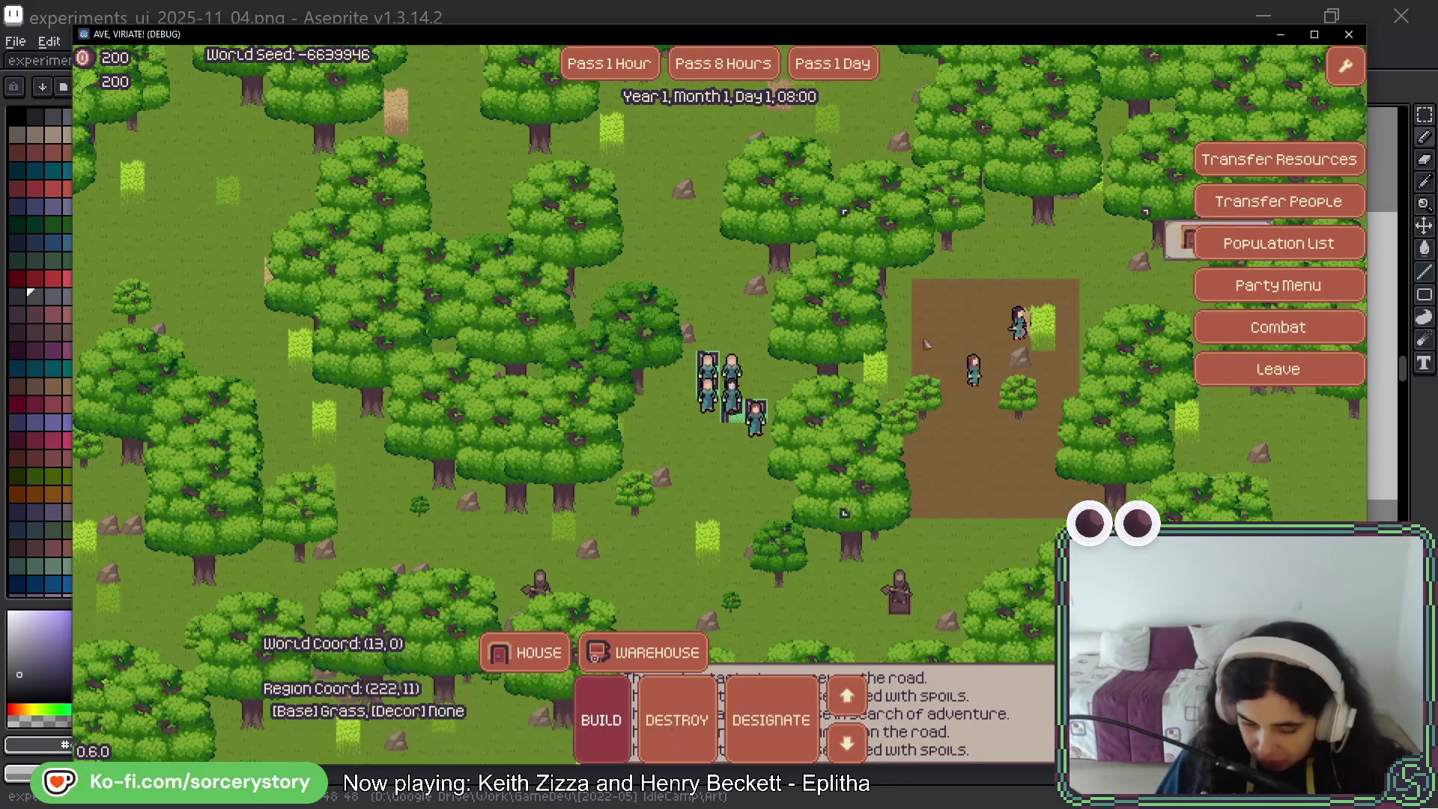
key(d)
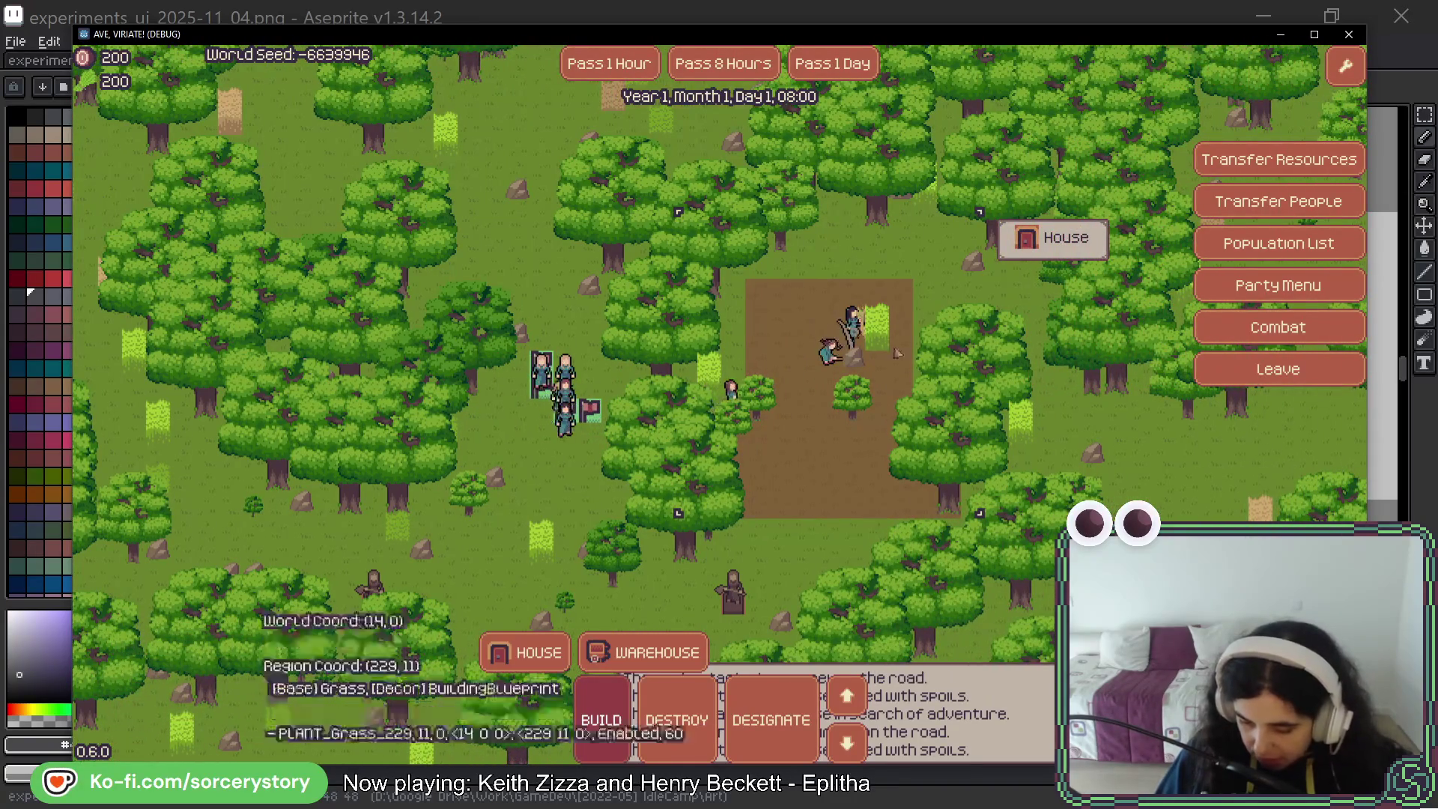
click(608, 69)
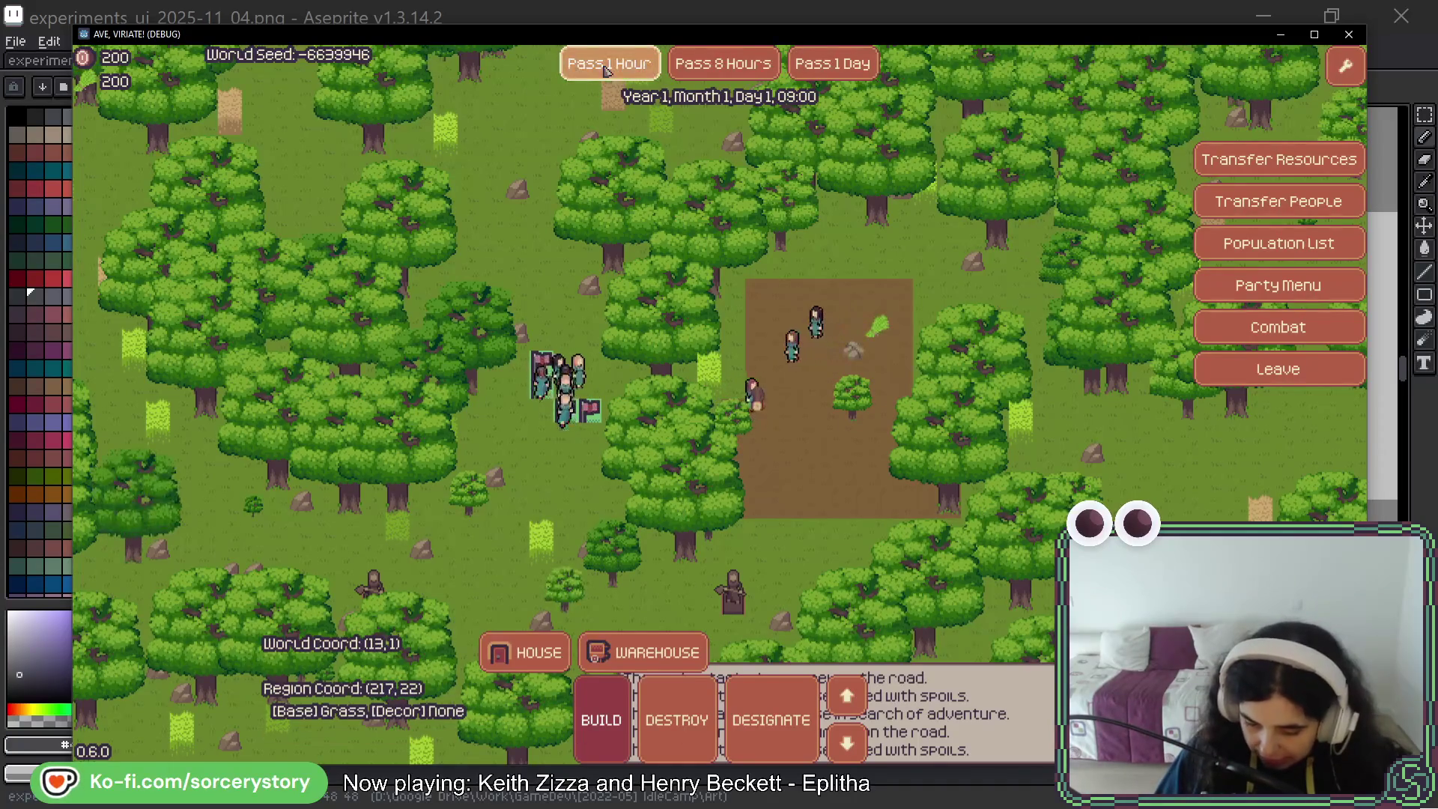
Pass hours repeatedly until the clock reaches Day 2, 09:00 and the house is finished
click(607, 70)
click(607, 70)
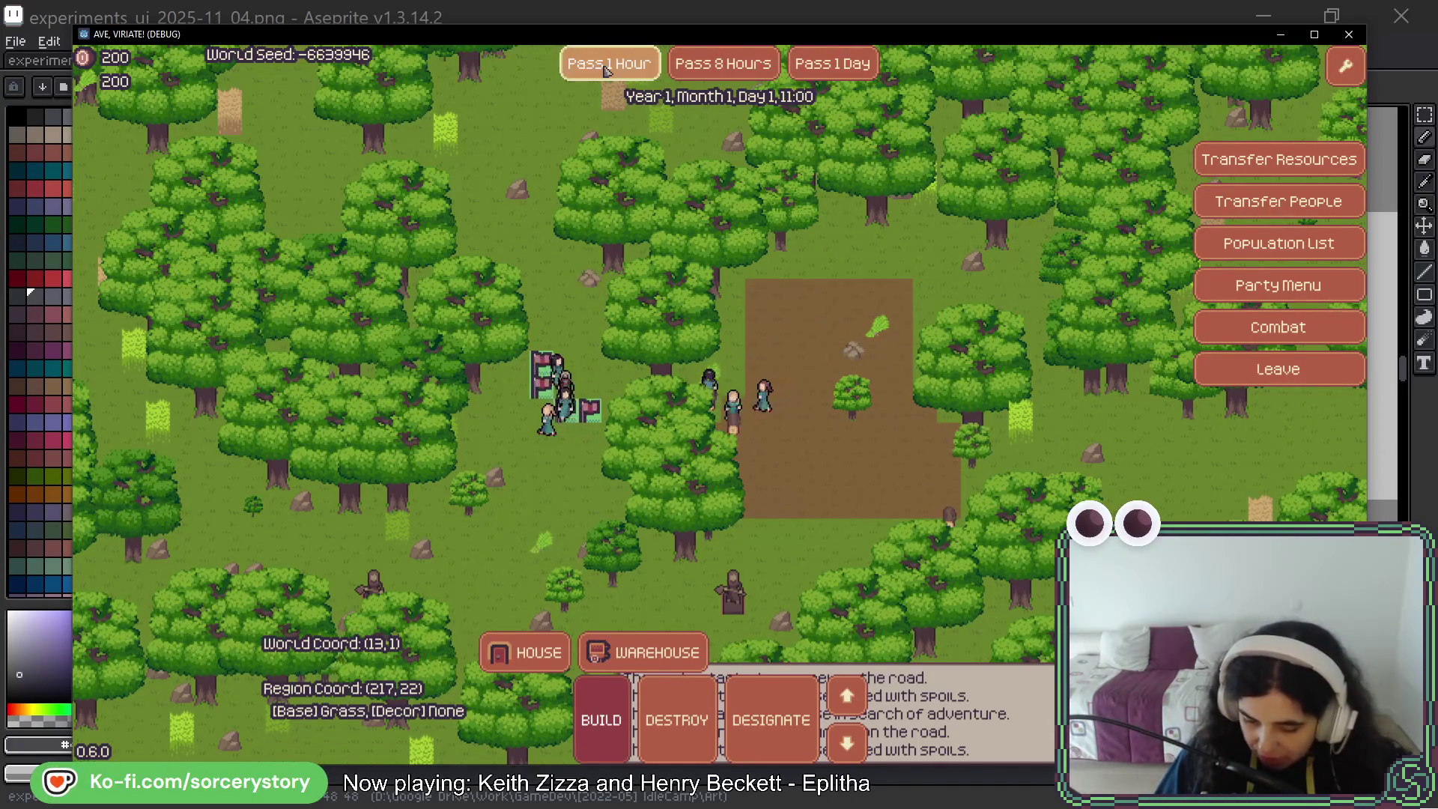
click(608, 70)
click(608, 70)
click(608, 70)
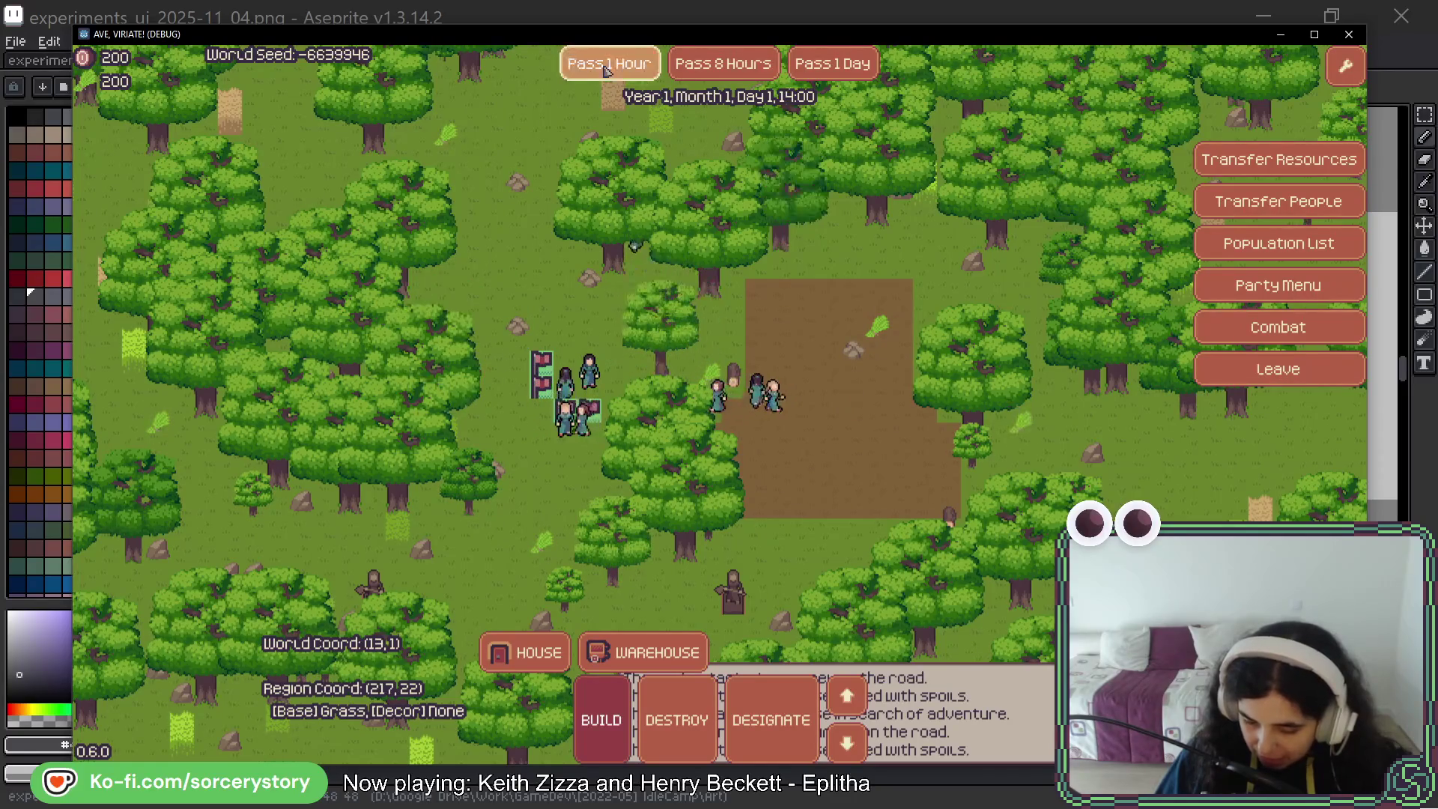
click(608, 70)
click(607, 69)
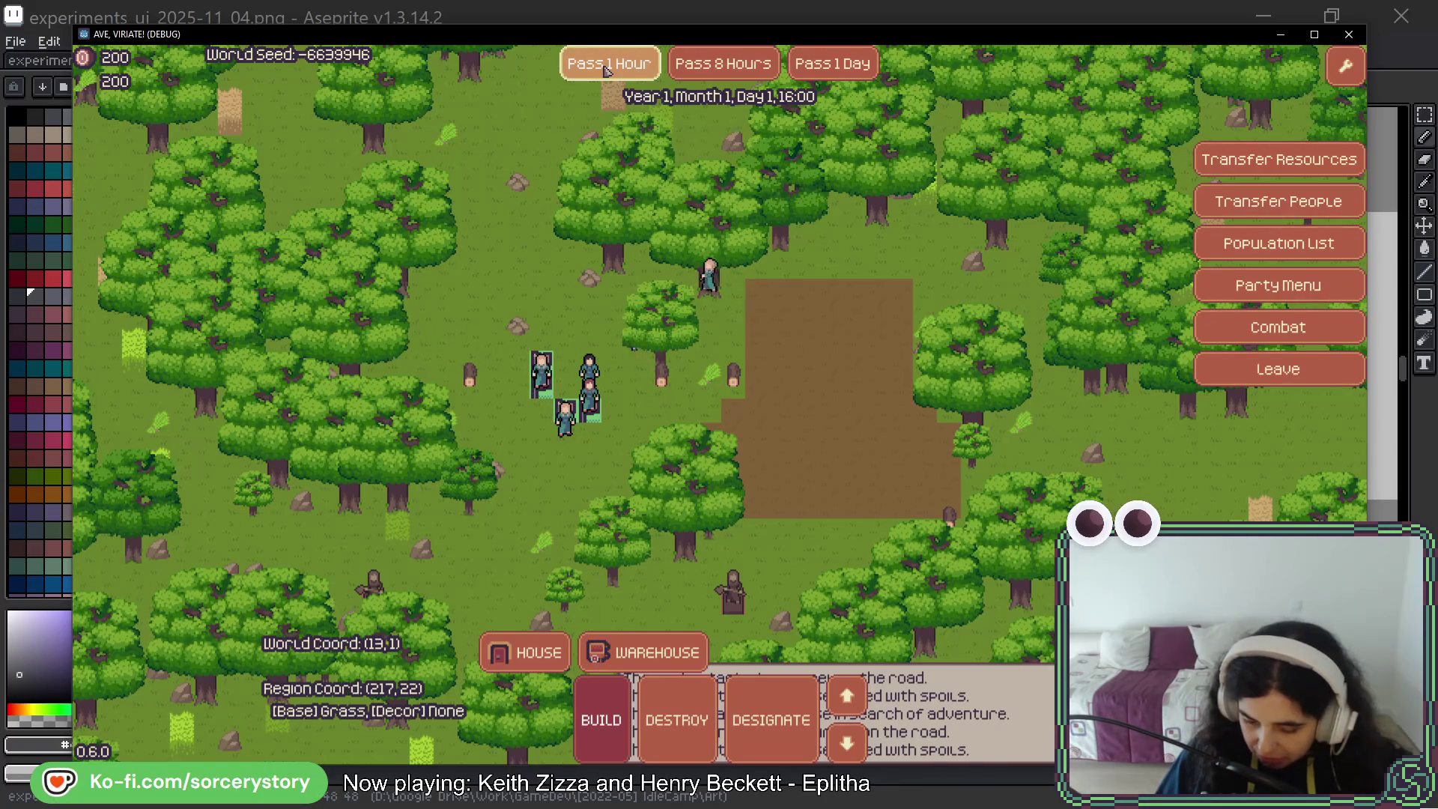
click(607, 69)
click(608, 69)
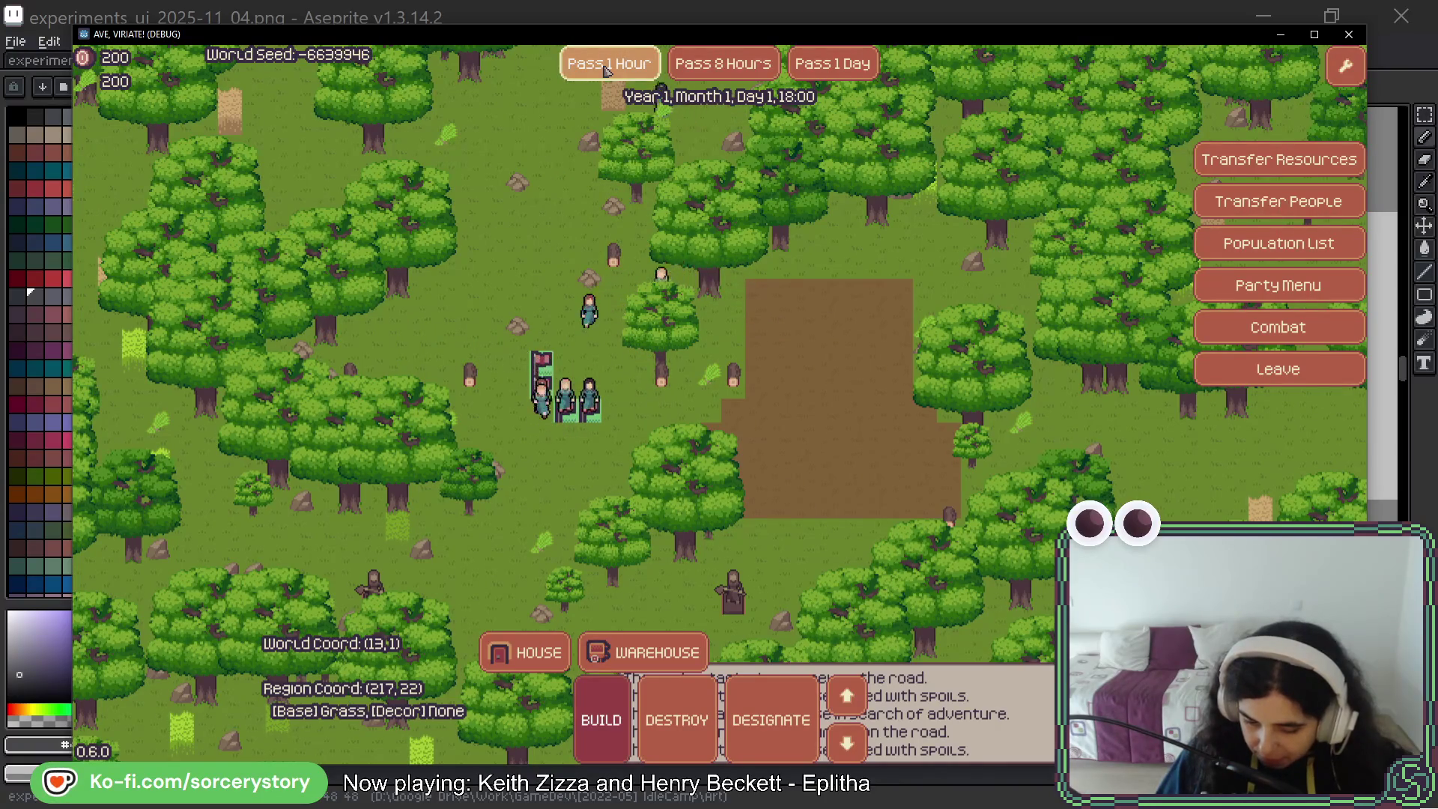
click(608, 70)
click(607, 70)
click(607, 70)
click(608, 70)
click(608, 70)
double_click(608, 70)
click(608, 70)
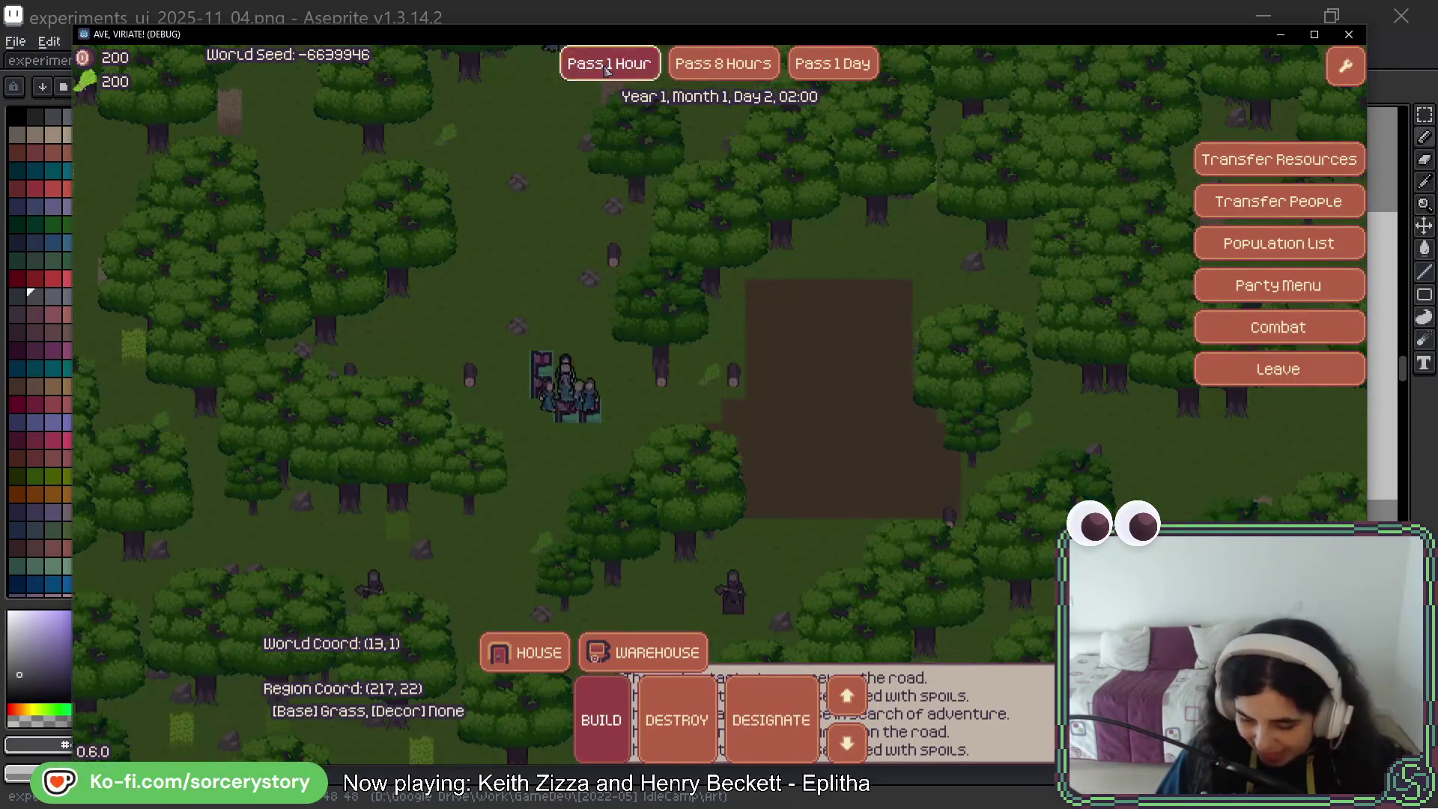
double_click(608, 70)
double_click(607, 69)
double_click(608, 70)
click(607, 70)
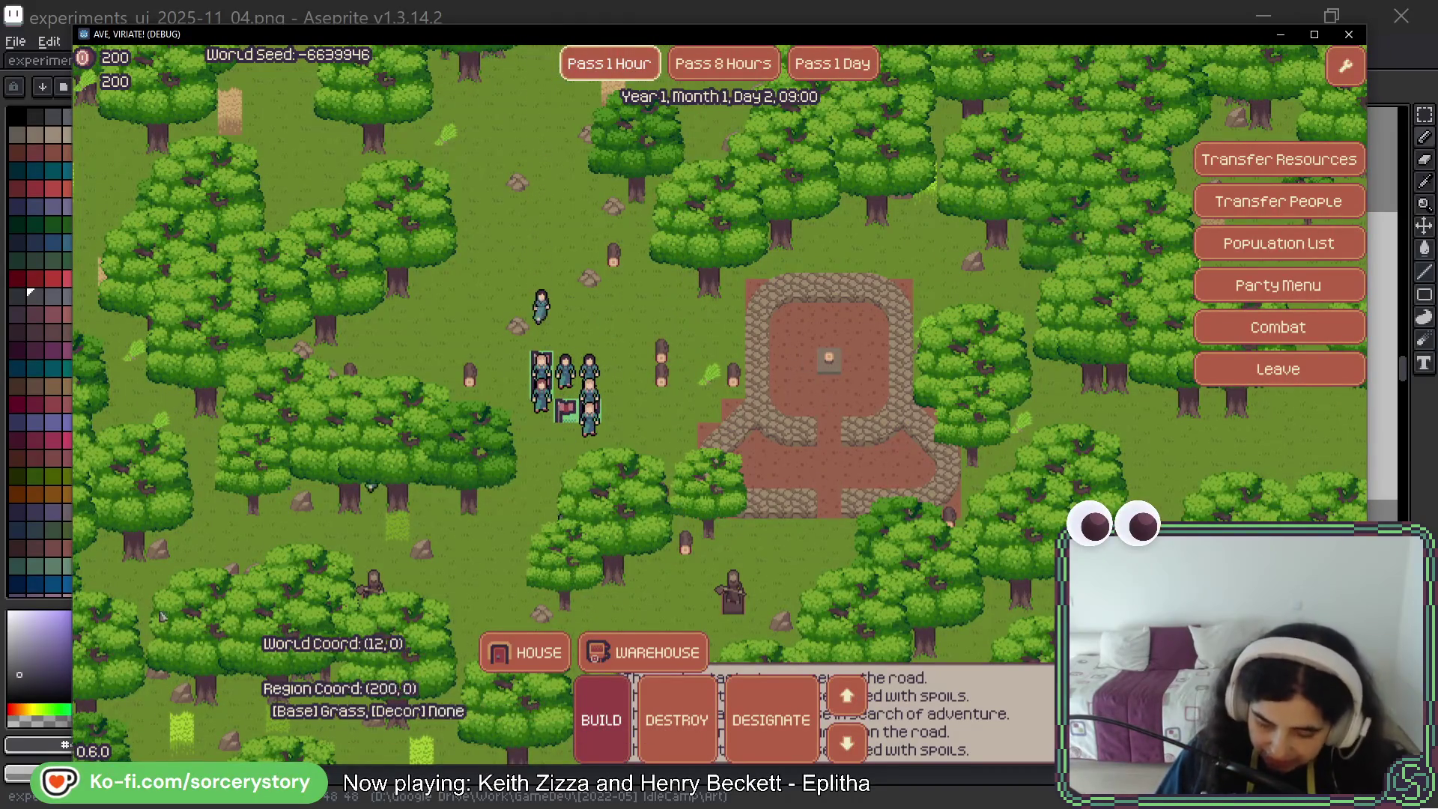
Step through the building's layer views, ending on the thatched roof
click(862, 701)
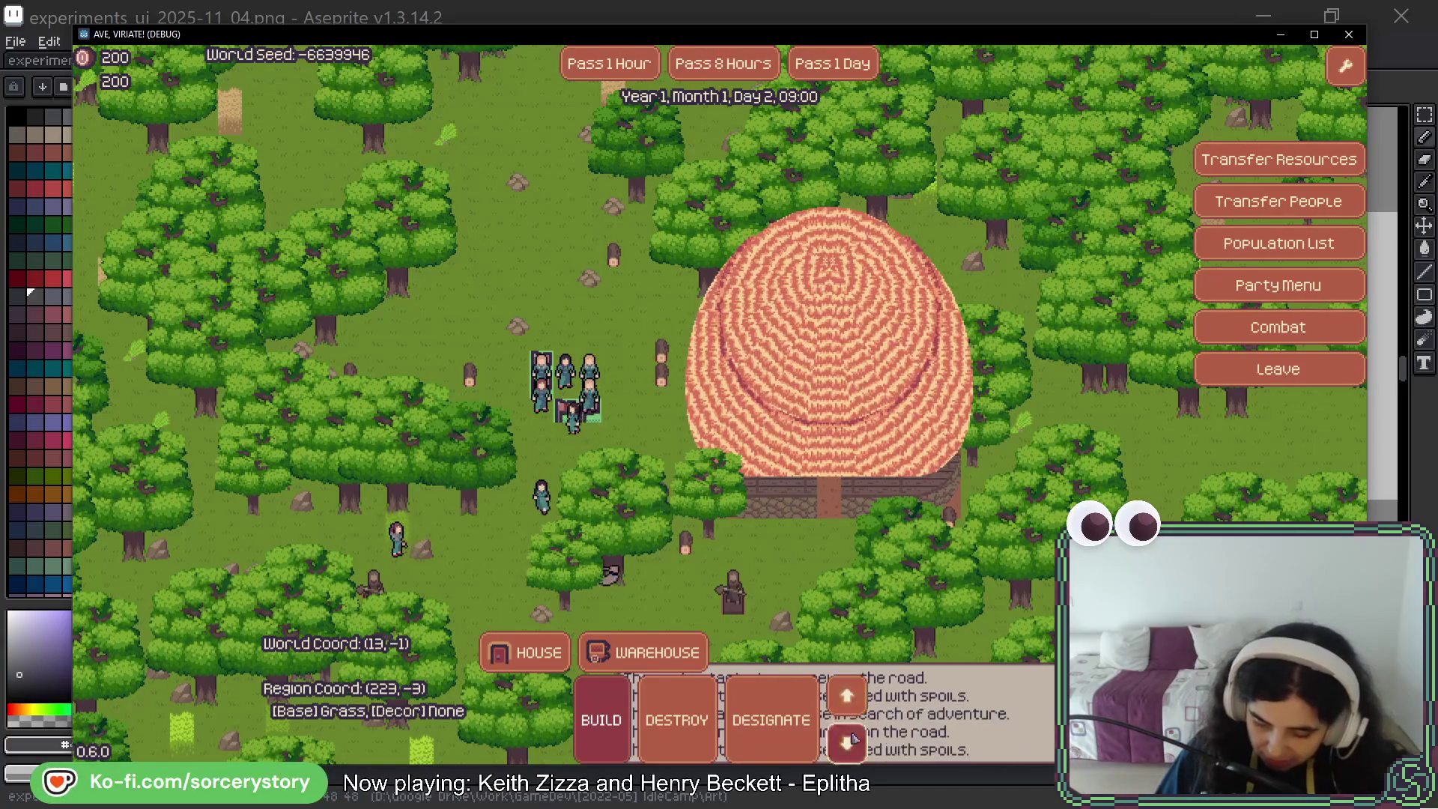
click(858, 698)
click(855, 709)
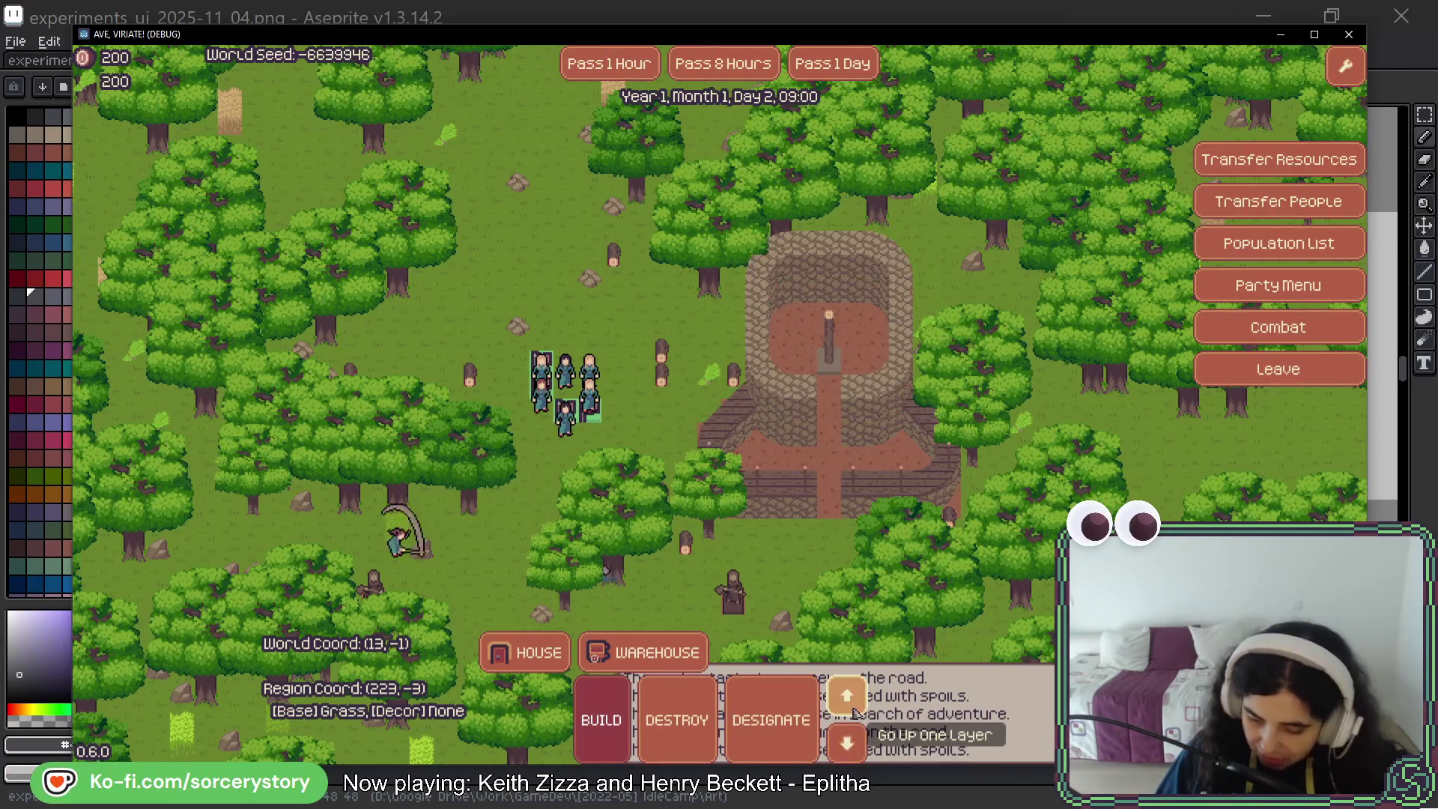
click(858, 709)
click(859, 707)
click(858, 707)
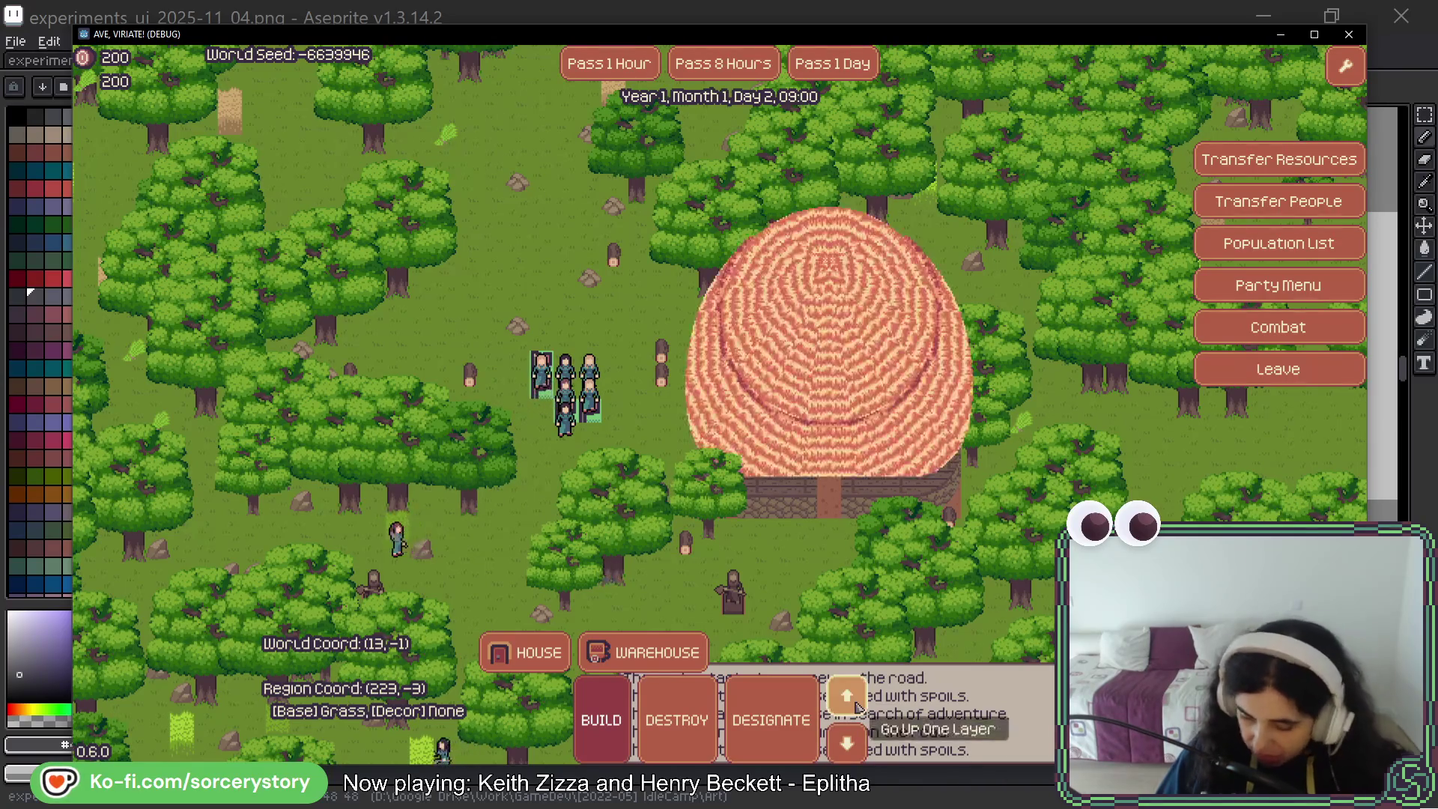
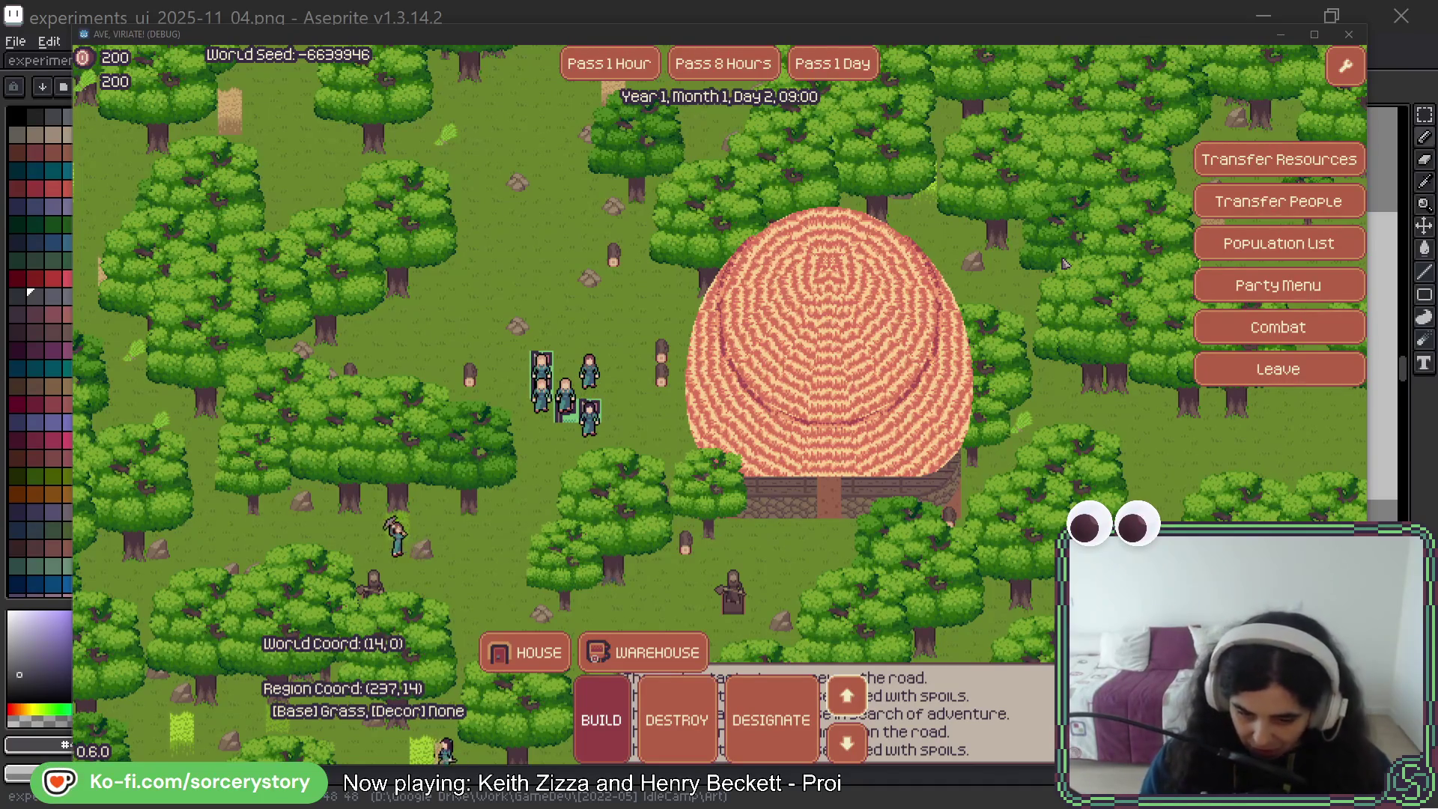
Bring the Aseprite window with experiments_ui_2025-11_04.png in front of the game
click(1018, 12)
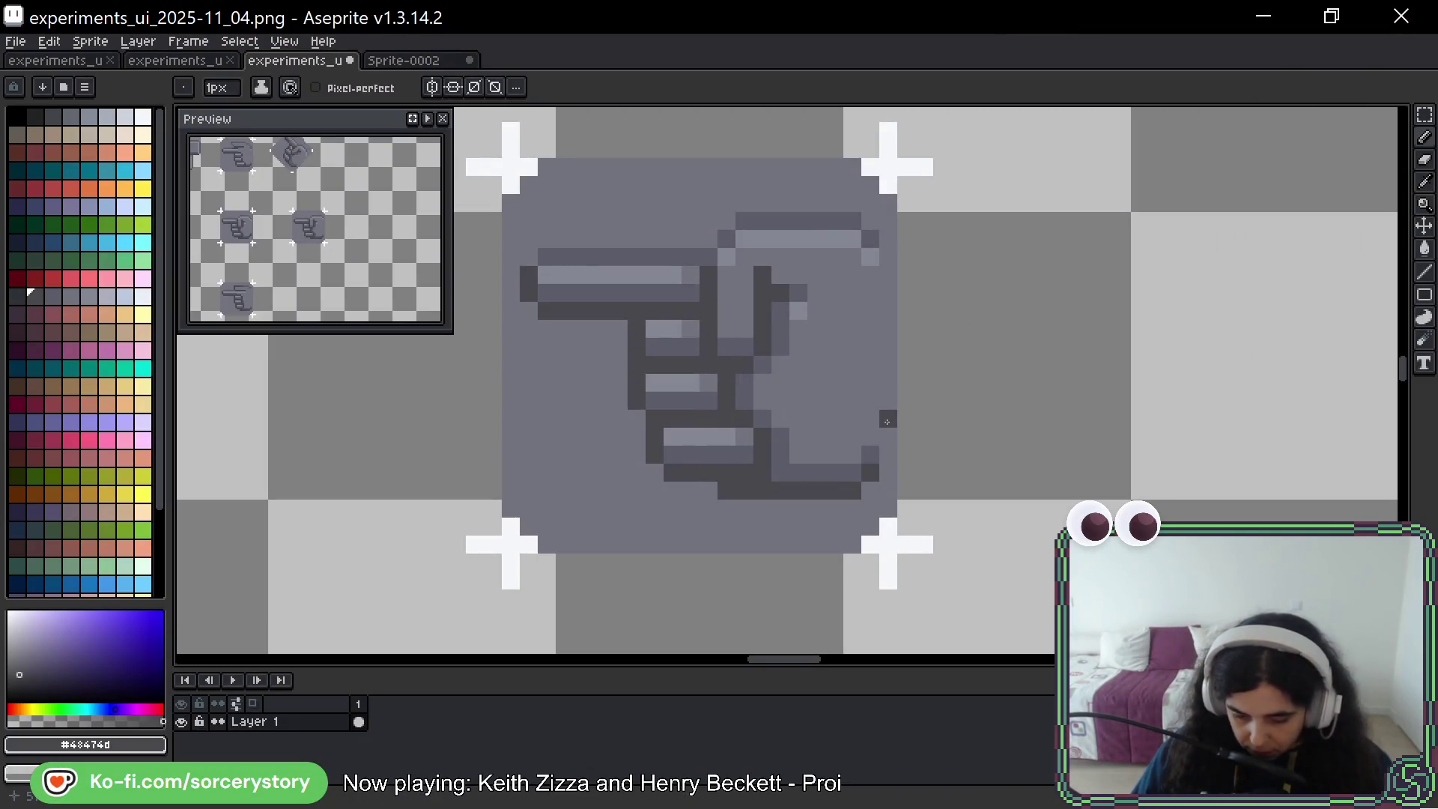
Duplicate the middle hand tile into the empty spot to its right
scroll(887, 422, down, 5)
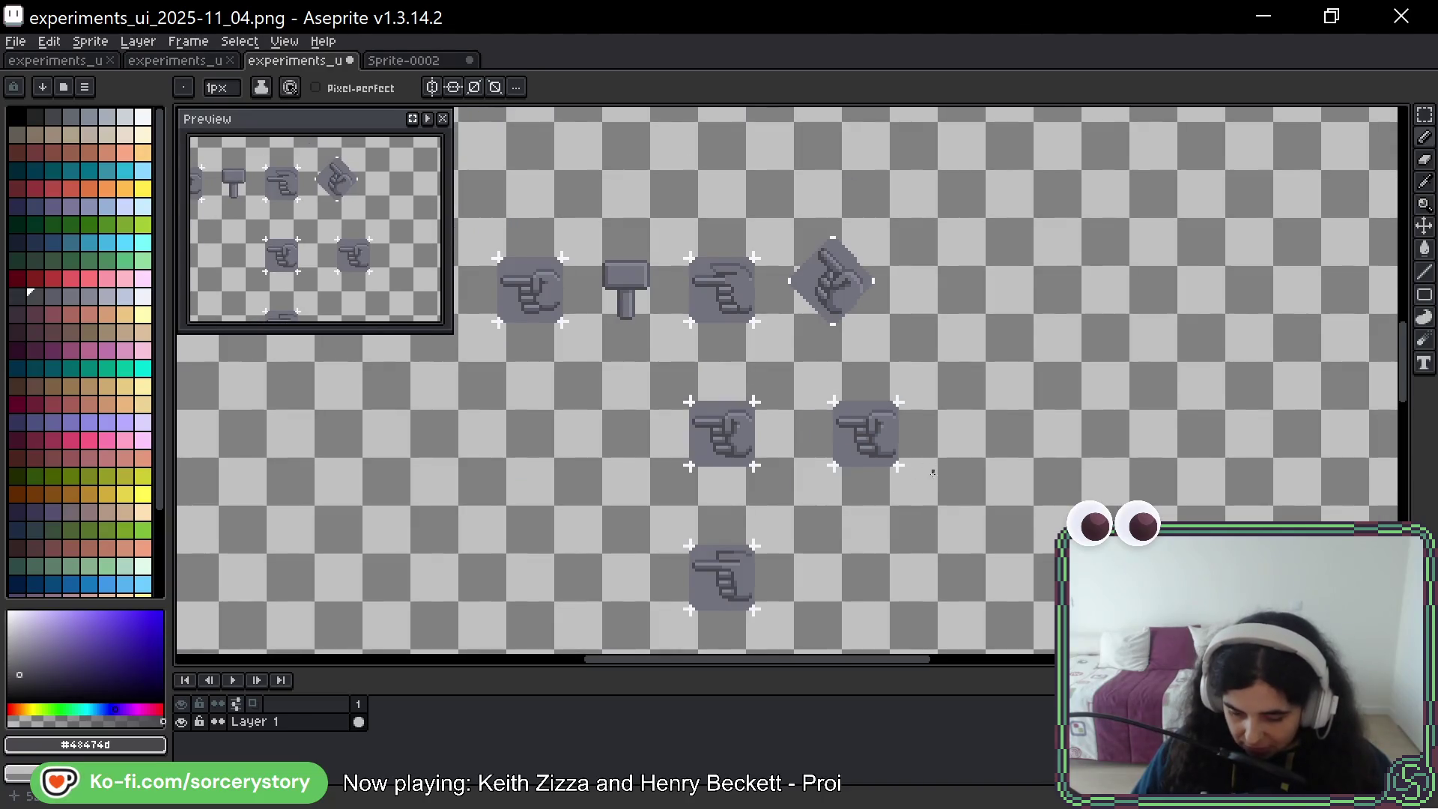
scroll(933, 473, up, 2)
key(w)
scroll(661, 396, up, 1)
drag(705, 259, 919, 481)
drag(817, 431, 1172, 431)
scroll(1172, 431, up, 2)
key(ctrl+d)
Move the copied hand one pixel to the left
scroll(777, 370, up, 1)
mouse_move(705, 234)
mouse_down()
mouse_move(772, 352)
mouse_move(929, 525)
mouse_move(953, 523)
mouse_up()
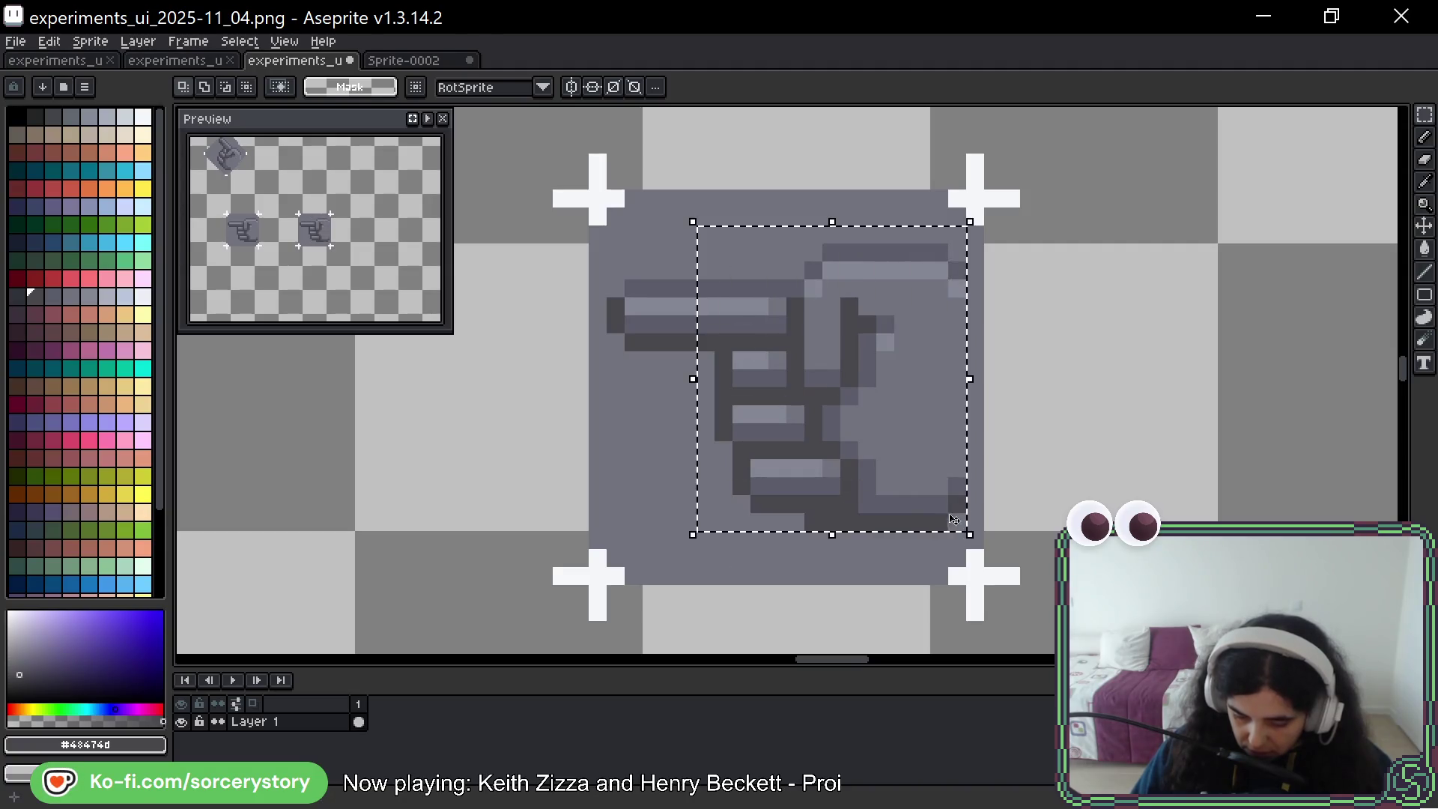
drag(944, 465, 926, 465)
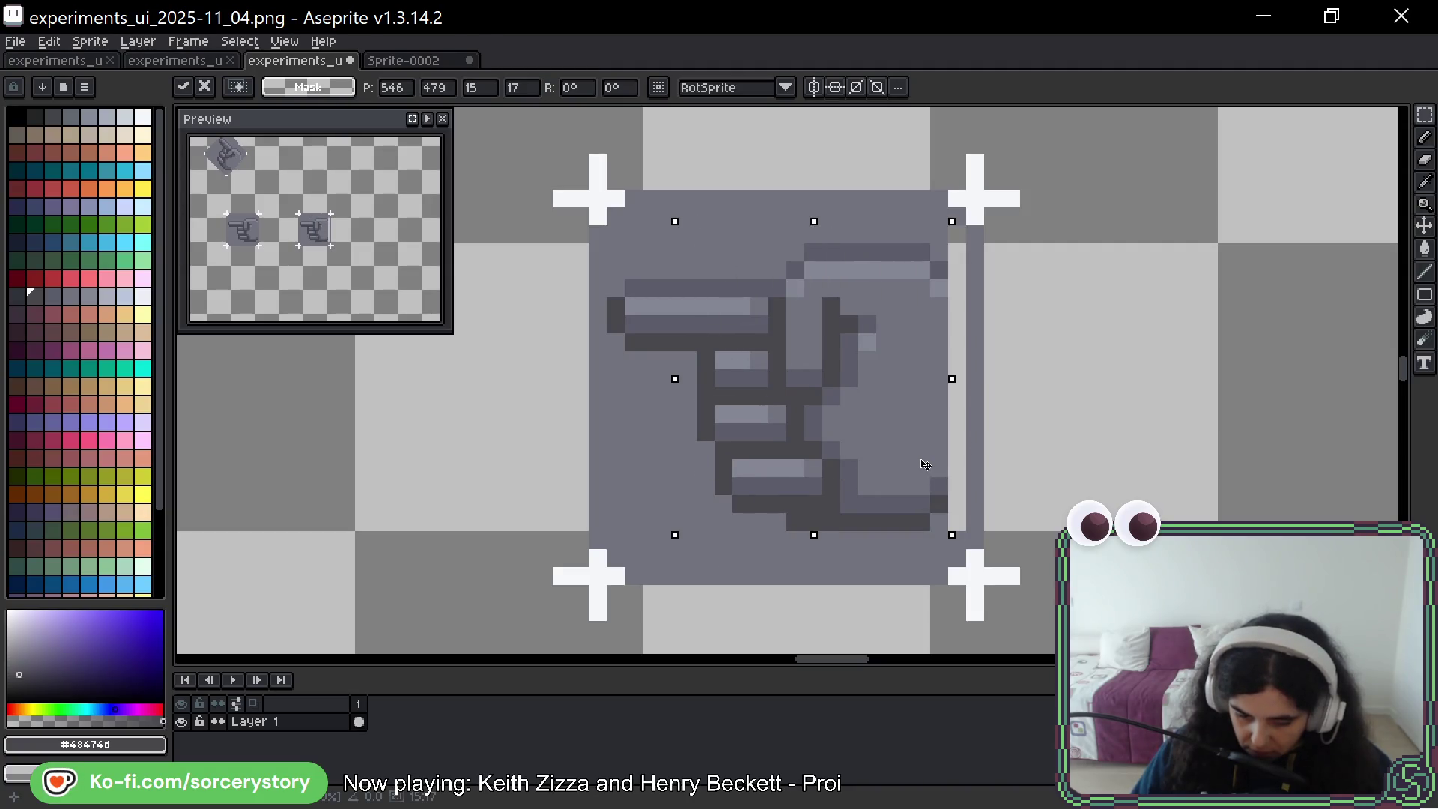
mouse_move(925, 465)
mouse_down()
mouse_move(895, 476)
mouse_move(989, 476)
mouse_move(925, 473)
mouse_up()
key(Return)
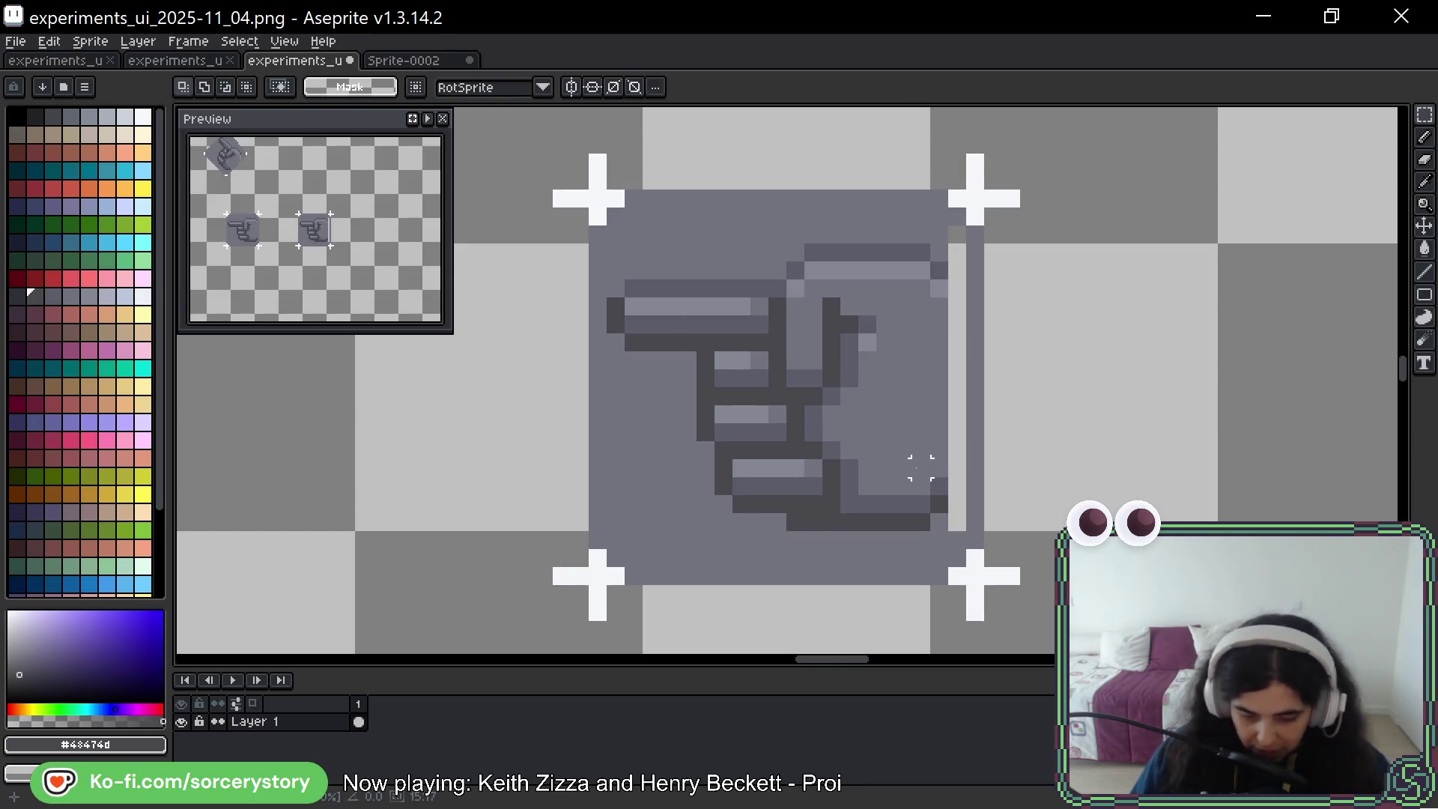
Fill the vacated gap column with dark outline and base-grey pixels
key(b)
alt+click(938, 271)
click(957, 270)
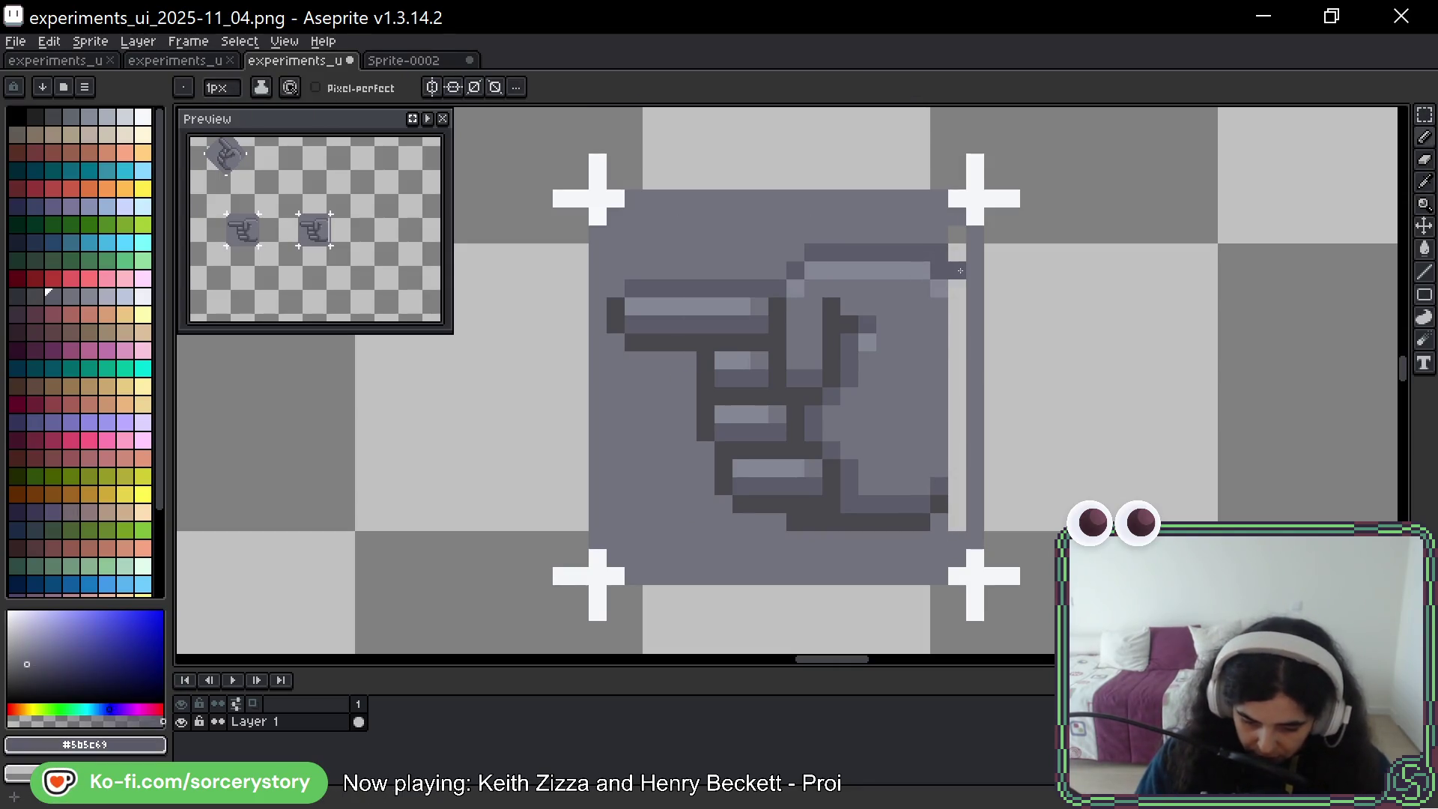
click(957, 287)
alt+click(946, 299)
drag(957, 306, 952, 528)
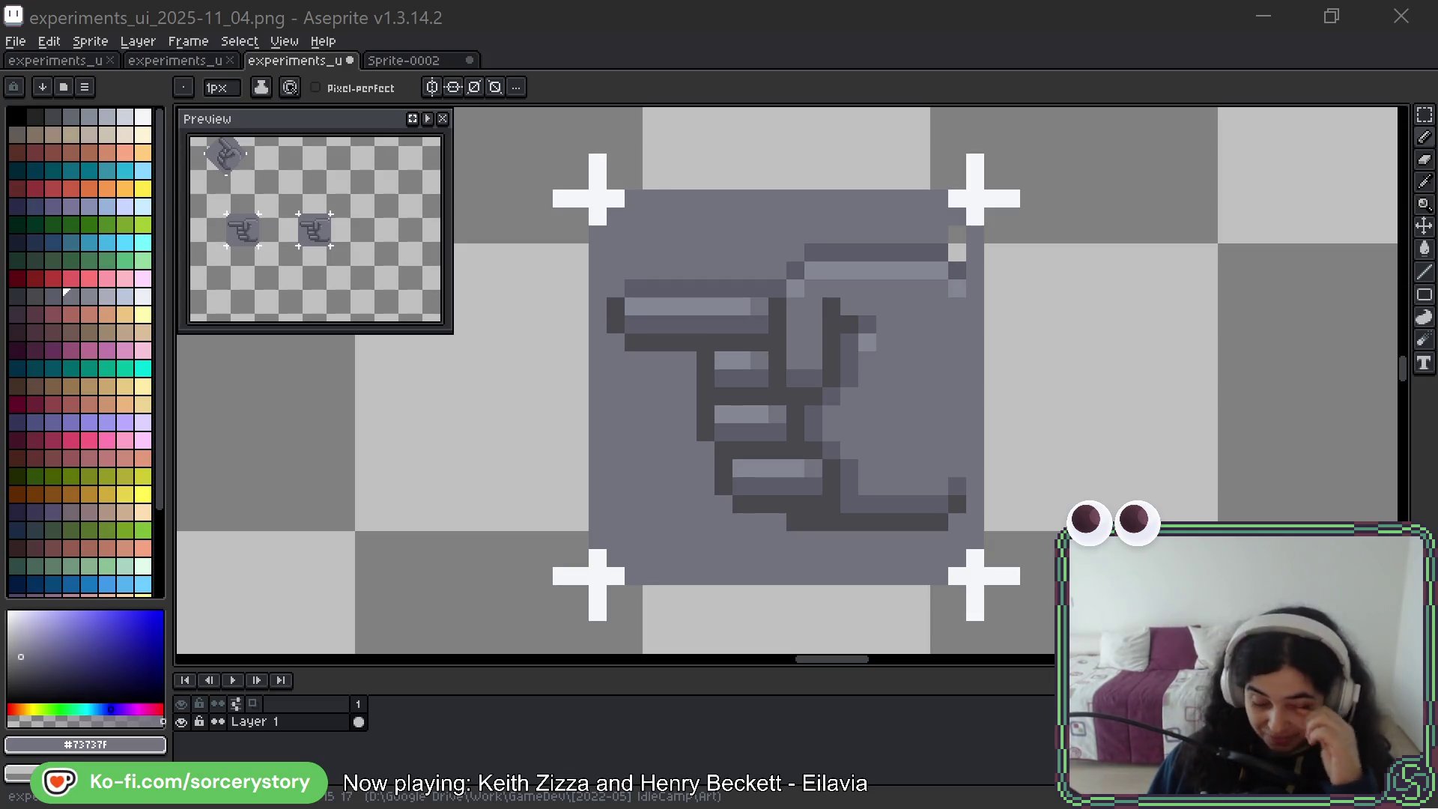
Darken the copied hand's top finger tip and clean nearby pixels with base grey
click(929, 270)
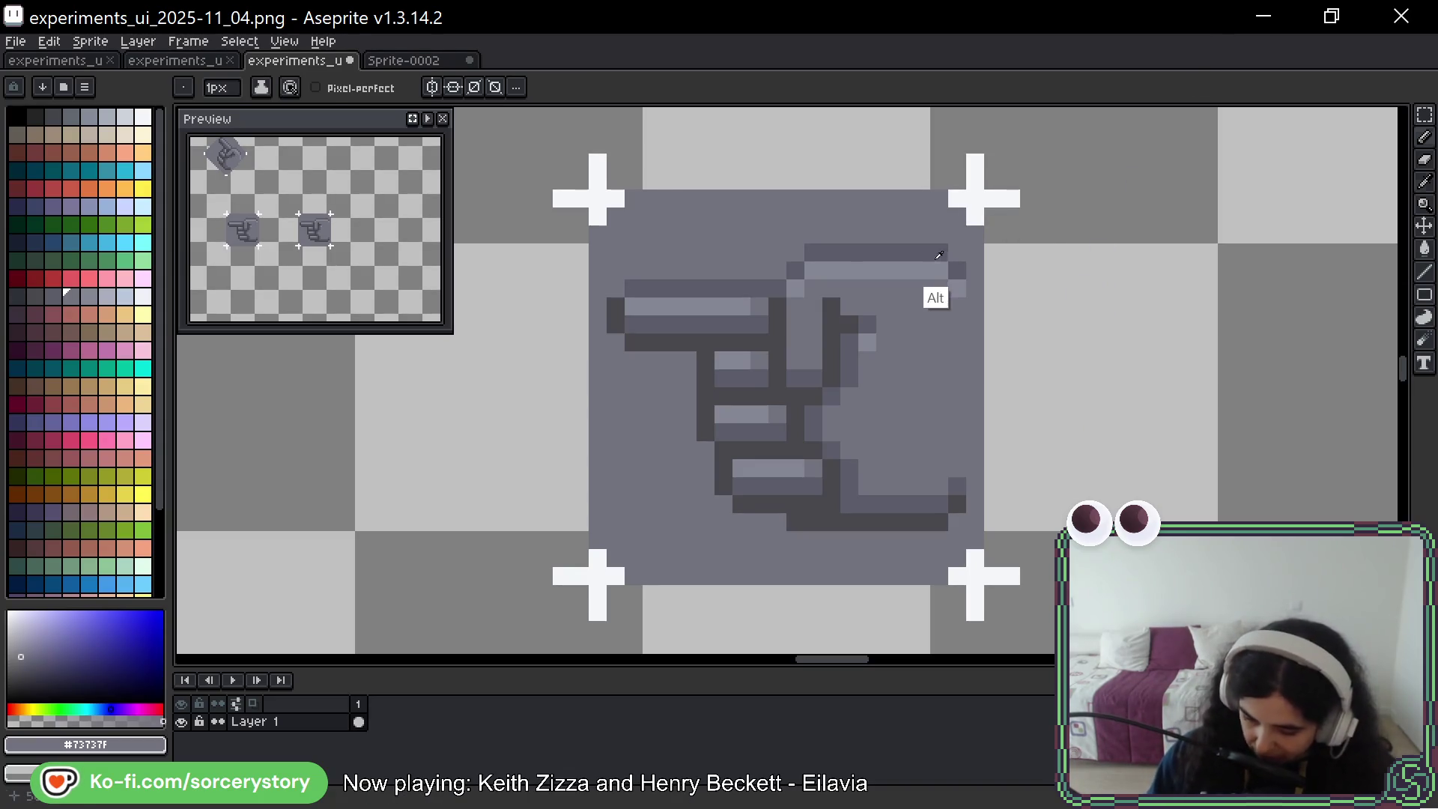
alt+click(940, 253)
click(940, 269)
alt+click(941, 238)
click(941, 256)
alt+click(957, 288)
Paint a dark outline pixel at the hand's lower-right corner
click(939, 288)
alt+click(965, 478)
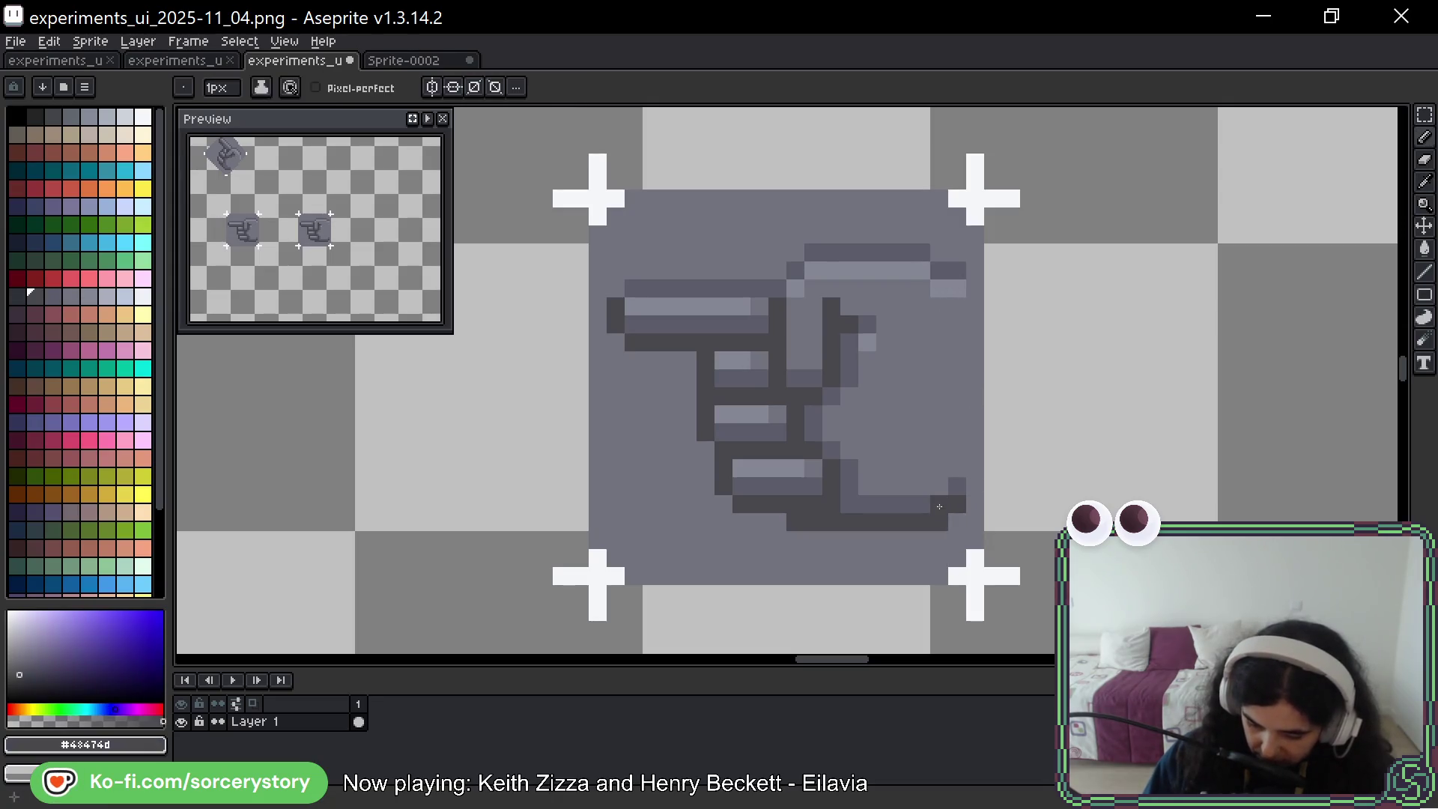
click(940, 486)
alt+click(969, 567)
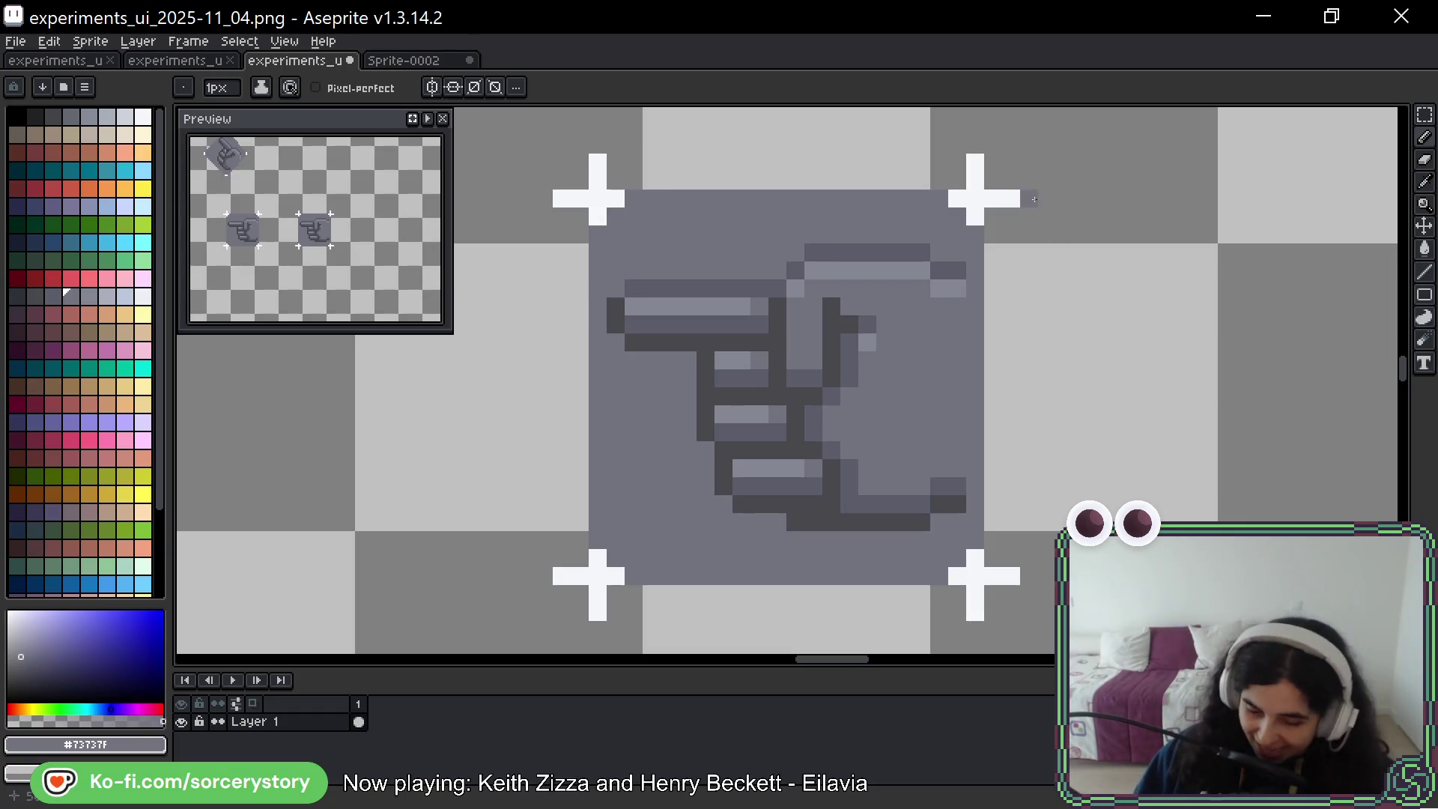
scroll(694, 293, down, 4)
scroll(694, 293, down, 1)
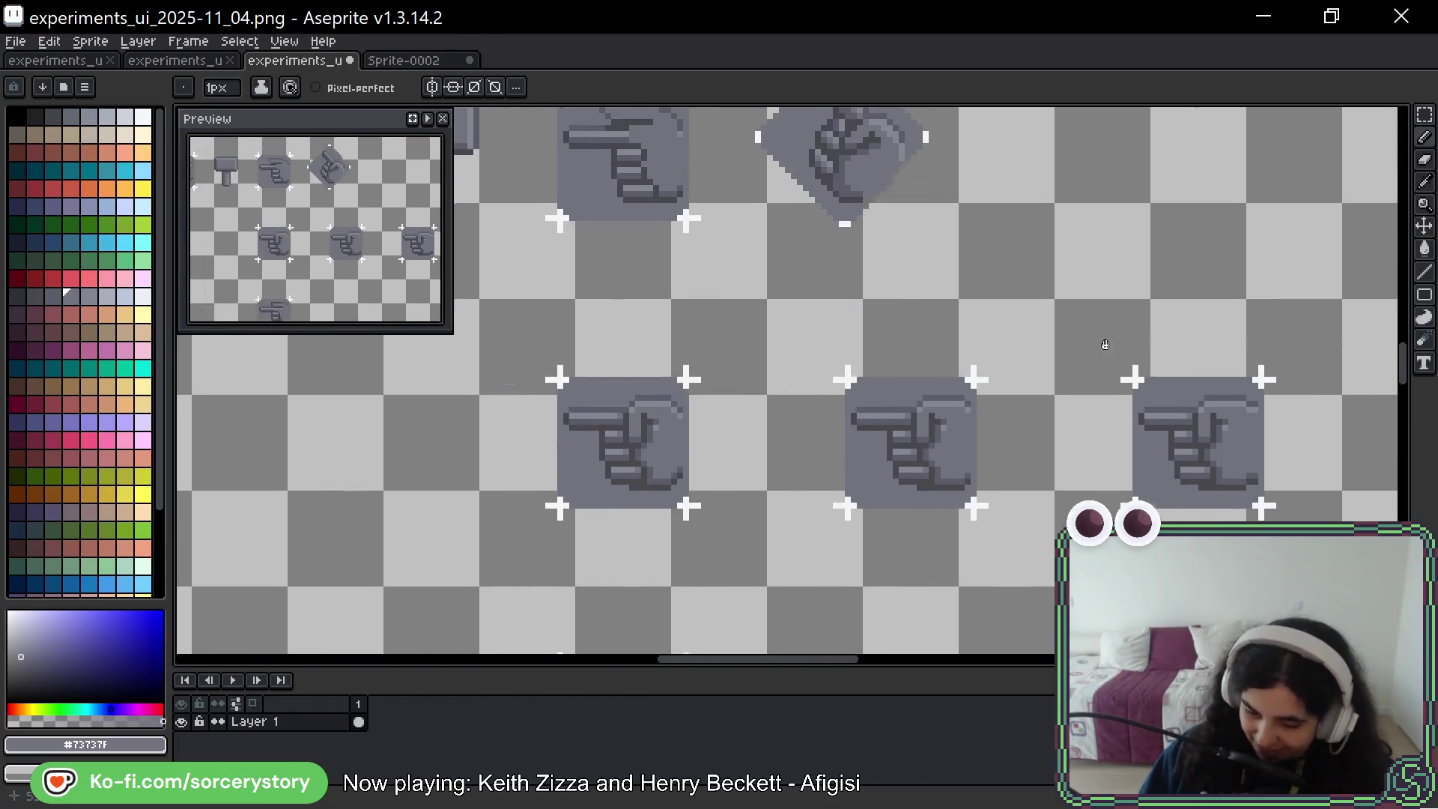
scroll(894, 305, down, 1)
scroll(894, 305, down, 2)
scroll(1204, 323, up, 4)
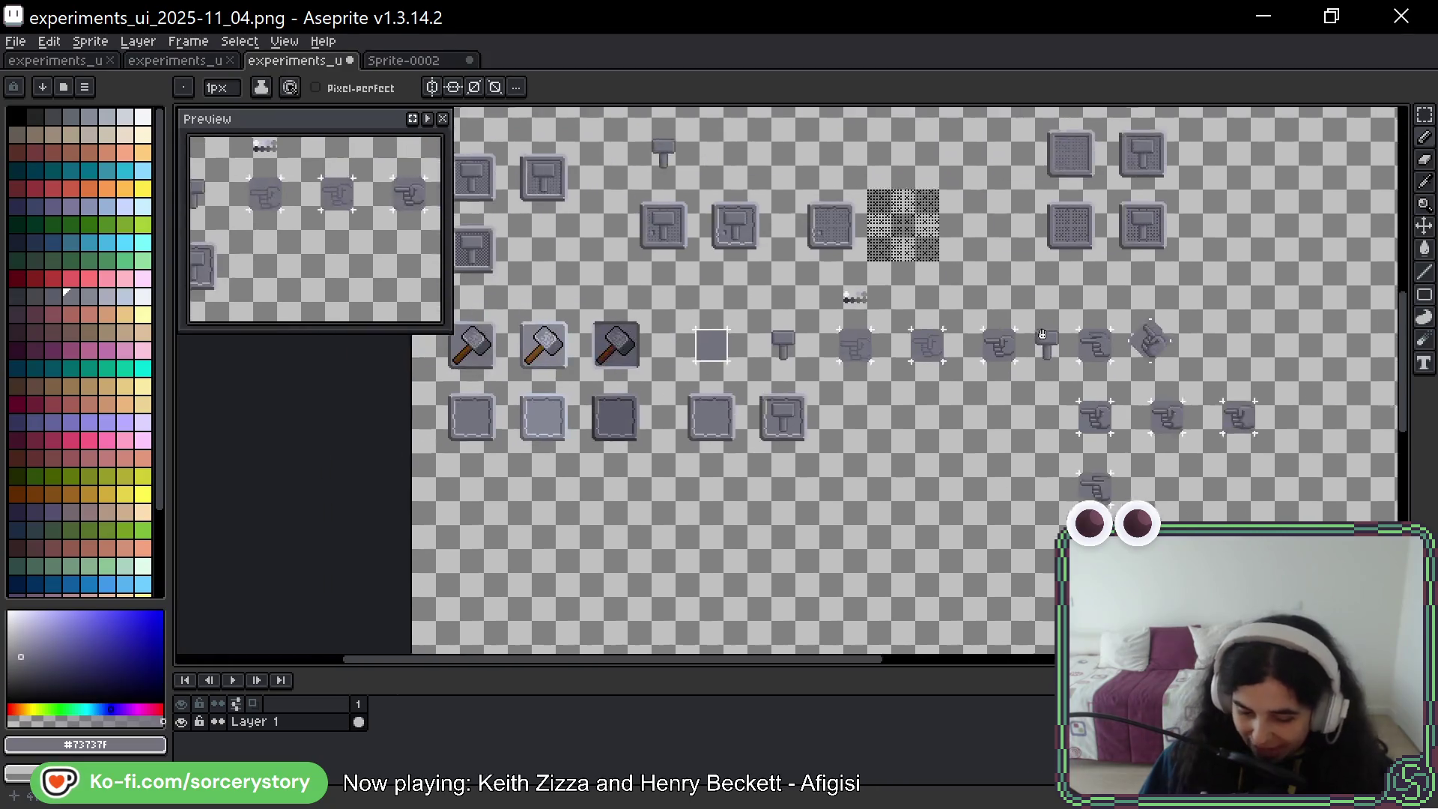
scroll(765, 257, up, 5)
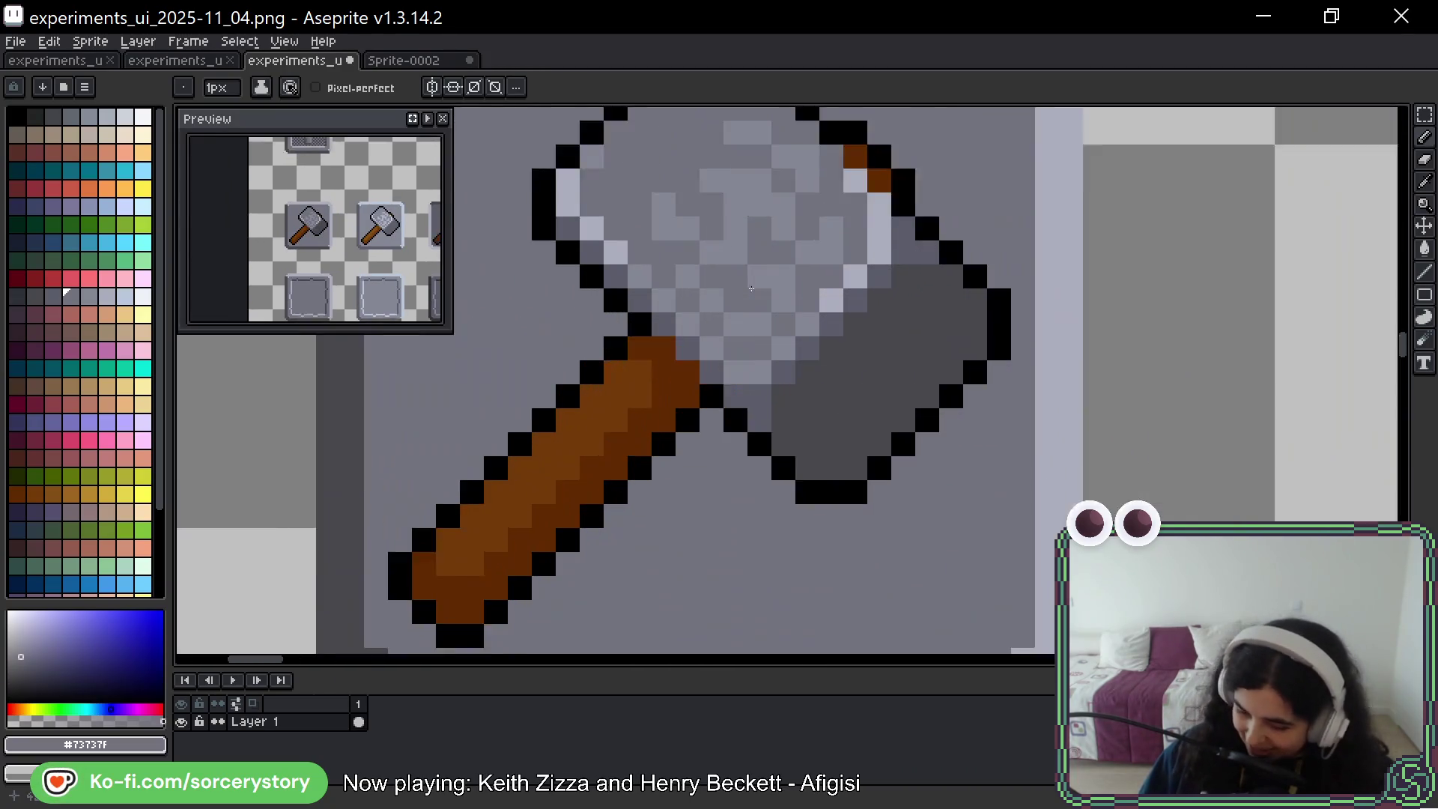
scroll(765, 257, down, 1)
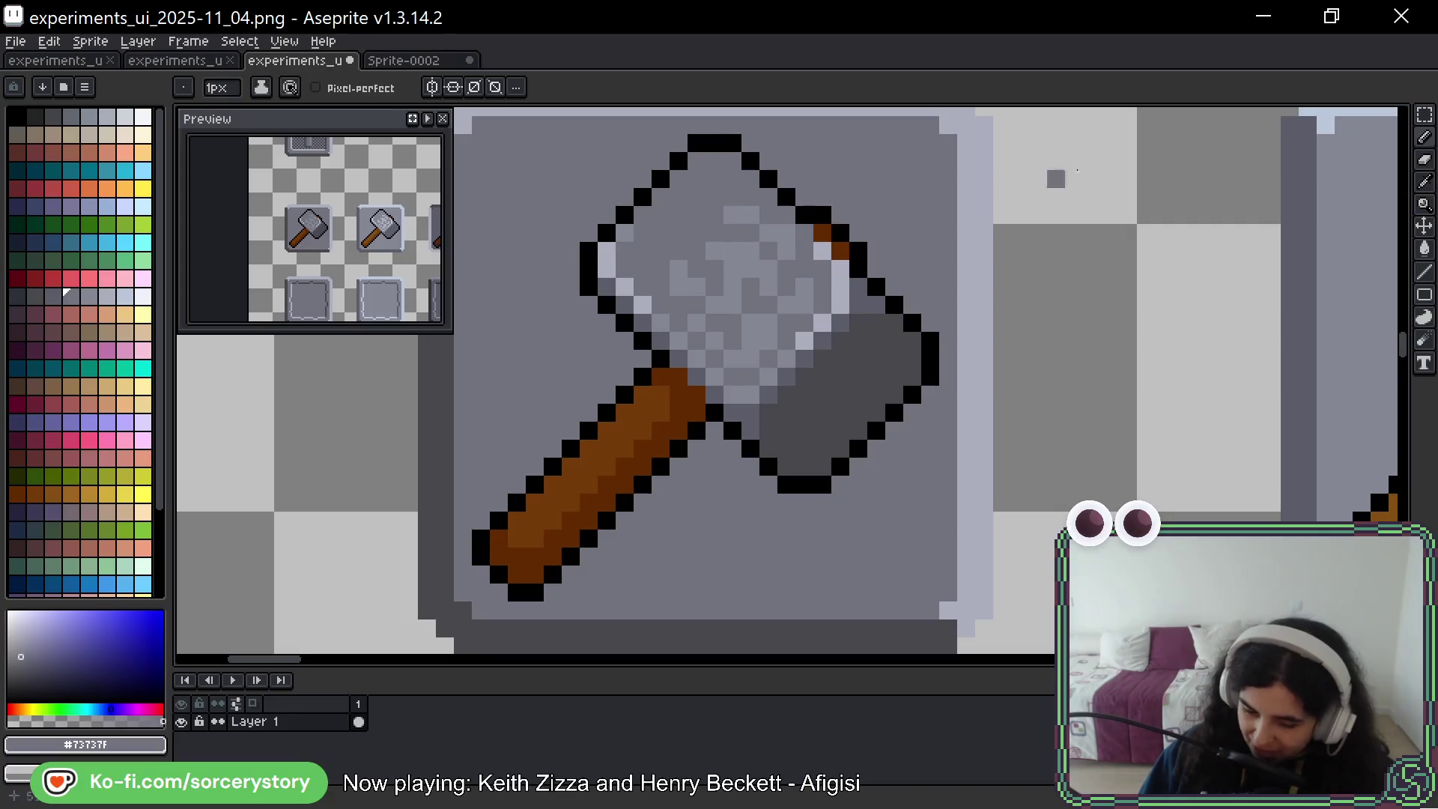
click(1425, 114)
scroll(1024, 321, down, 1)
drag(1024, 320, 809, 482)
scroll(809, 481, down, 3)
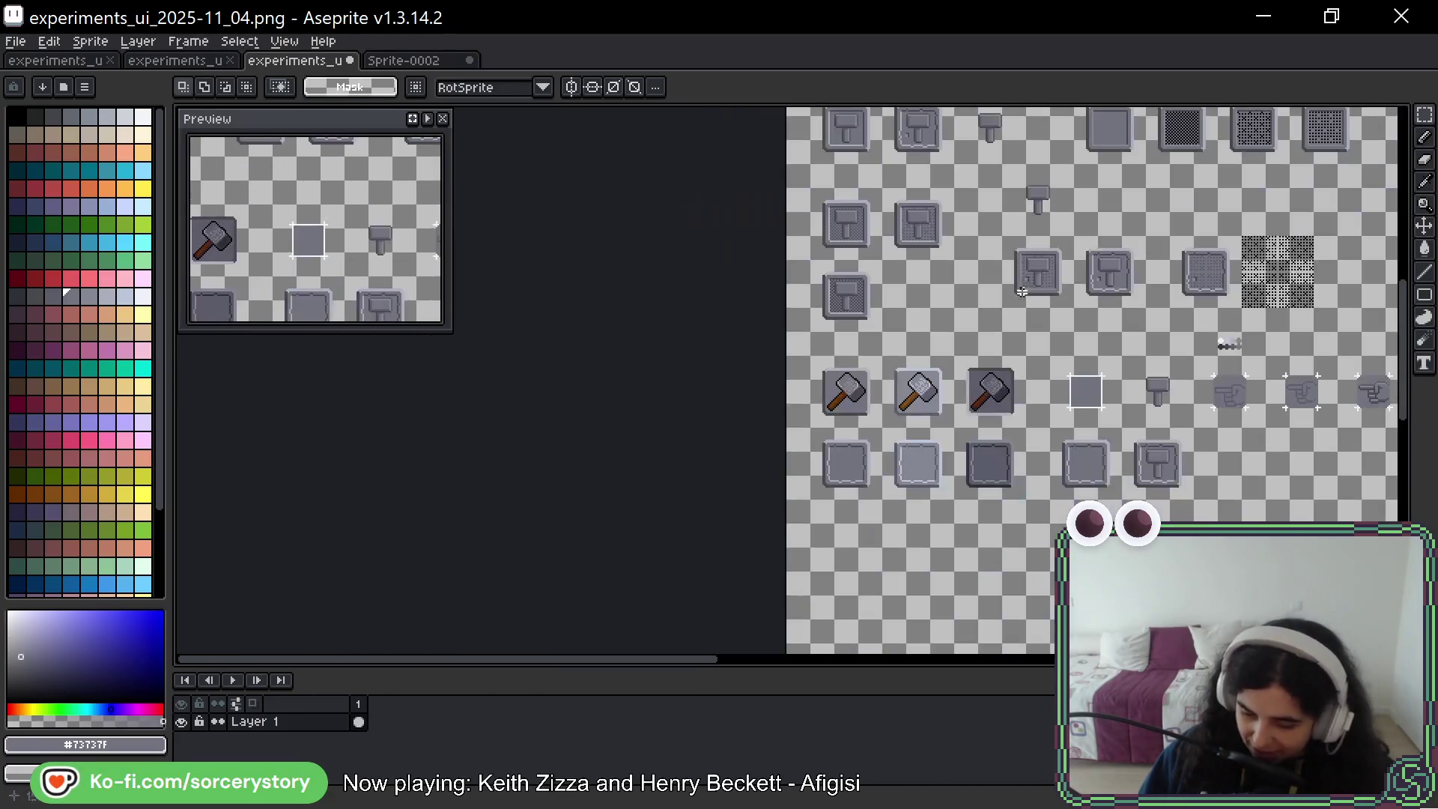
scroll(870, 272, up, 5)
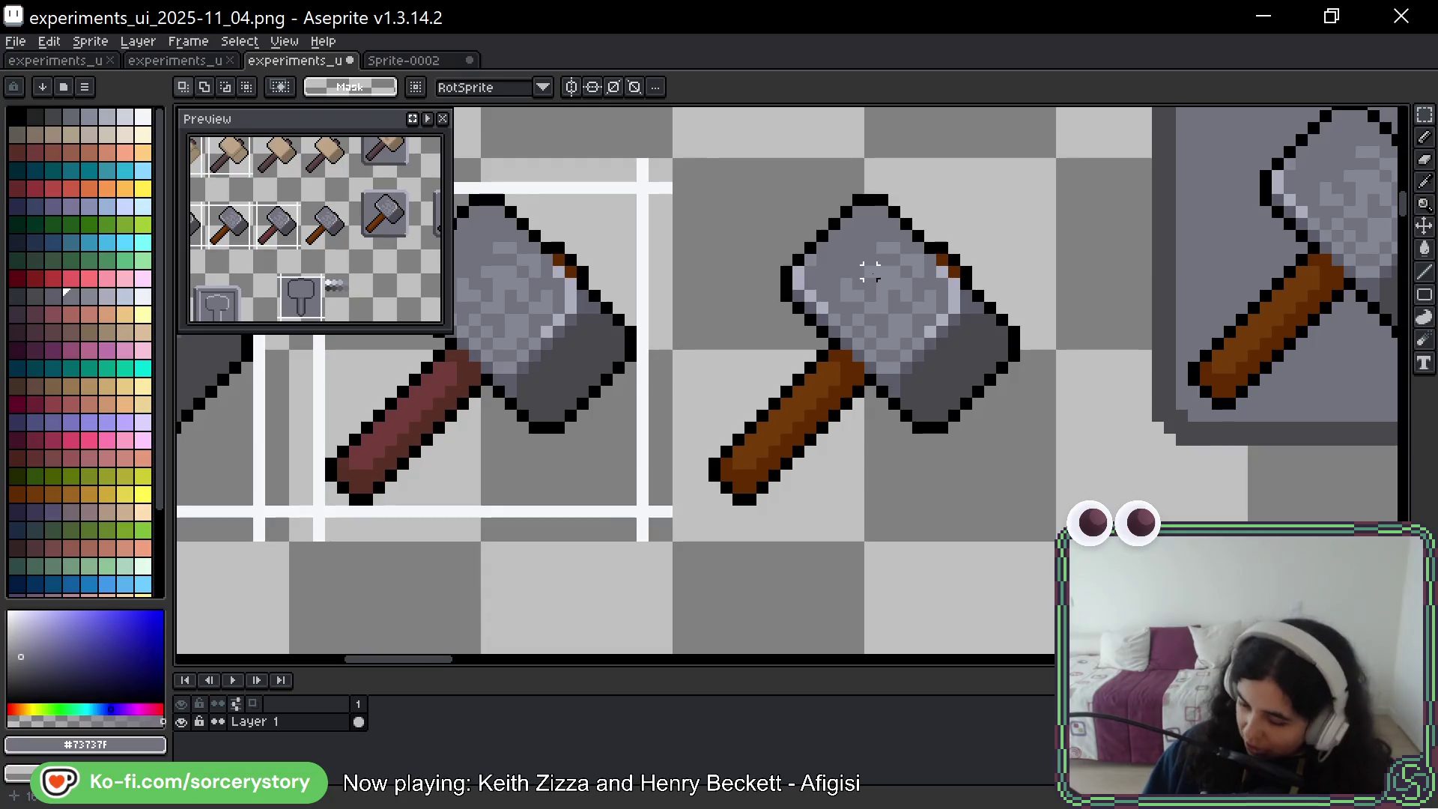
drag(762, 208, 950, 429)
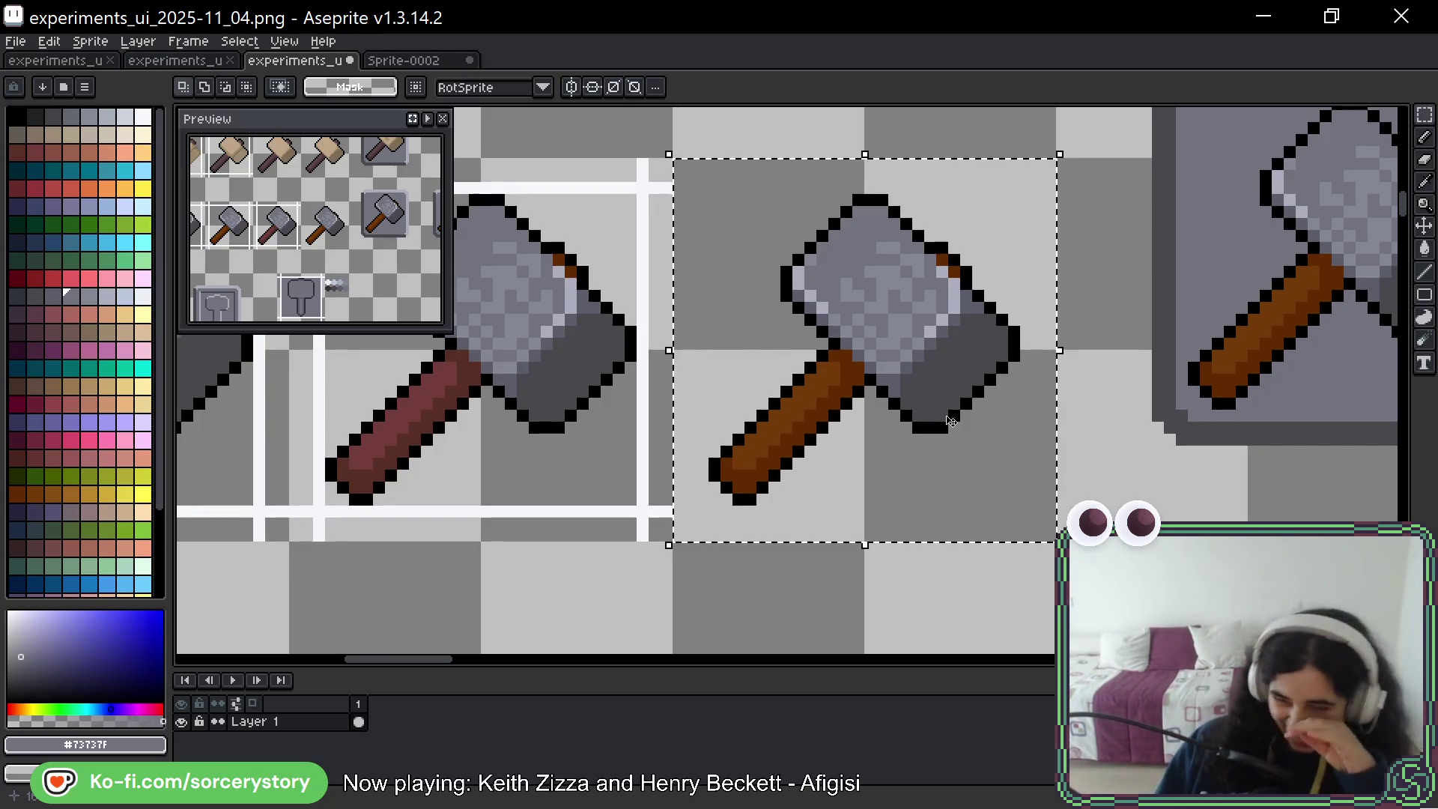
key(ctrl+d)
scroll(966, 356, down, 2)
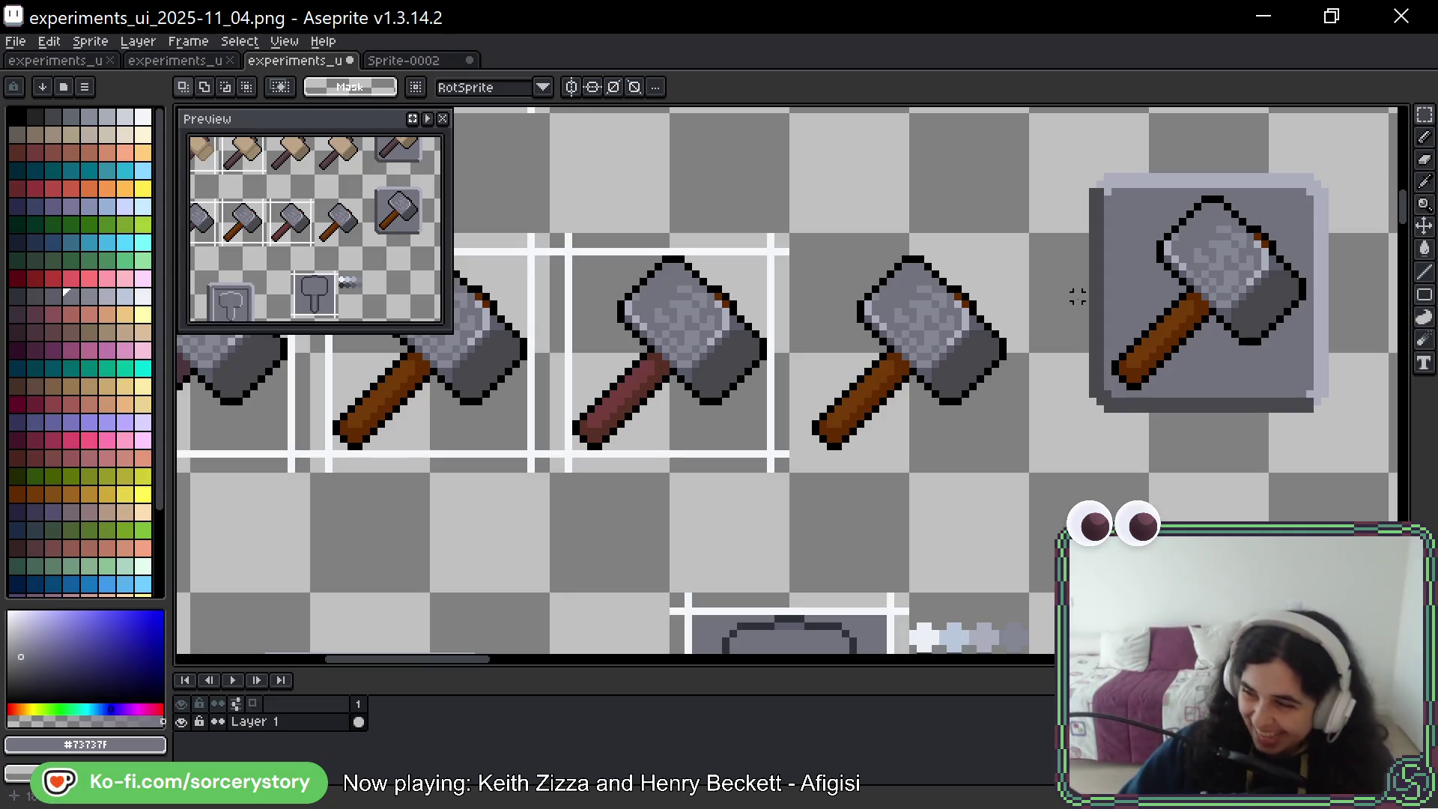
scroll(1077, 296, down, 3)
drag(878, 522, 774, 335)
scroll(813, 328, up, 5)
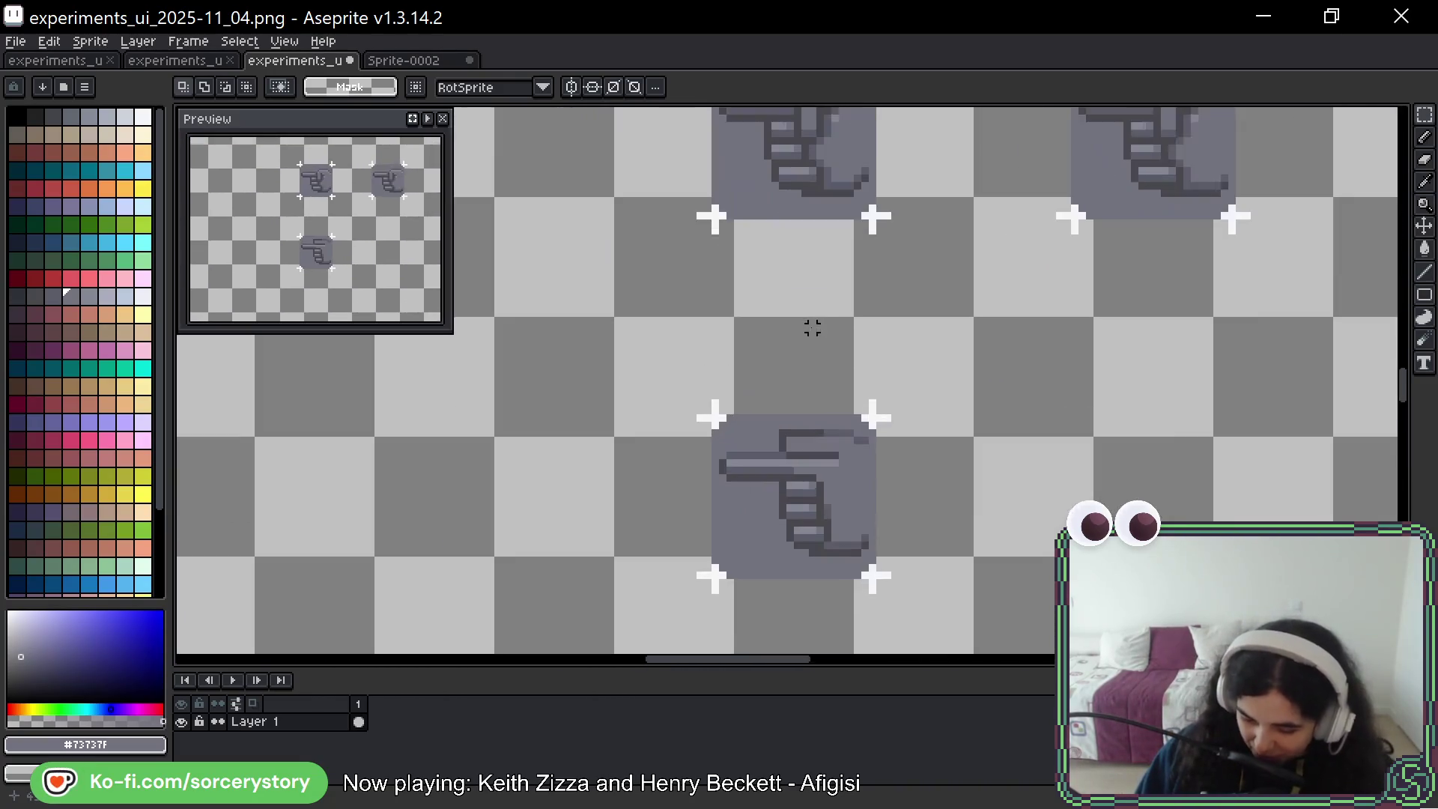
mouse_move(1052, 313)
mouse_down()
mouse_move(876, 263)
mouse_move(864, 263)
mouse_move(858, 313)
mouse_up()
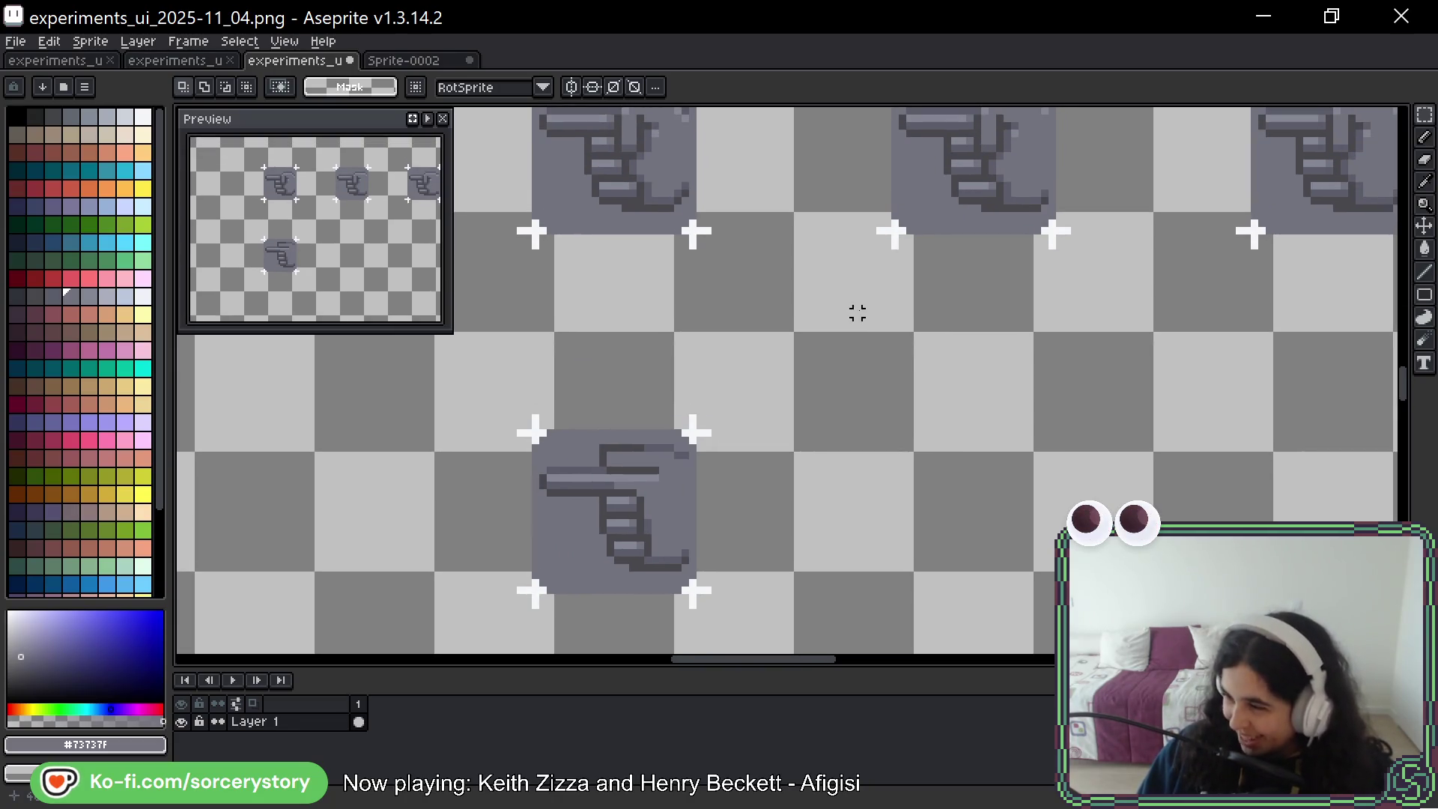
scroll(858, 313, down, 5)
scroll(777, 414, up, 4)
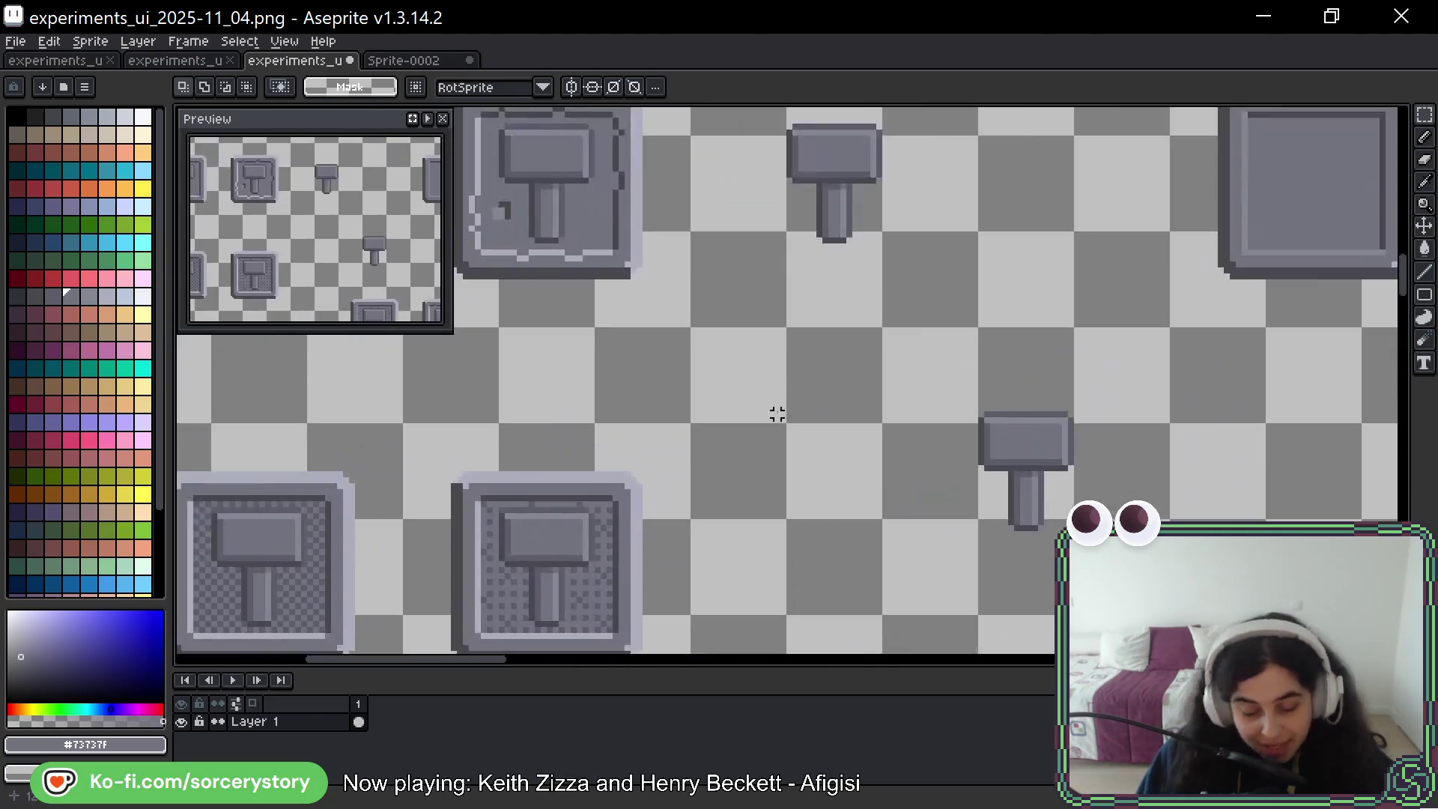
scroll(741, 455, down, 2)
mouse_move(875, 129)
mouse_down()
mouse_move(920, 362)
mouse_move(711, 571)
mouse_up()
scroll(920, 362, up, 2)
scroll(920, 362, up, 1)
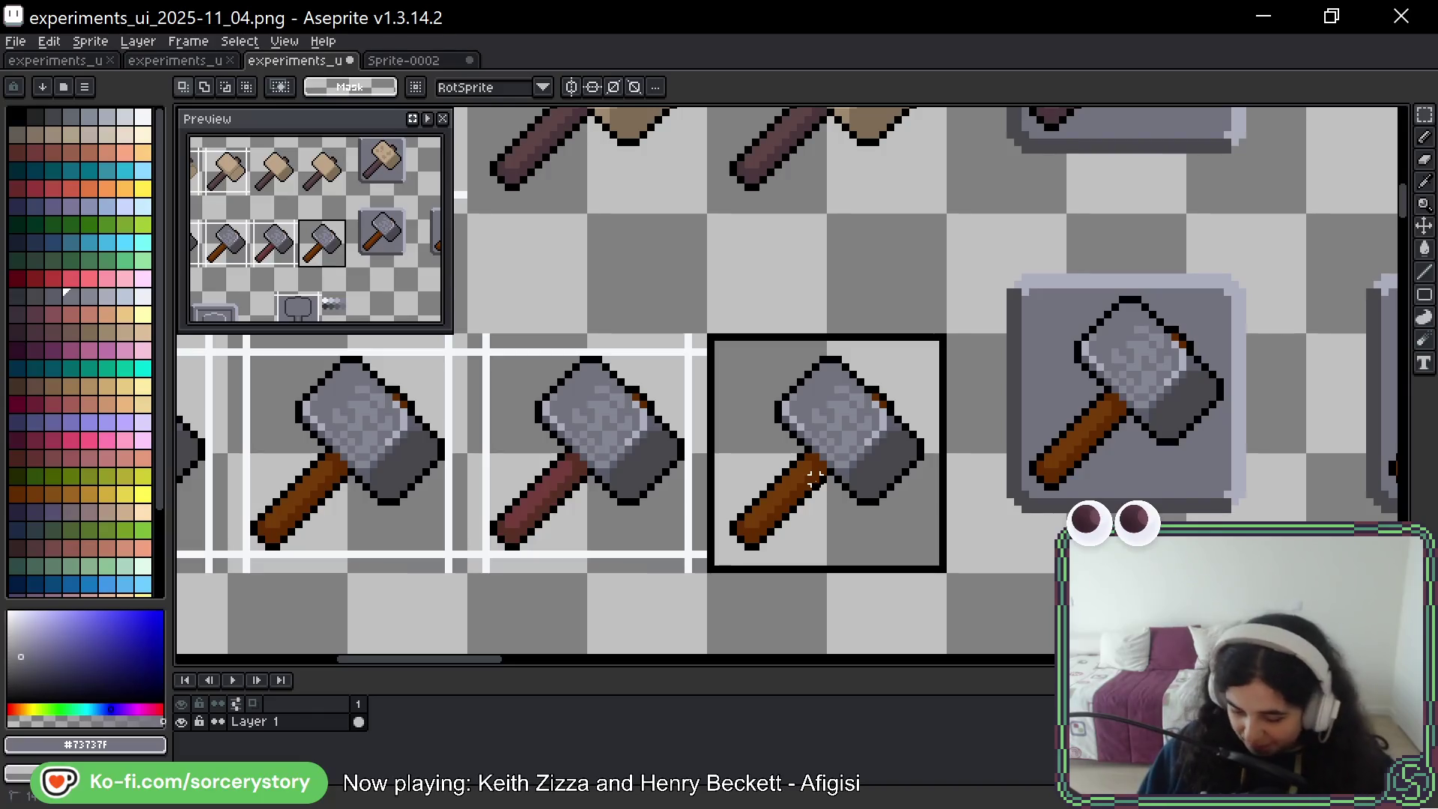
click(785, 397)
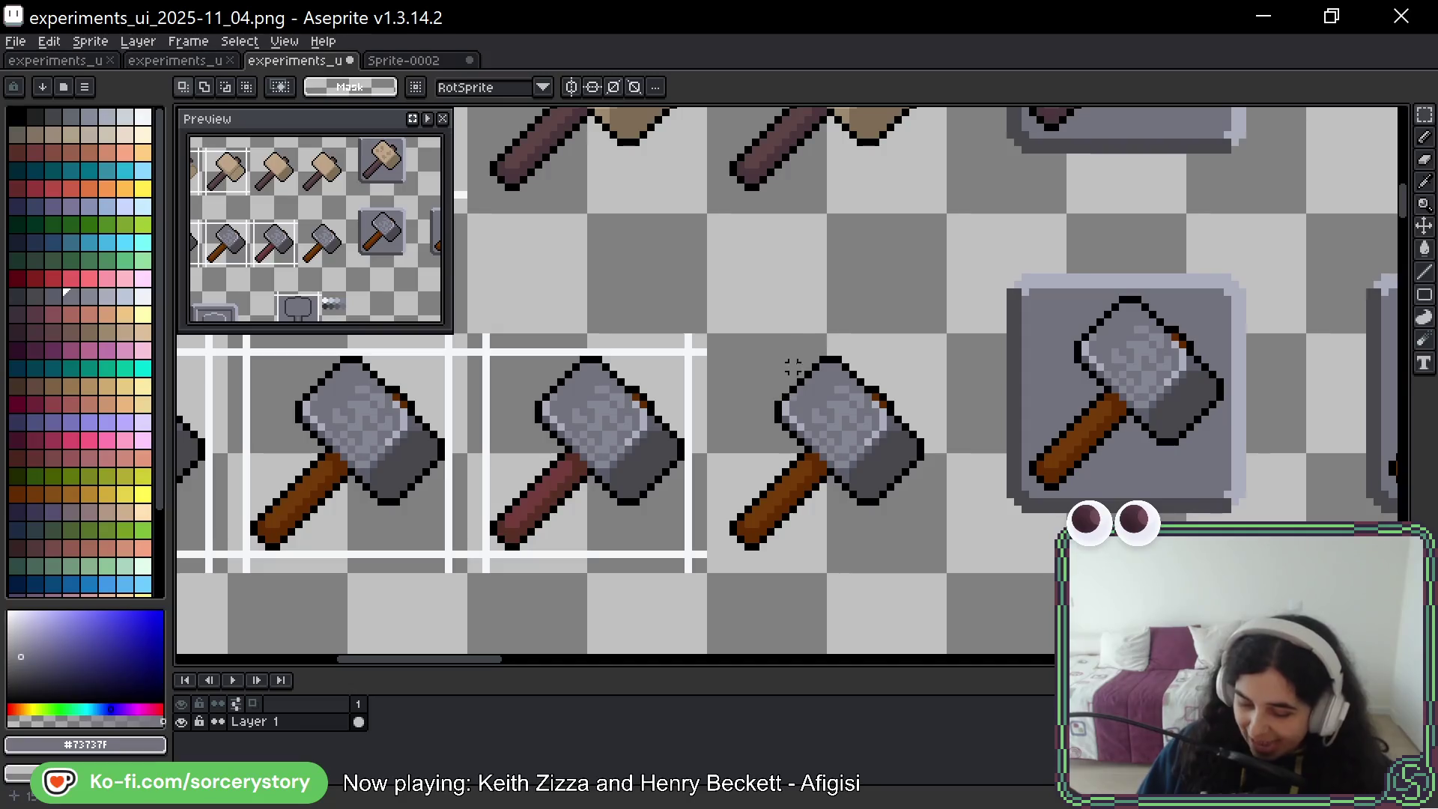
scroll(905, 365, up, 2)
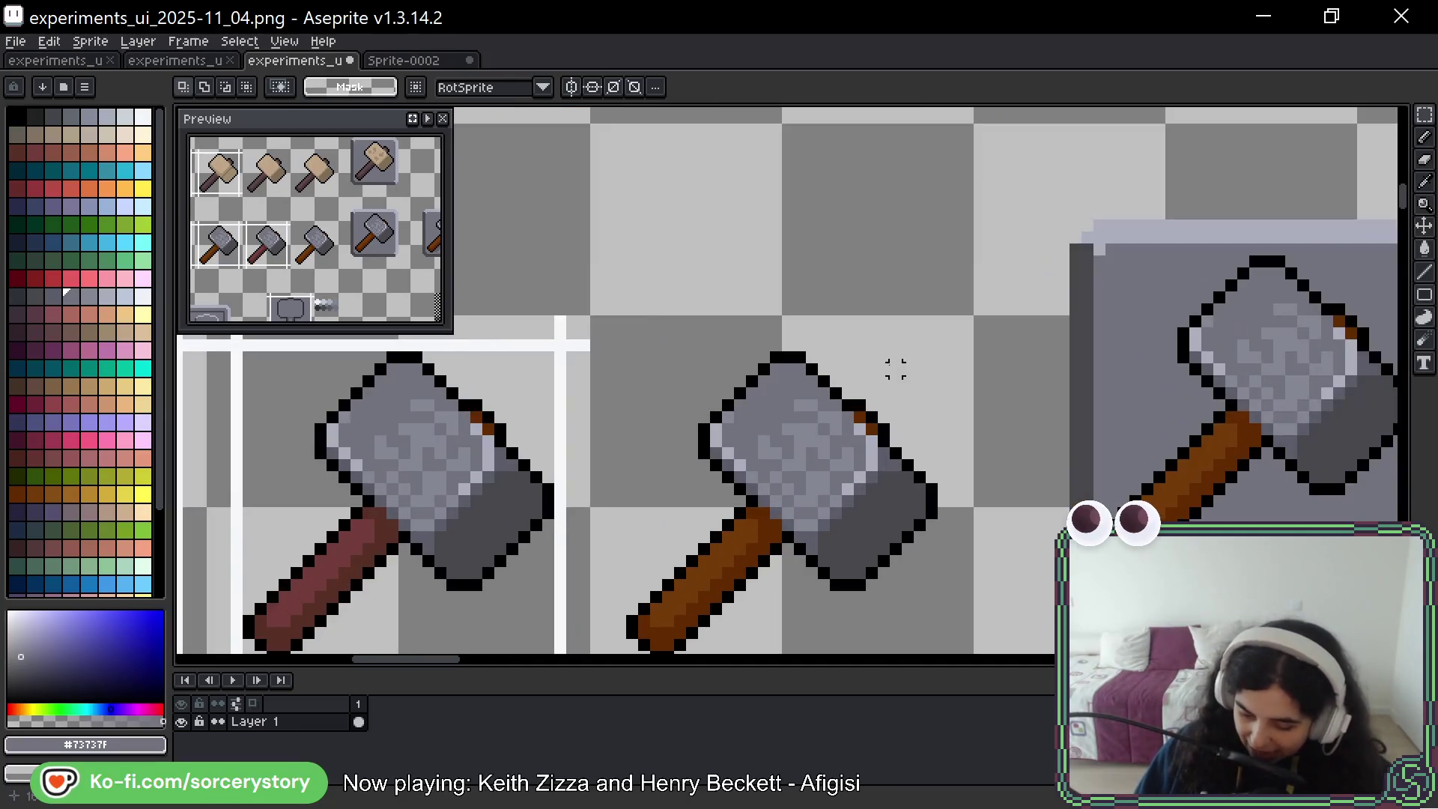
drag(961, 327, 622, 575)
click(942, 274)
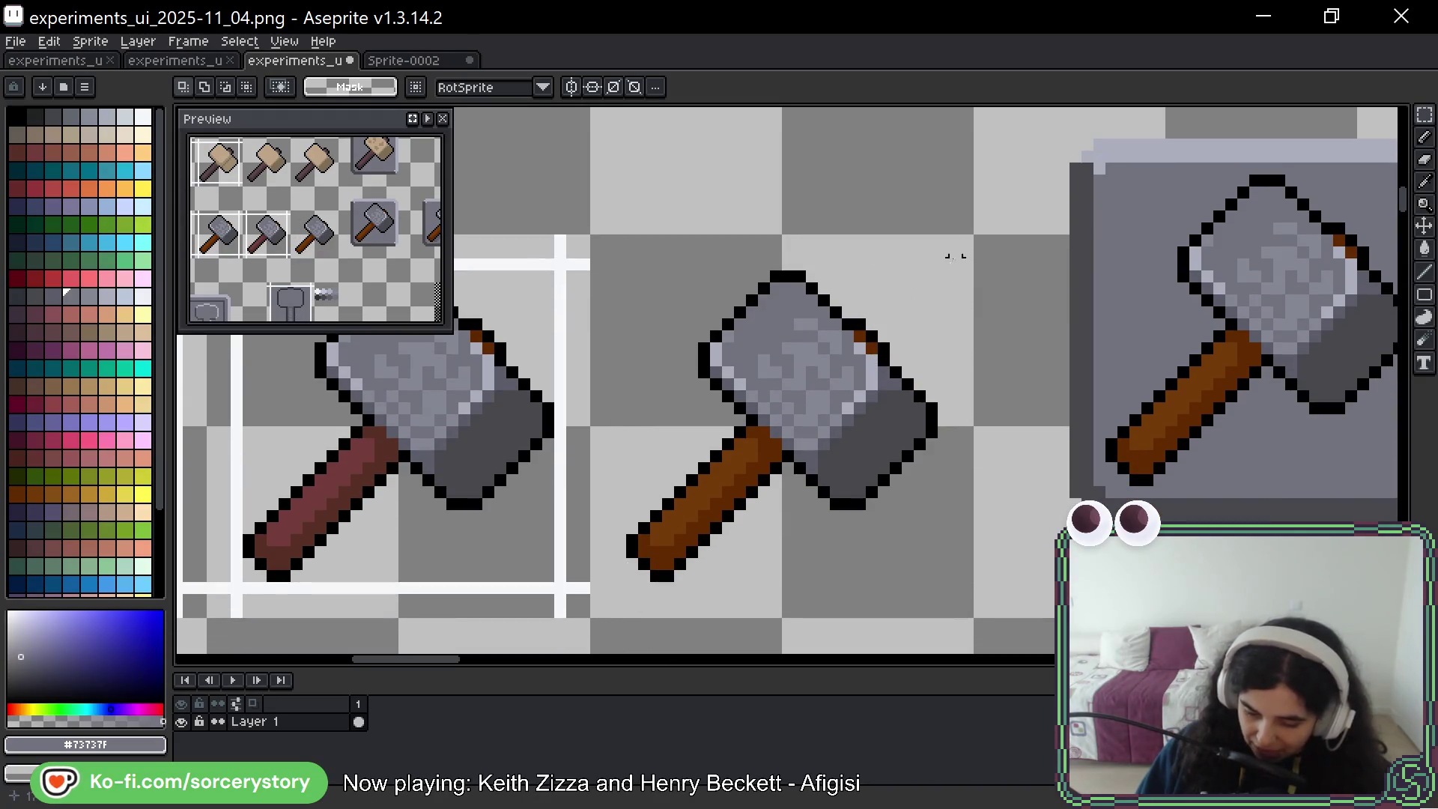
mouse_move(946, 262)
mouse_down()
mouse_move(678, 508)
mouse_move(624, 585)
mouse_move(941, 255)
mouse_up()
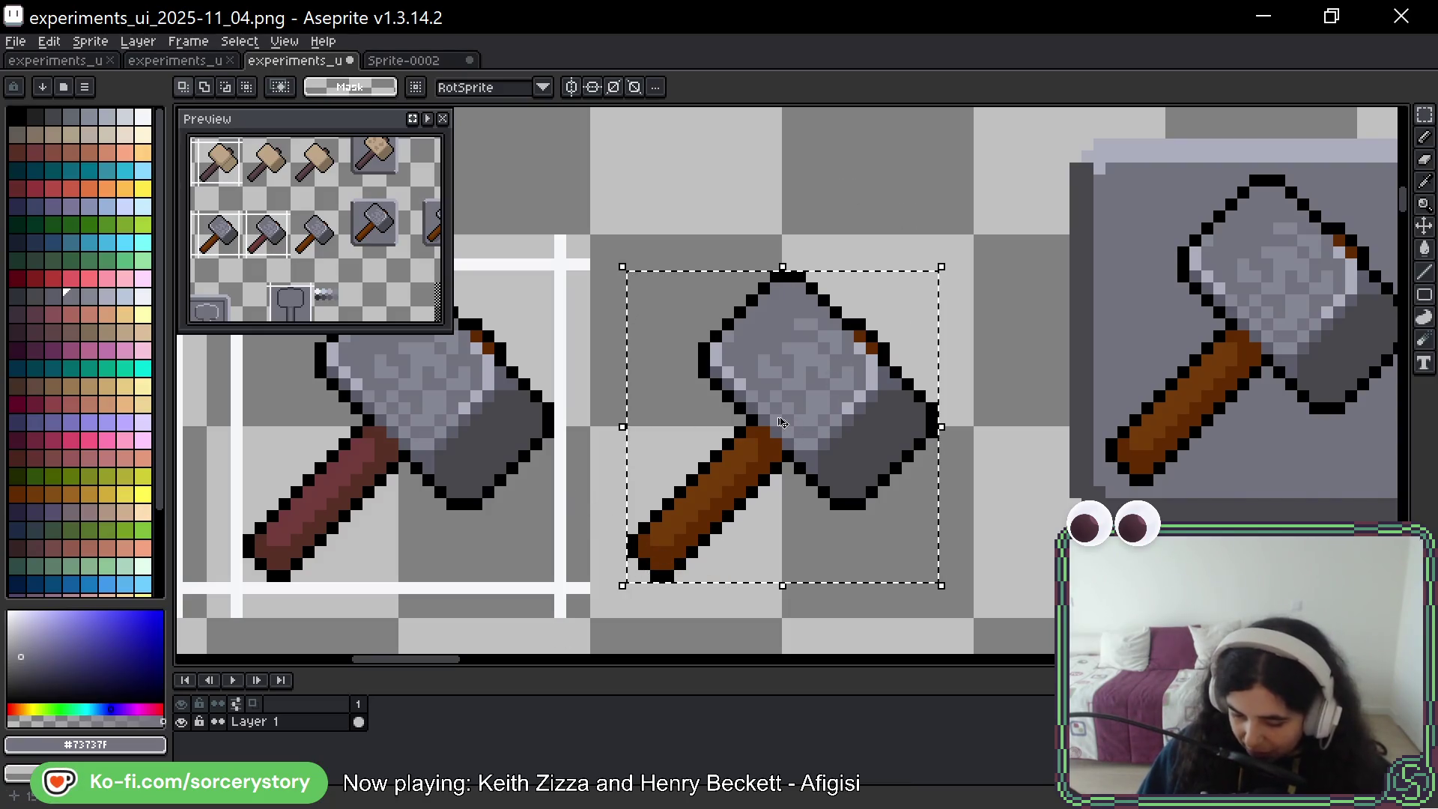
key(ctrl+d)
scroll(934, 390, down, 3)
scroll(935, 390, down, 3)
scroll(877, 439, up, 2)
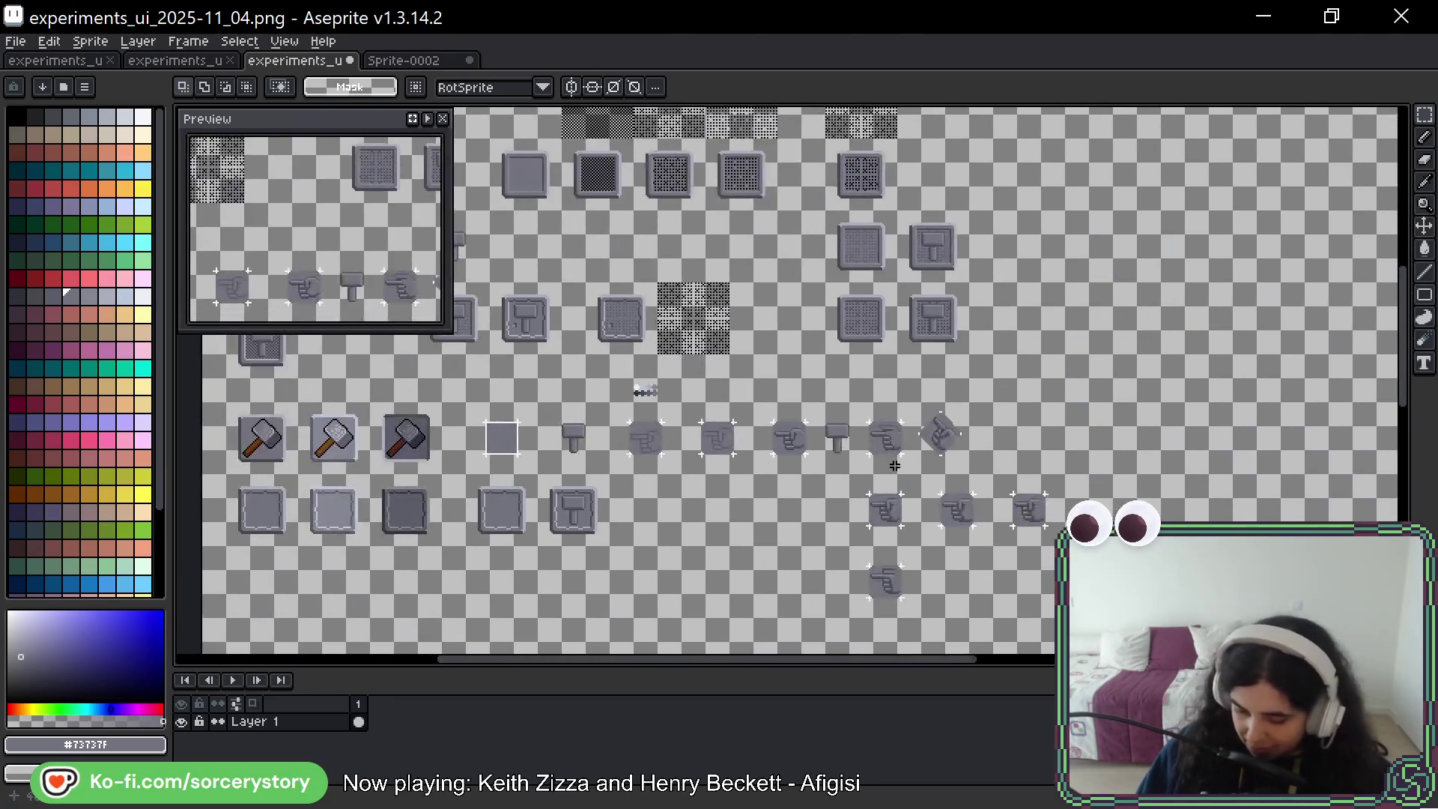
Darken pixels along the hand's top edge and upper-right edge with the pencil
scroll(877, 438, down, 2)
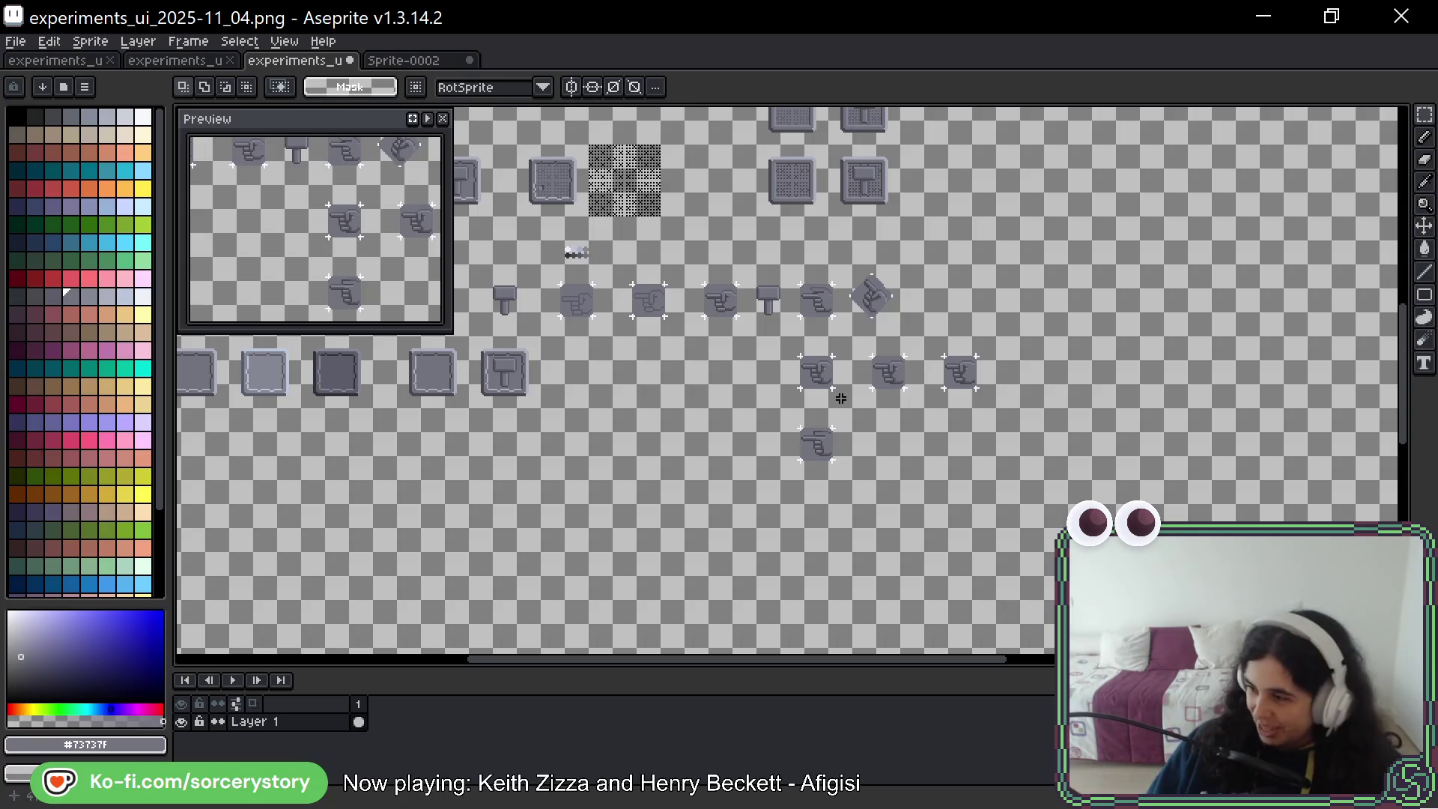
scroll(908, 394, up, 4)
scroll(832, 459, up, 2)
scroll(974, 420, right, 1)
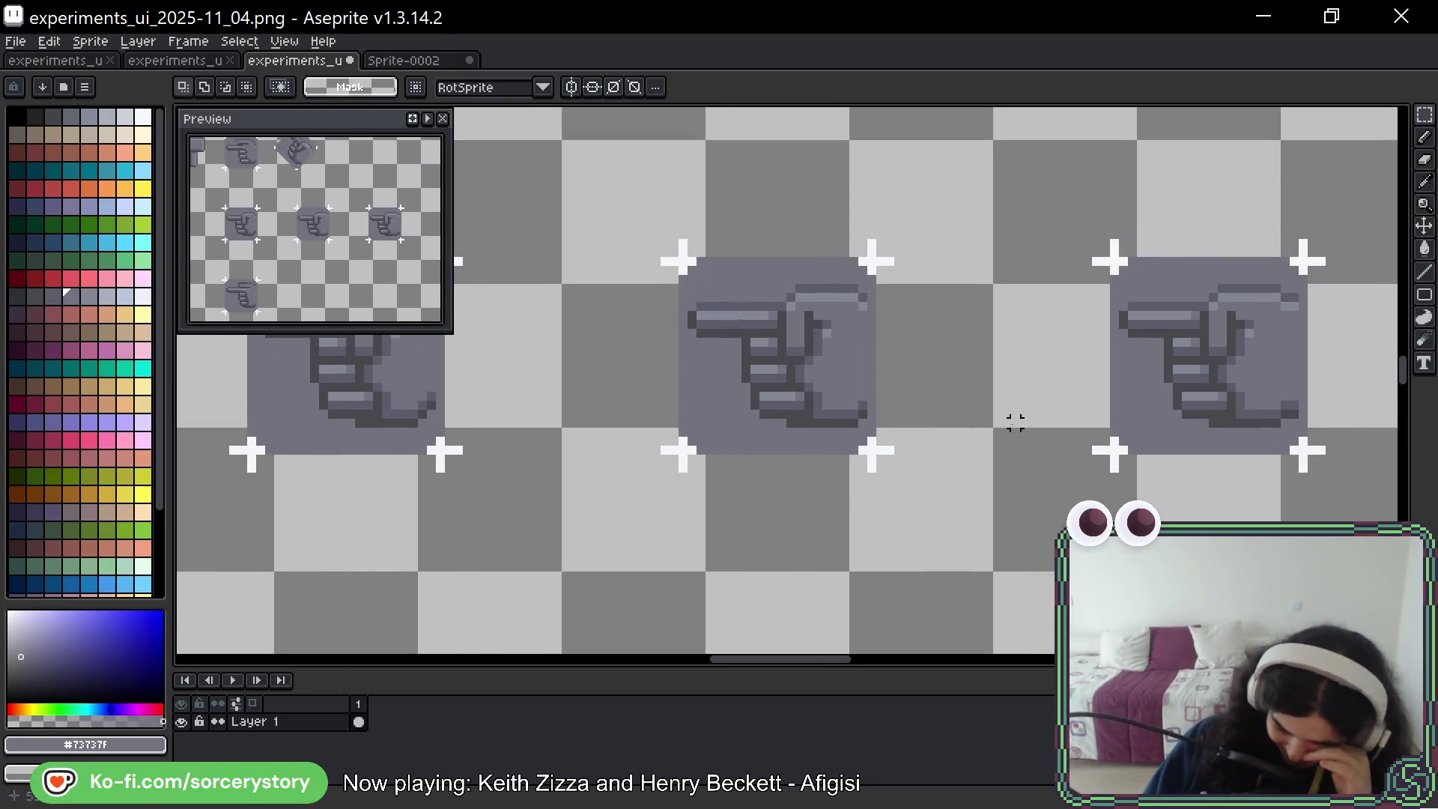
scroll(1049, 397, right, 1)
scroll(1124, 365, up, 2)
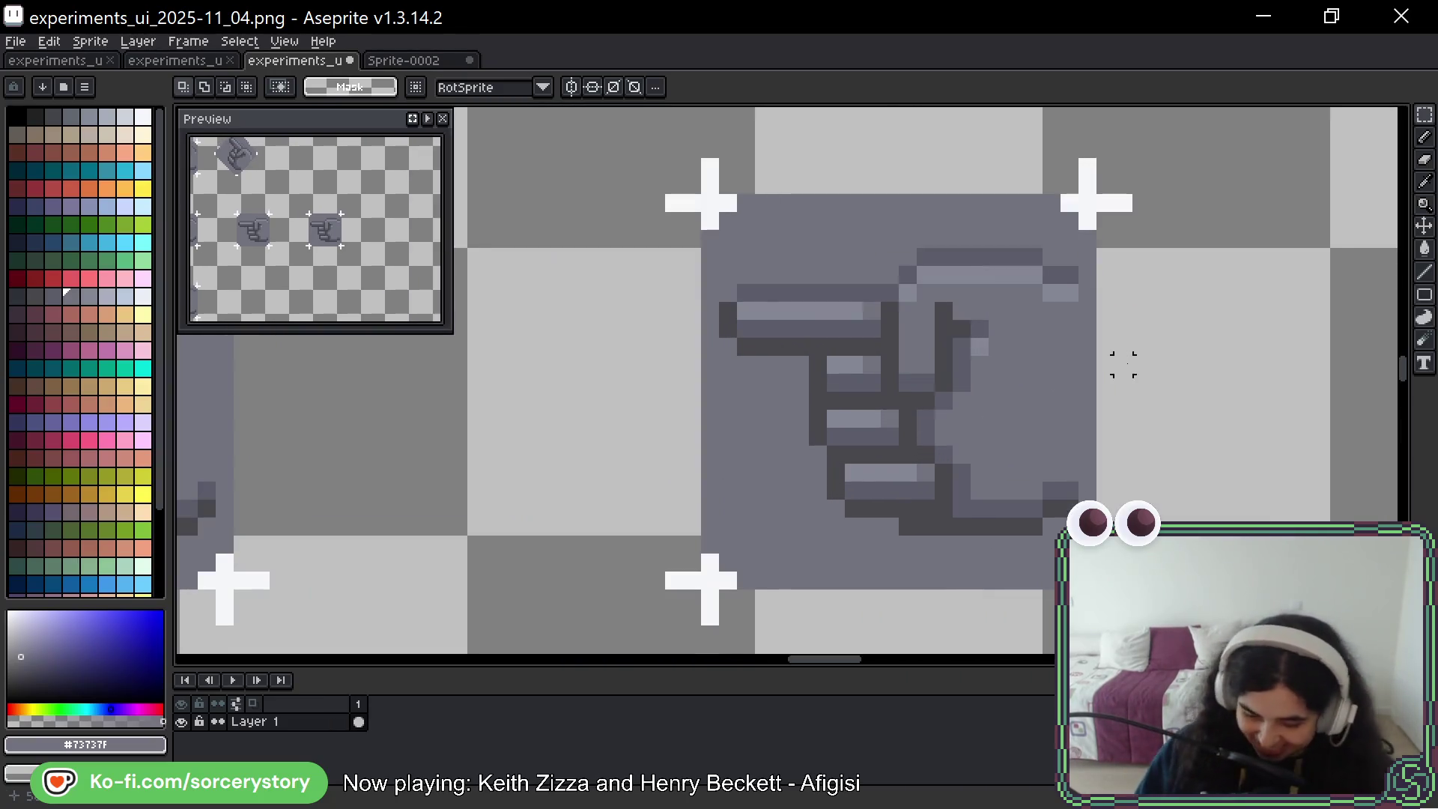
key(b)
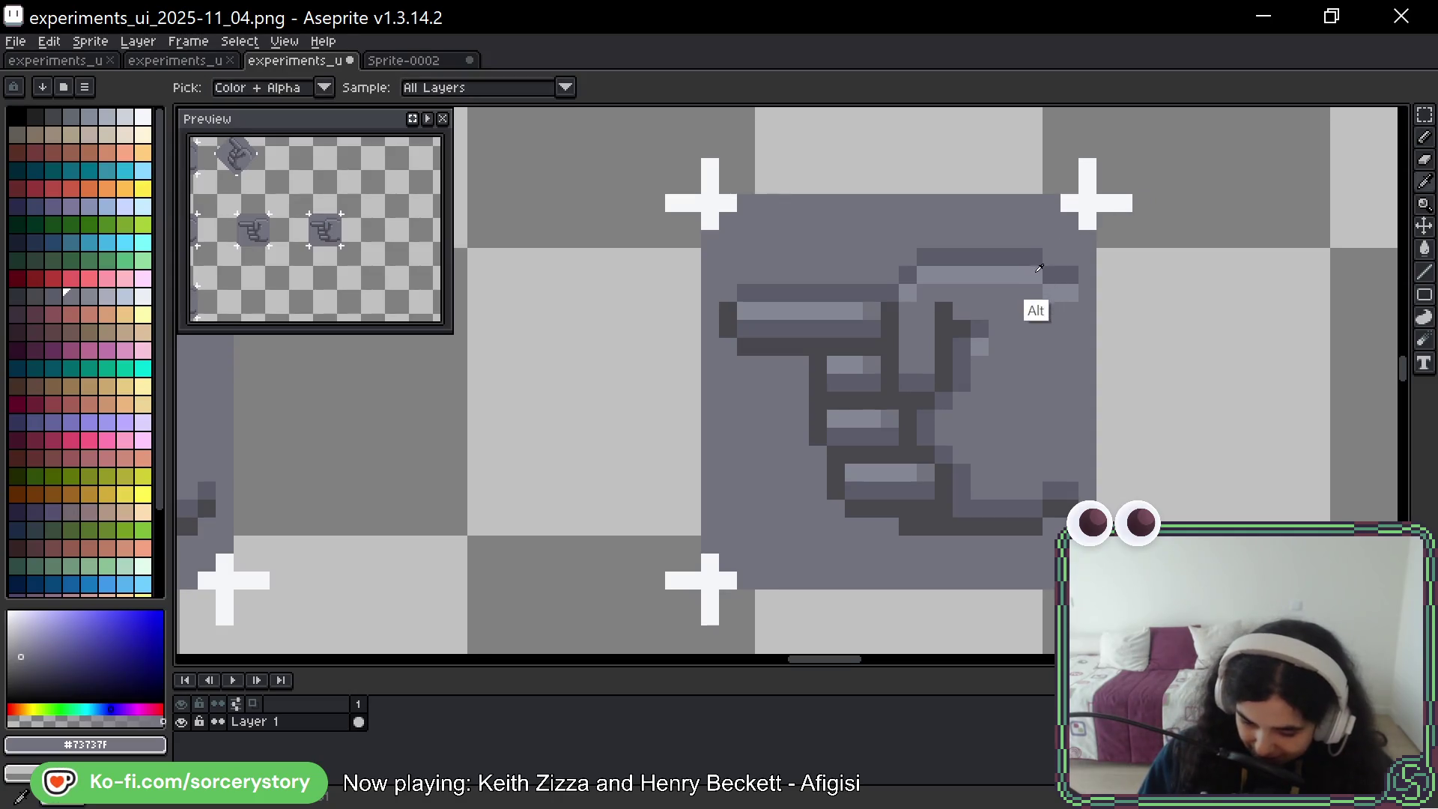
alt+click(1031, 294)
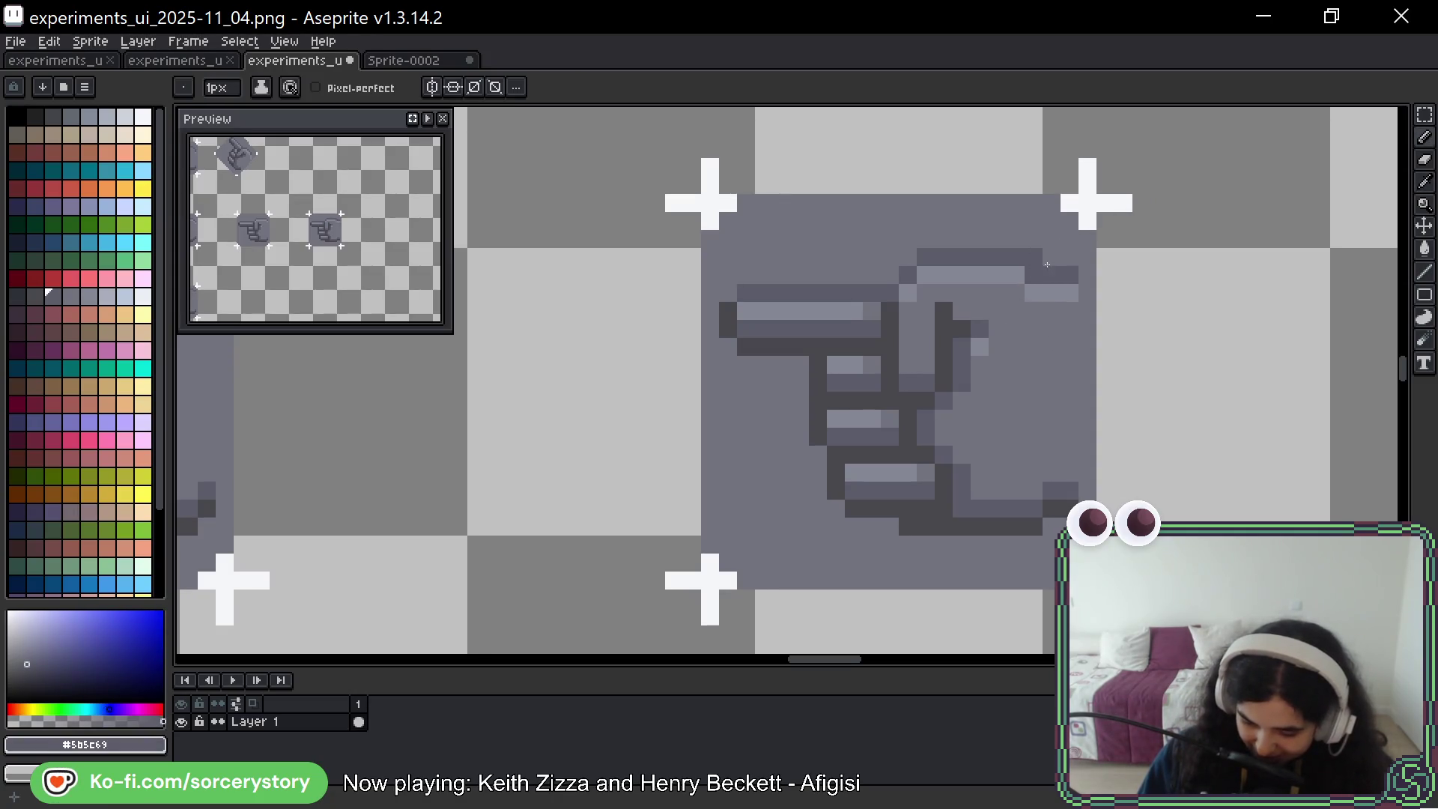
alt+click(1016, 311)
click(1033, 275)
click(962, 346)
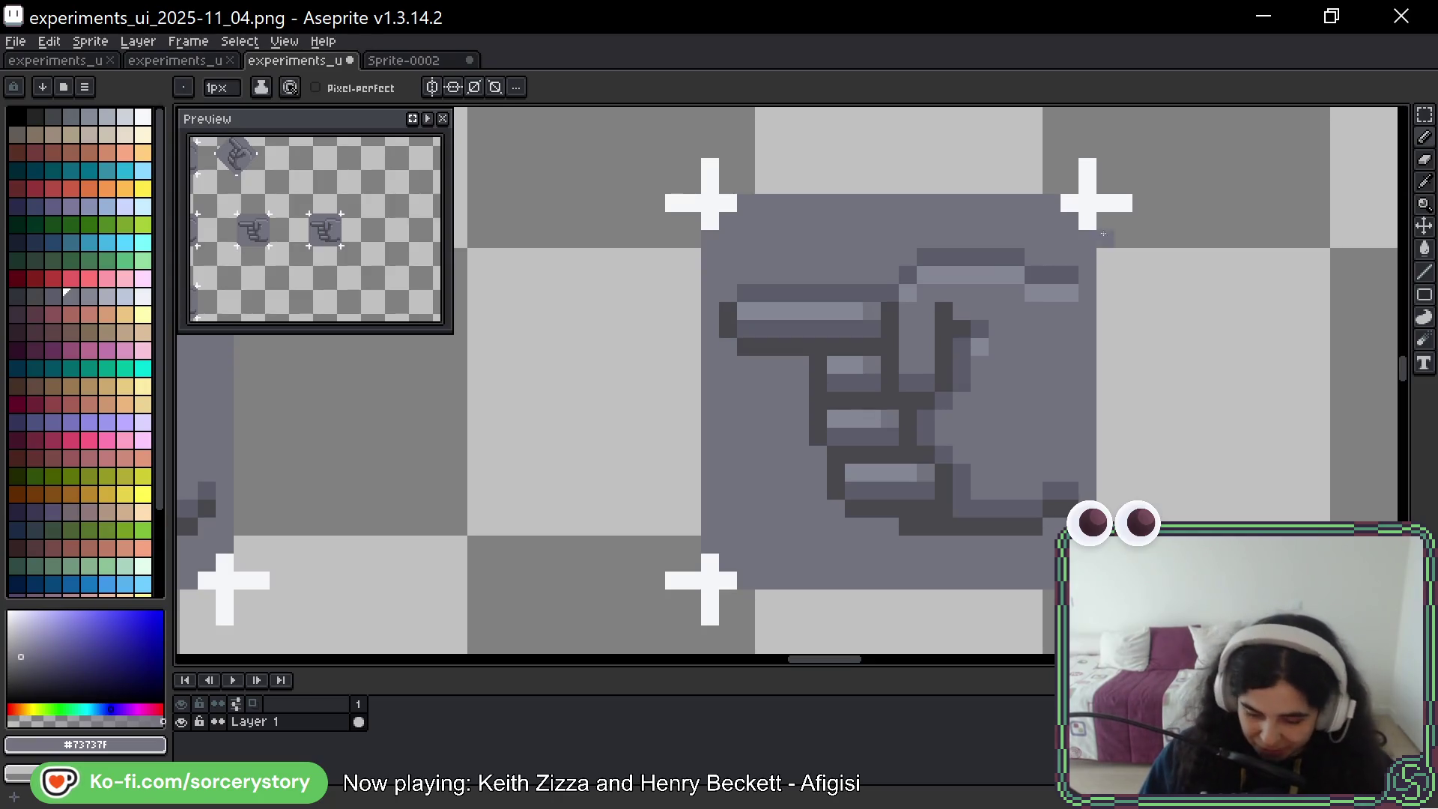
alt+click(1072, 296)
alt+click(1076, 302)
click(1070, 293)
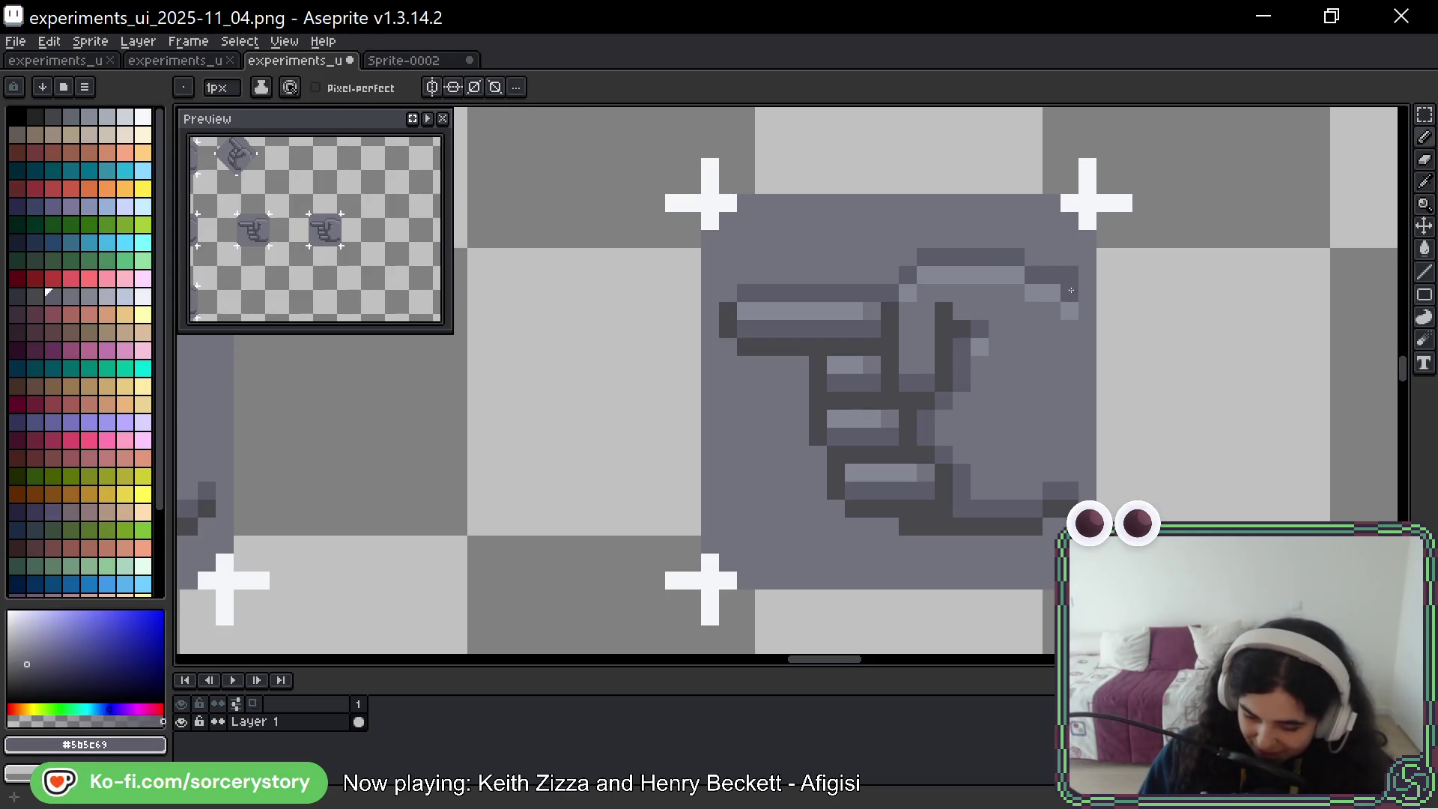
click(1070, 275)
Try darker pixels along the hand's lower outline, then undo the last two
click(1048, 491)
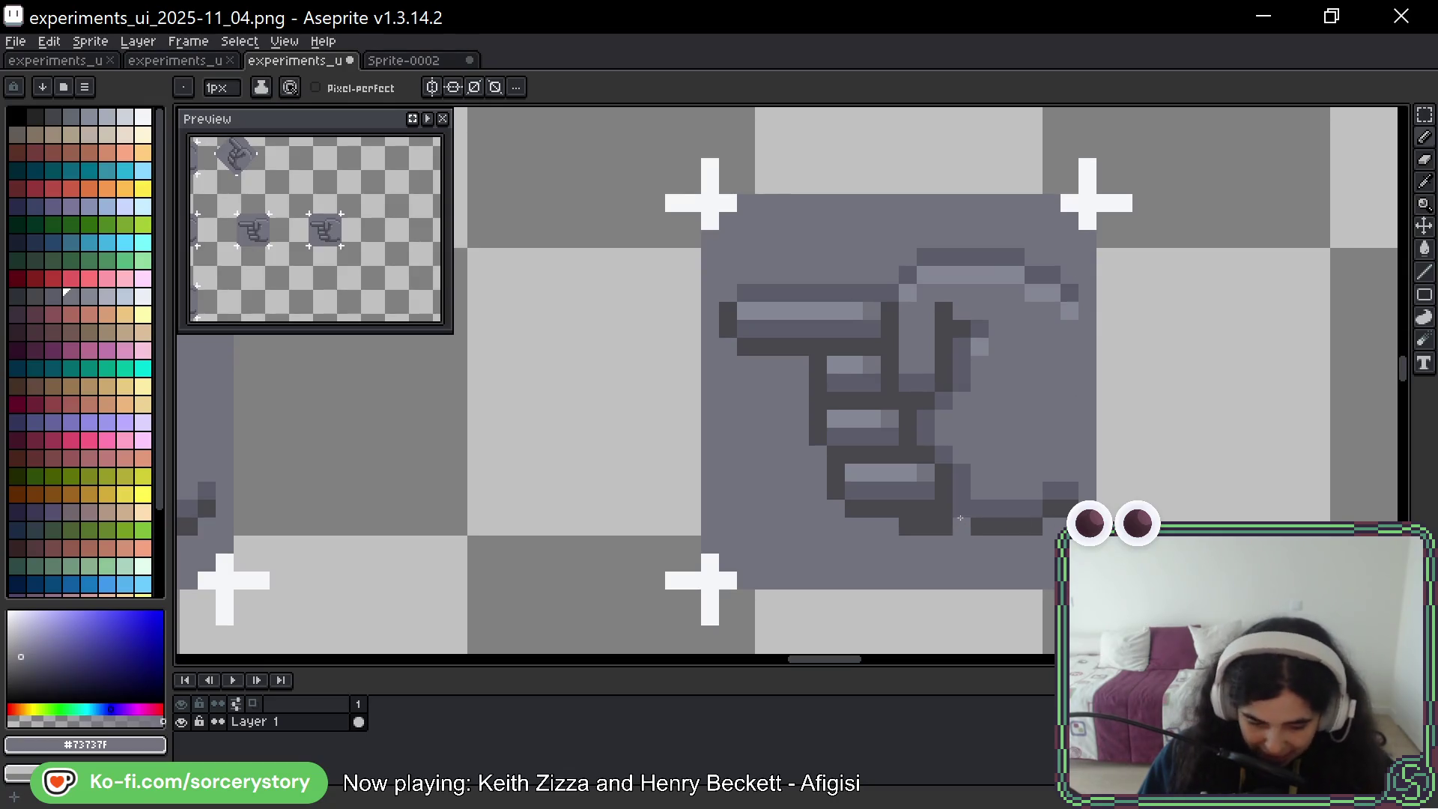
click(954, 481)
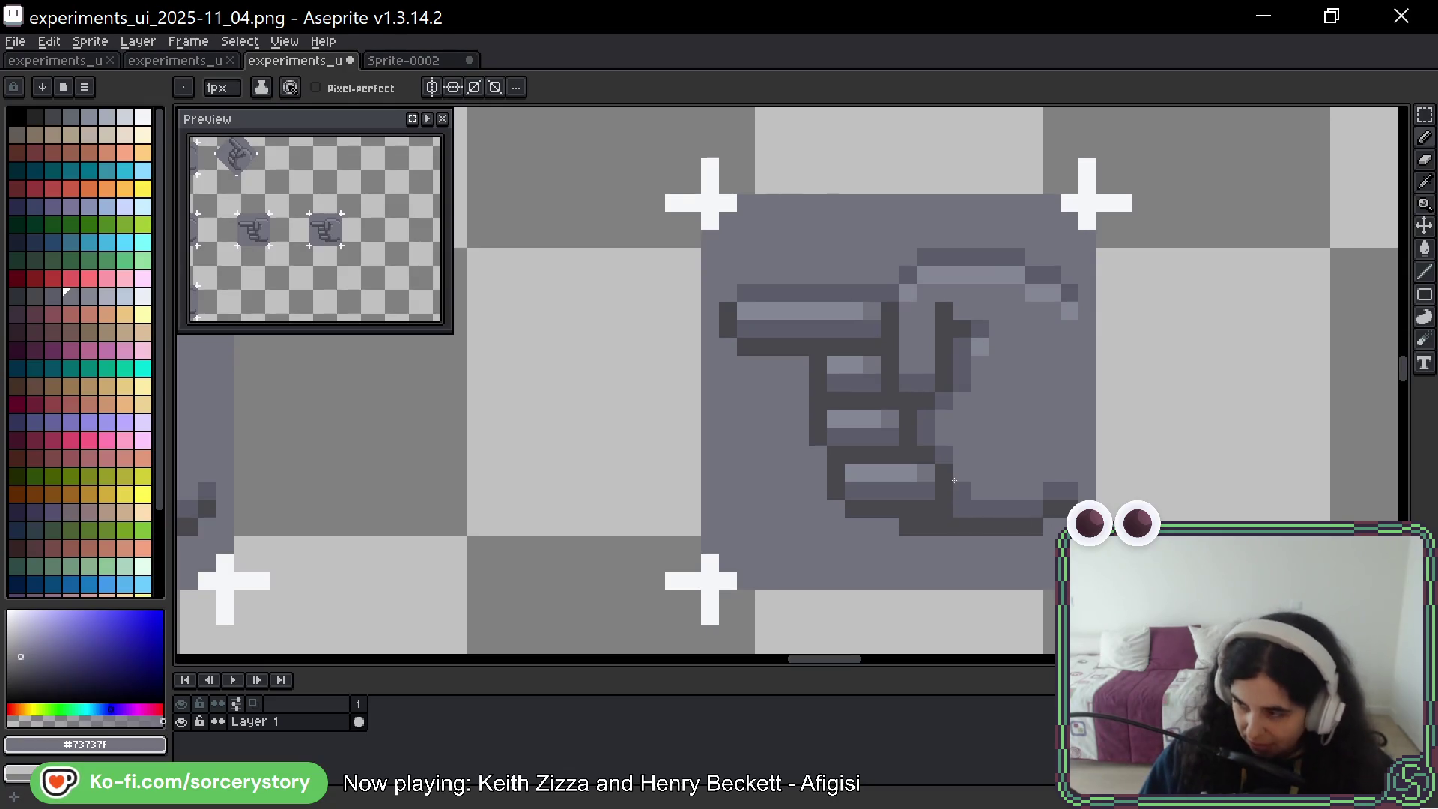
click(957, 476)
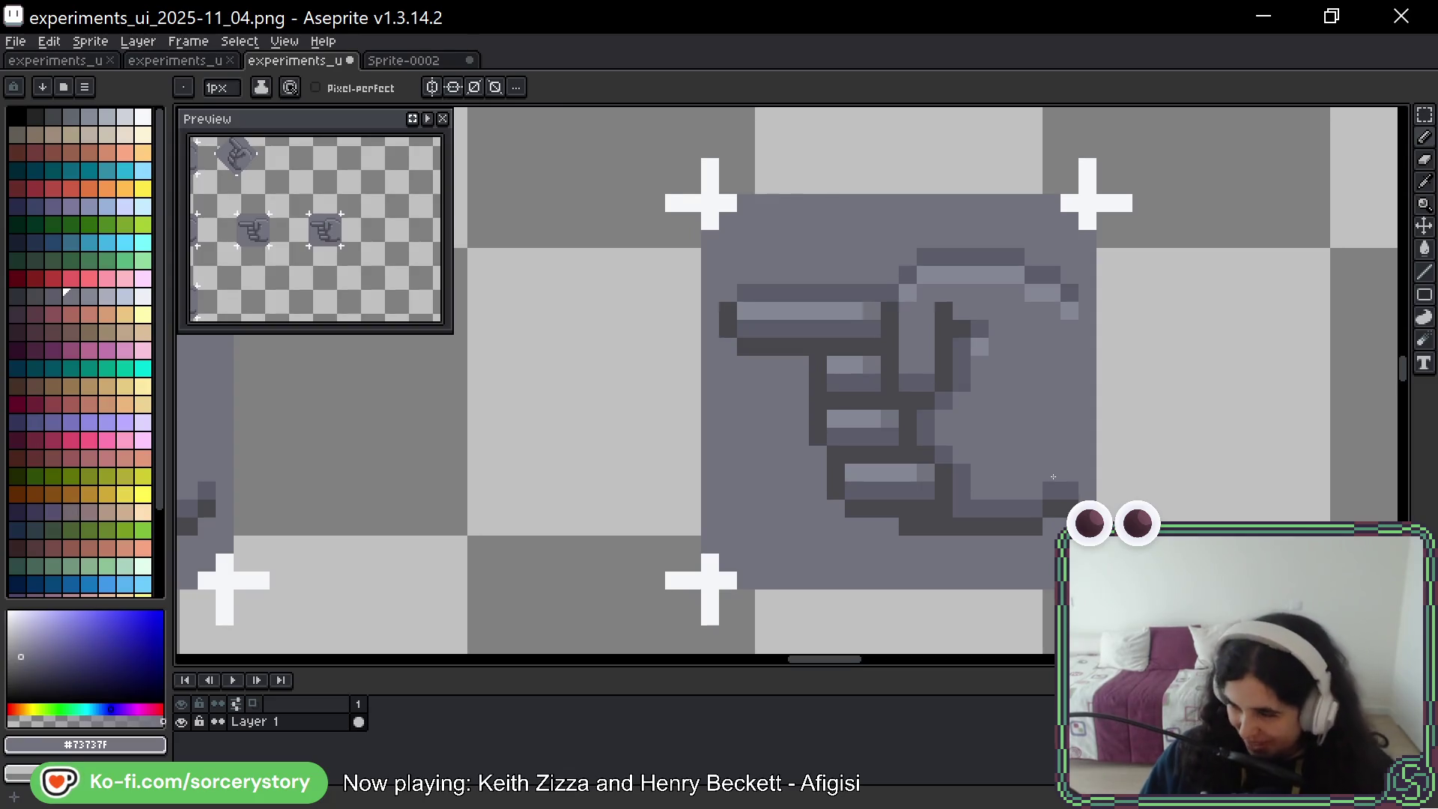
key(ctrl)
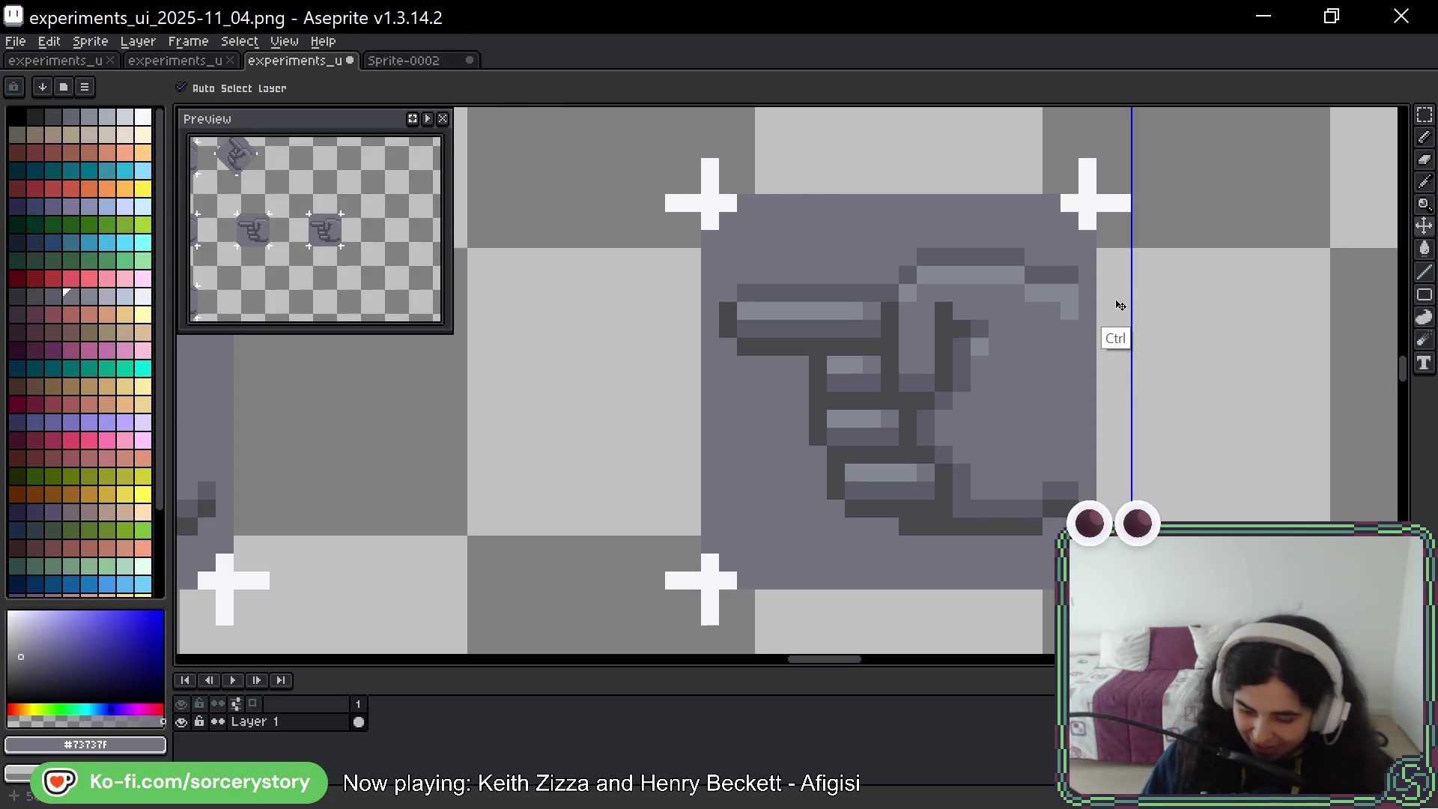
key(ctrl+z)
key(ctrl+z)
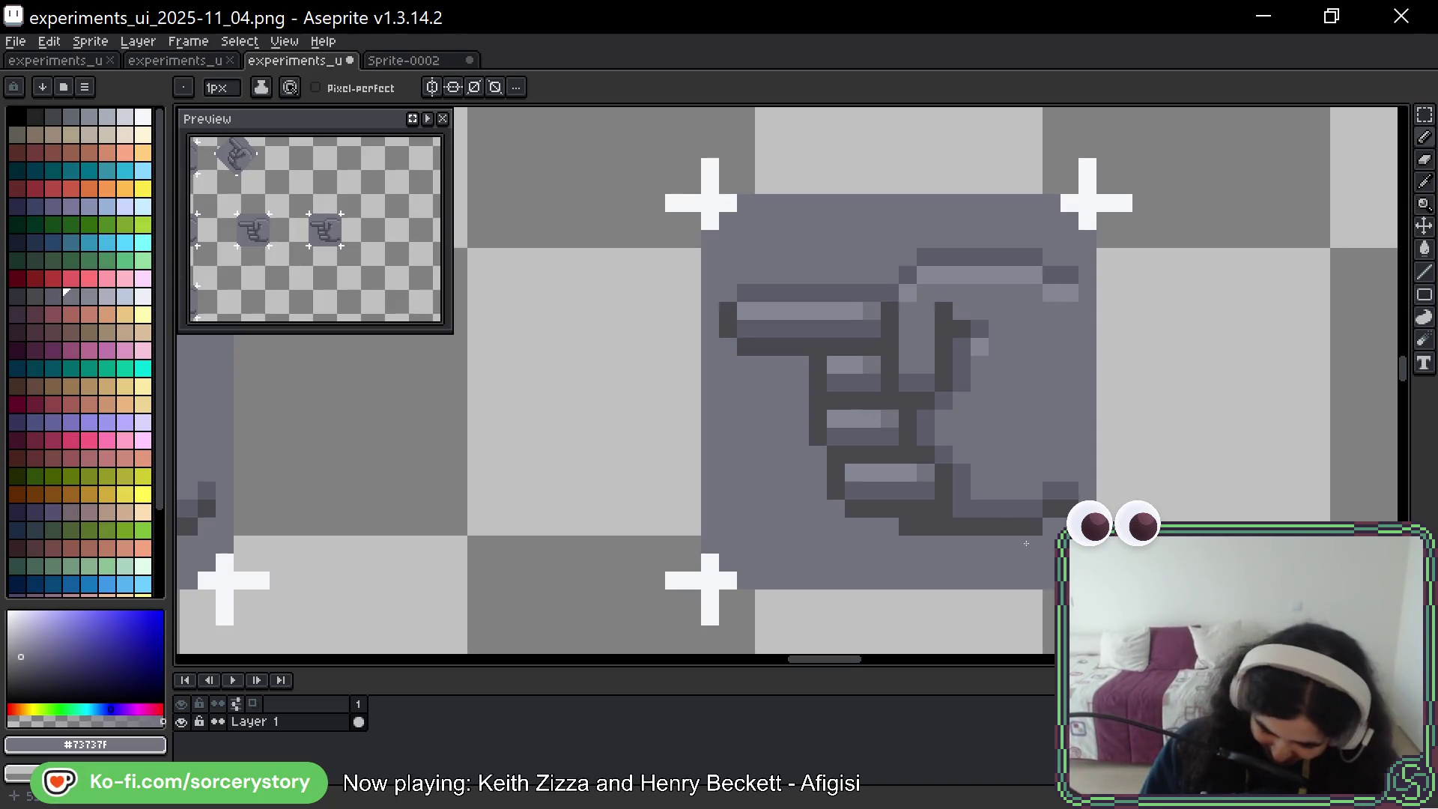
Darken a bottom-edge pixel, undo a stray dark pixel, and choose grey #5b5c69
click(965, 509)
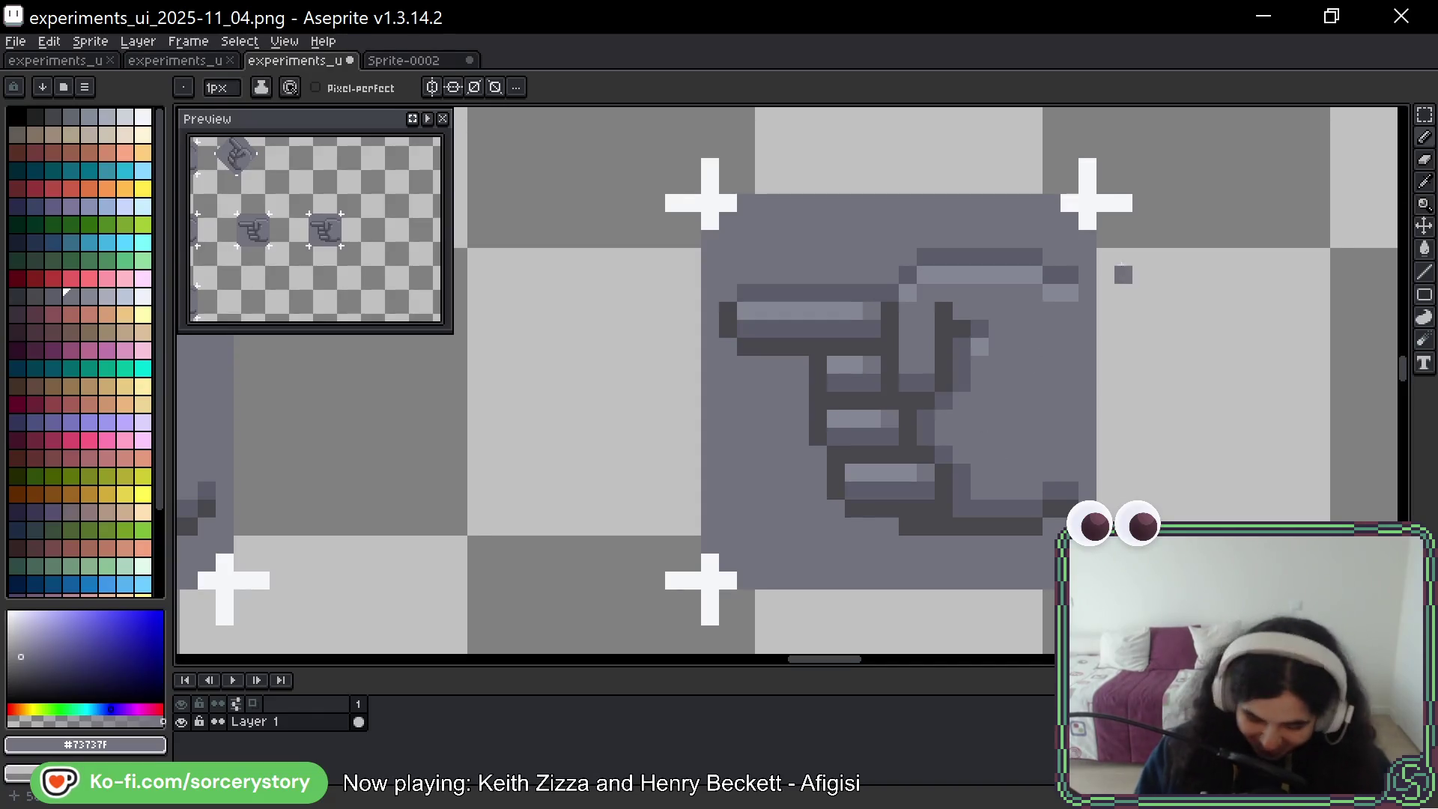
drag(1046, 363, 1016, 395)
click(920, 217)
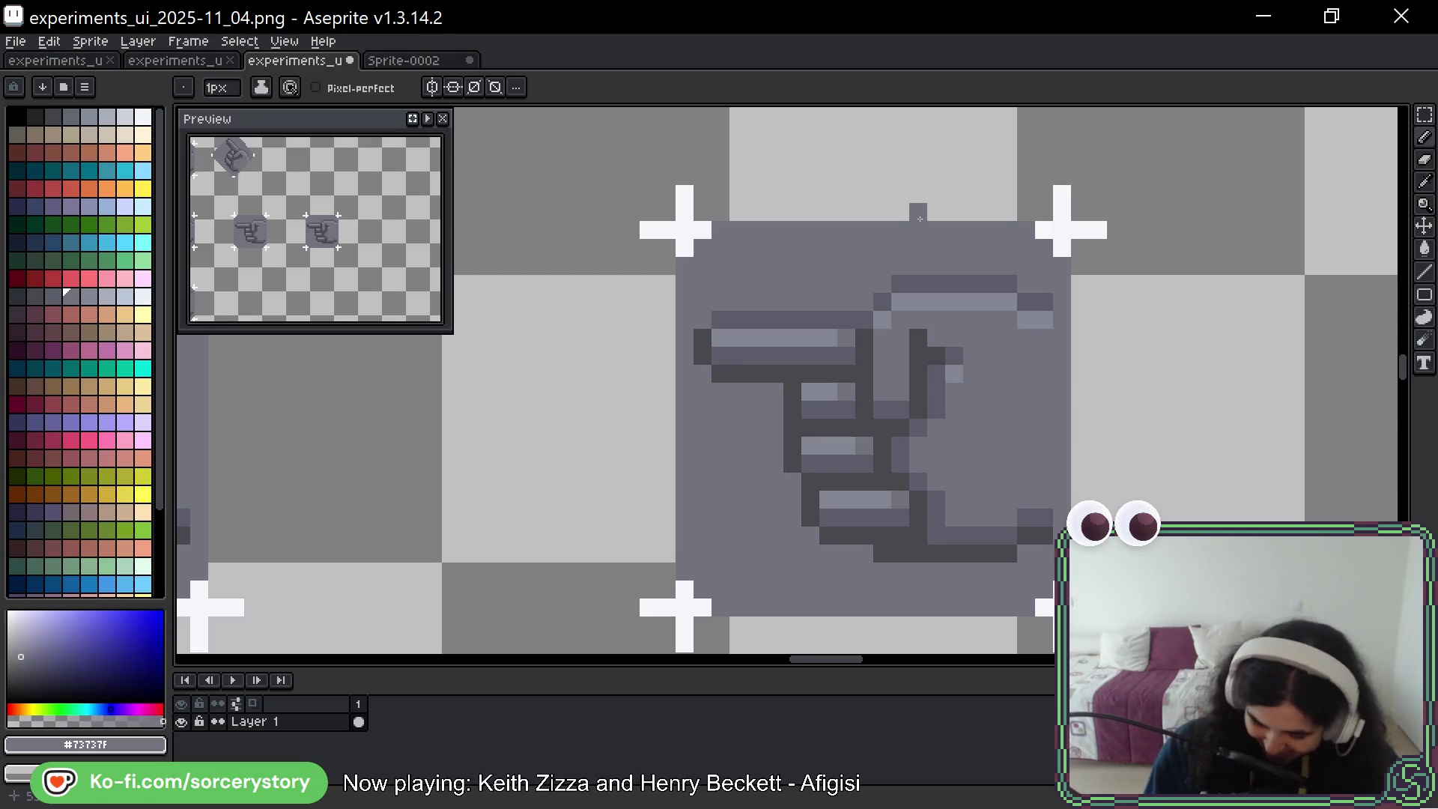
key(ctrl+z)
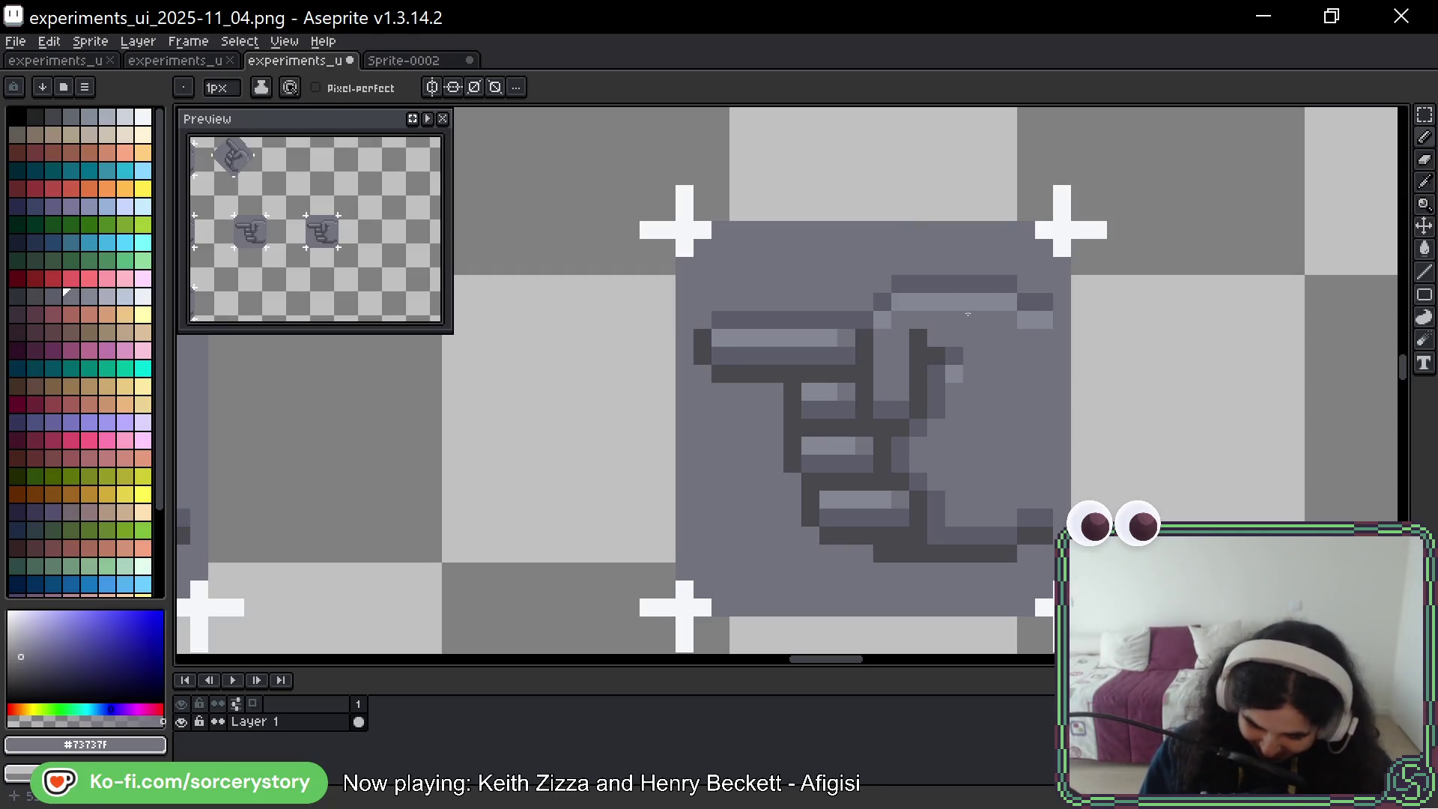
alt+click(929, 356)
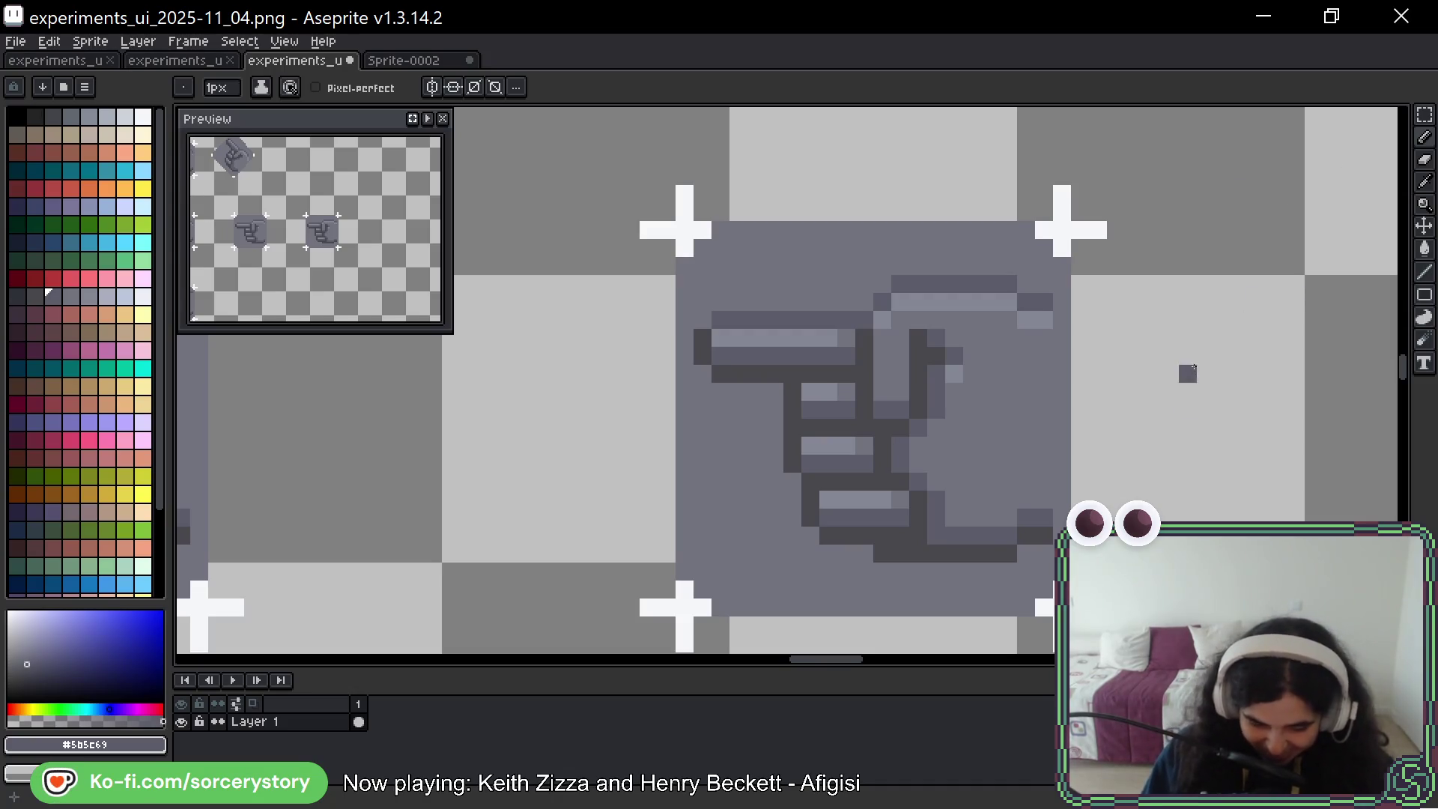
key(space)
drag(1231, 386, 1194, 382)
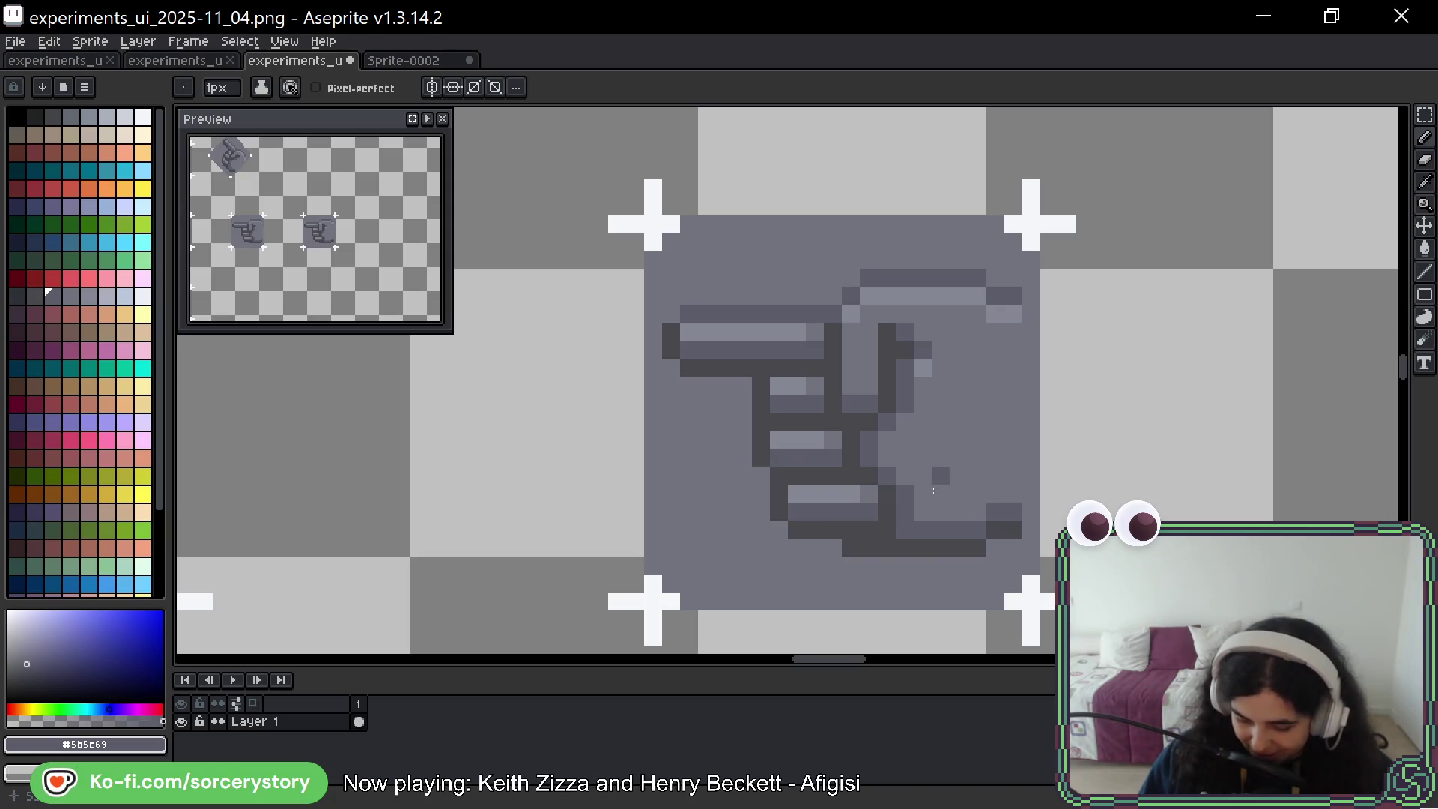
Sample the darkest grey #43474d and repaint the hand's bottom-right corner pixels
alt+click(929, 543)
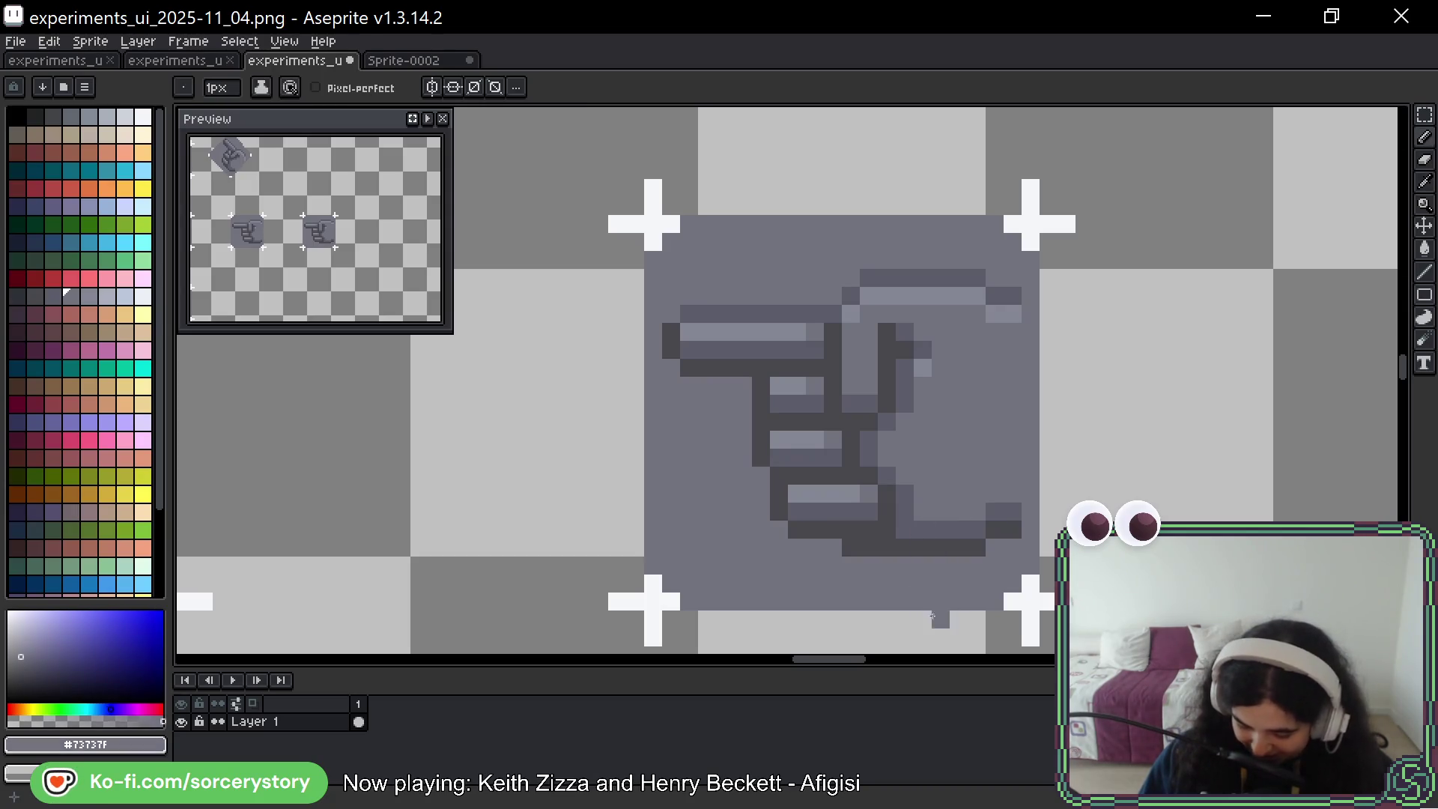
alt+click(905, 546)
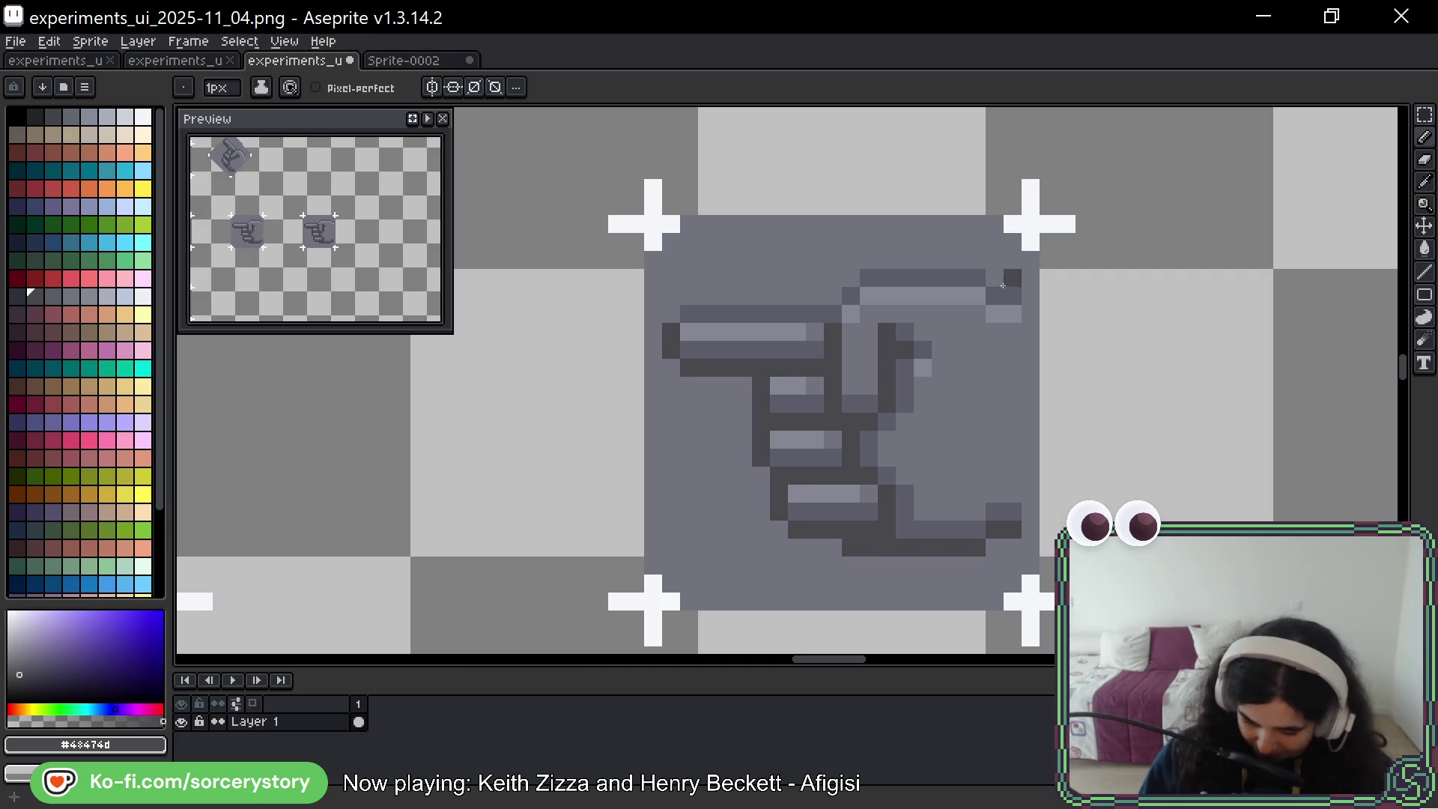
key(alt)
alt+click(999, 292)
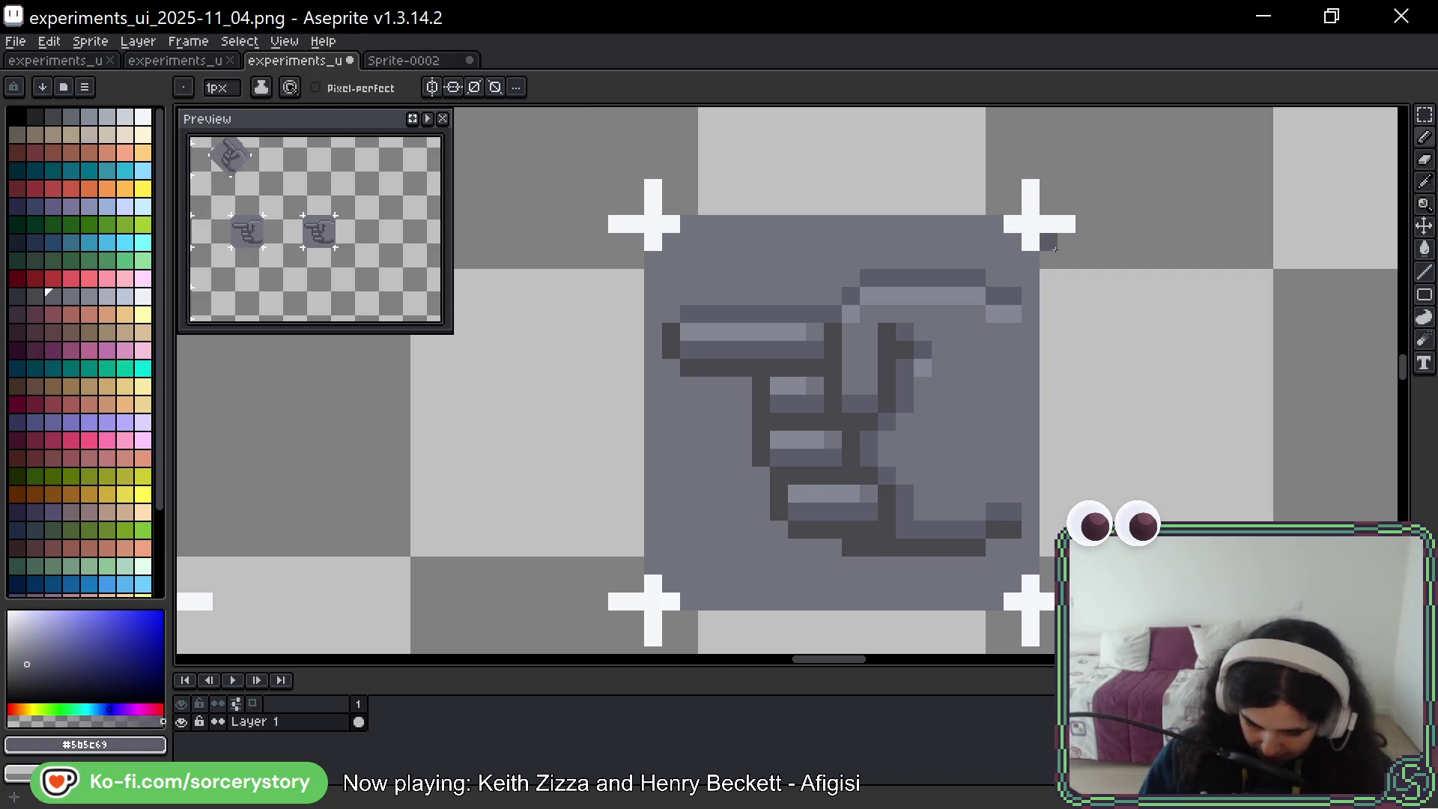
alt+click(987, 533)
click(996, 511)
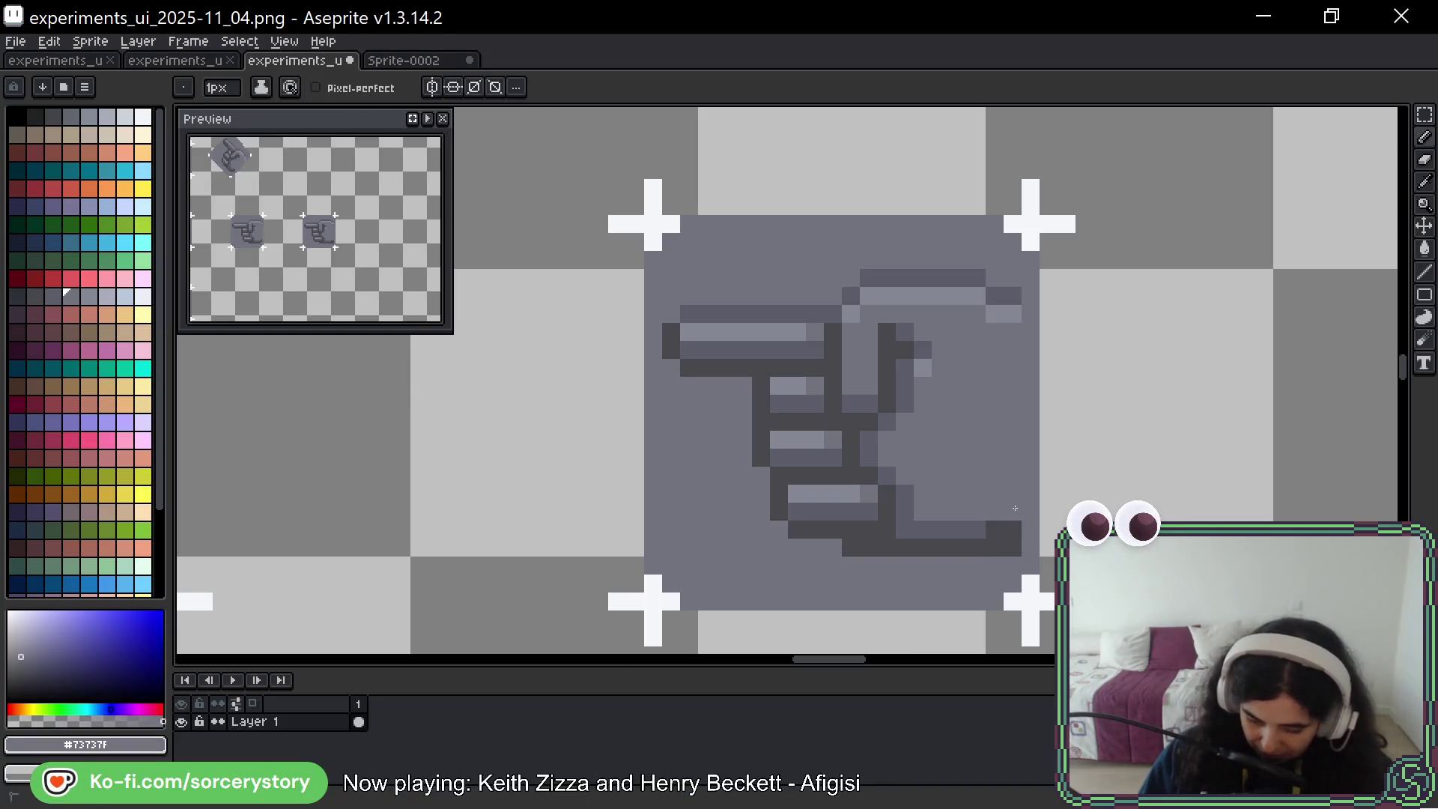
alt+click(1014, 512)
click(1014, 529)
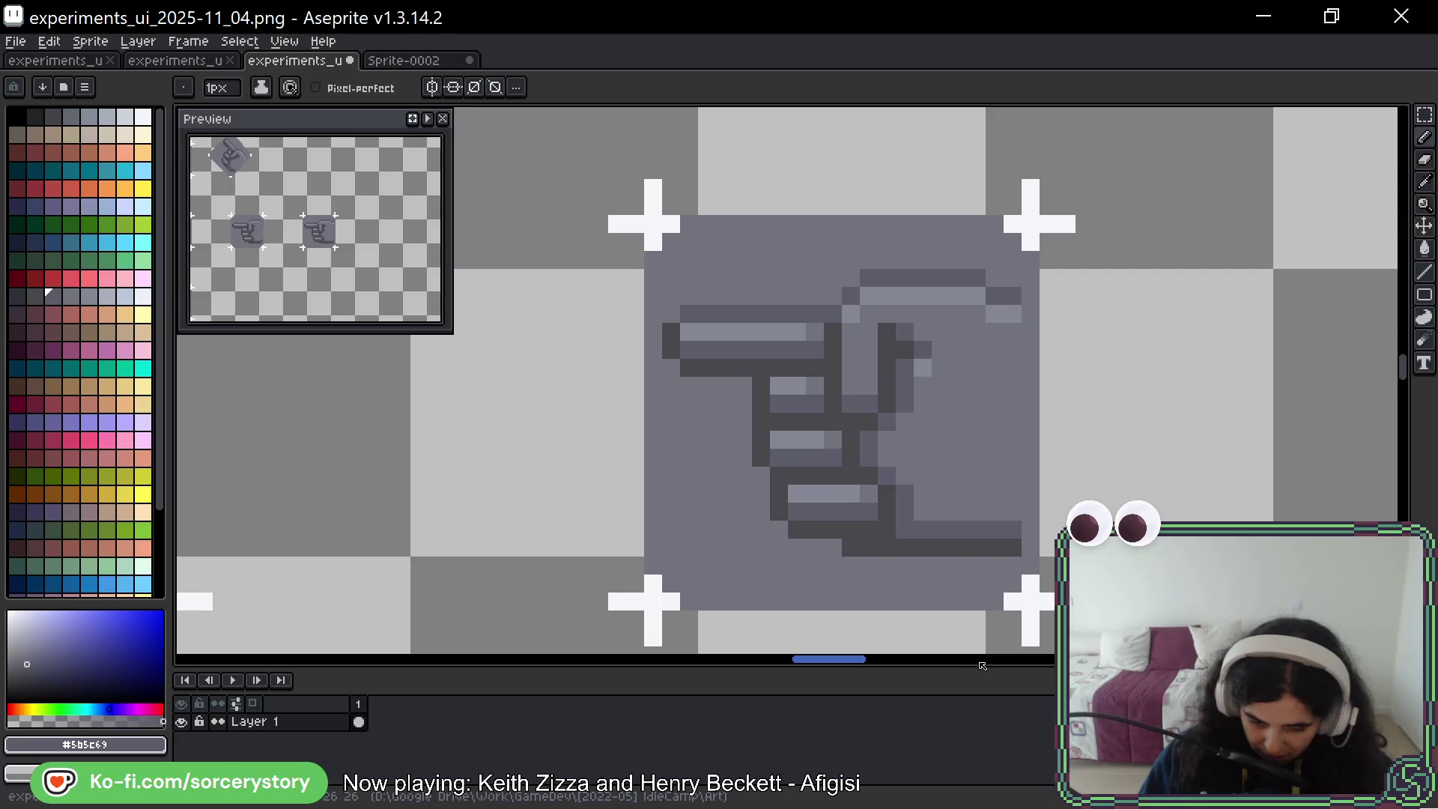
Reshade the top-right knuckle and right edge with dark and mid-grey pixels
click(1013, 333)
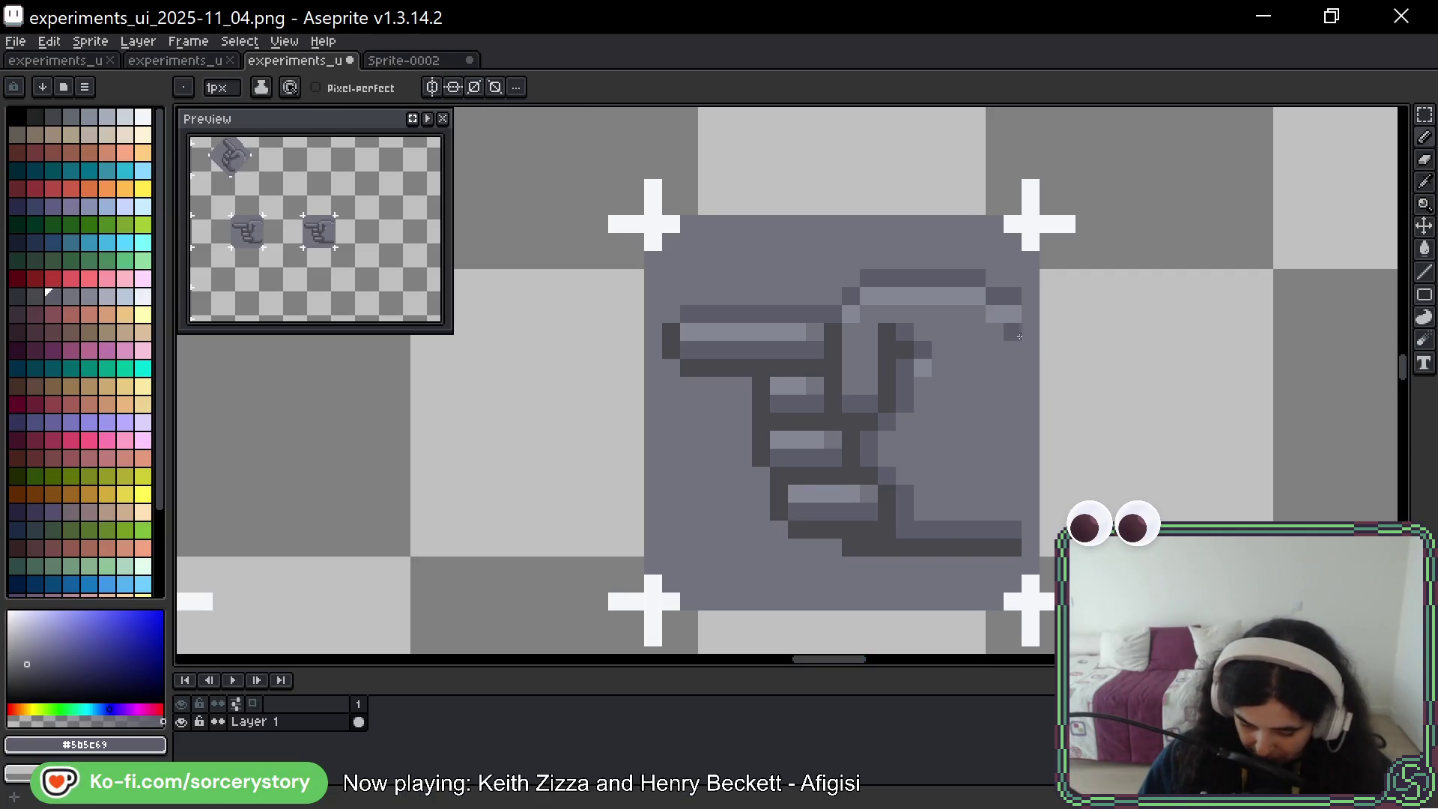
click(998, 313)
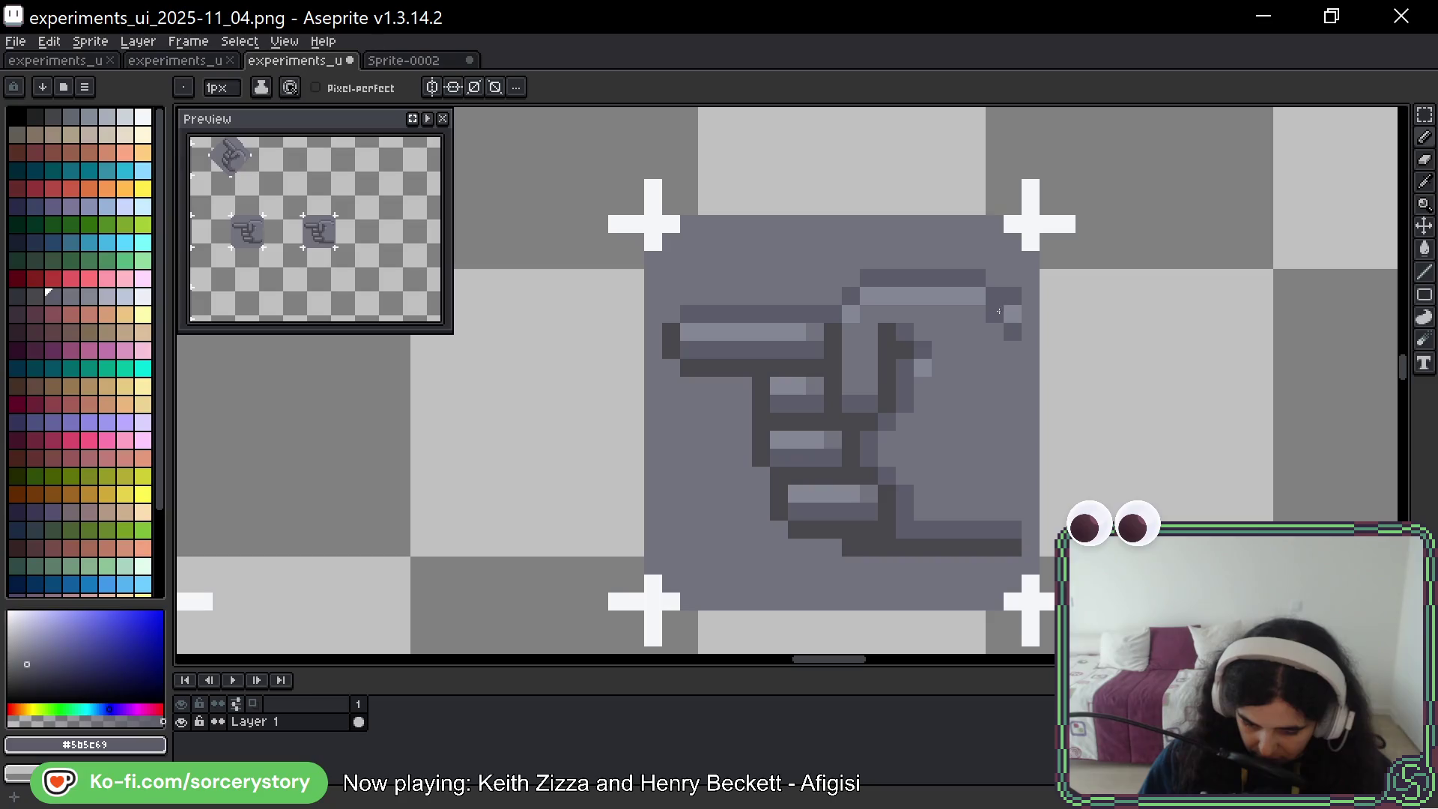
click(978, 296)
click(959, 296)
alt+click(1007, 279)
drag(996, 296, 1017, 293)
click(1014, 315)
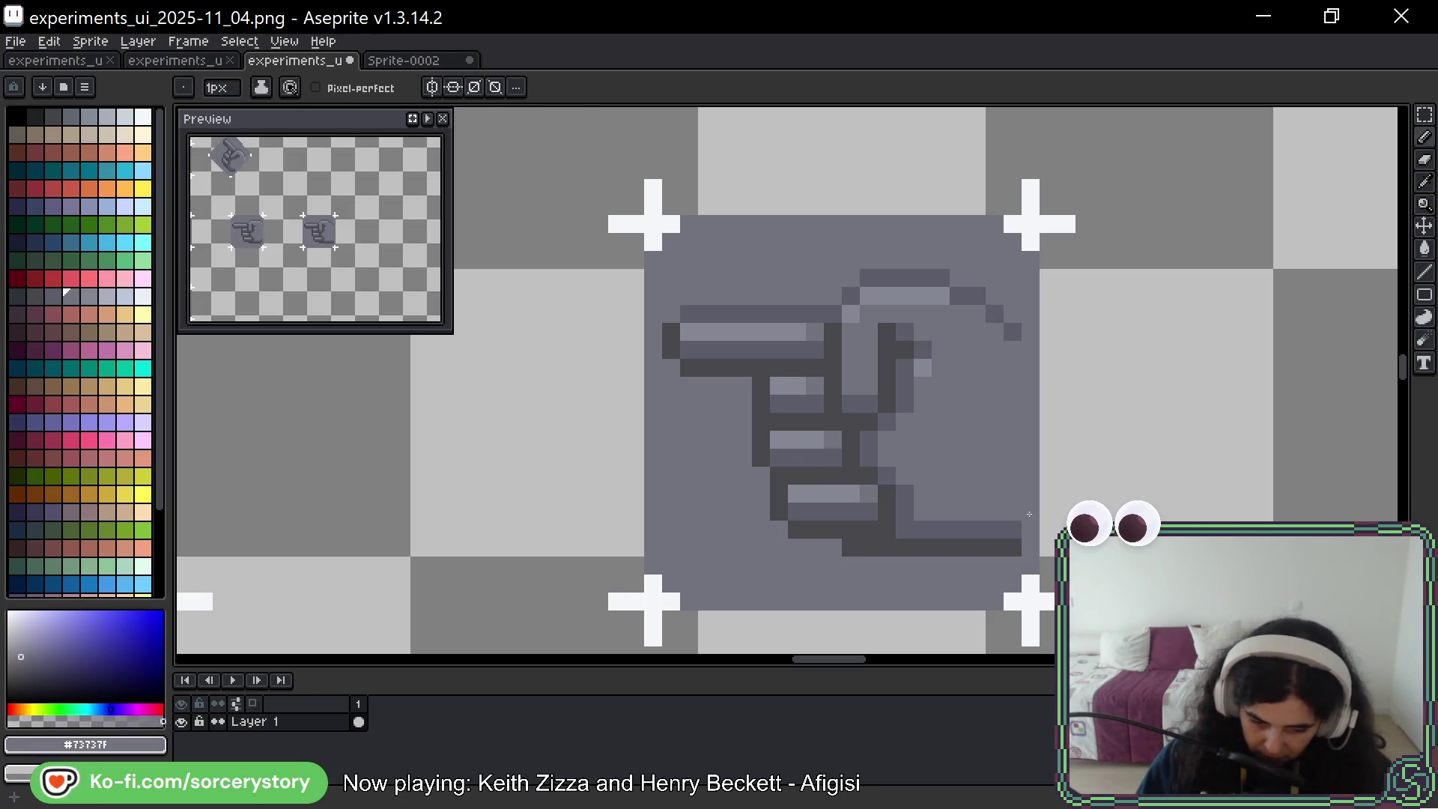
alt+click(1013, 331)
click(1010, 367)
Undo the recent top-right and bottom-right pixel edits
key(ctrl+z)
key(ctrl+z)
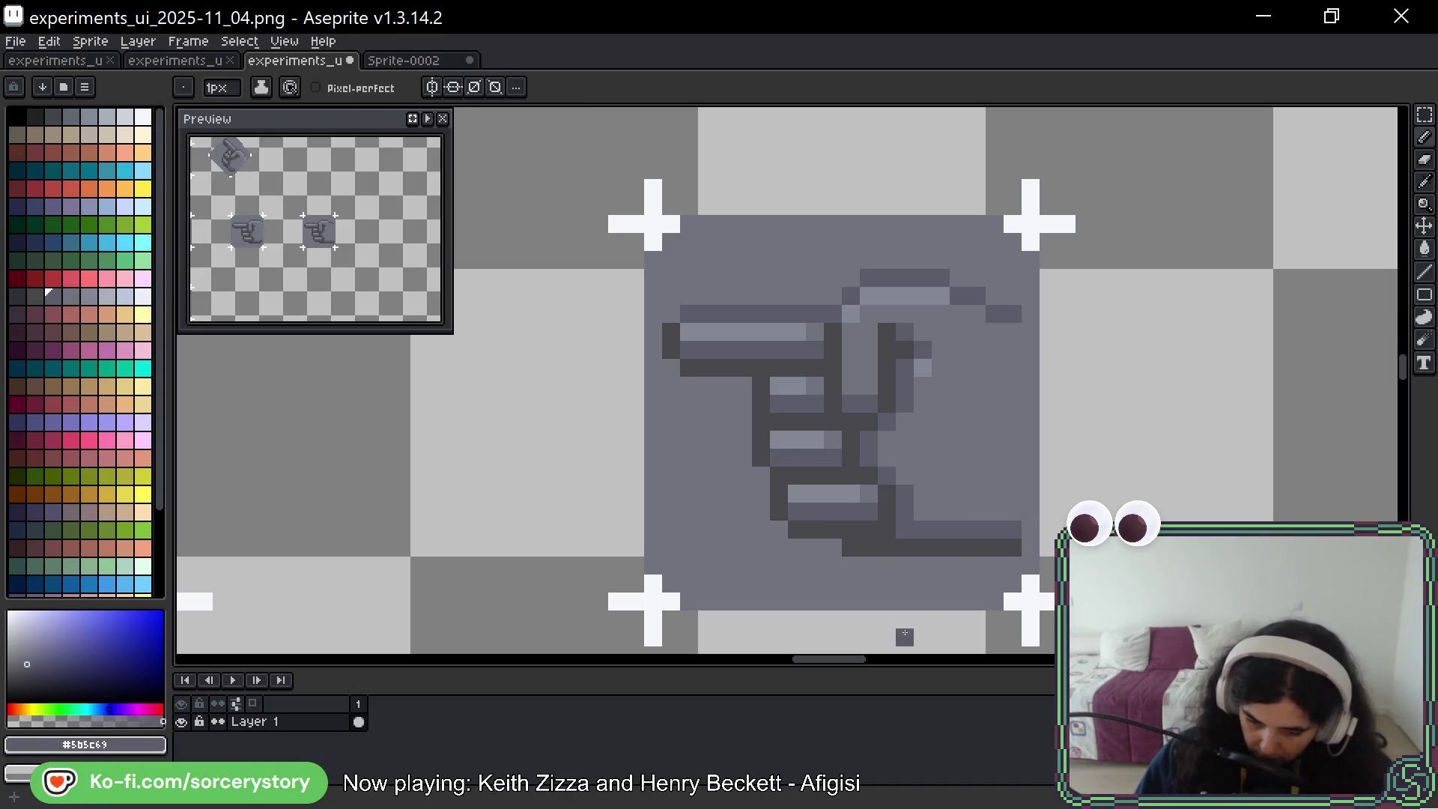
key(ctrl+z)
key(ctrl+z)
key(ctrl+z)
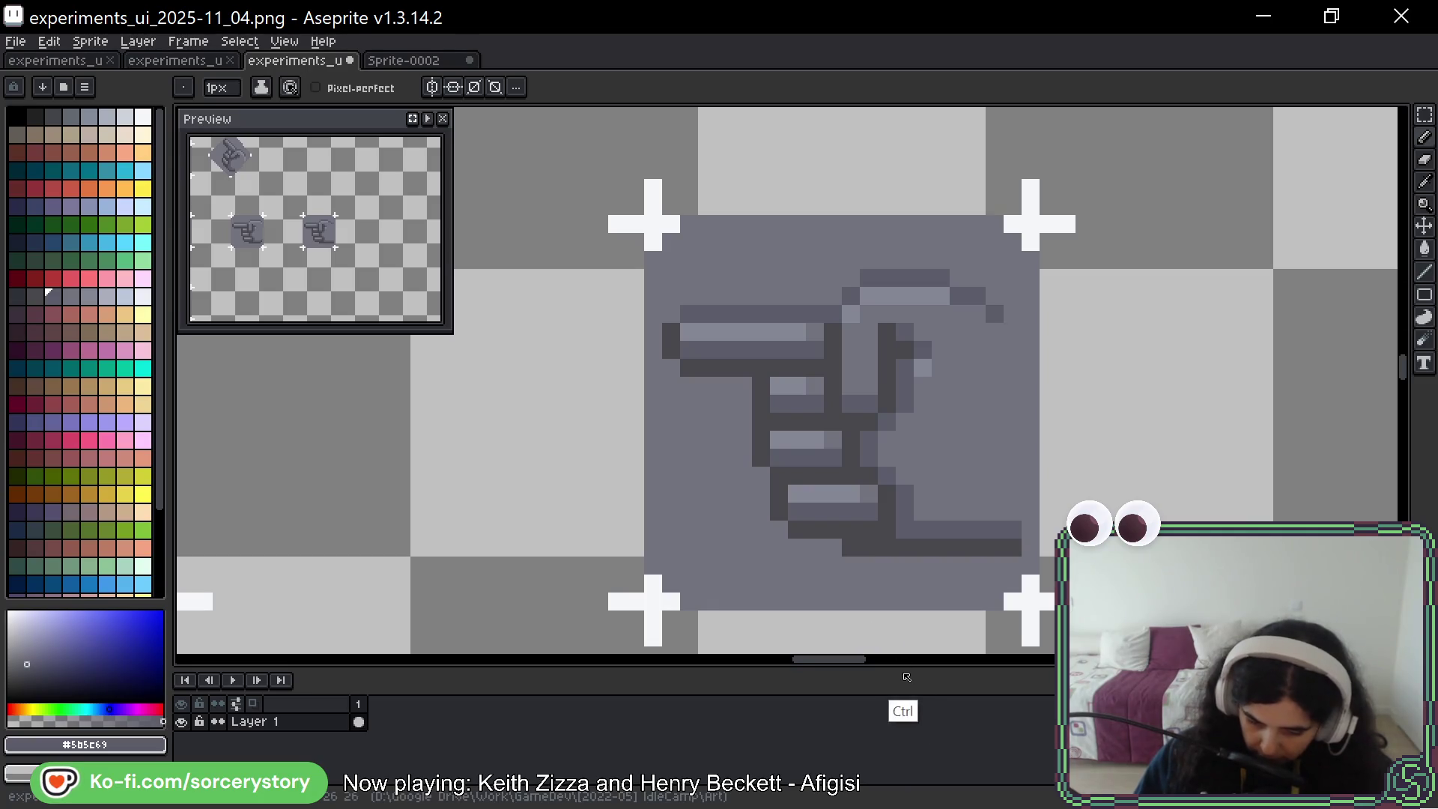
key(ctrl+z)
key(ctrl+z)
key(ctrl+z)
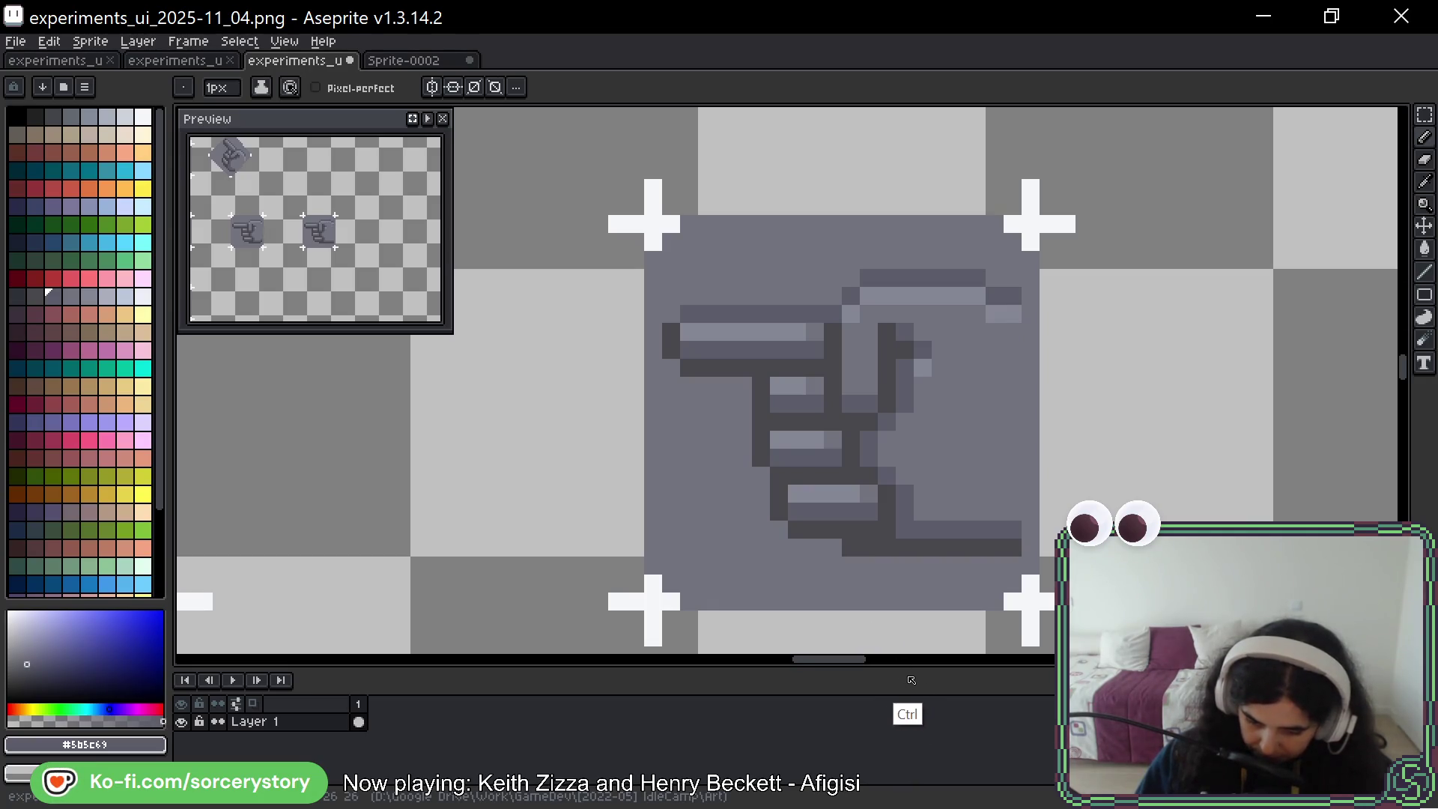
key(ctrl+z)
key(ctrl+z)
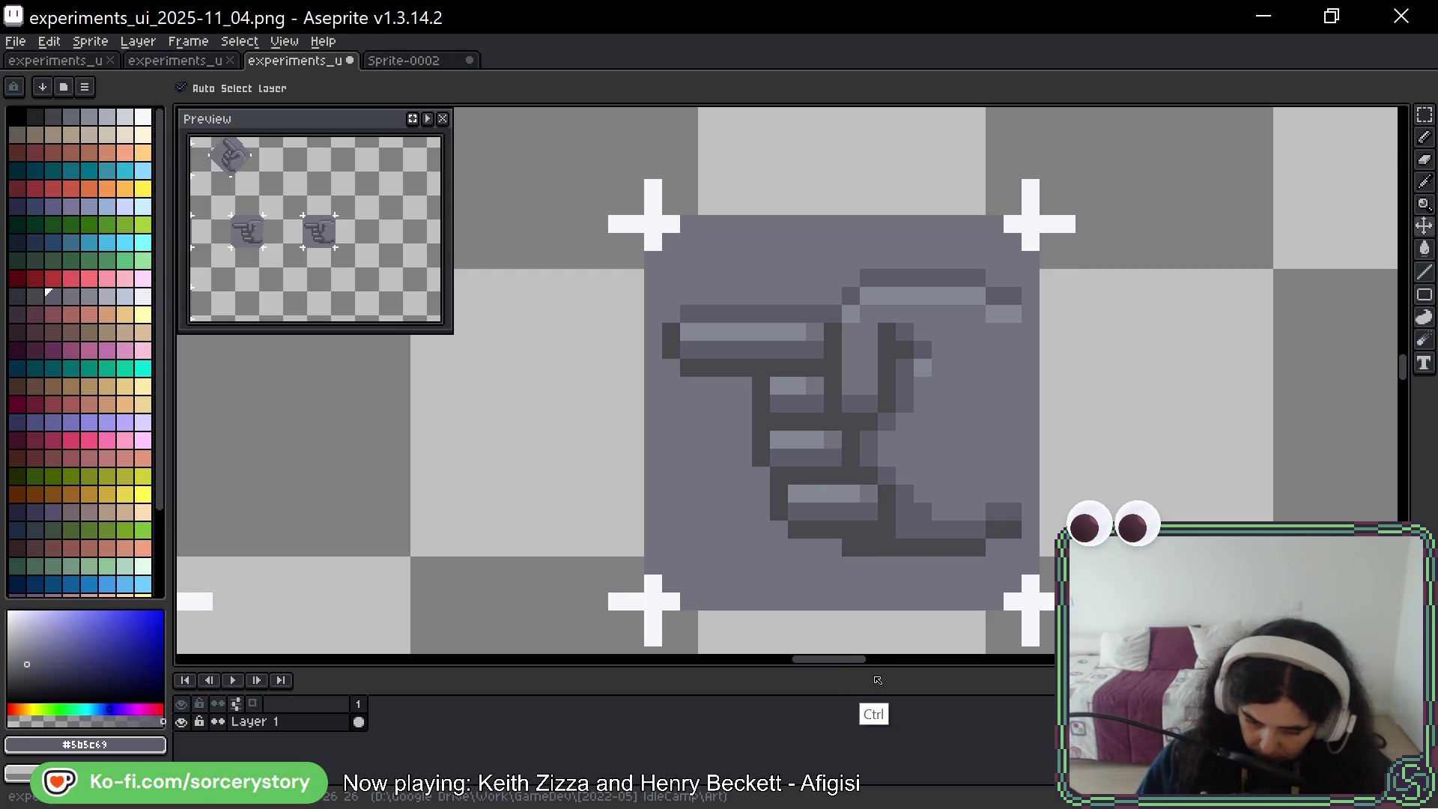
scroll(998, 371, down, 2)
scroll(998, 371, down, 1)
mouse_move(738, 402)
mouse_down()
mouse_move(1055, 387)
mouse_move(904, 401)
mouse_up()
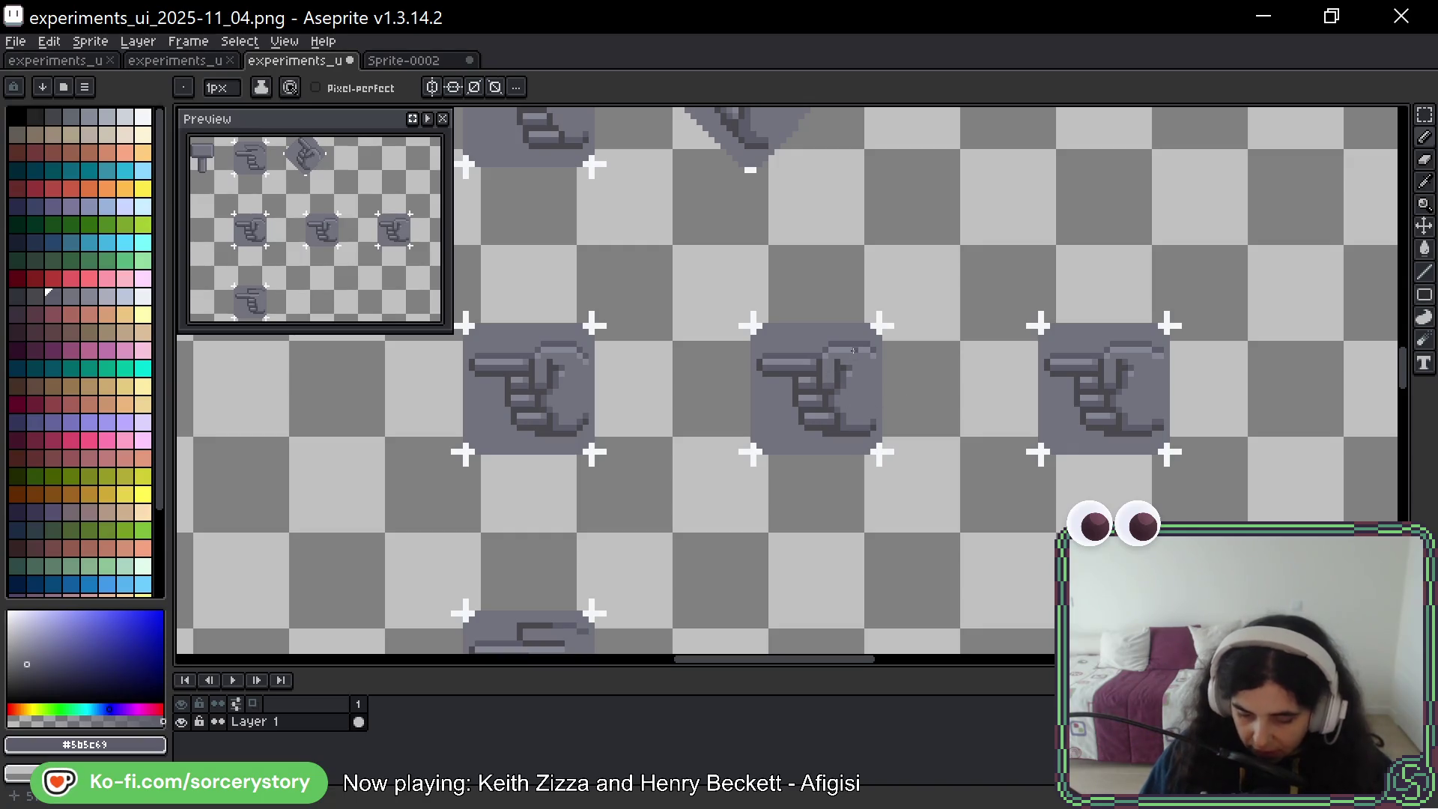
mouse_move(854, 264)
mouse_down()
mouse_move(907, 303)
mouse_move(726, 338)
mouse_move(843, 262)
mouse_up()
key(ctrl+z)
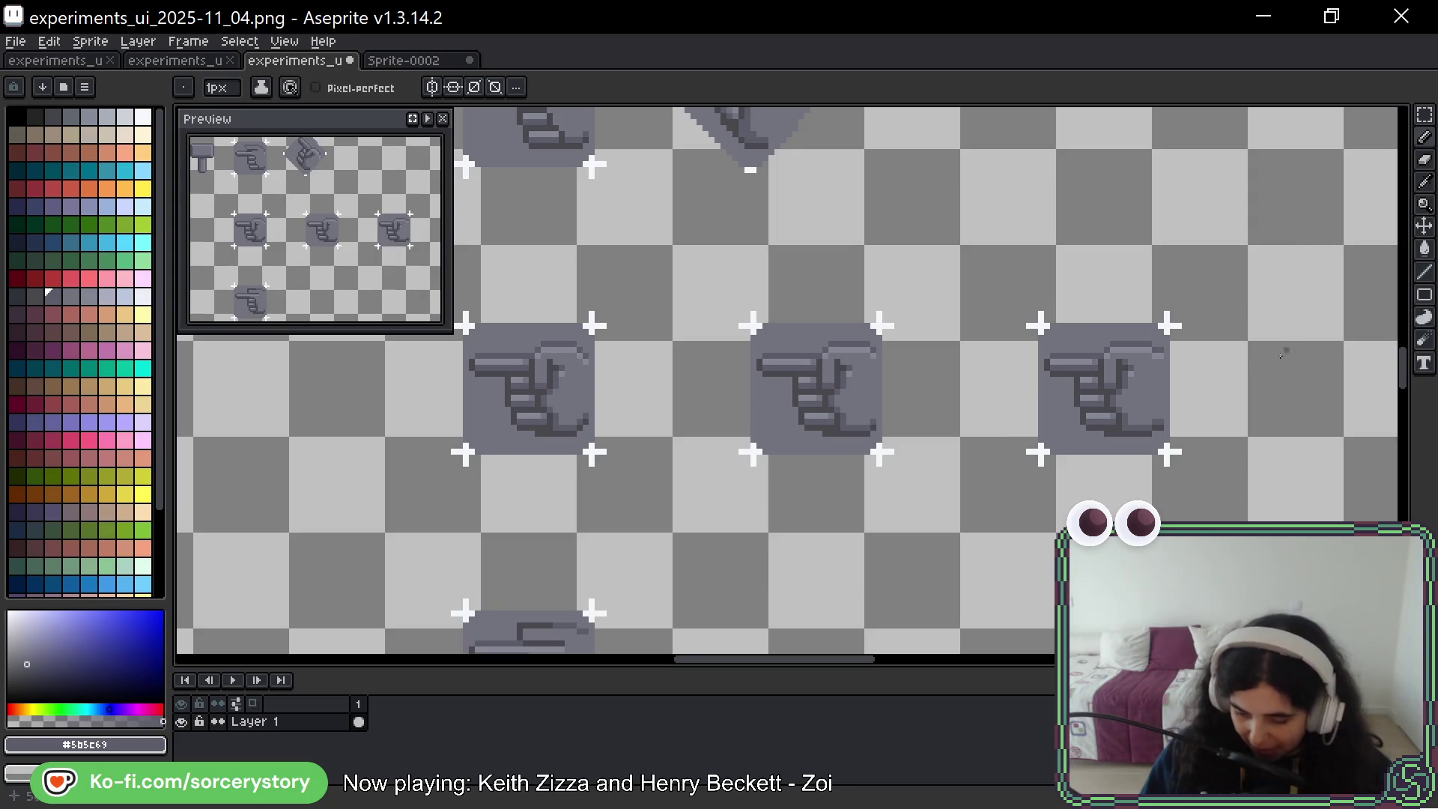
key(space)
drag(1284, 408, 1101, 449)
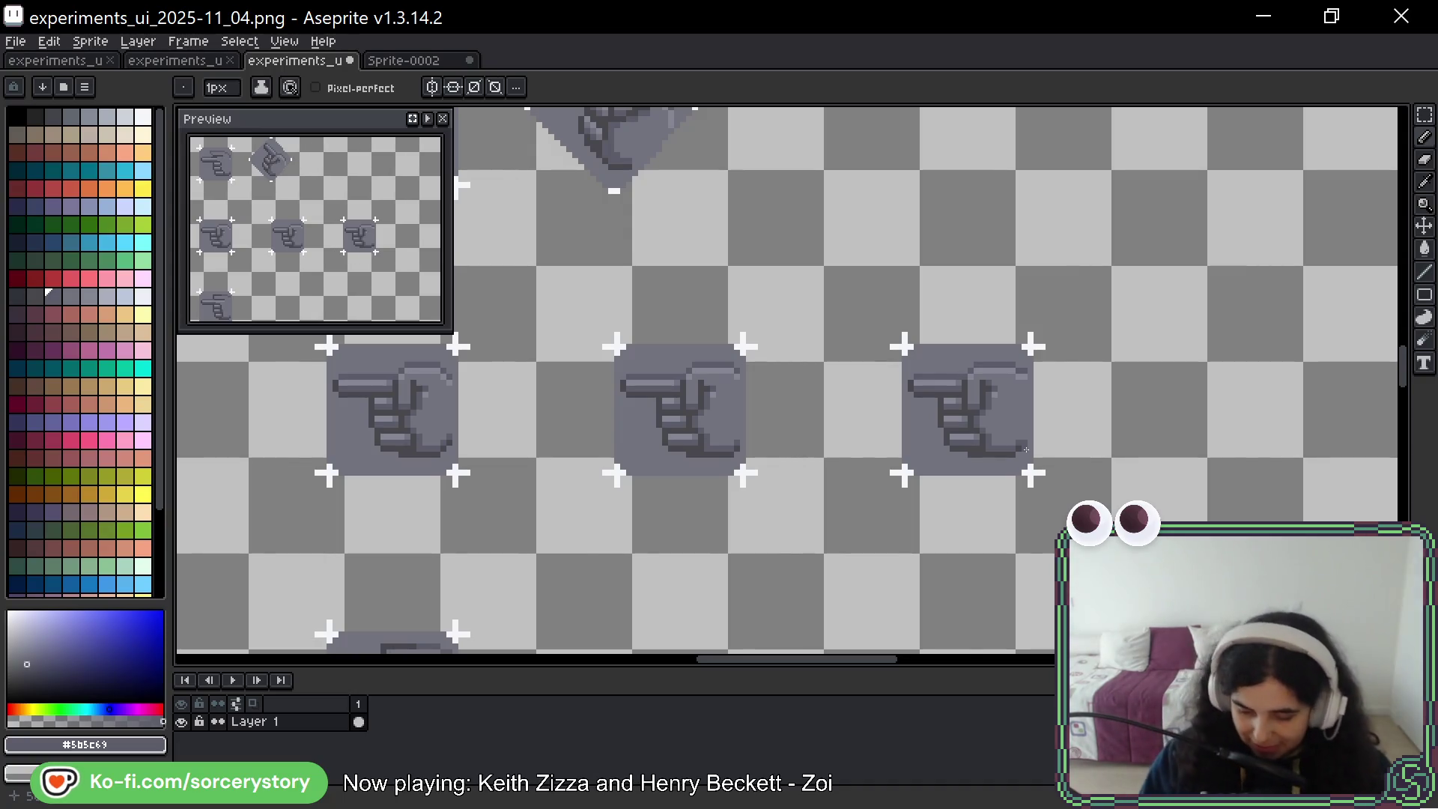
key(space)
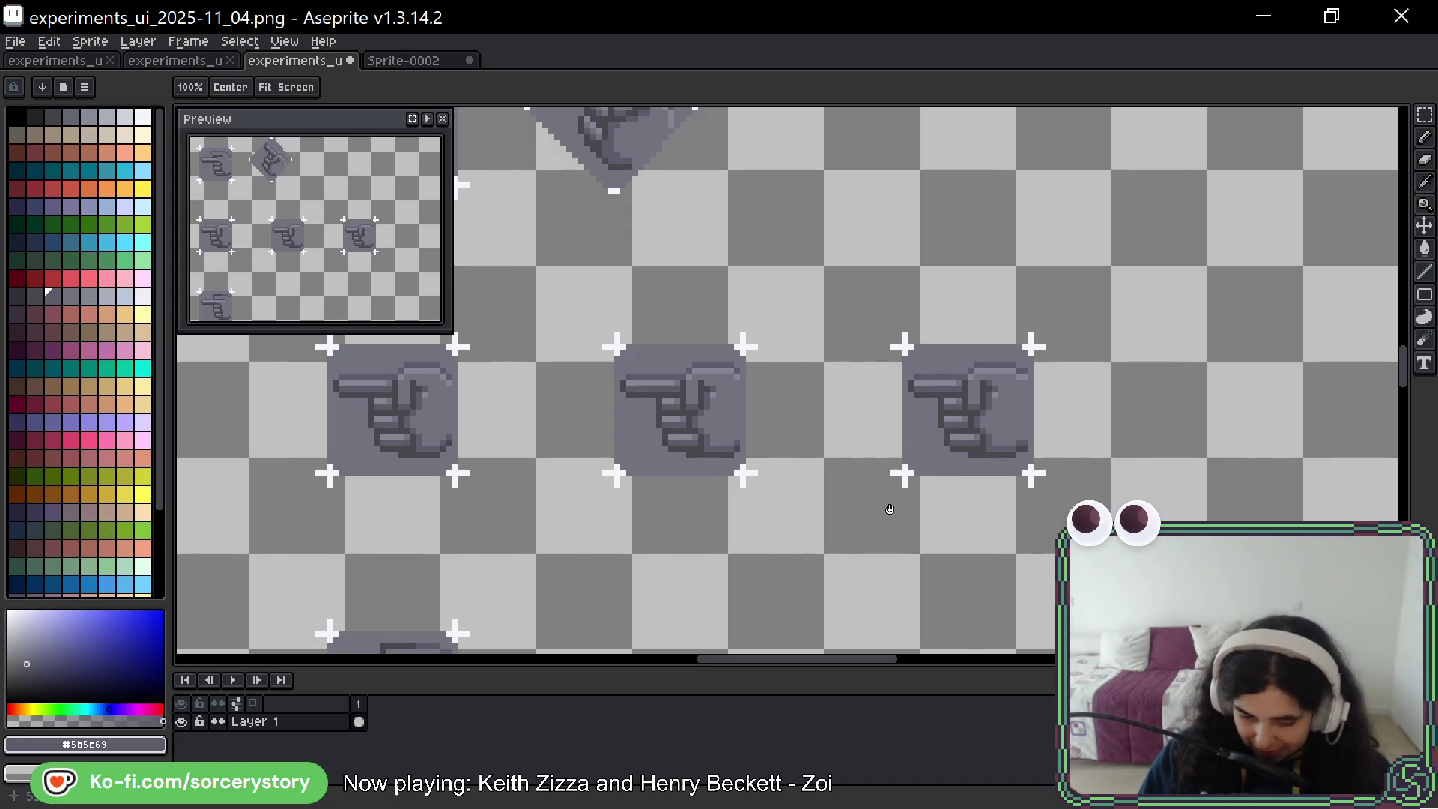
drag(905, 514, 1028, 426)
mouse_move(986, 475)
mouse_down()
mouse_move(1016, 477)
mouse_move(979, 472)
mouse_up()
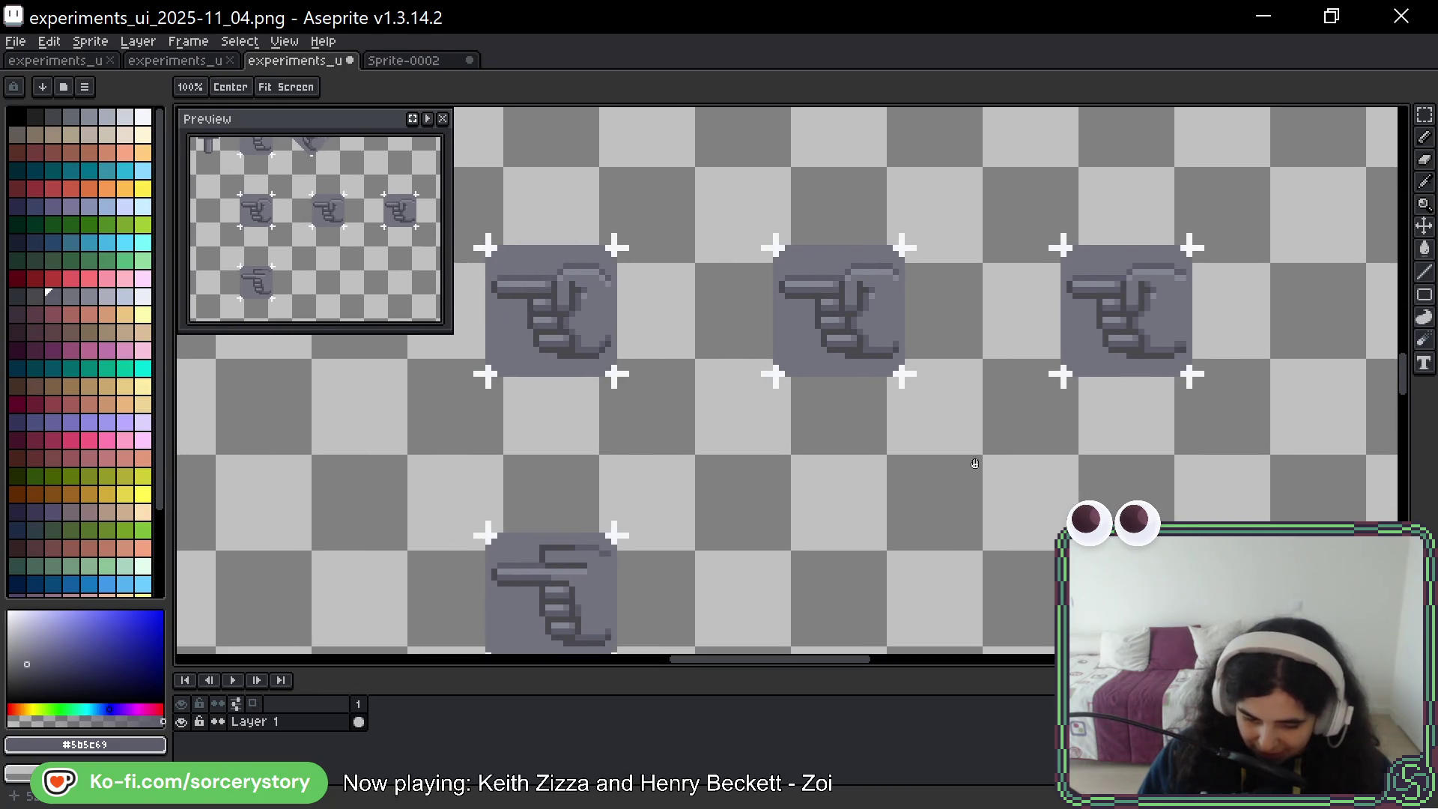
drag(1002, 419, 972, 494)
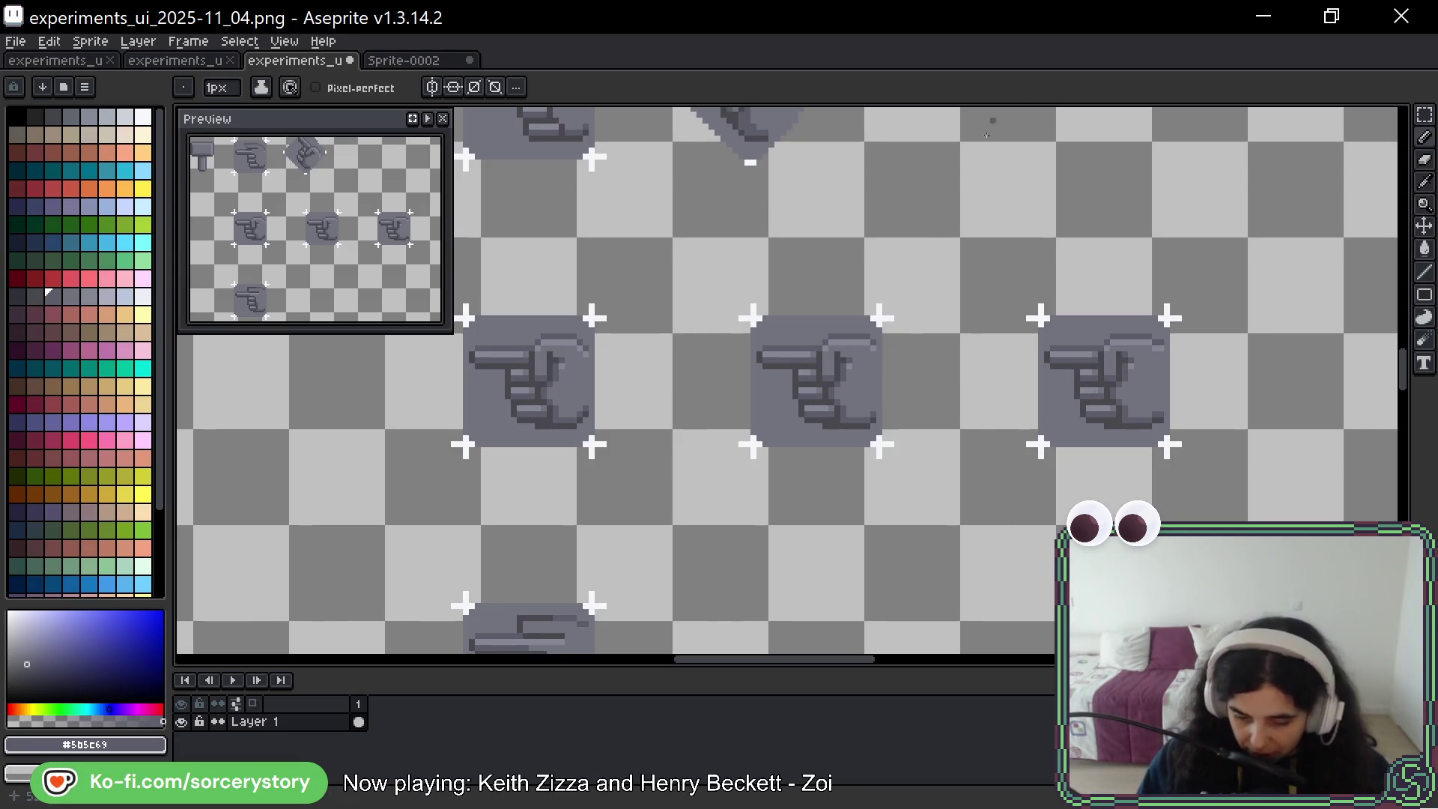
mouse_move(897, 341)
mouse_down()
mouse_move(922, 322)
mouse_move(881, 296)
mouse_up()
key(ctrl+z)
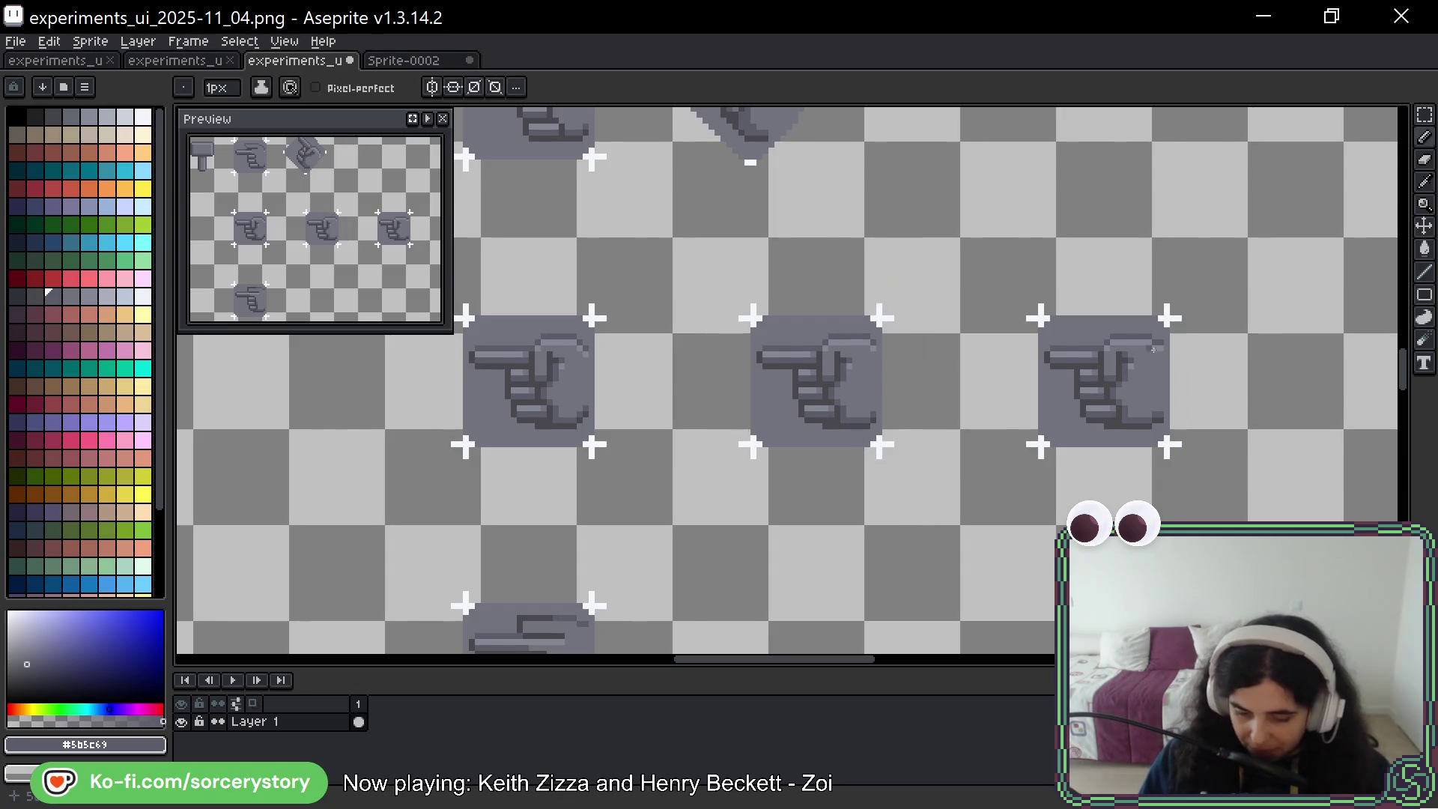
mouse_move(1203, 298)
mouse_down()
mouse_move(1109, 480)
mouse_move(1198, 314)
mouse_up()
key(ctrl+z)
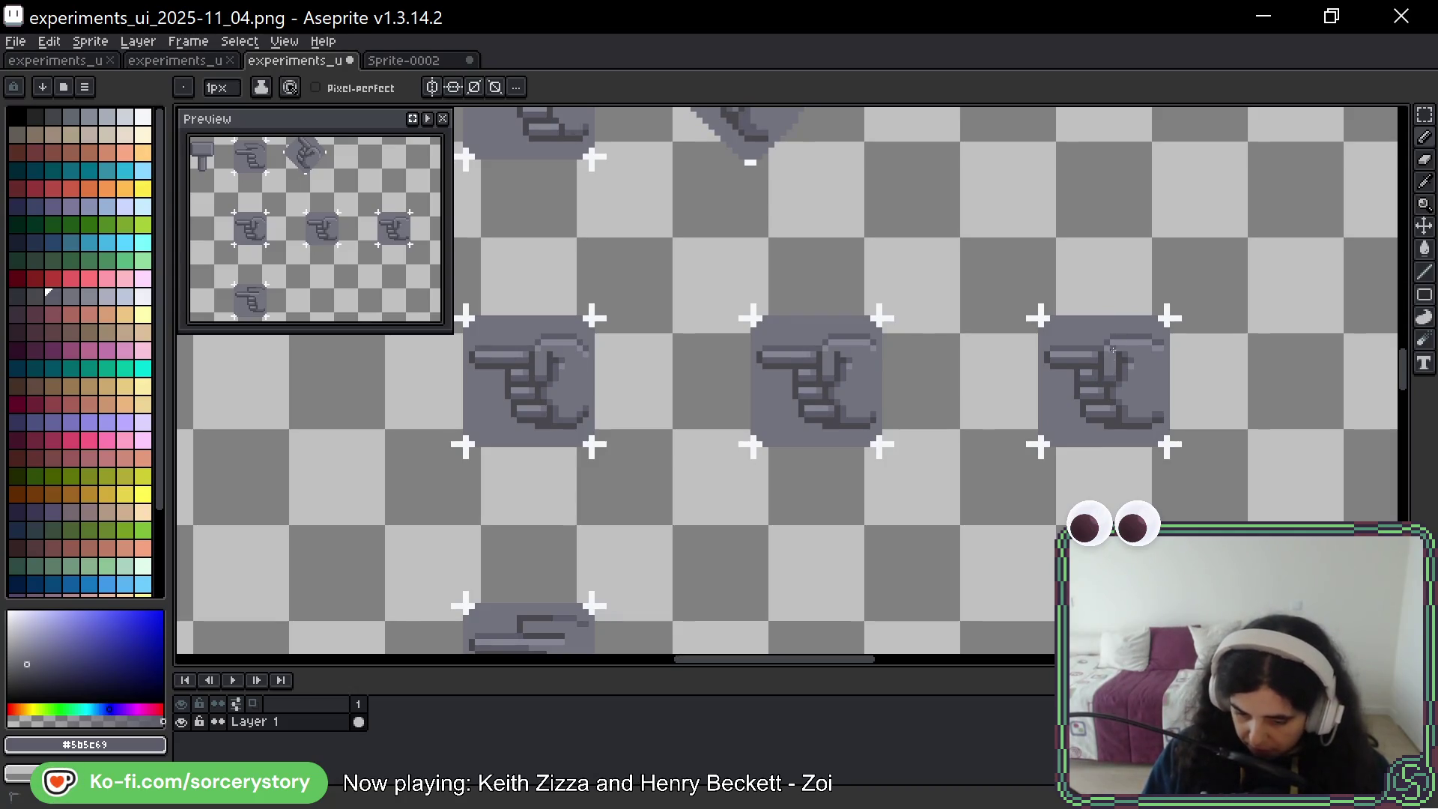
mouse_move(1064, 522)
mouse_down()
mouse_move(1019, 549)
mouse_move(1060, 462)
mouse_move(1120, 501)
mouse_move(1083, 457)
mouse_up()
Rework the rough hand sketch, dropping a hooked stroke and adding a finger line
key(ctrl+z)
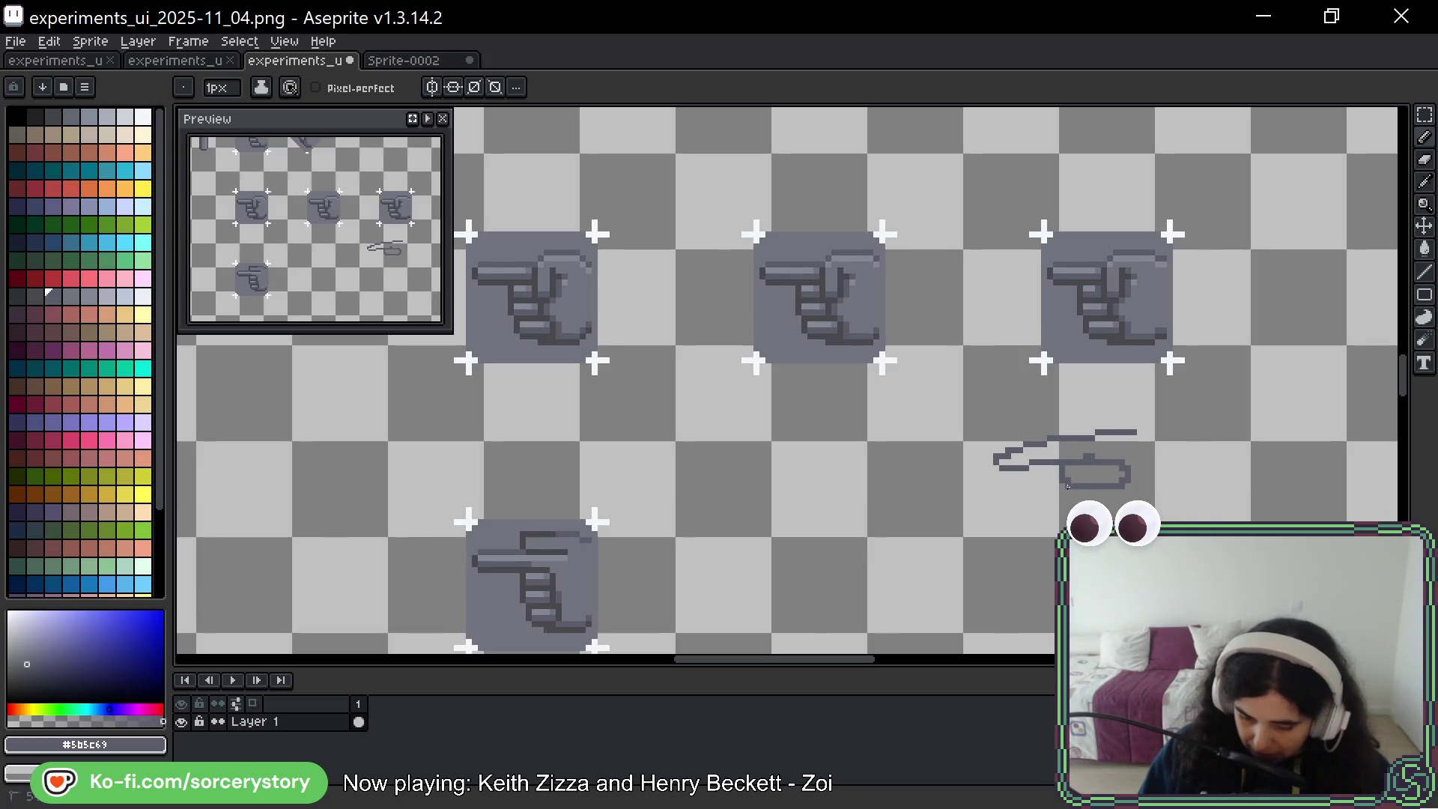
mouse_move(1133, 423)
mouse_down()
mouse_move(1105, 443)
mouse_move(1139, 425)
mouse_move(1213, 512)
mouse_move(1252, 474)
mouse_up()
key(ctrl+z)
key(ctrl+z)
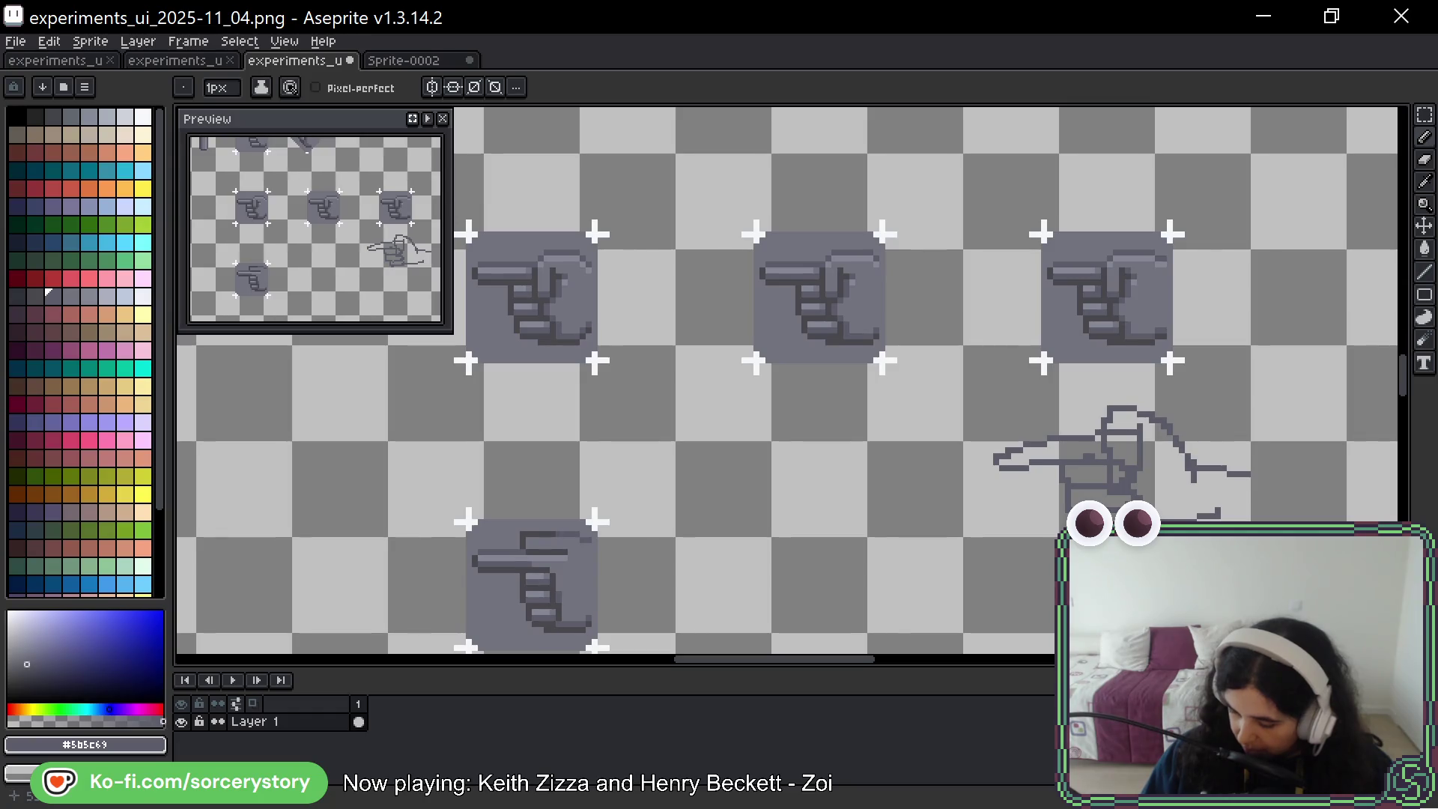
drag(1086, 490, 1064, 517)
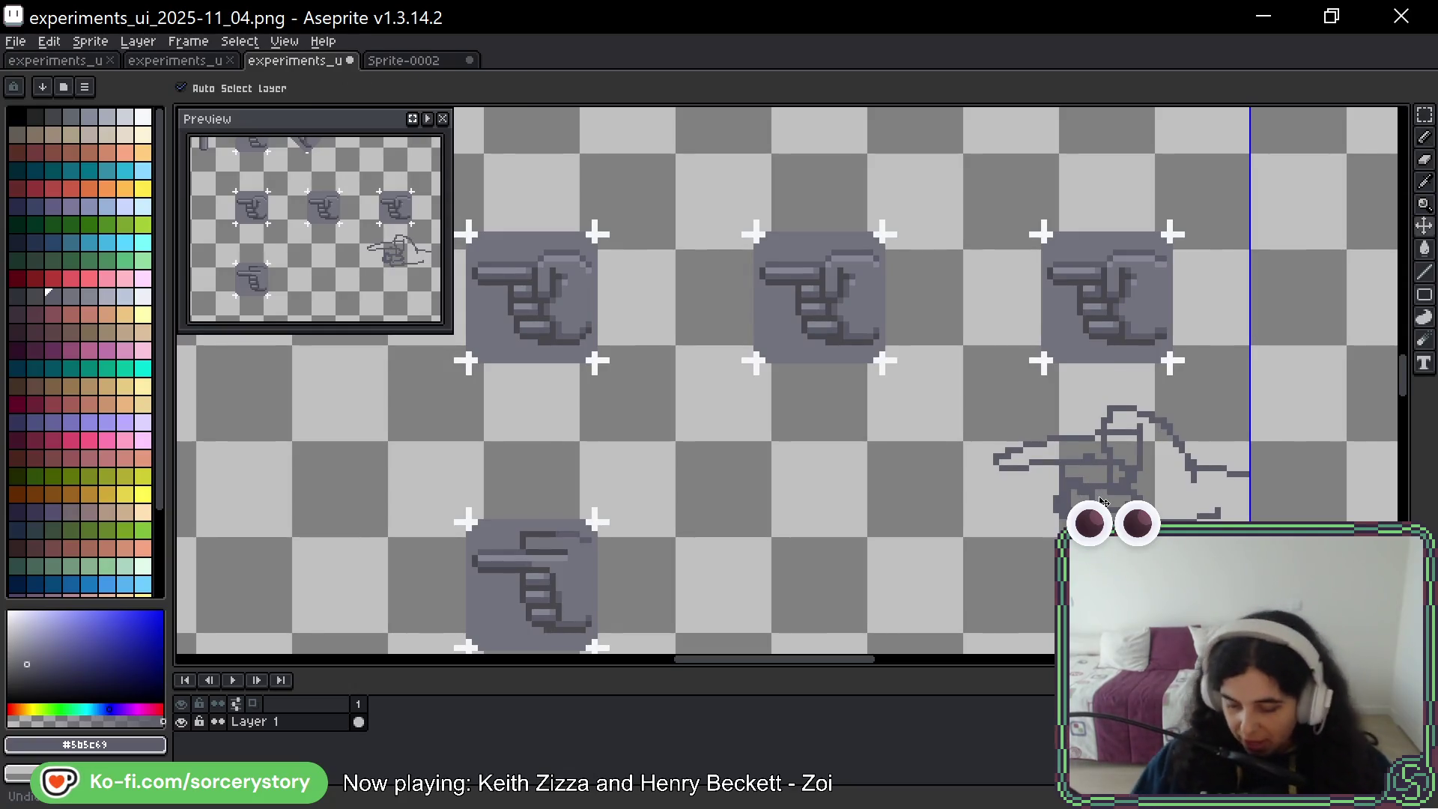
Erase the rough hand sketch and make dark outline grey #43474d the pencil colour
click(1425, 115)
drag(956, 398, 1291, 546)
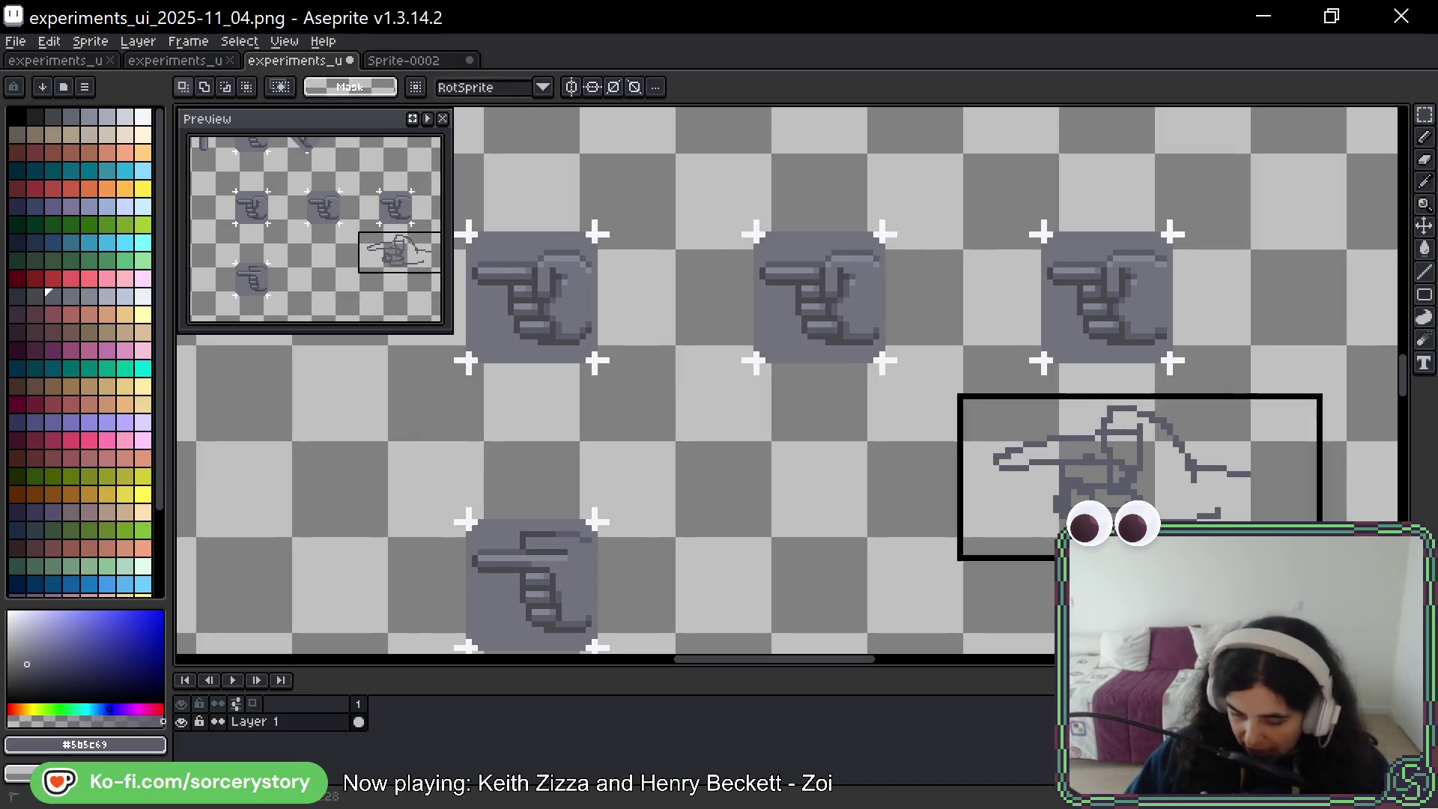
key(Delete)
scroll(1099, 386, up, 1)
scroll(1099, 386, right, 2)
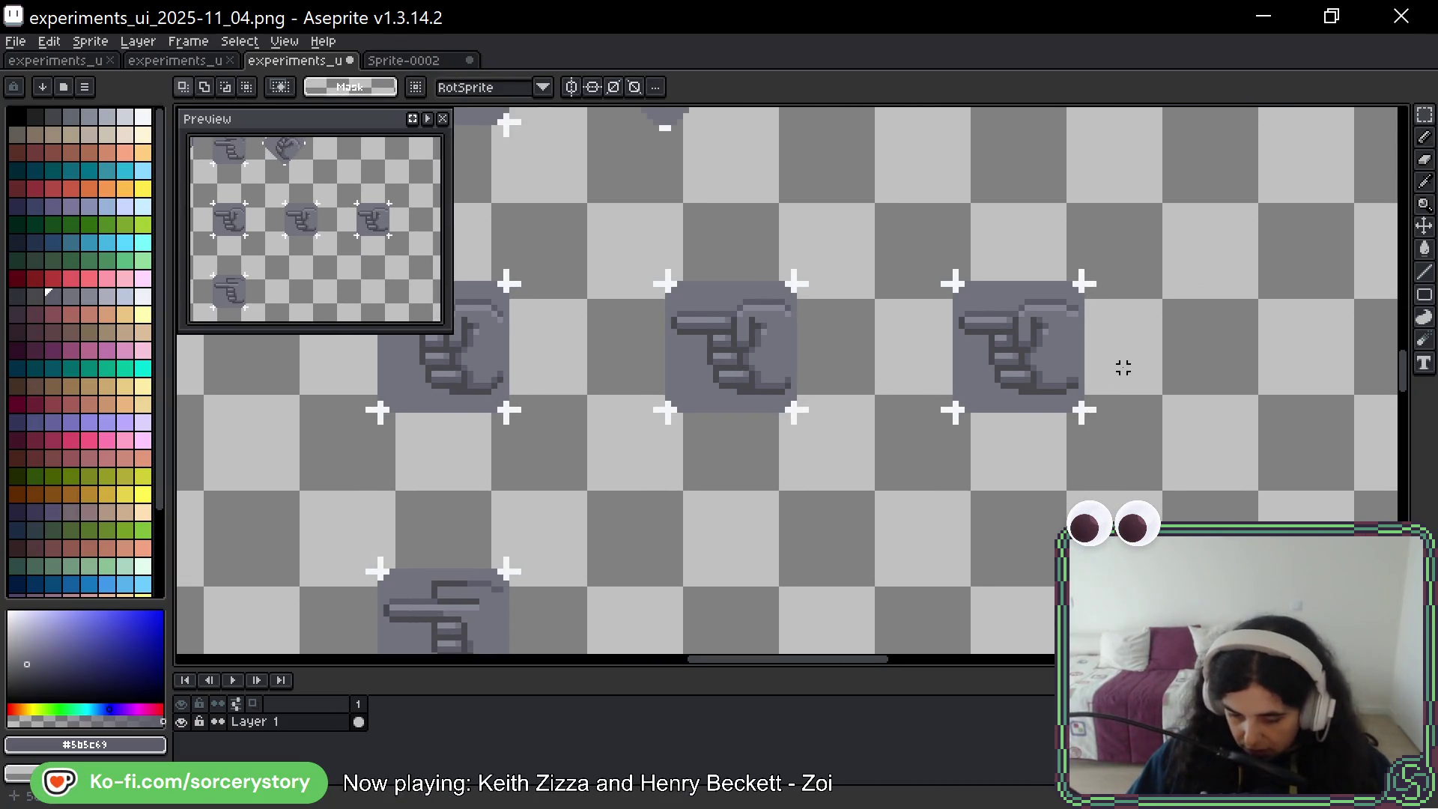
scroll(1124, 367, up, 3)
scroll(1147, 325, left, 3)
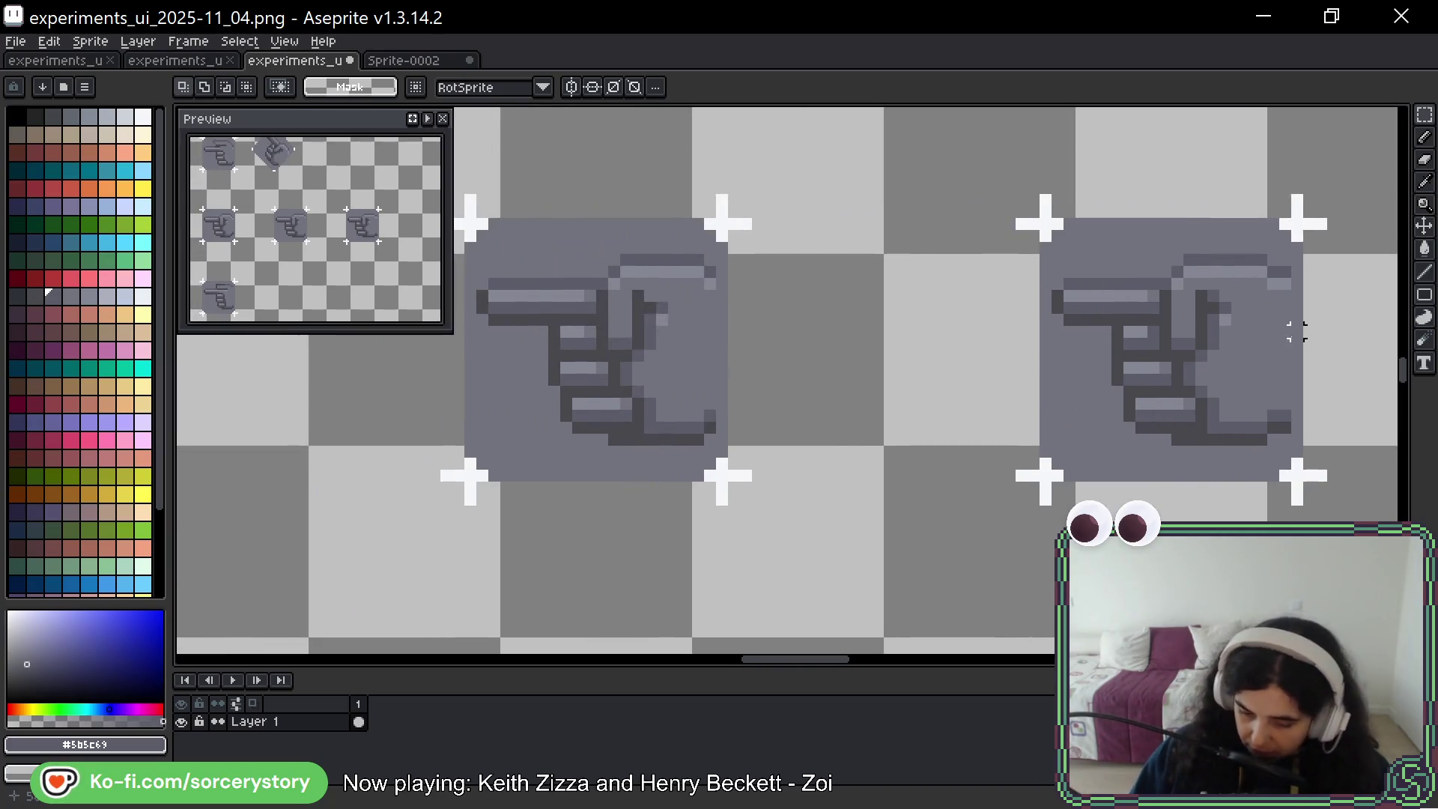
scroll(1210, 304, right, 1)
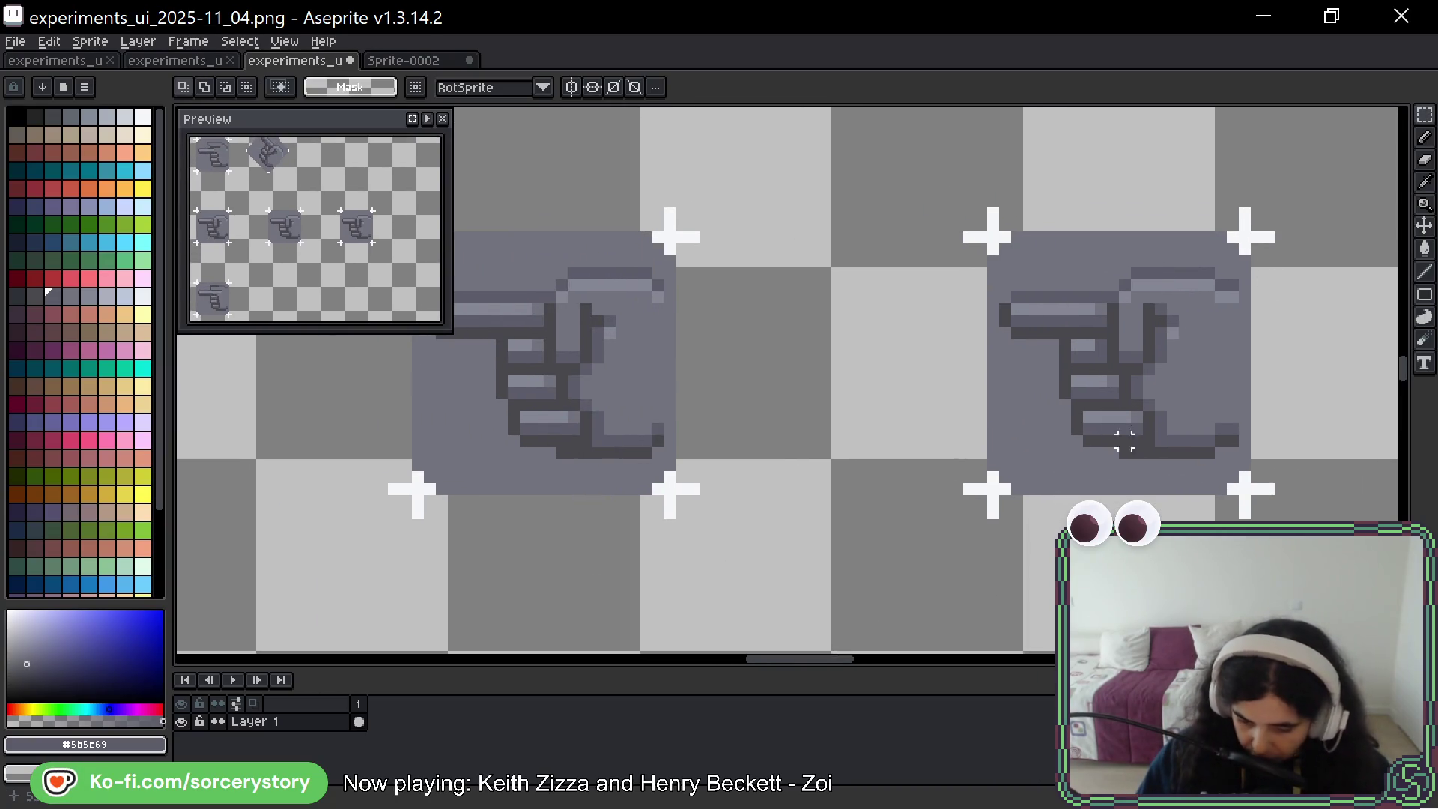
scroll(1176, 365, right, 1)
key(b)
alt+click(1048, 434)
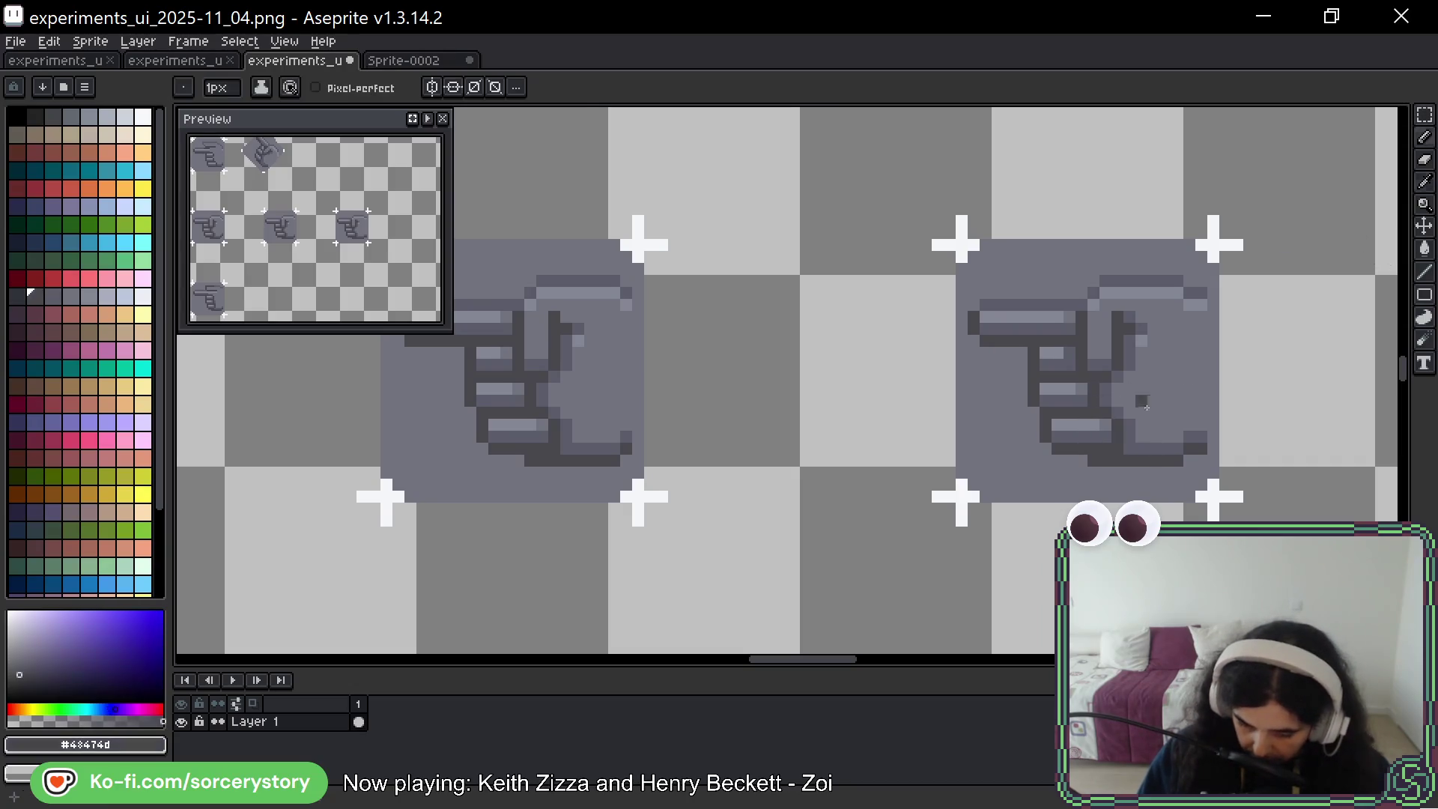
Add a dark pixel near the right icon's top and sample its light, outline and body greys
click(1118, 485)
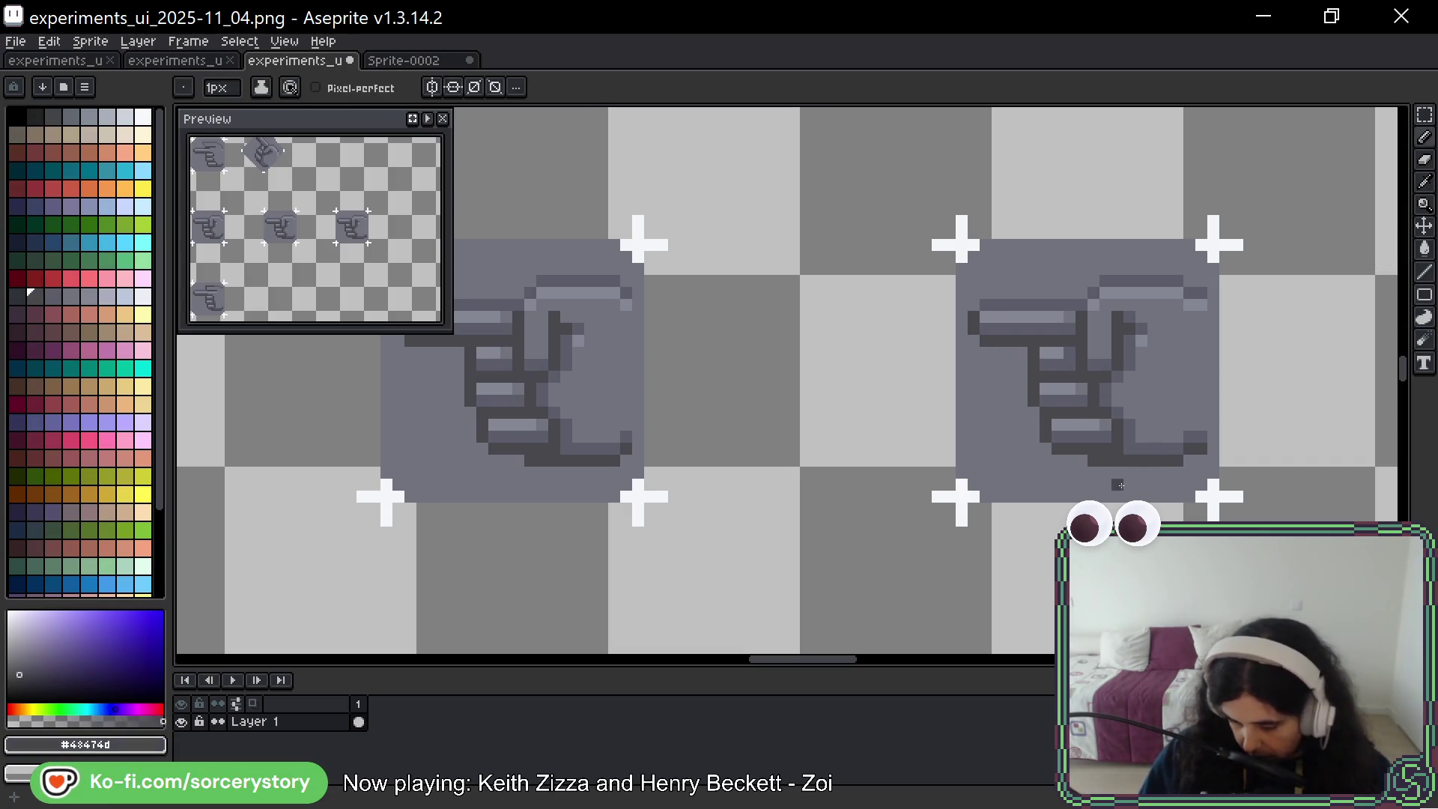
key(ctrl+z)
click(1121, 312)
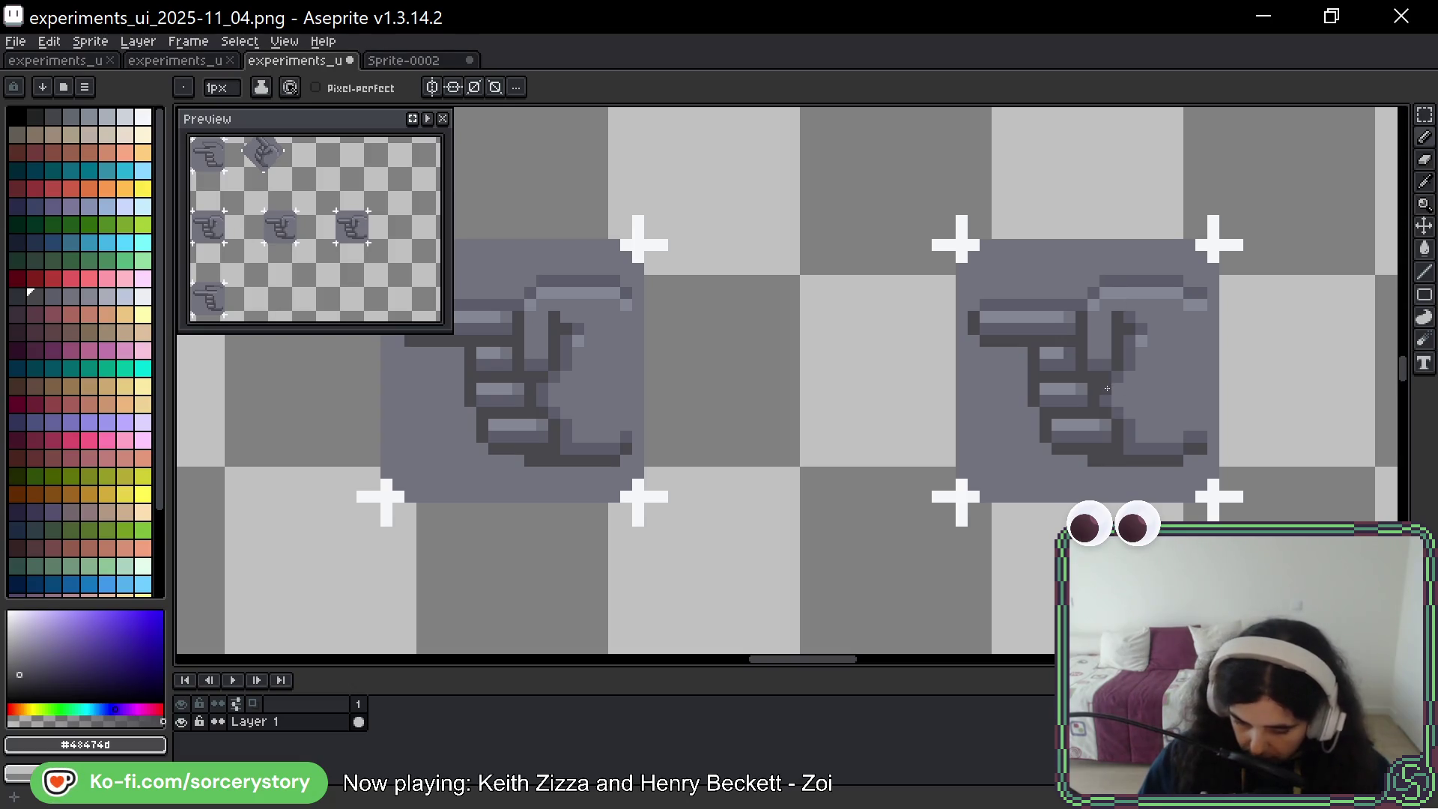
alt+click(1091, 385)
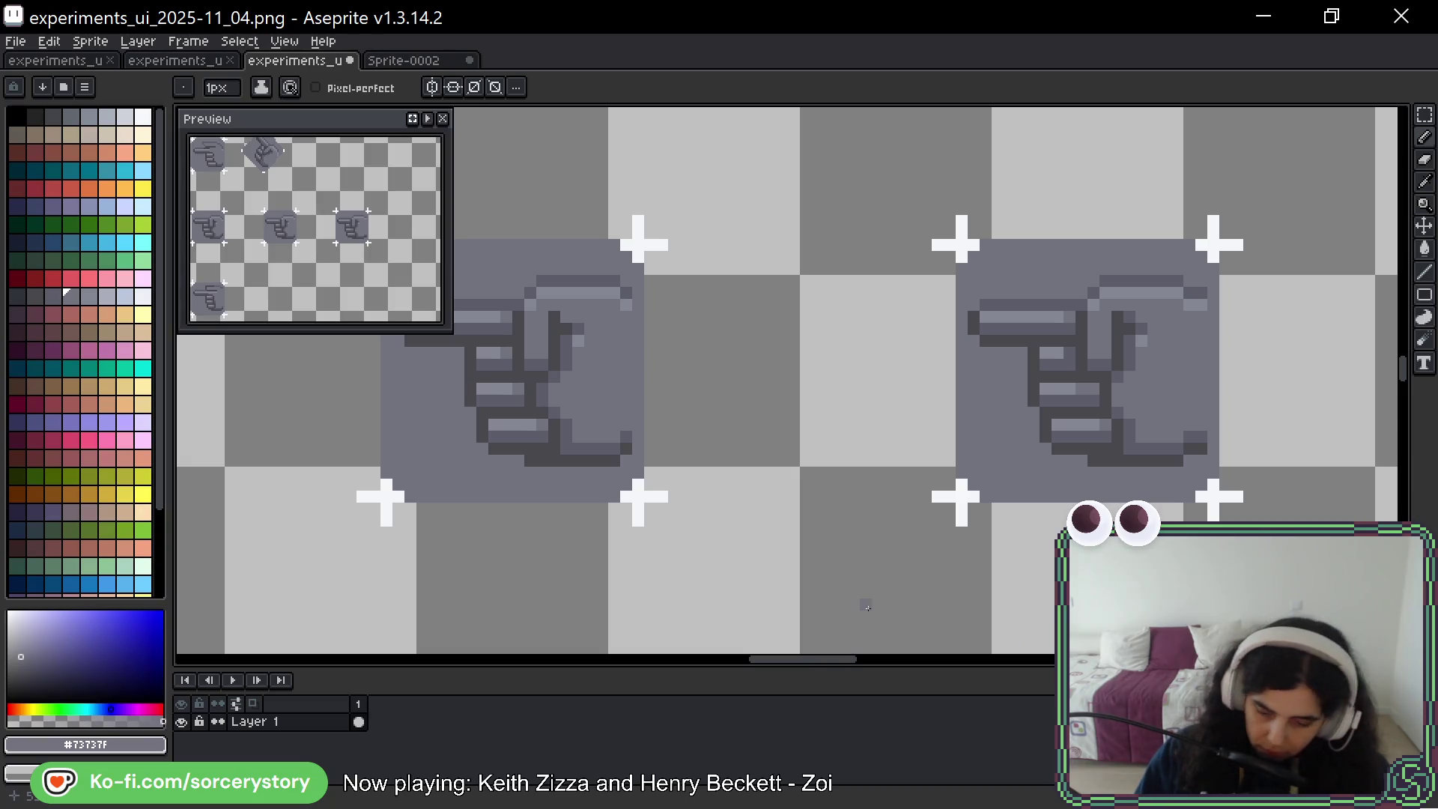
alt+click(1112, 387)
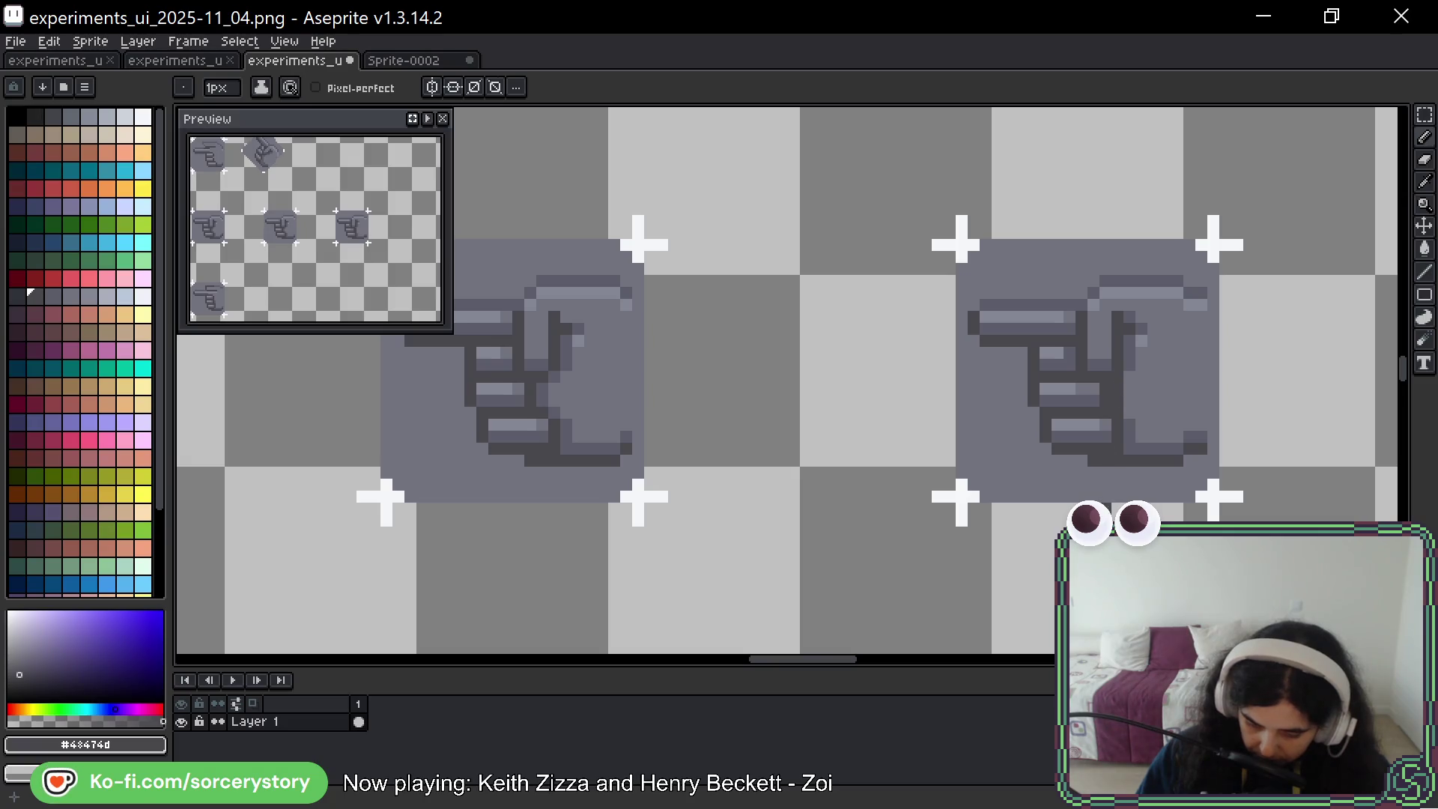
alt+click(1132, 361)
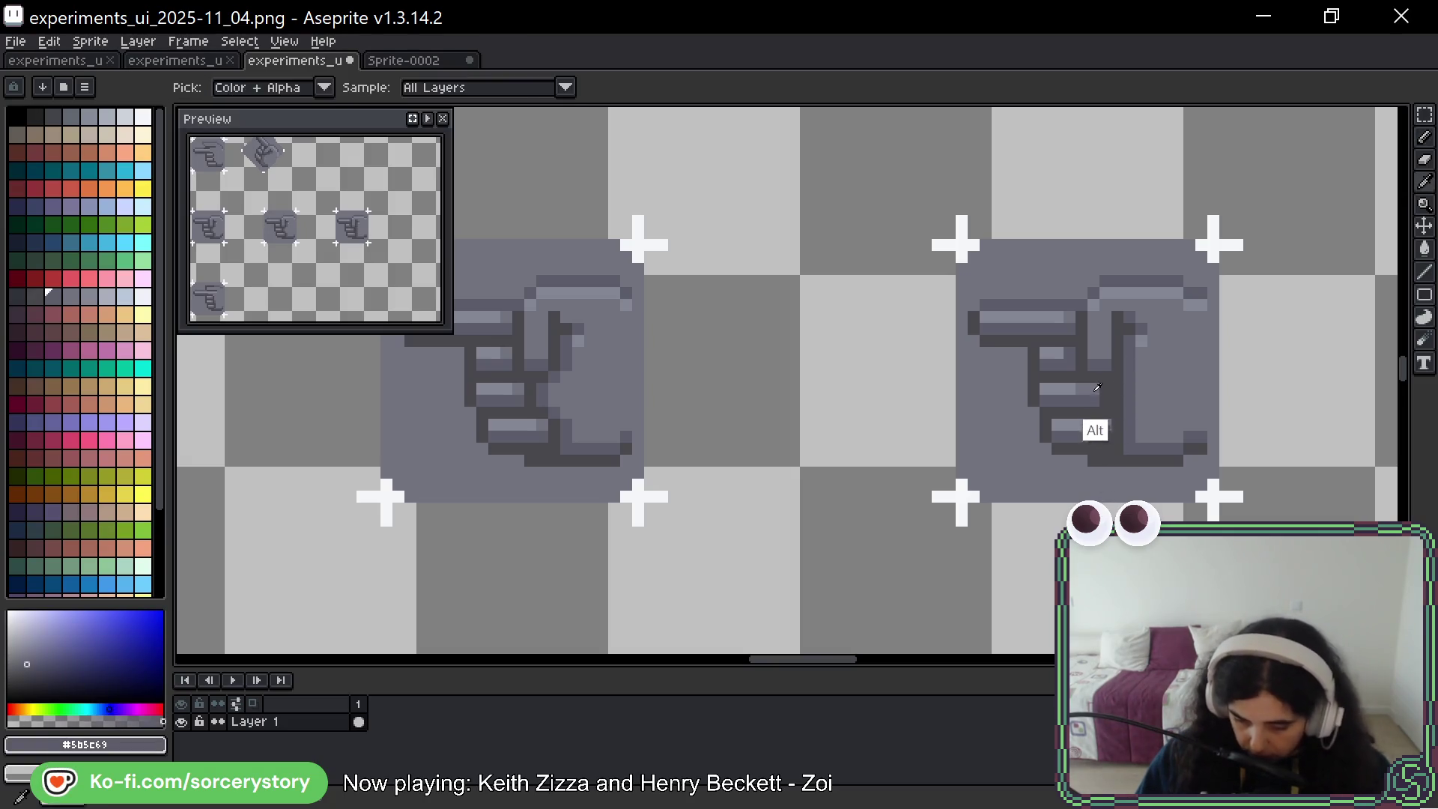
key(alt)
key(alt)
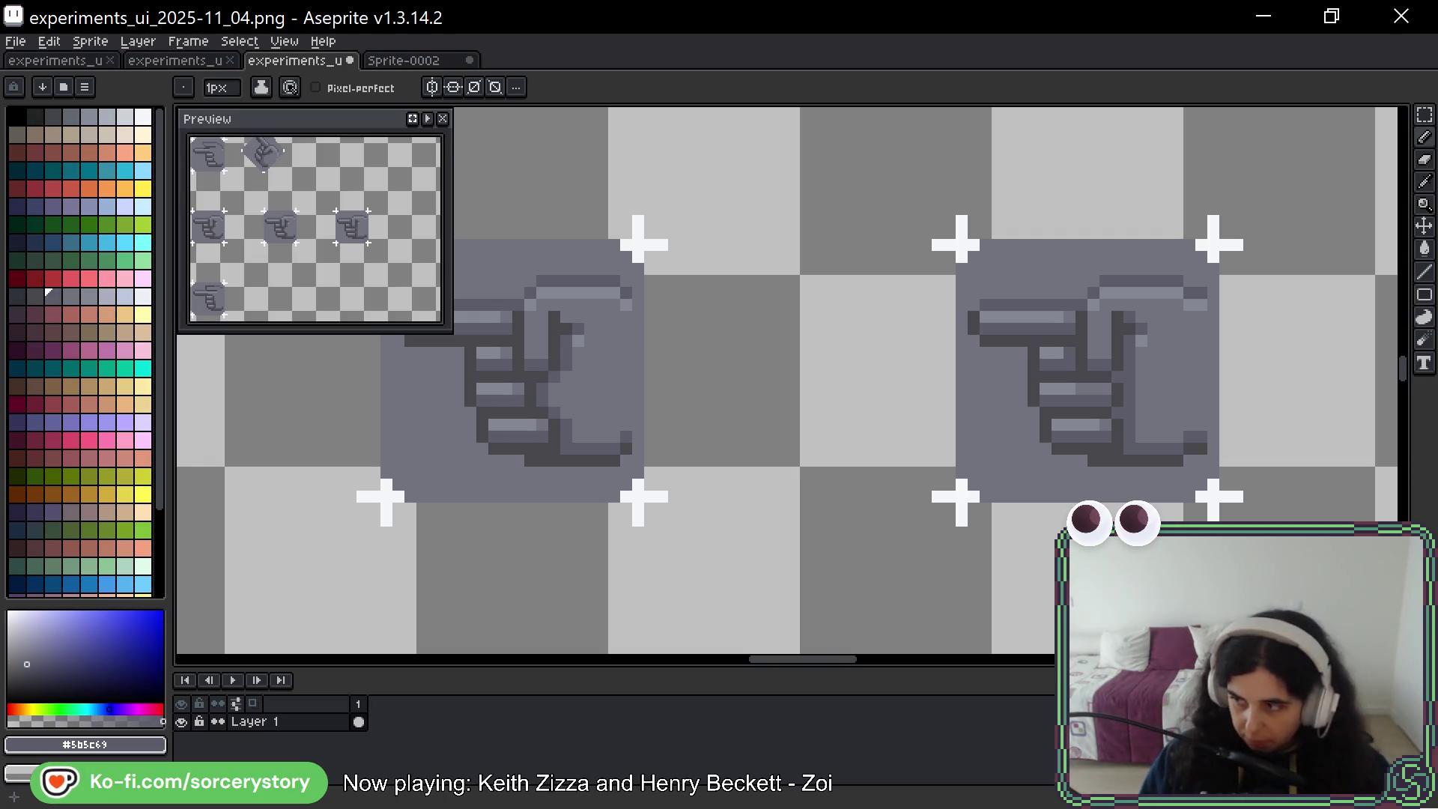
Sample the light and dark outline greys, then draw a trial oval on the right icon and undo it
alt+click(1133, 374)
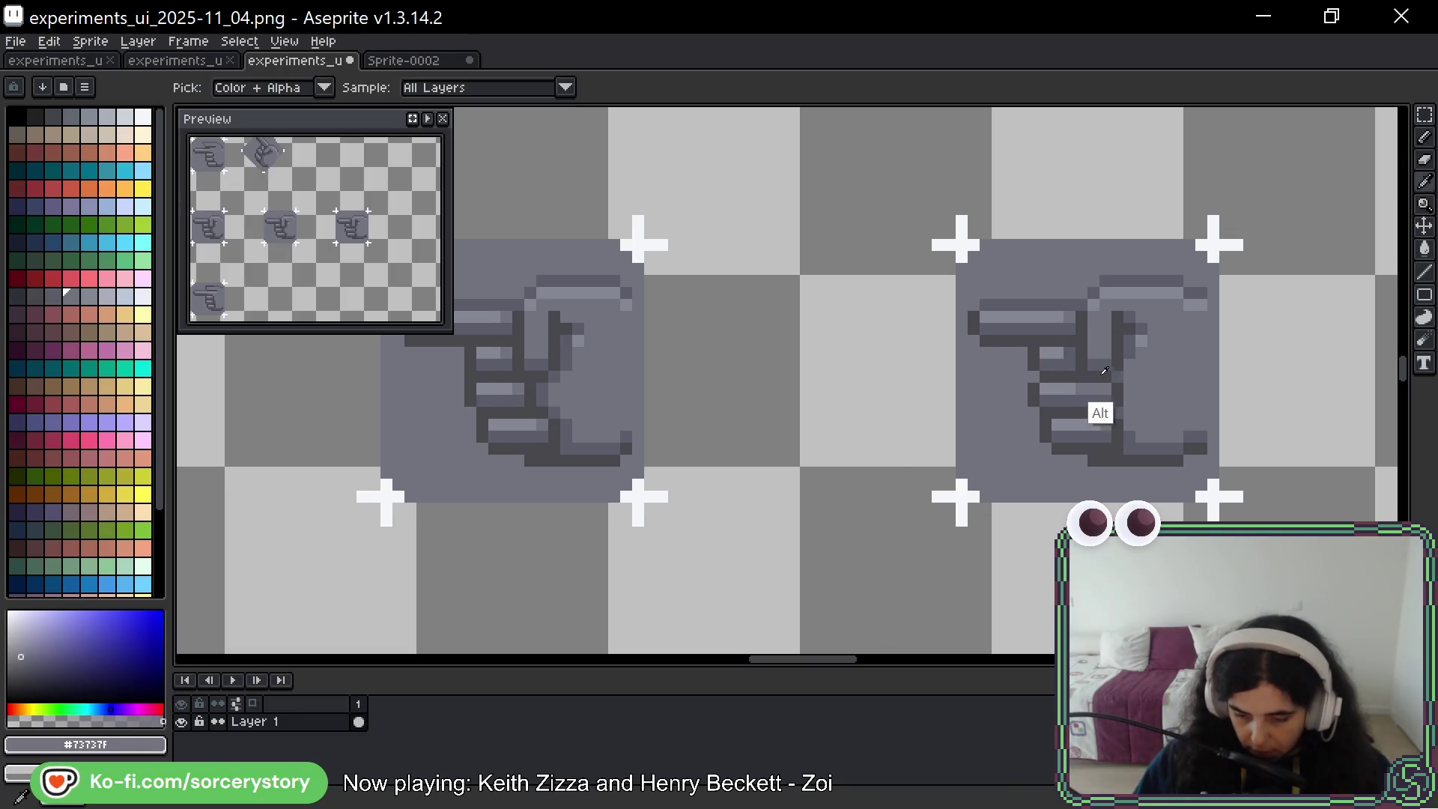
alt+click(1100, 431)
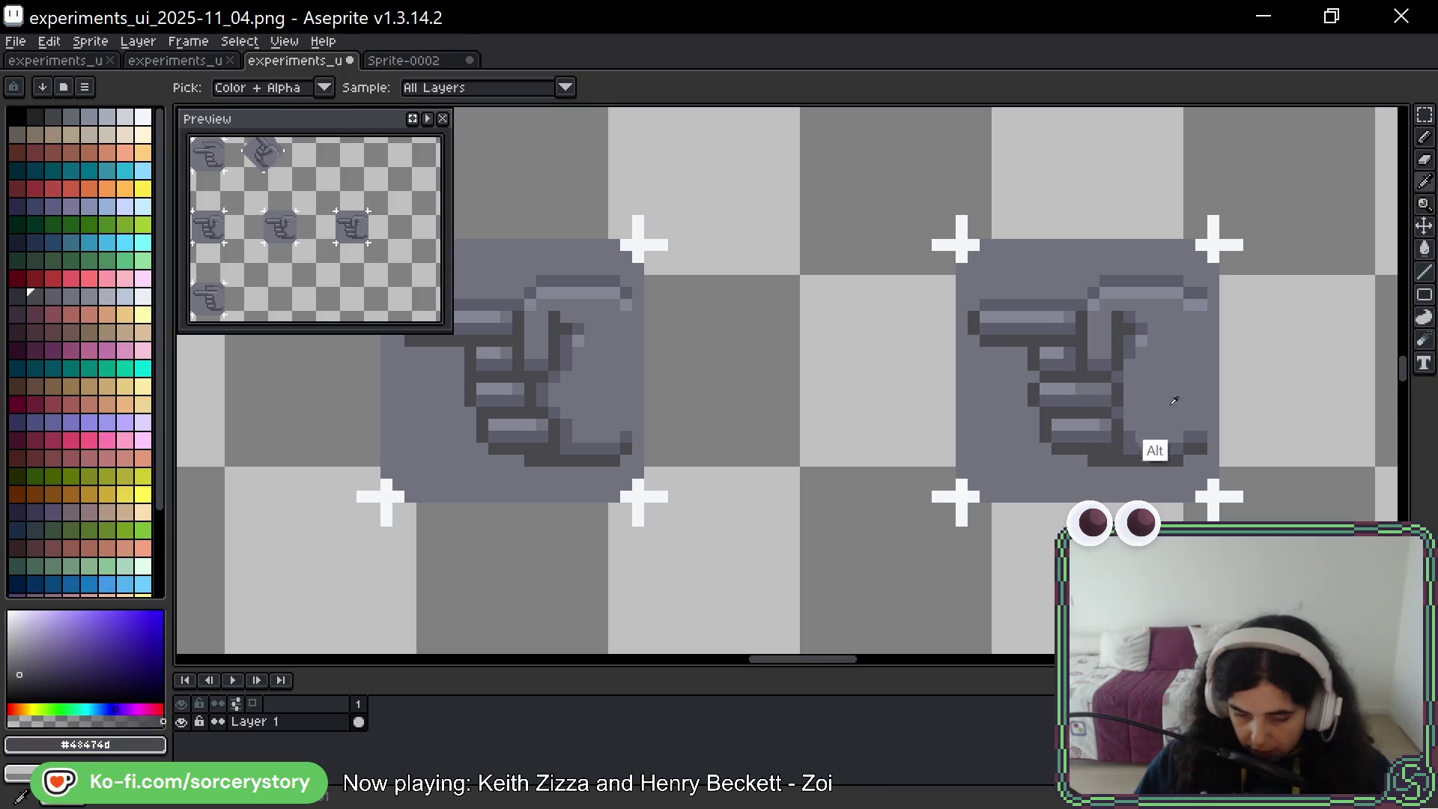
drag(1217, 313, 1203, 313)
key(ctrl+z)
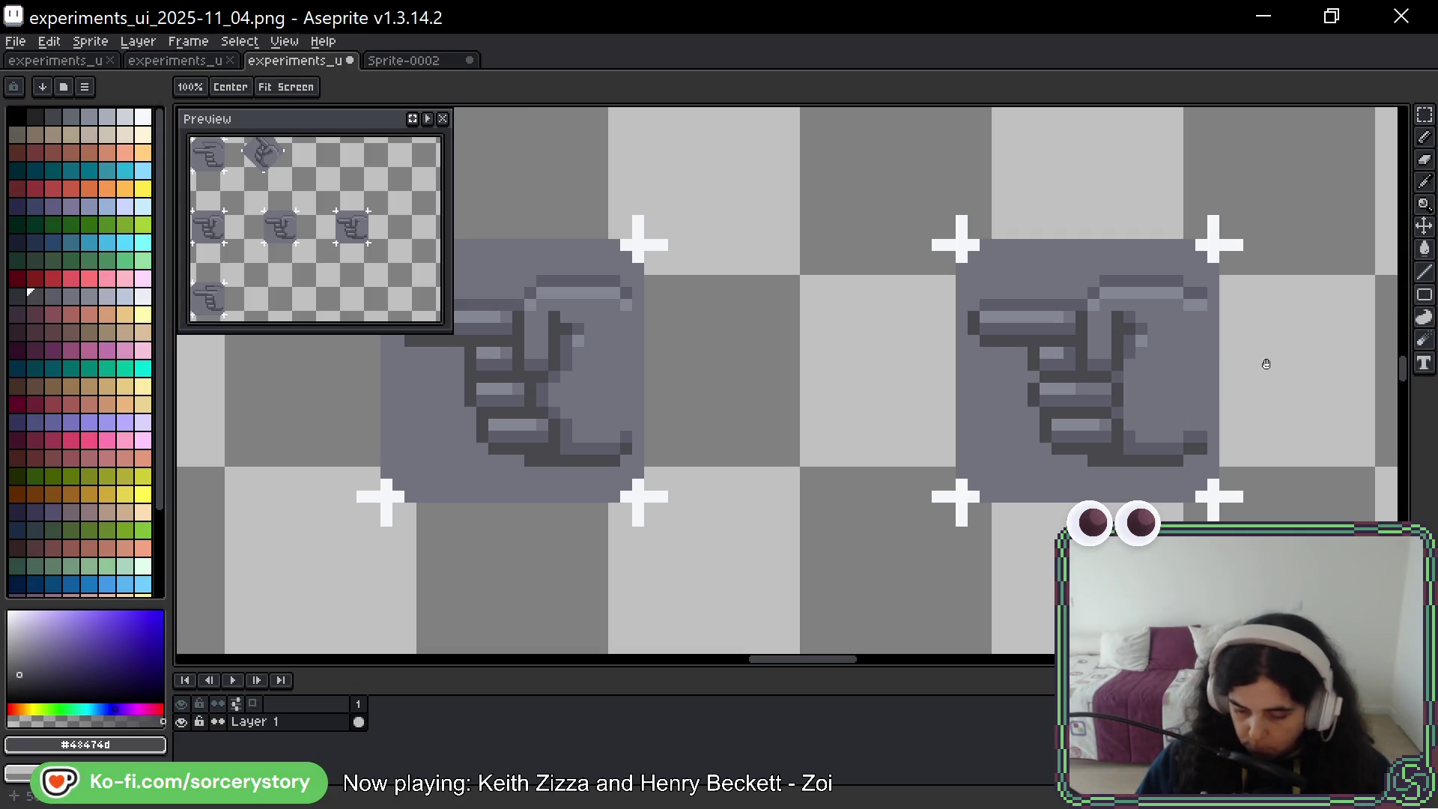
drag(1168, 363, 1037, 357)
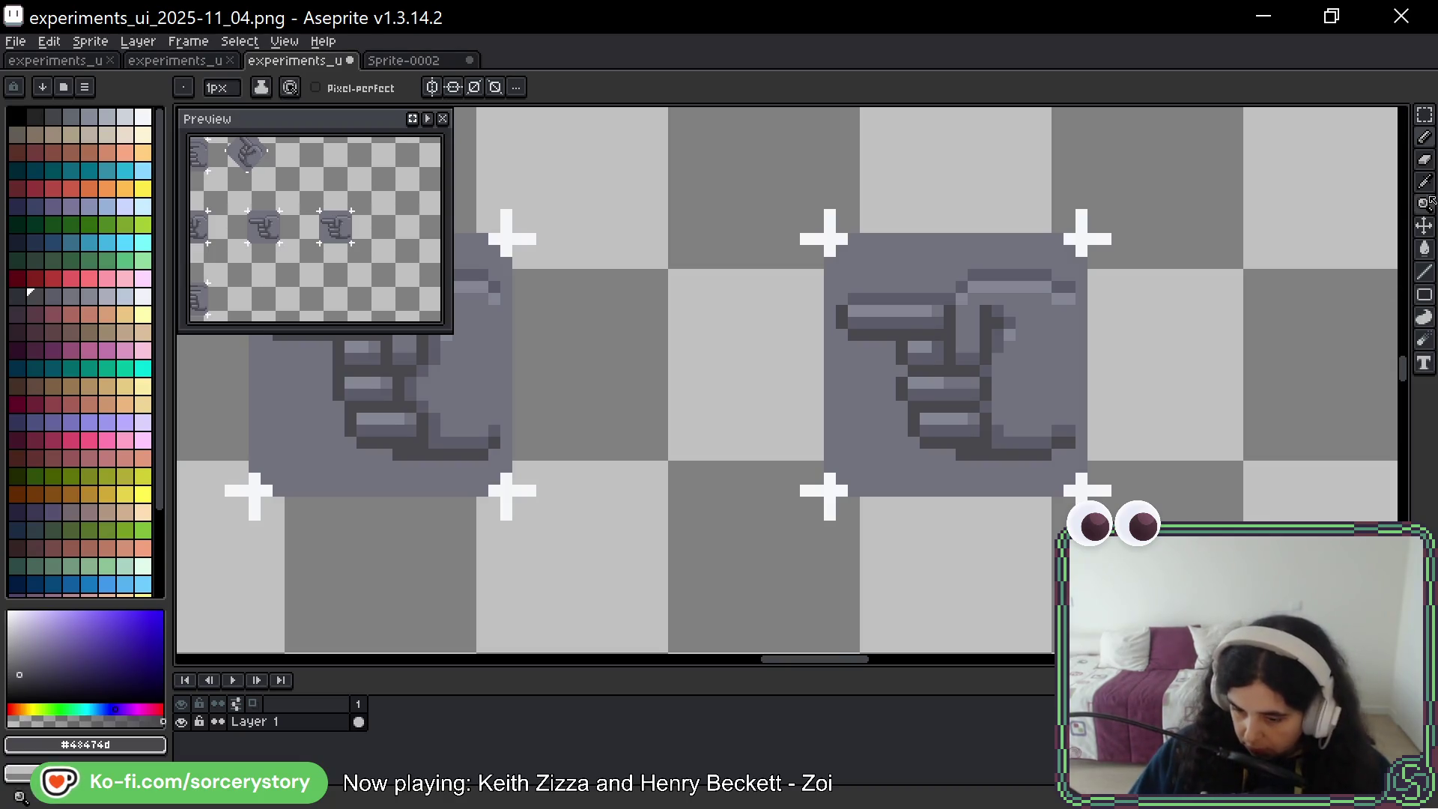
Paste a horizontally flipped copy of the hand tile and place it
key(m)
key(ctrl+v)
key(shift+h)
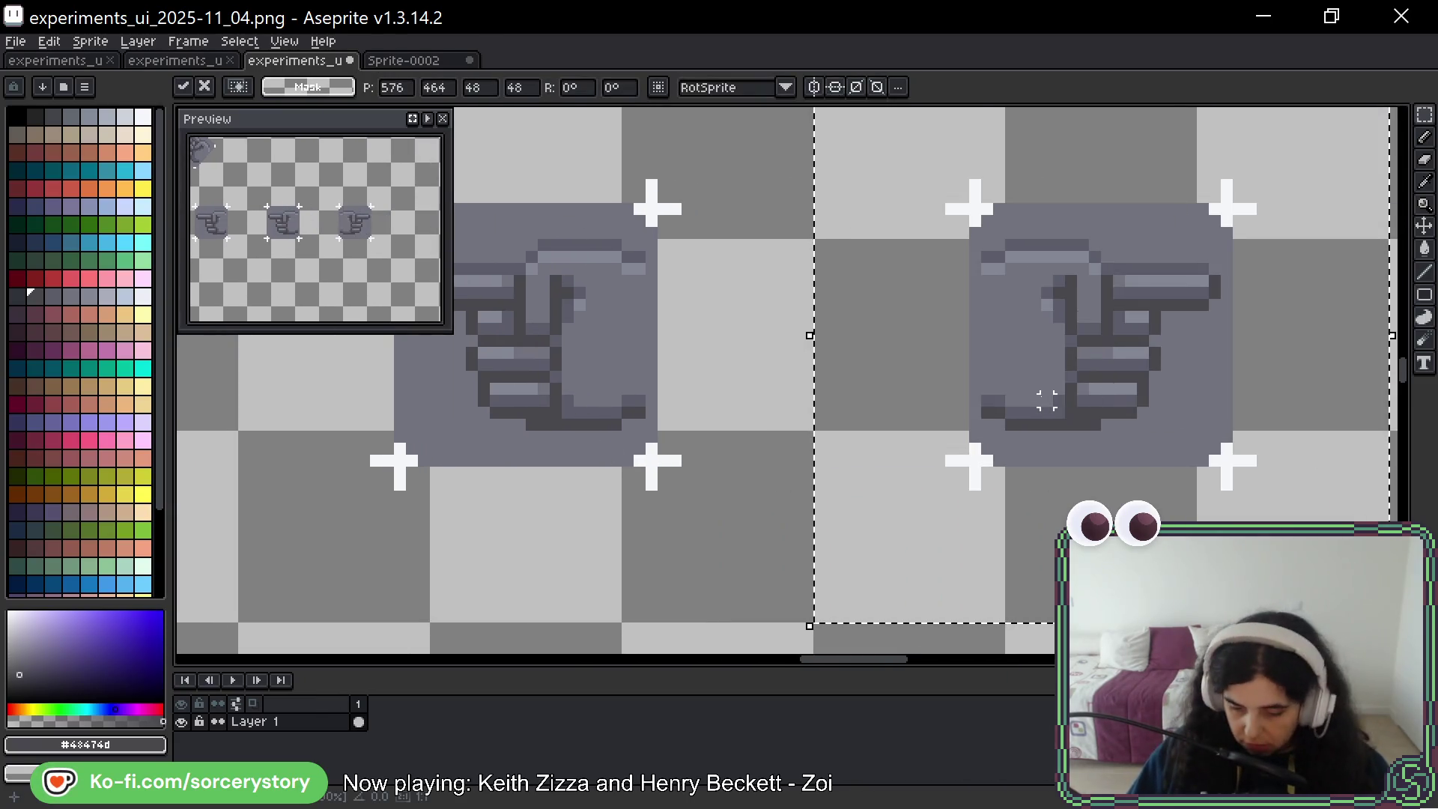
scroll(1077, 393, right, 2)
key(Return)
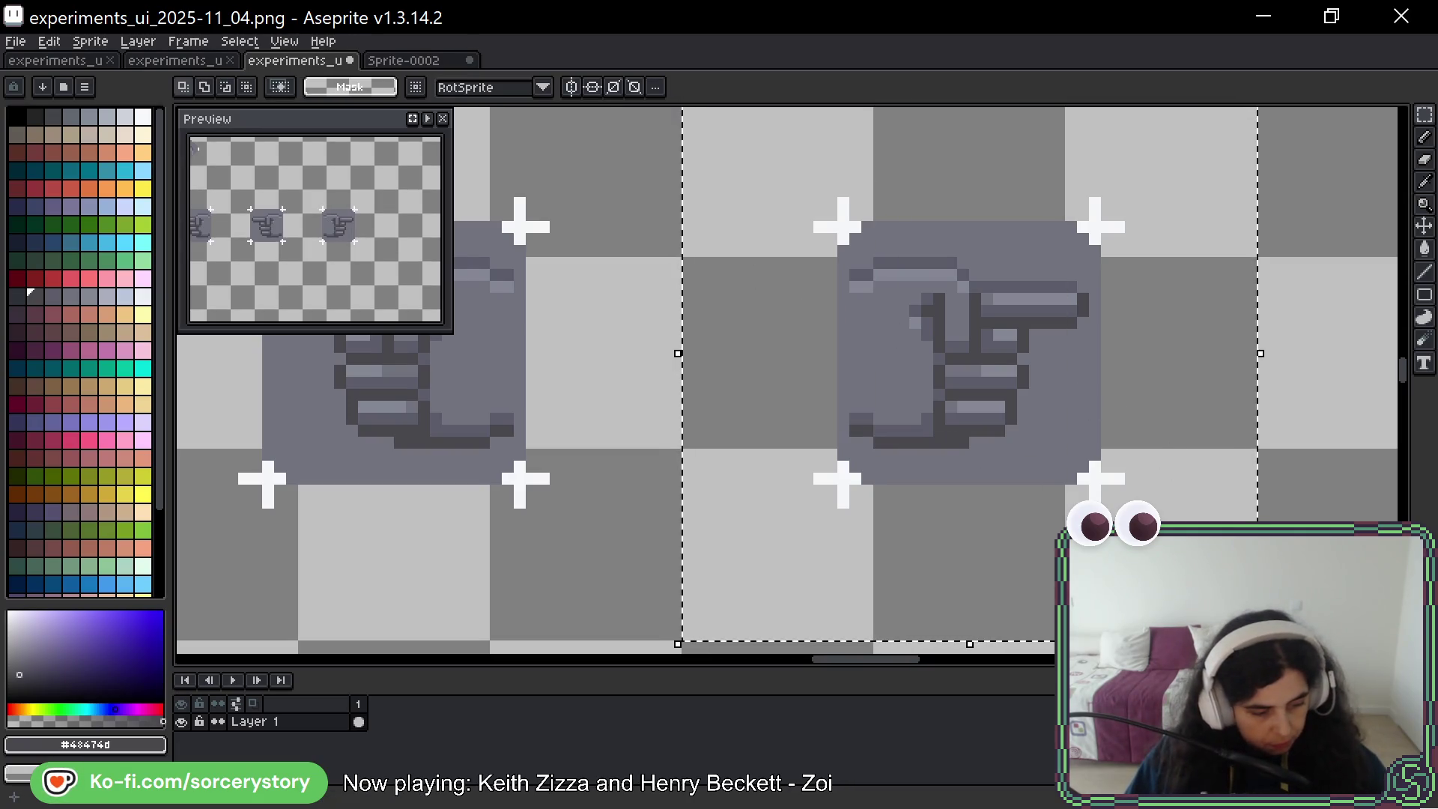
Rotate the pasted hand tile -90° so its finger points upward
key(shift+v)
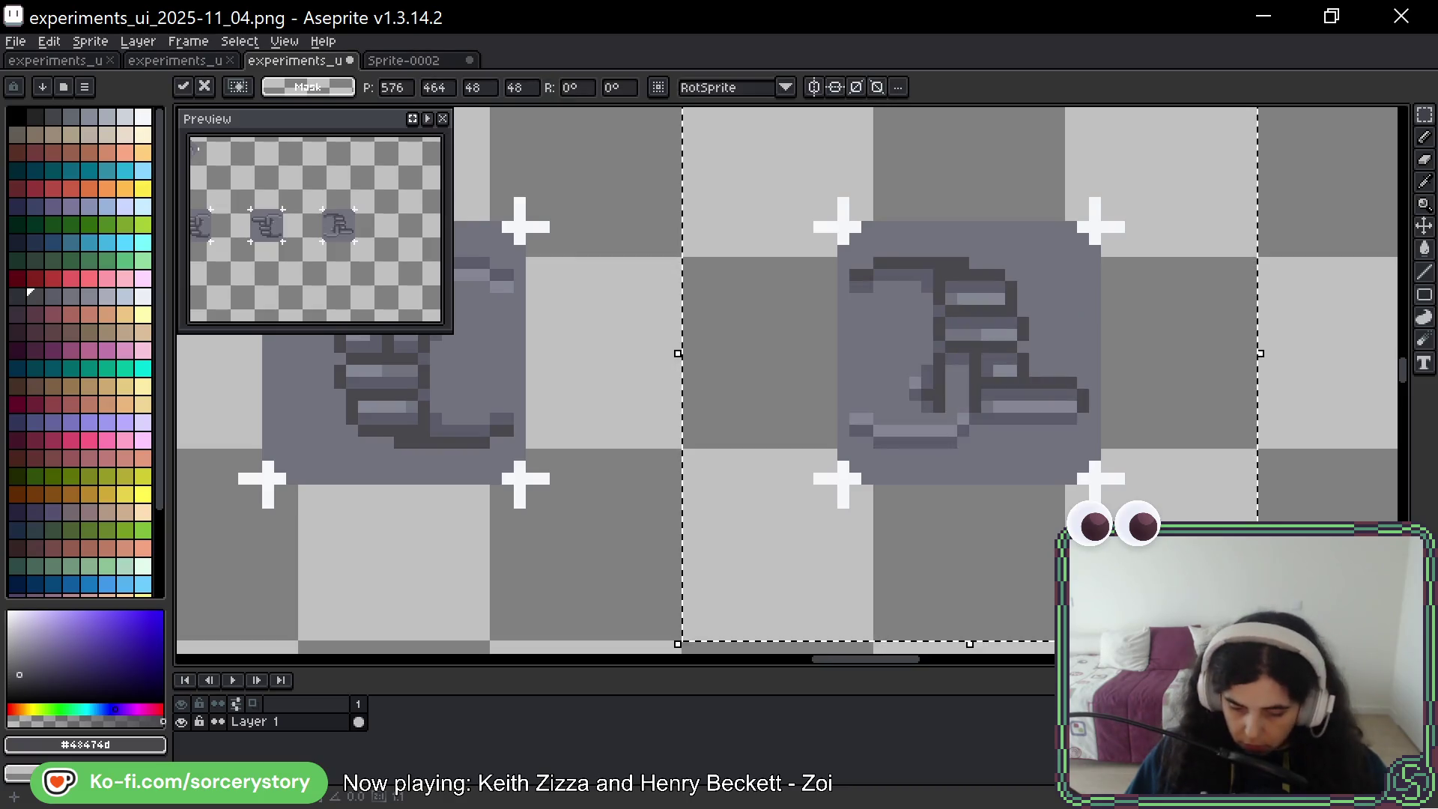
key(shift+v)
key(shift+h)
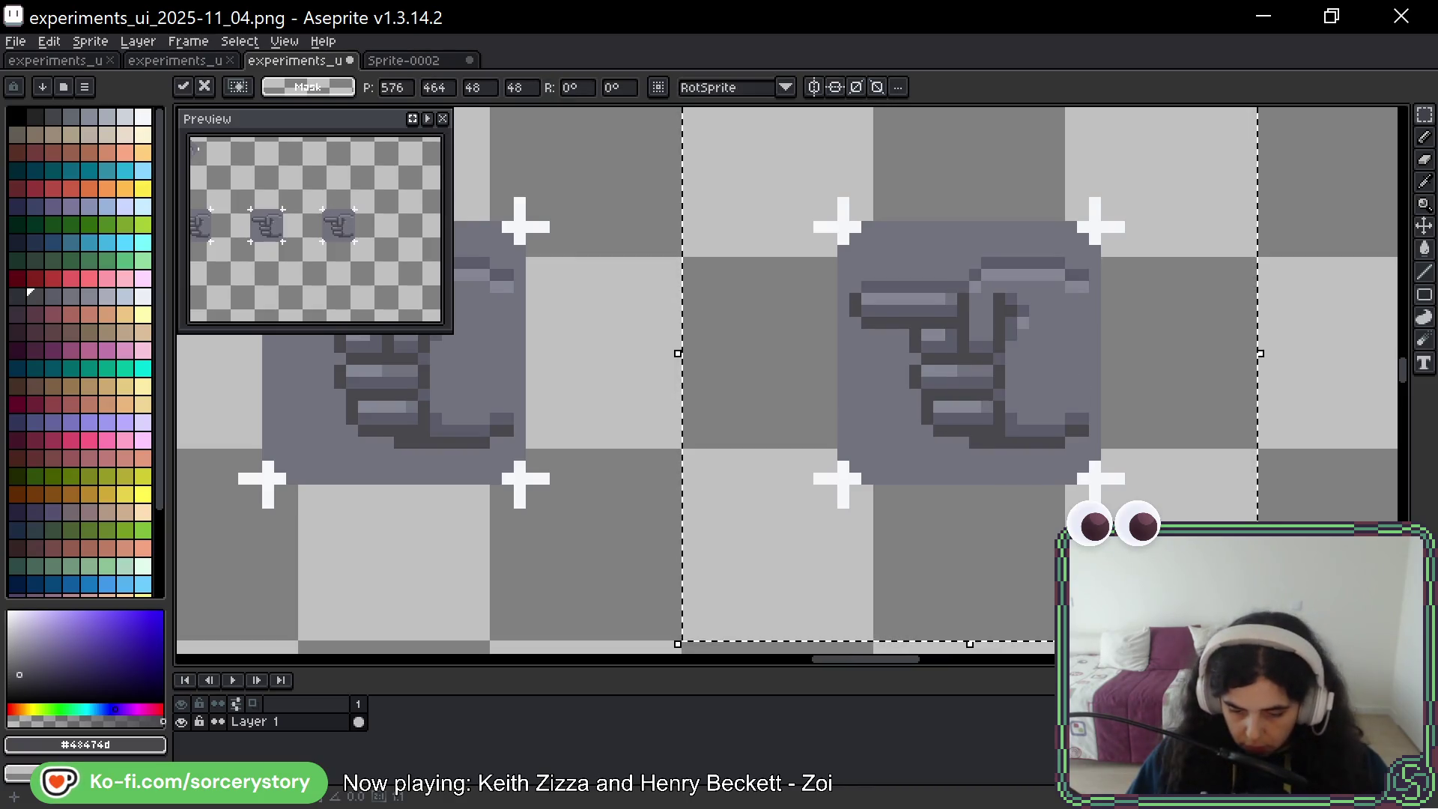
scroll(1198, 300, up, 3)
scroll(1199, 300, right, 2)
mouse_move(1191, 249)
mouse_down()
mouse_move(1229, 442)
mouse_move(1220, 504)
mouse_move(1018, 674)
mouse_up()
key(Return)
scroll(1066, 450, down, 2)
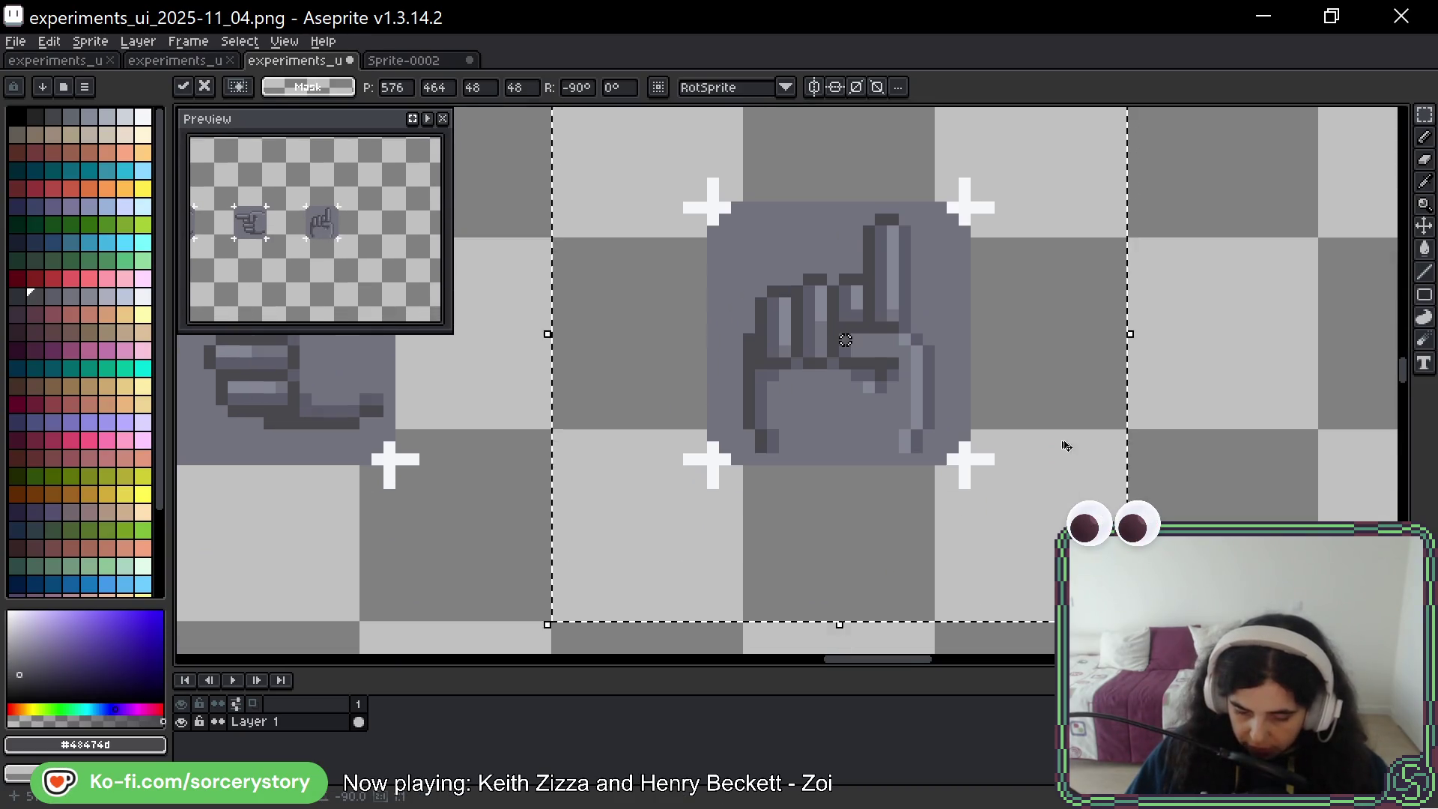
scroll(989, 310, up, 1)
scroll(1149, 279, left, 2)
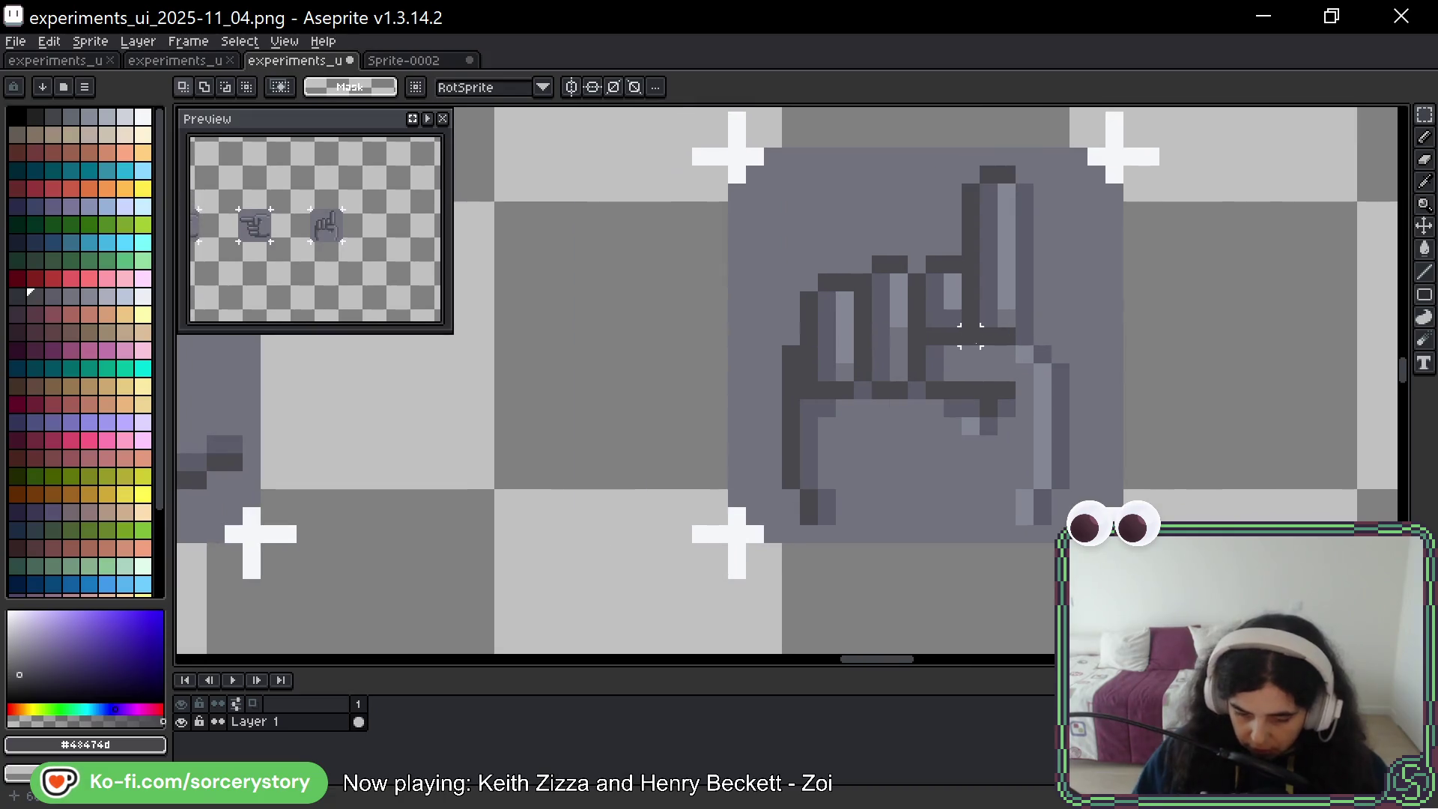
key(space)
drag(1173, 320, 1154, 333)
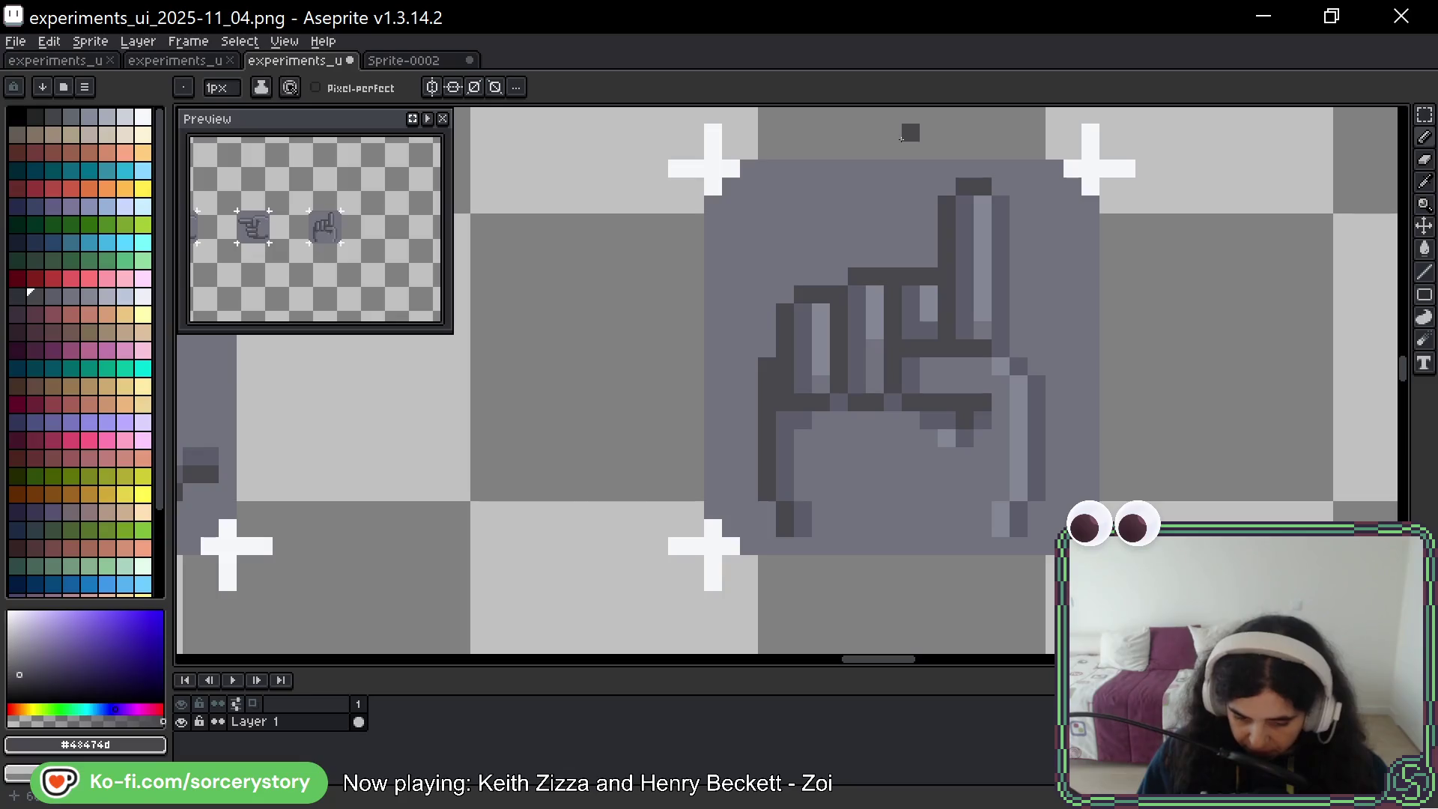
Sample greys from the icon, ending with the light highlight grey #848795 from the hand
alt+click(785, 463)
alt+click(803, 524)
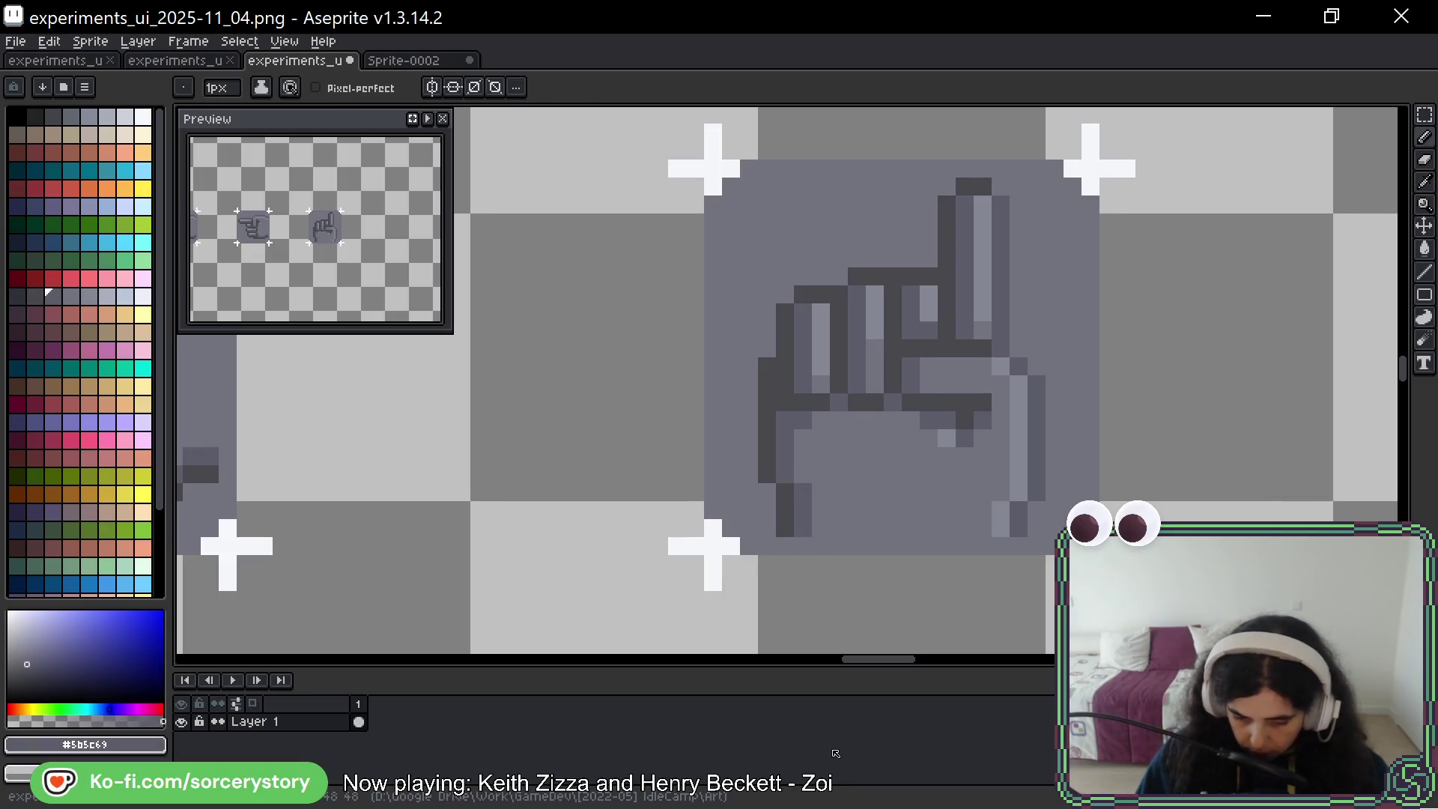
alt+click(1037, 510)
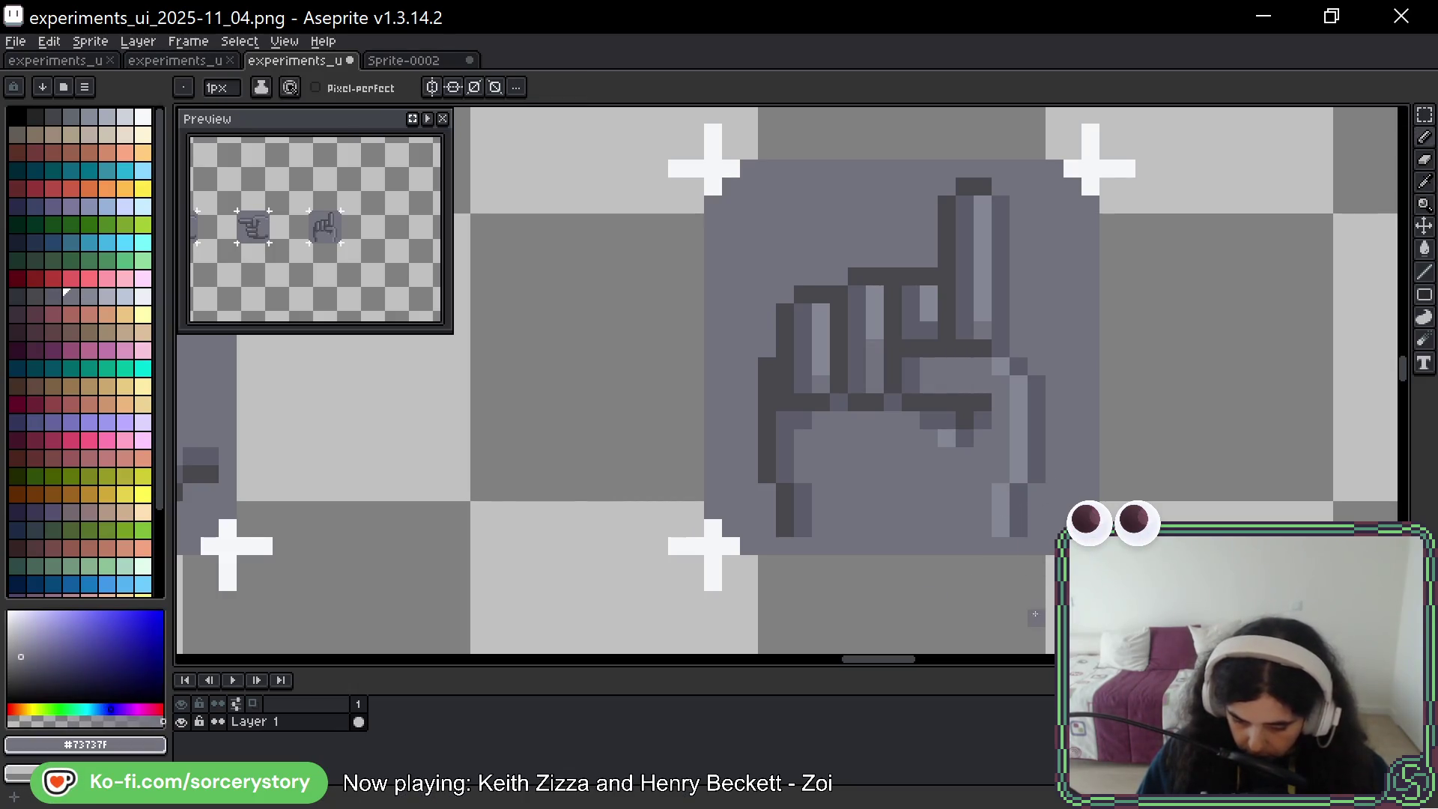
key(alt)
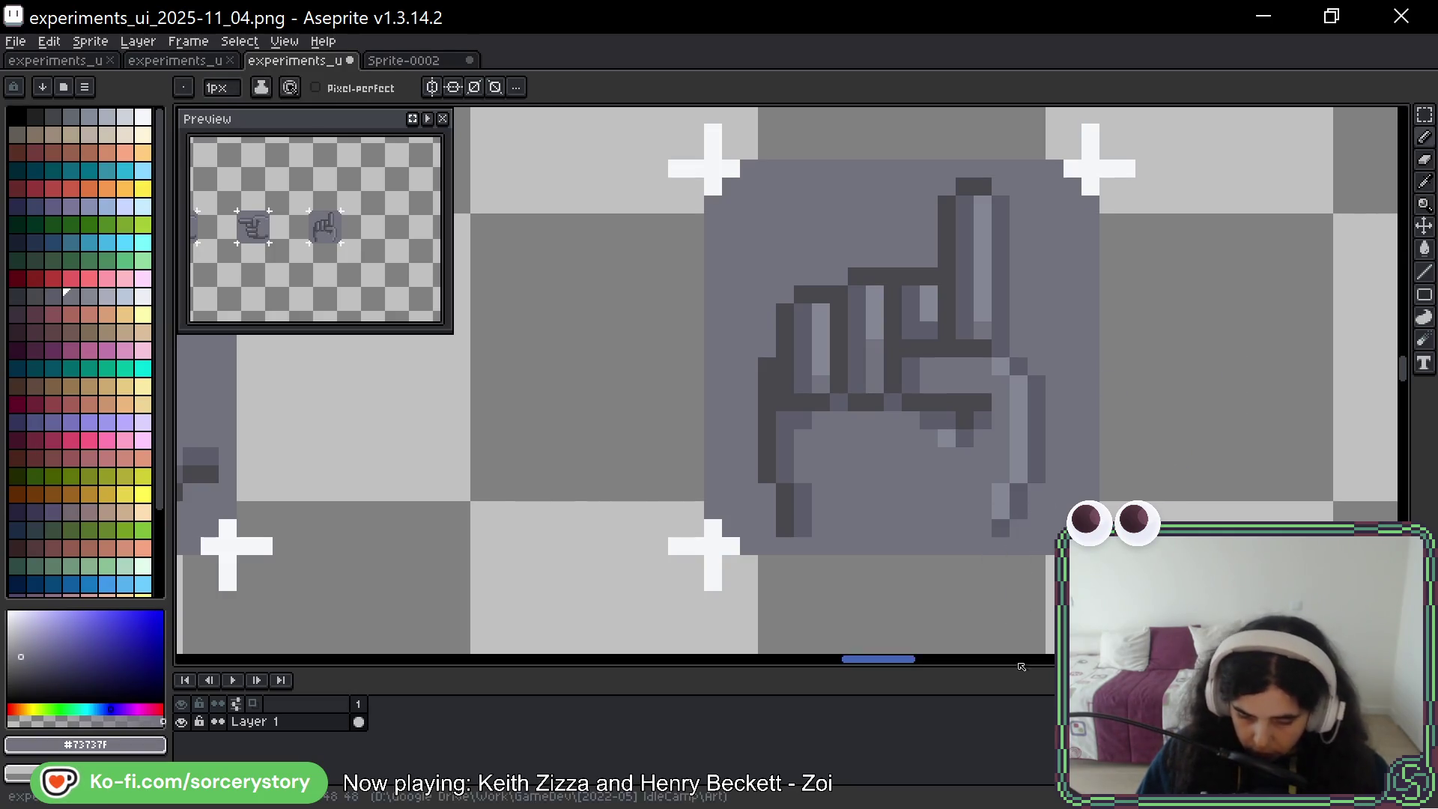
alt+click(995, 512)
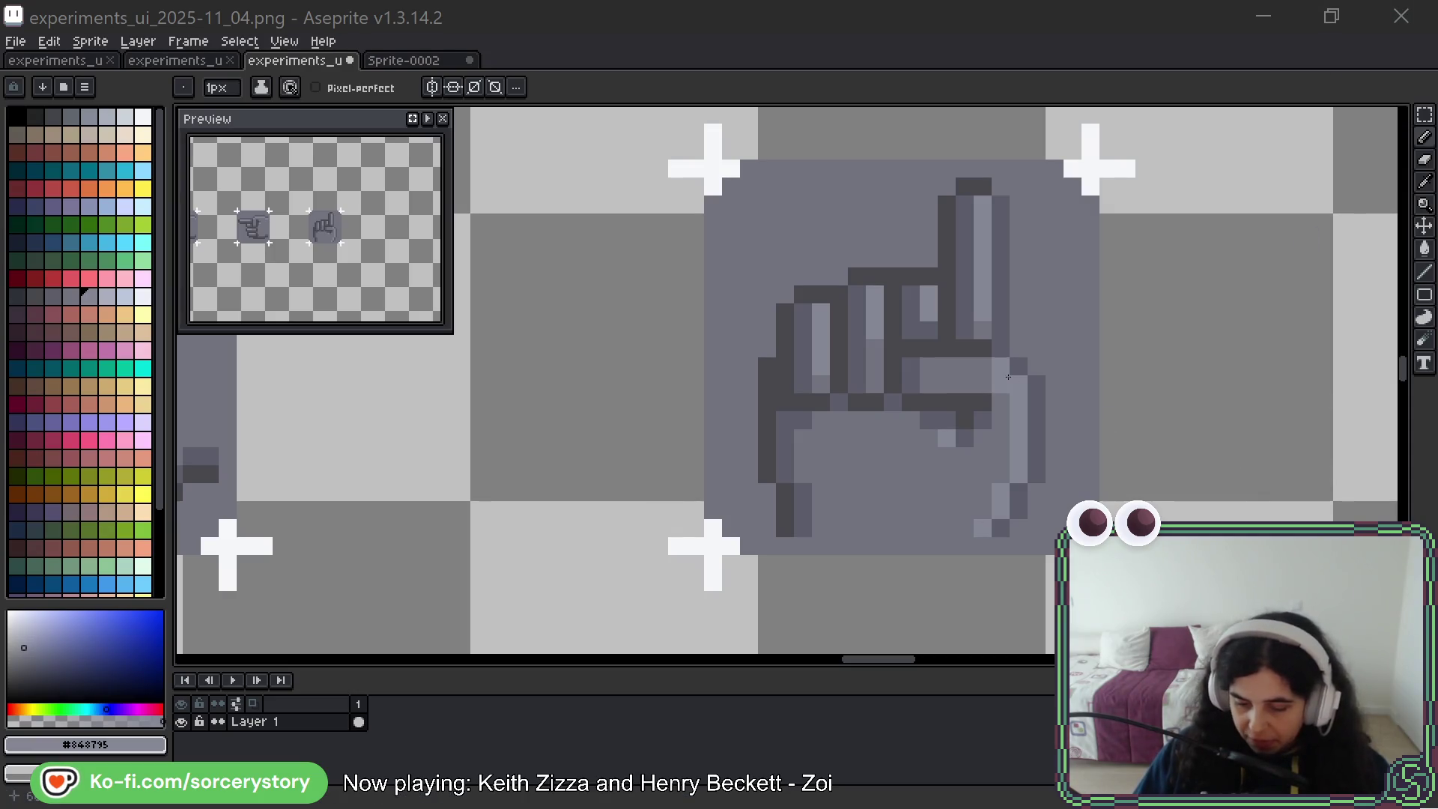
Paint a light-grey highlight stroke down the gripping hand's right edge beside the curled fingers
mouse_move(1016, 294)
mouse_down()
mouse_move(1037, 297)
mouse_move(1039, 428)
mouse_up()
Undo the trial light stroke along the hand's right edge
key(ctrl+z)
scroll(1042, 420, down, 5)
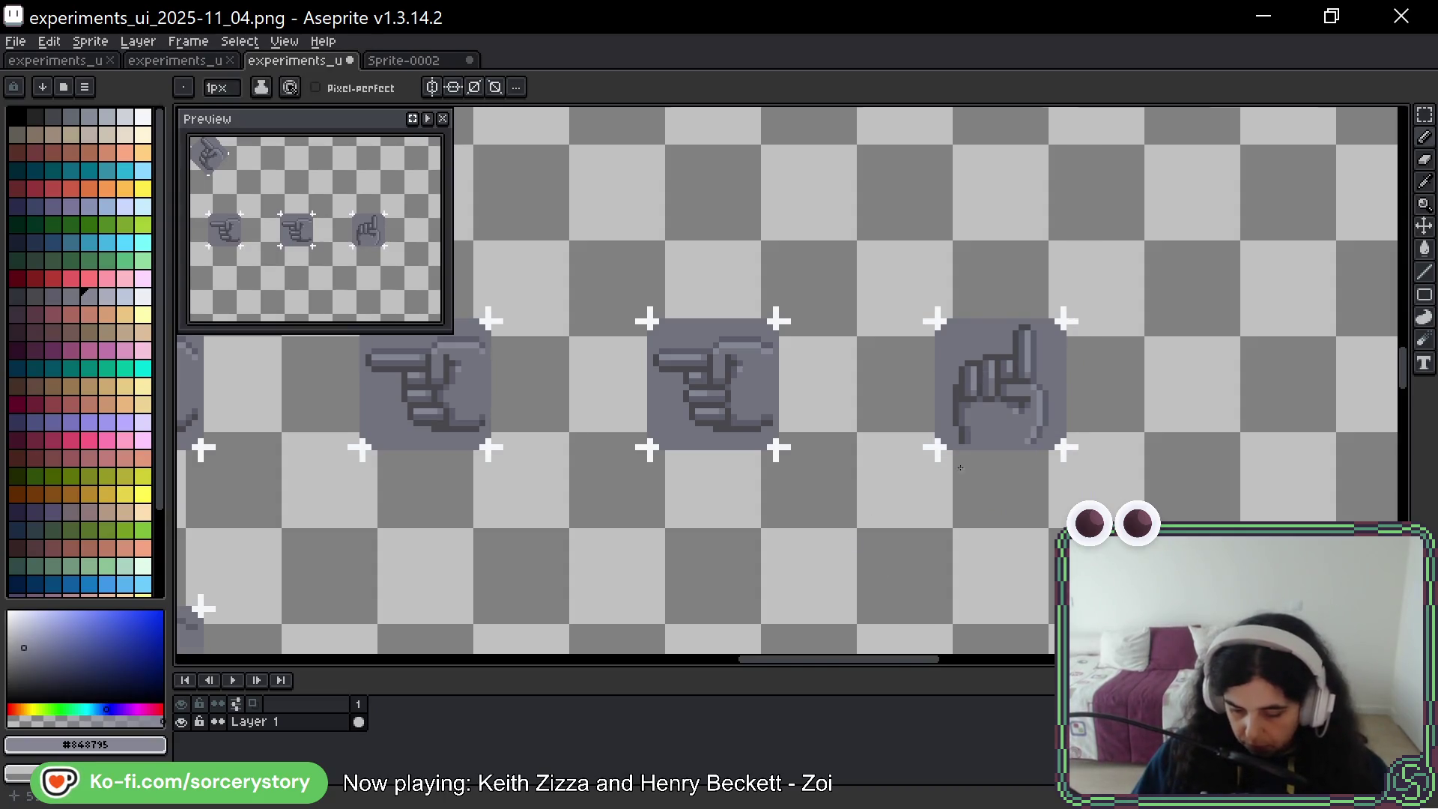
scroll(965, 464, up, 5)
Repaint the stray dark outline pixel at the hand's lower left in fill grey #73737f
key(i)
click(962, 344)
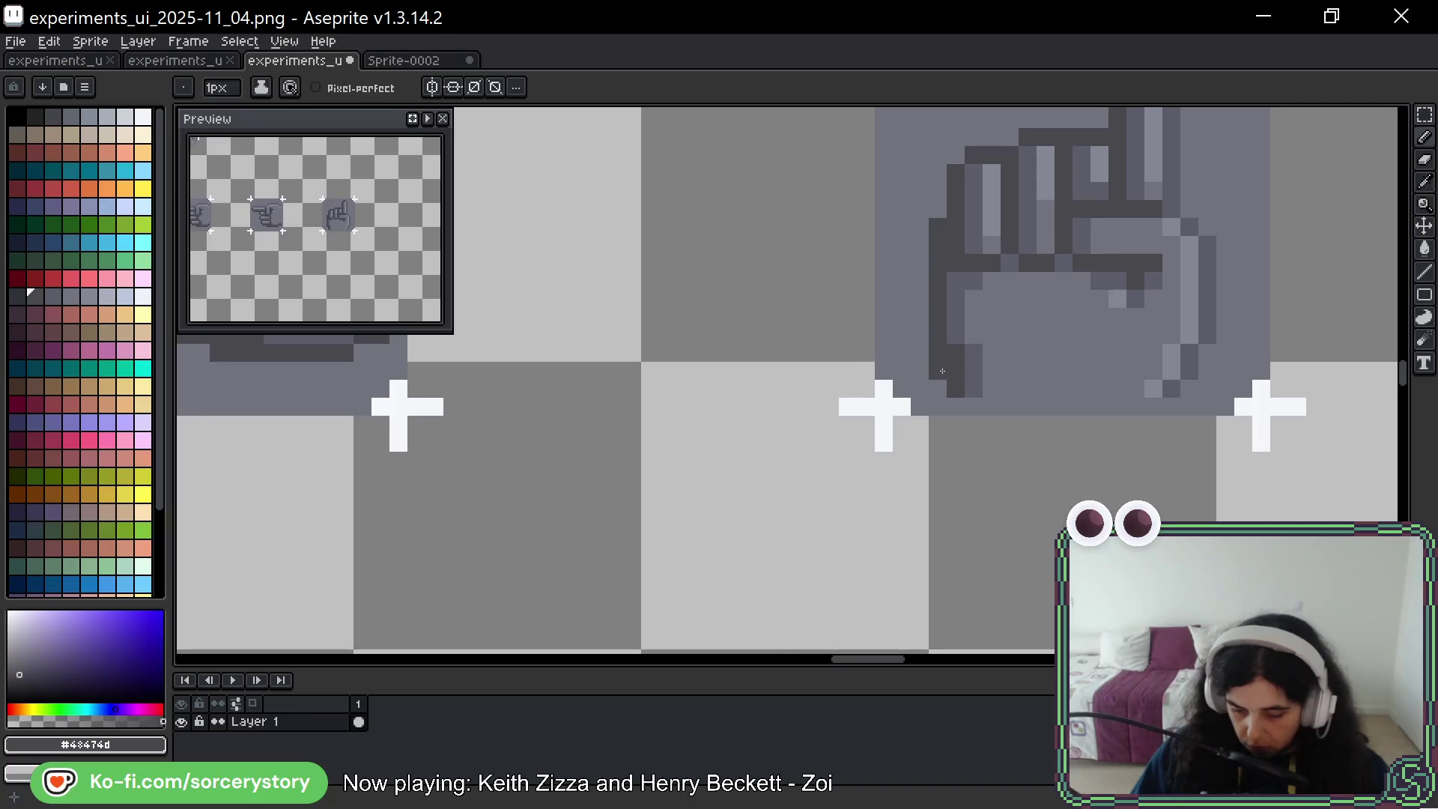
key(v)
key(ctrl+z)
key(i)
click(992, 382)
key(b)
click(955, 389)
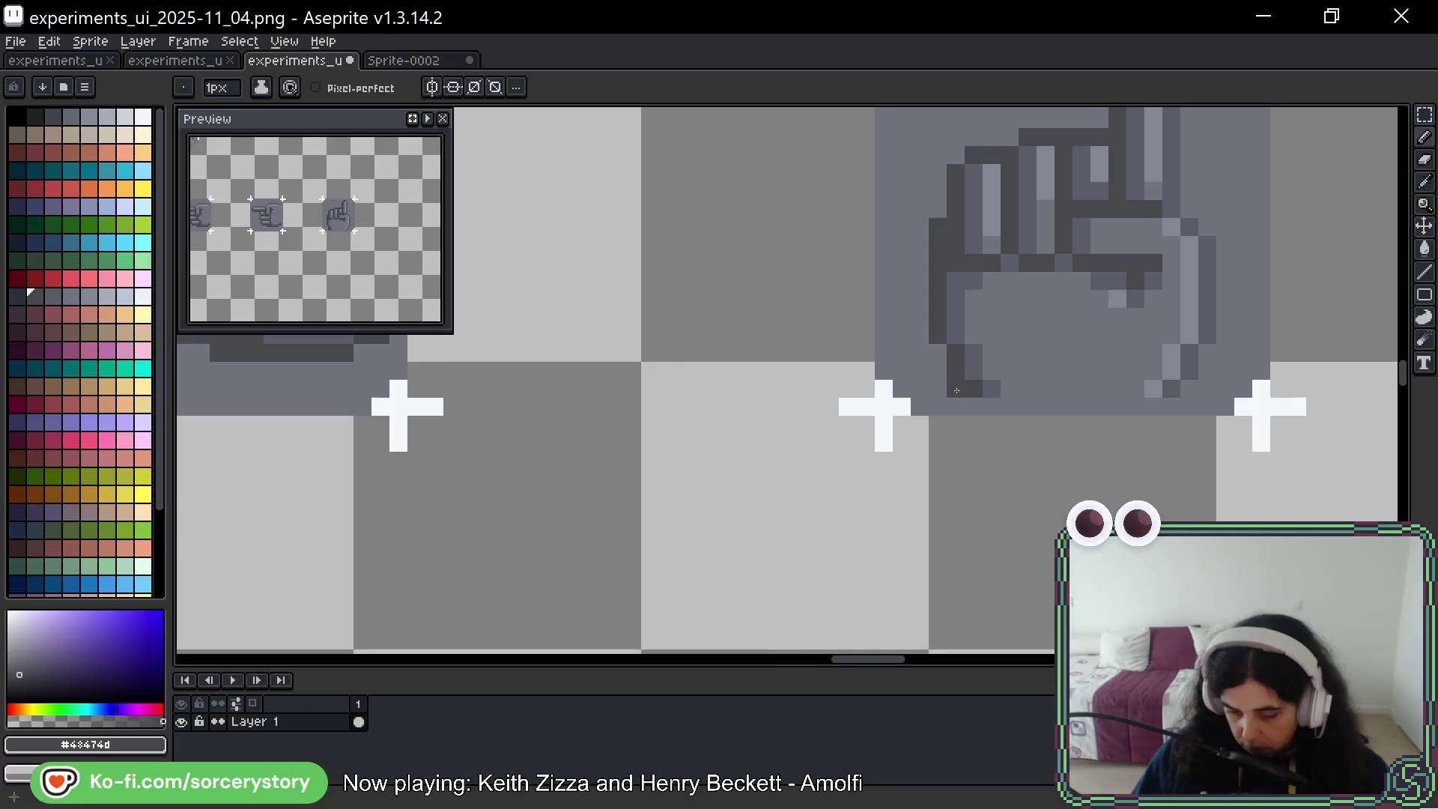
alt+click(1097, 368)
Zoom out and pan to bring the row of hand icons into view
scroll(1097, 368, down, 5)
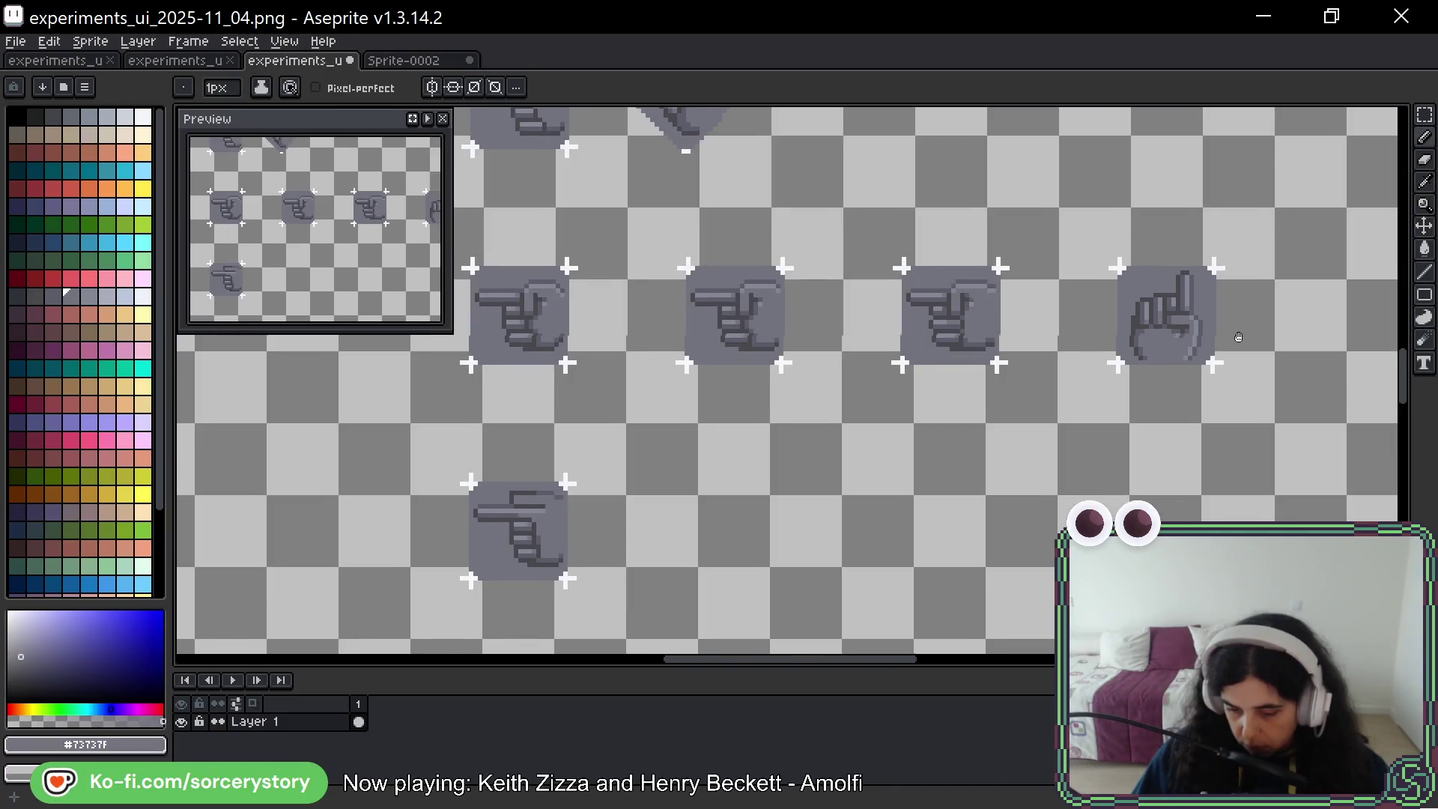
drag(1239, 337, 1079, 342)
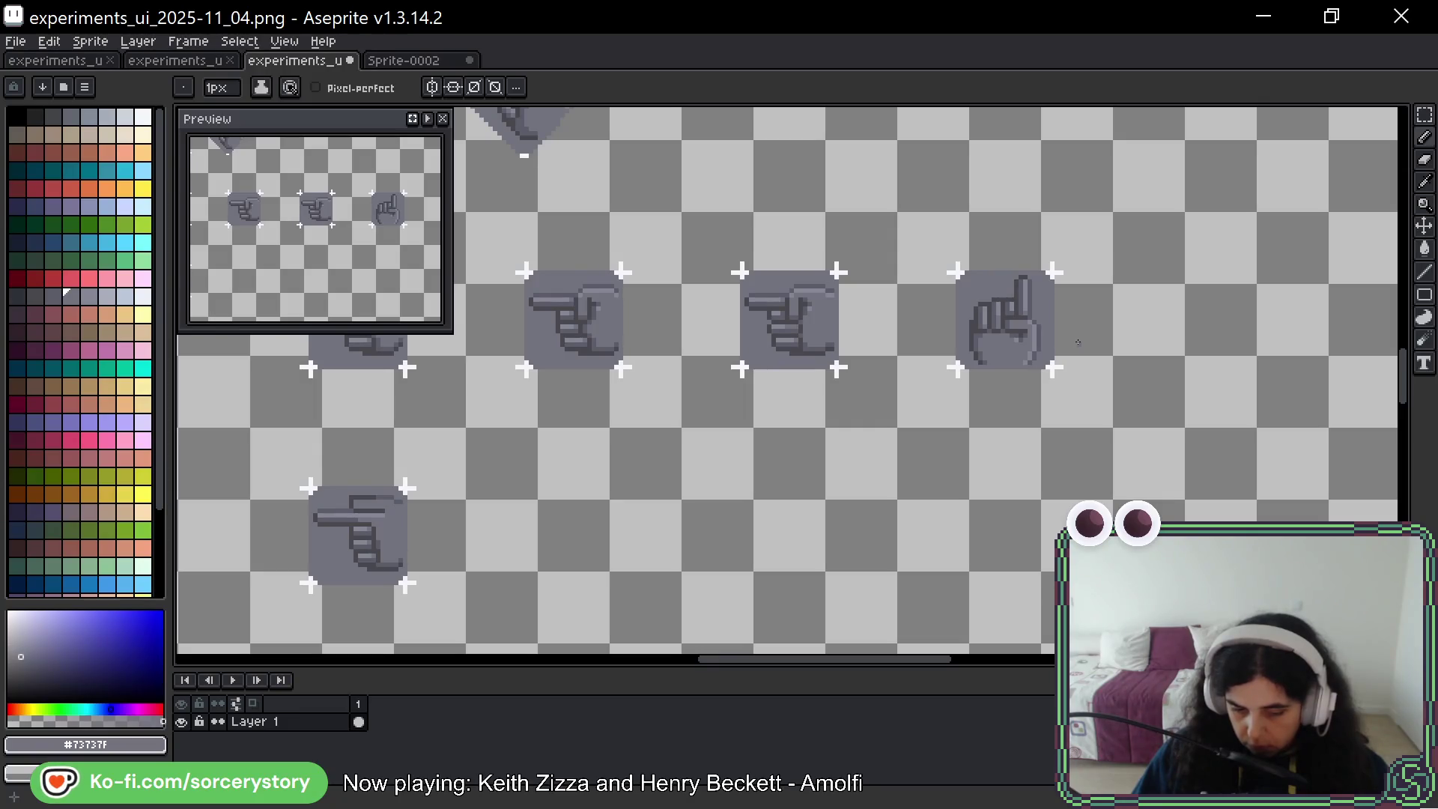
key(v)
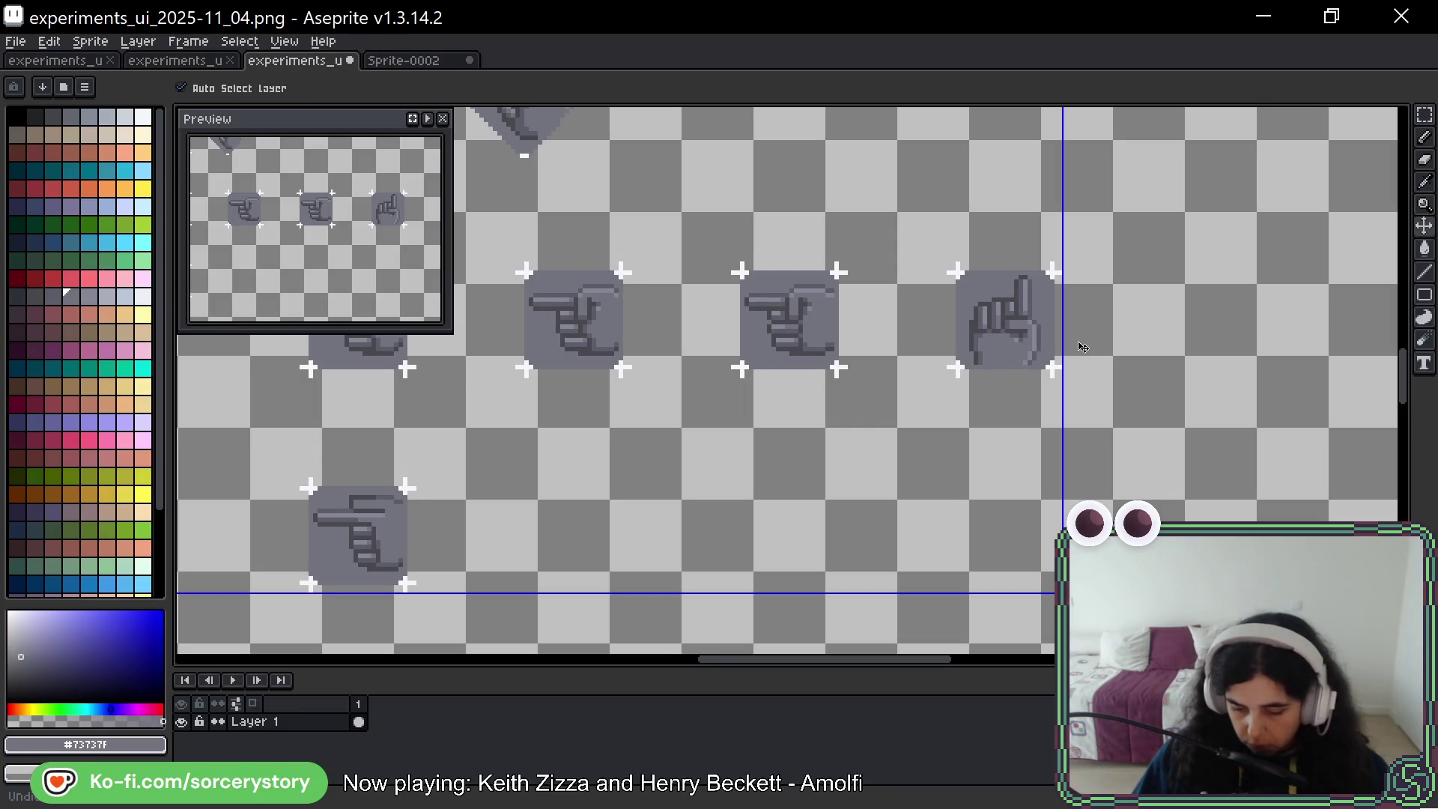
key(b)
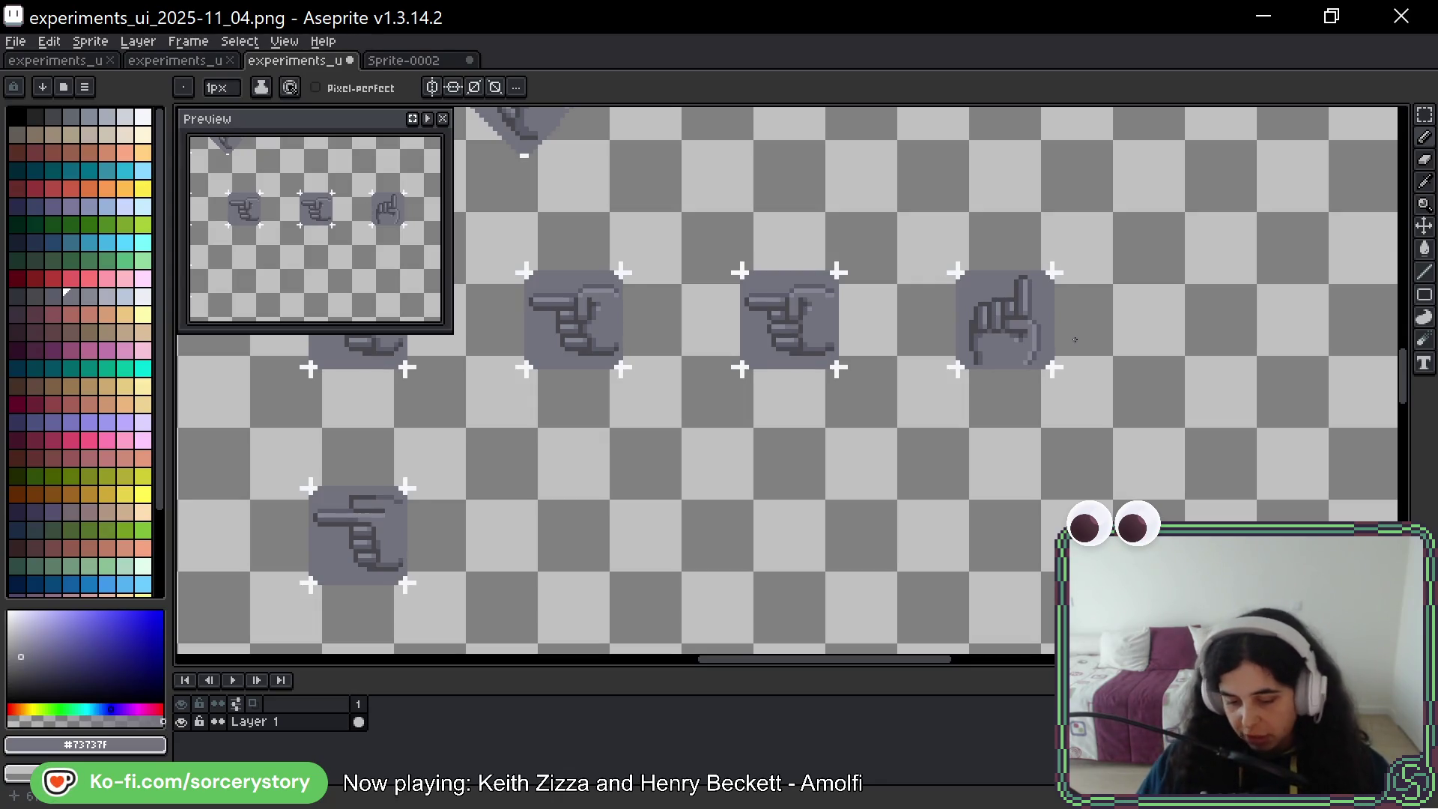
scroll(1038, 348, up, 5)
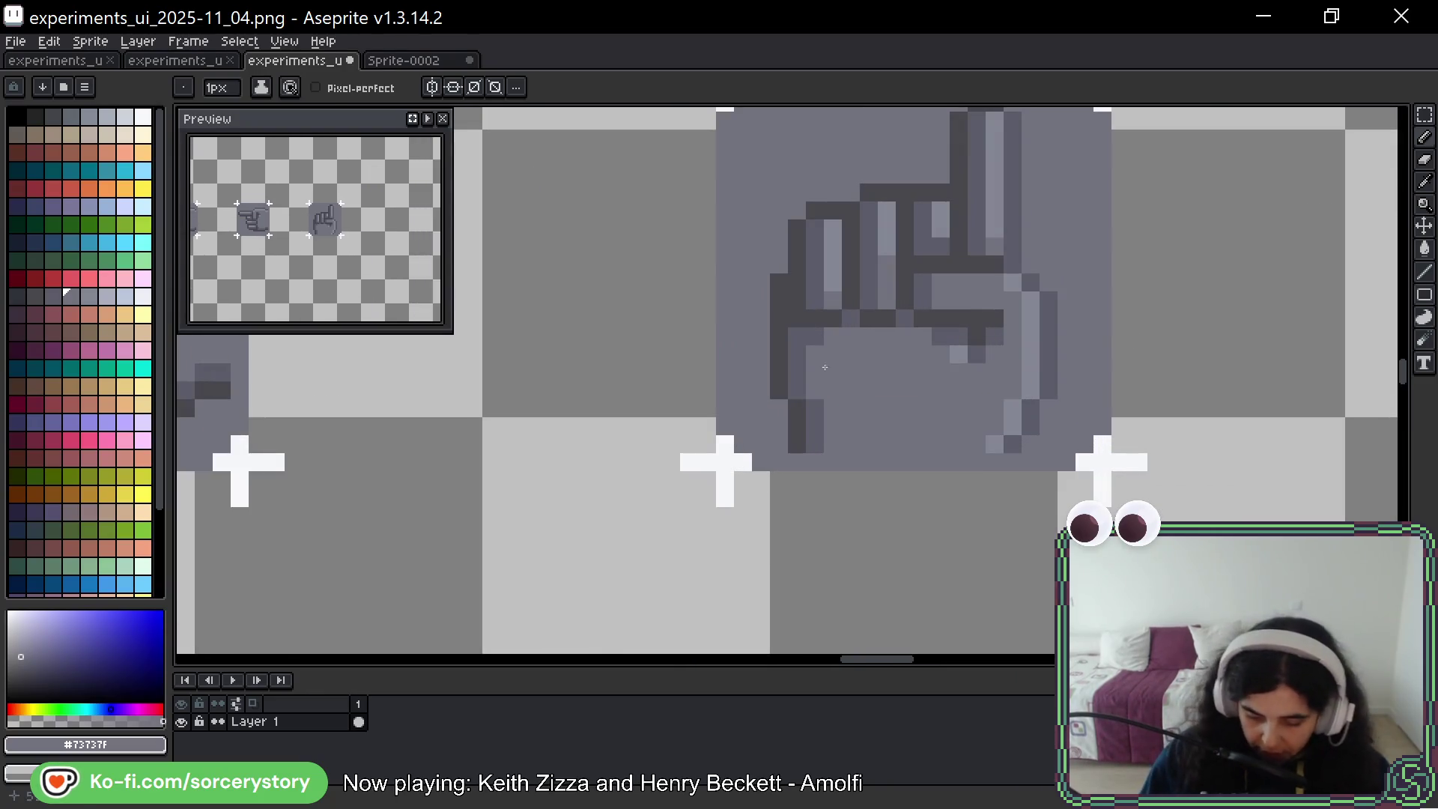
alt+click(811, 458)
drag(816, 443, 998, 475)
alt+click(997, 464)
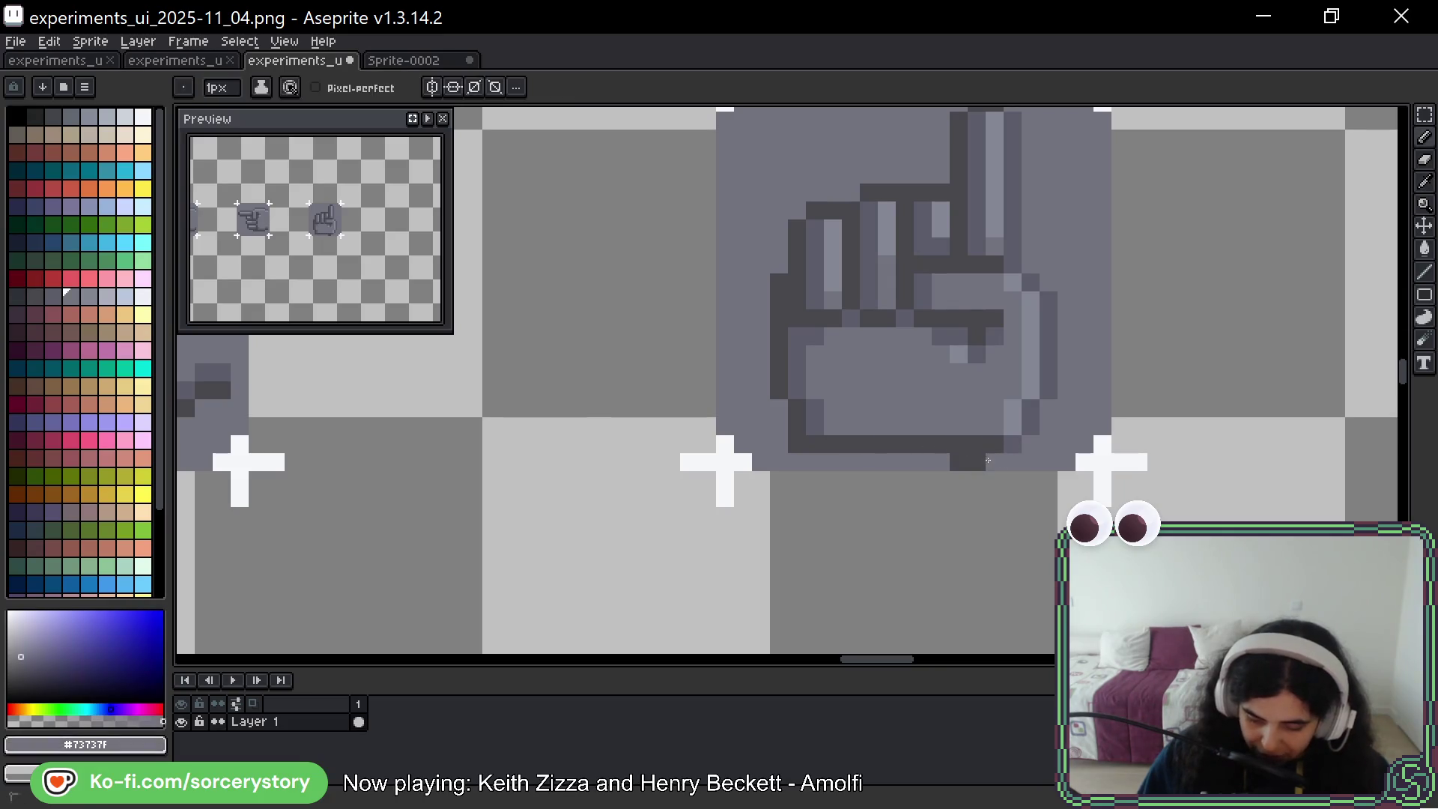
click(968, 462)
click(798, 443)
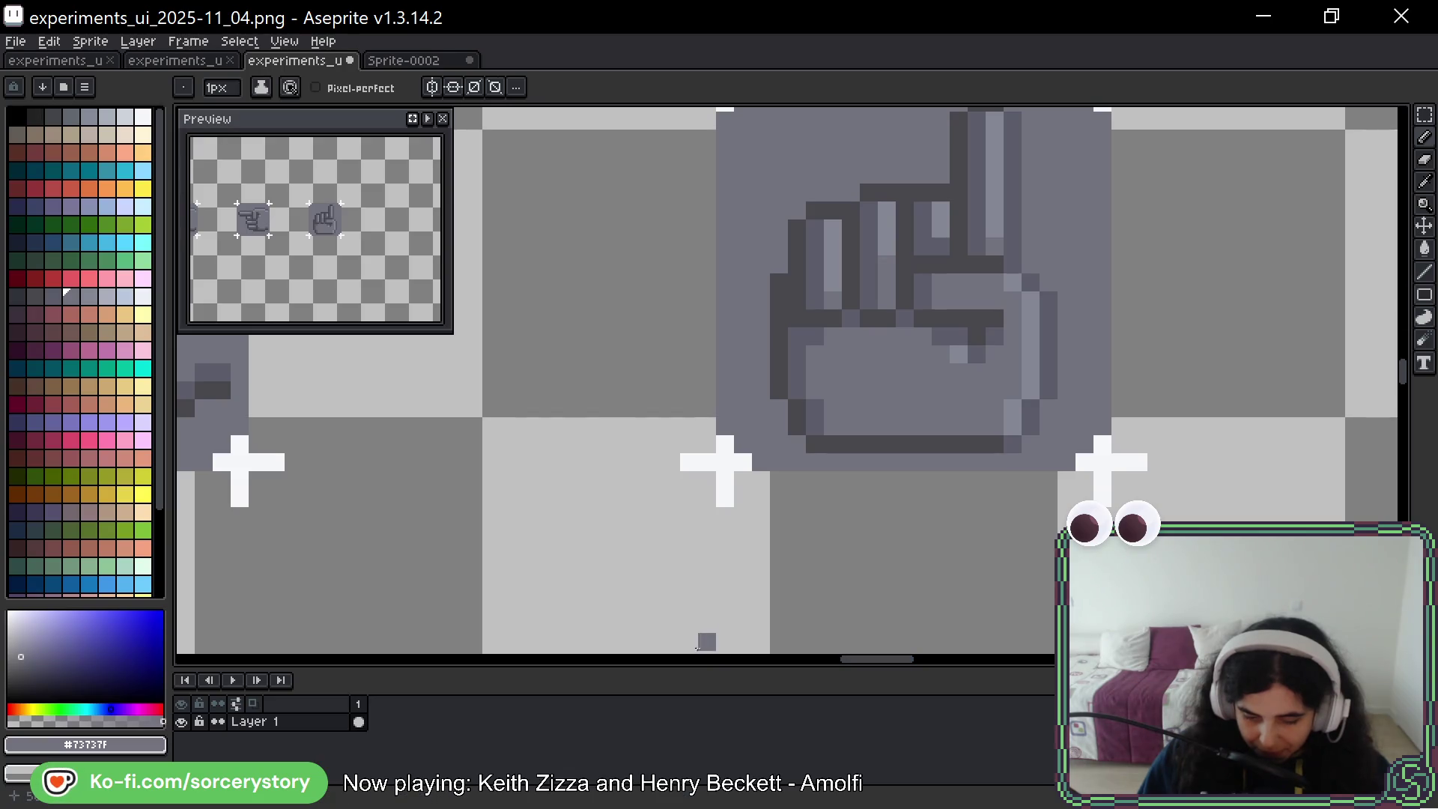
key(ctrl+z)
key(ctrl+z)
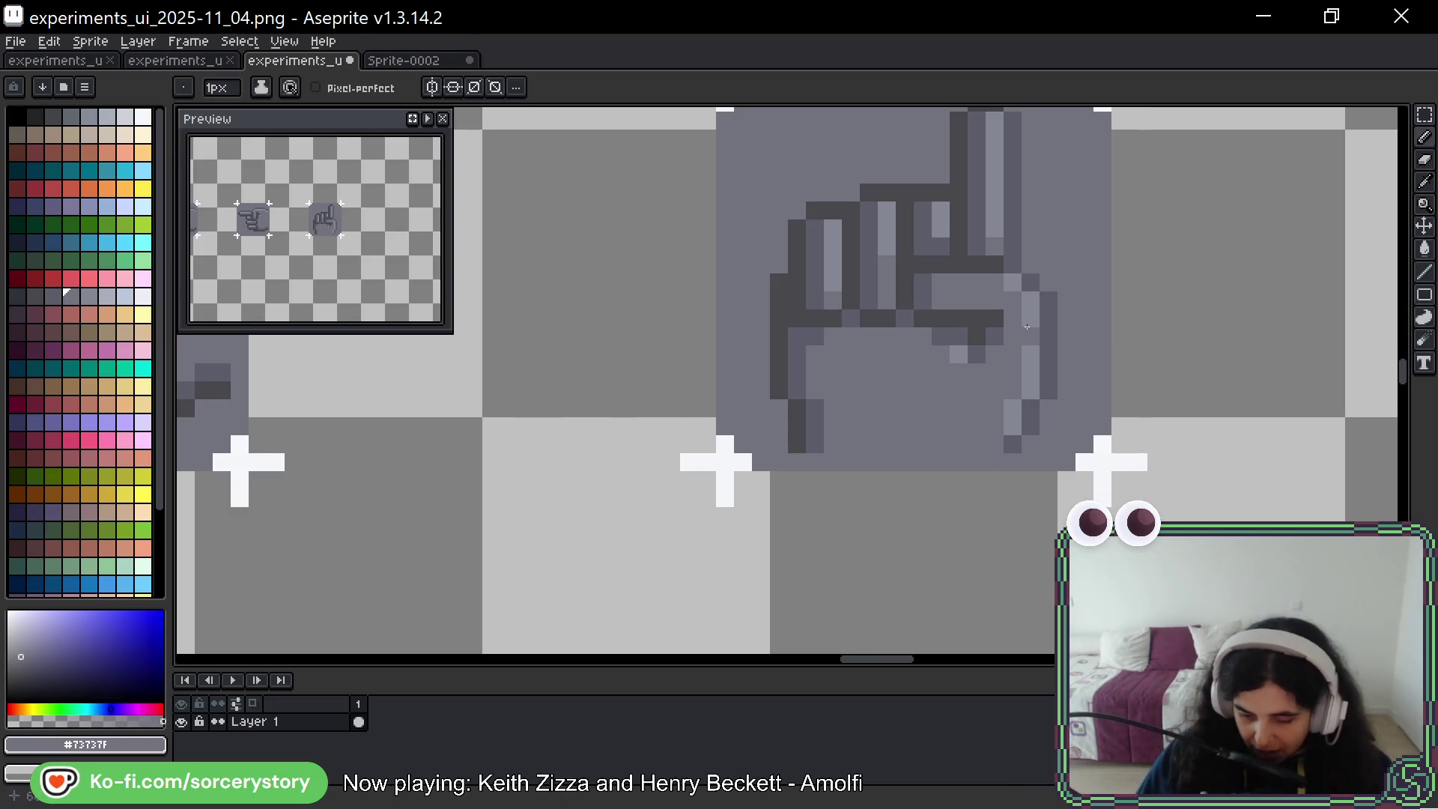
scroll(1033, 339, down, 1)
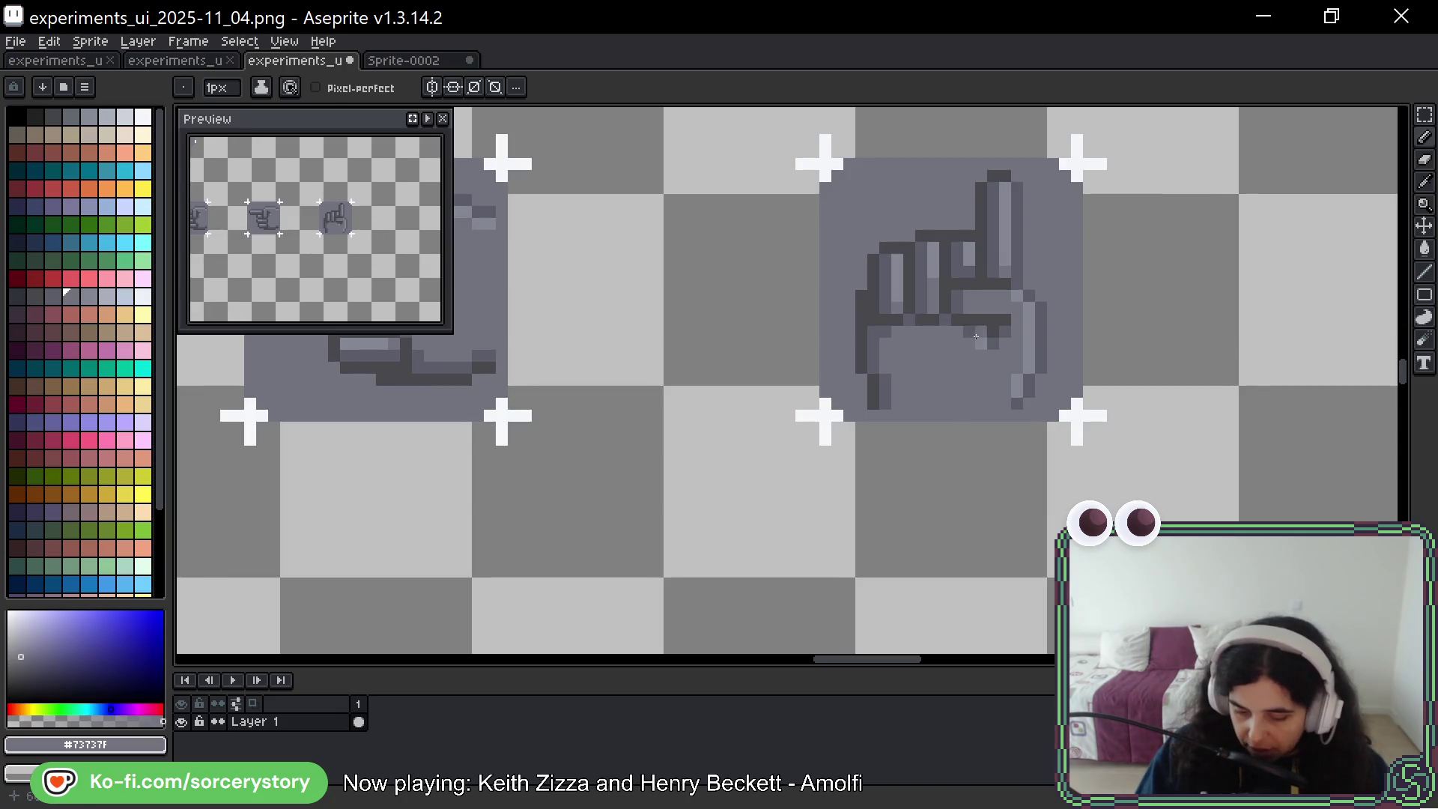
Draw a #5B5C69 stair-step crease across the palm under the curled fingers
alt+click(979, 342)
drag(982, 341, 933, 353)
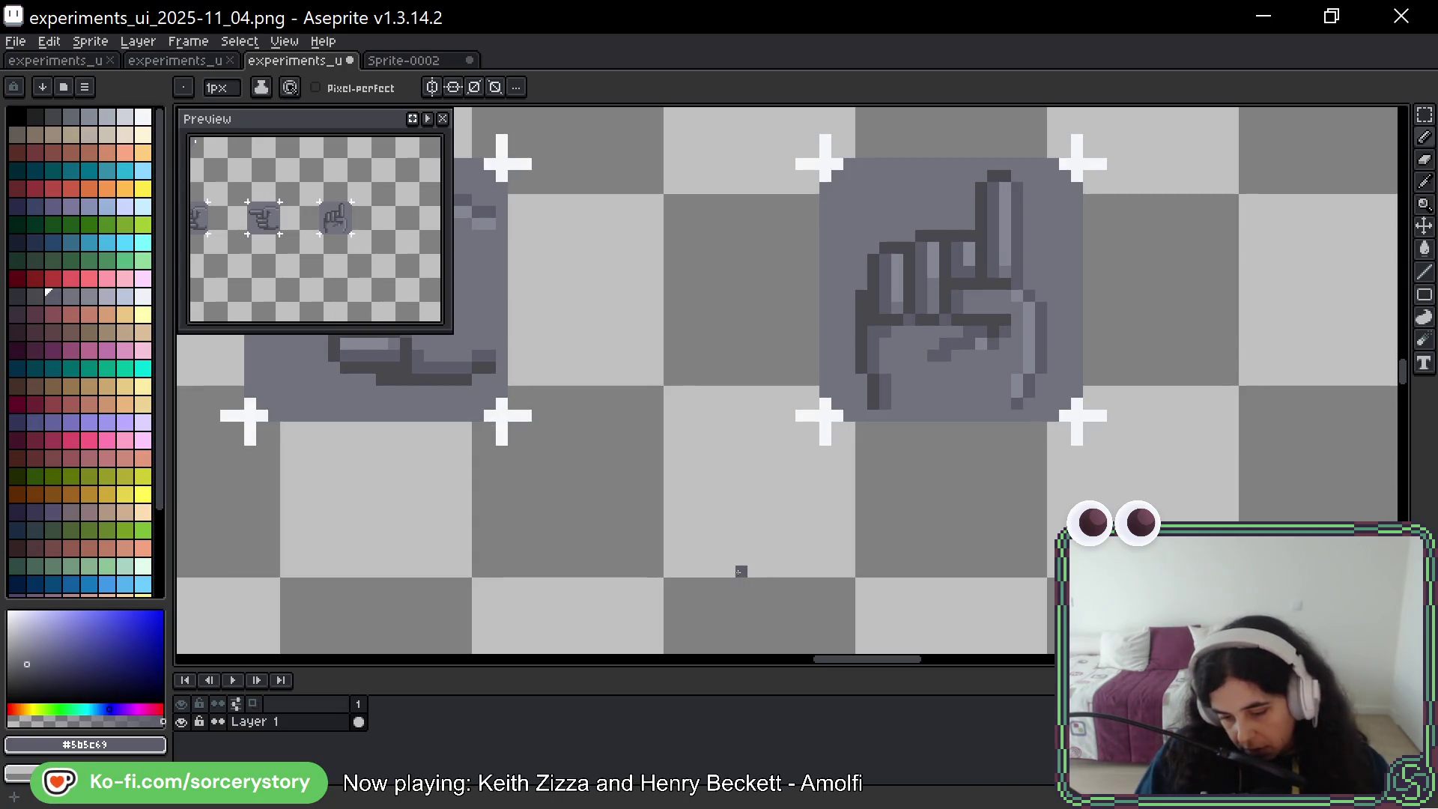
alt+click(946, 397)
click(971, 344)
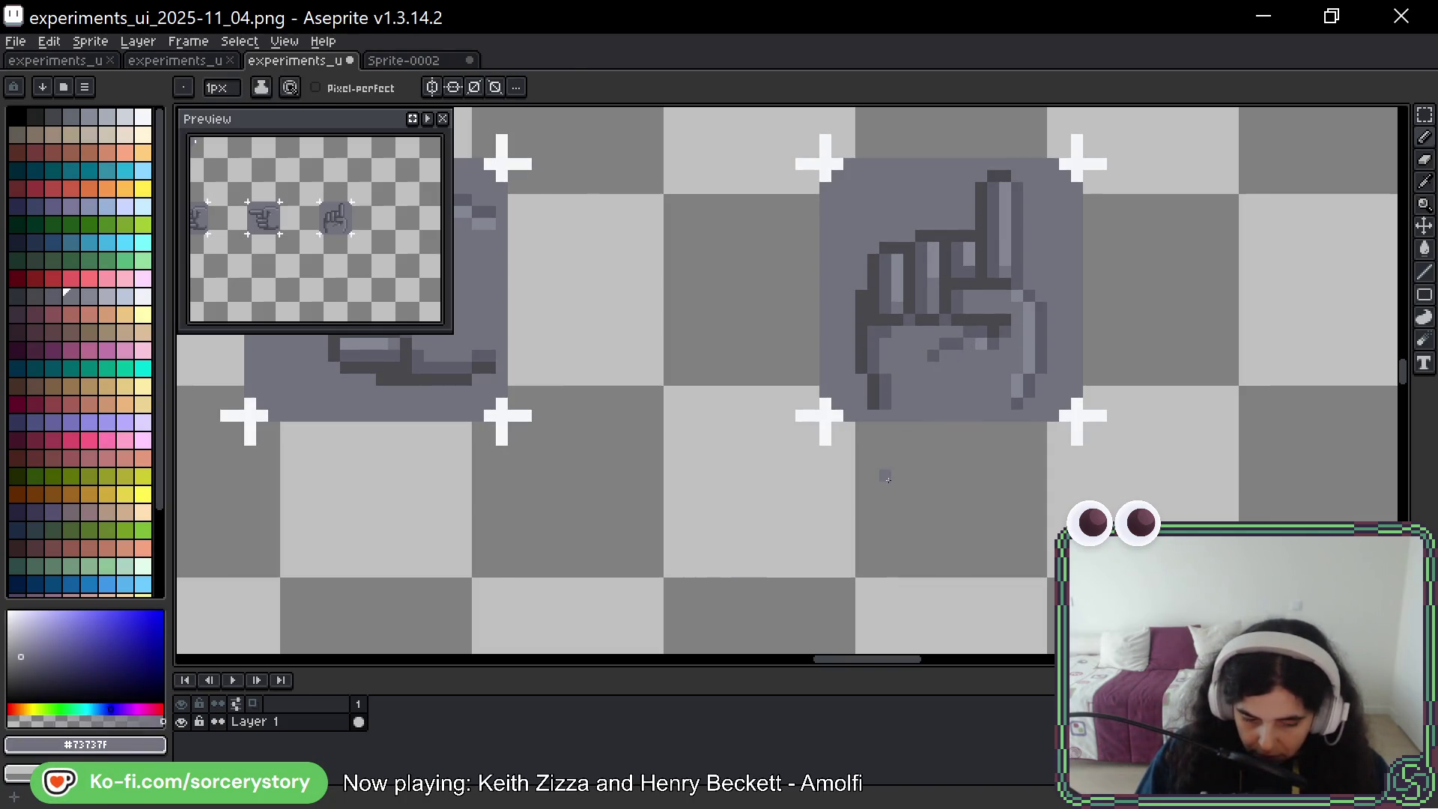
Add lighter grey pixels to the palm below the crease
alt+click(978, 379)
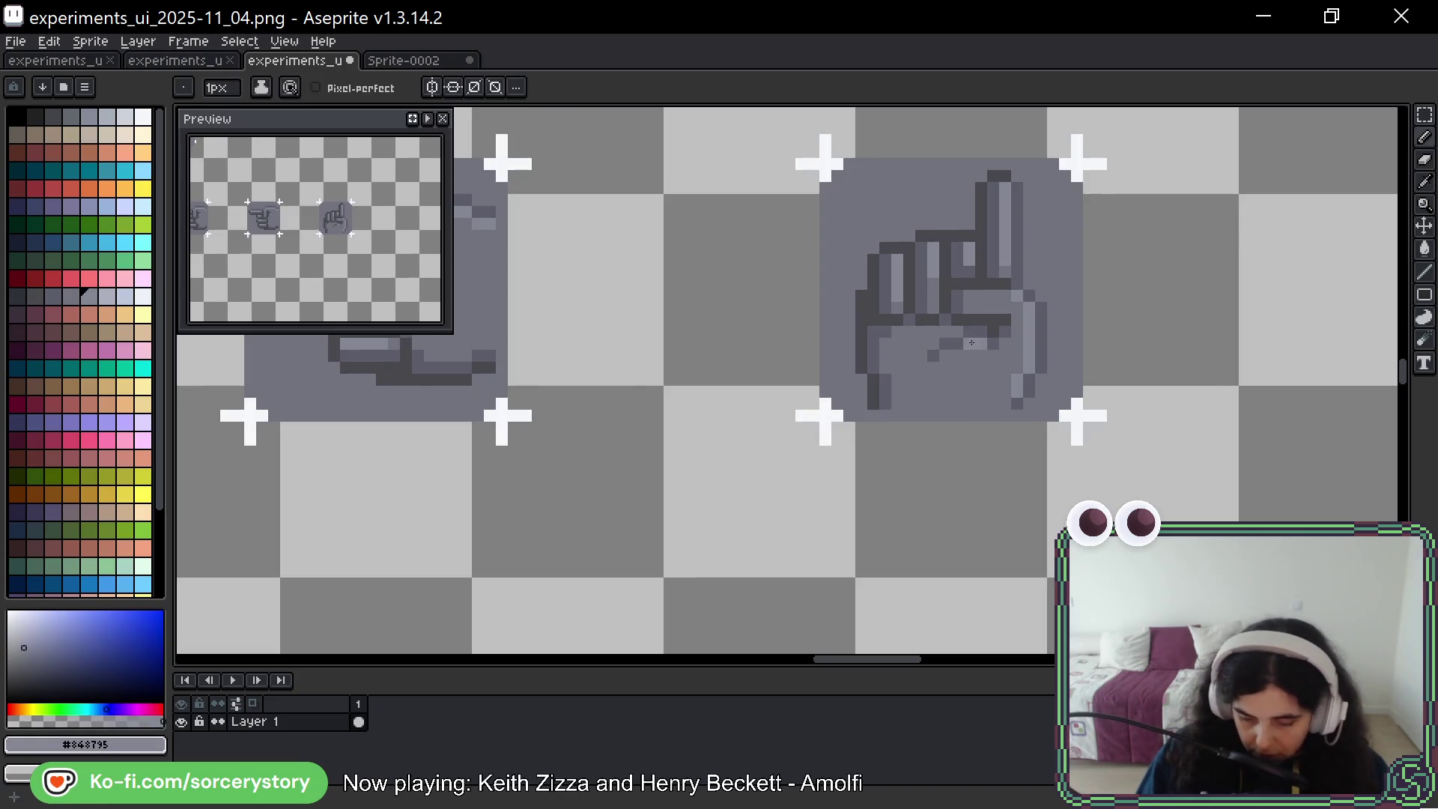
drag(956, 352, 934, 357)
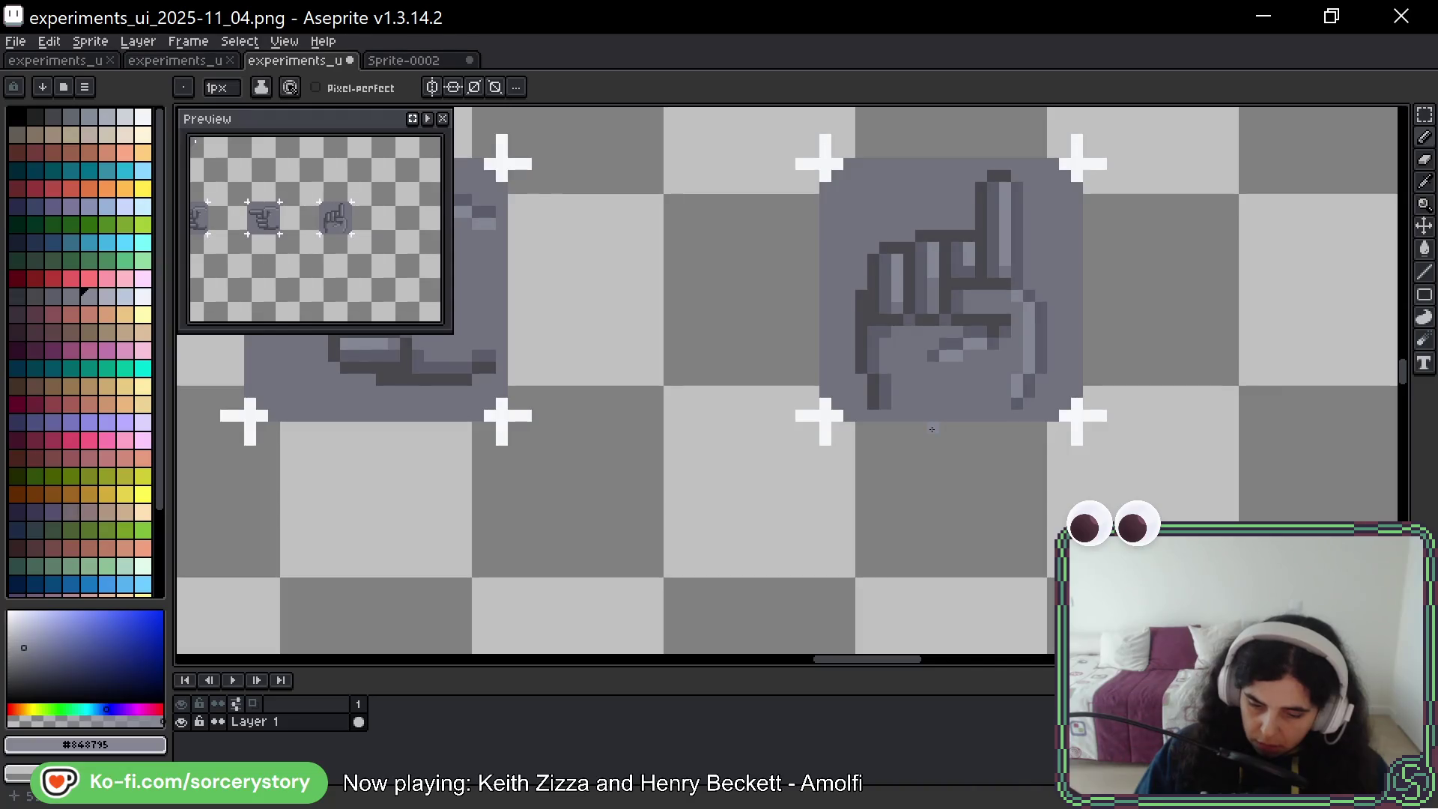
key(ctrl)
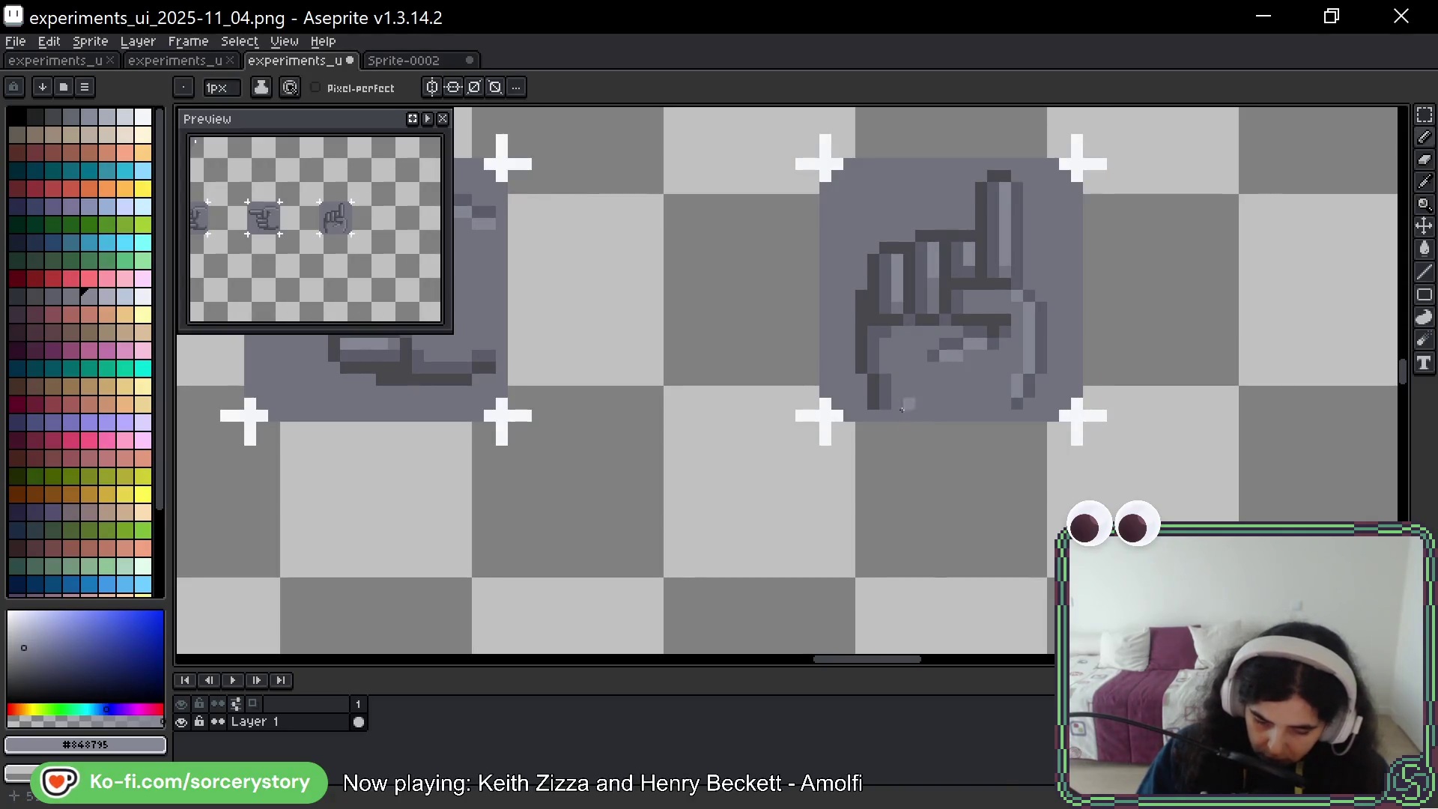
key(ctrl)
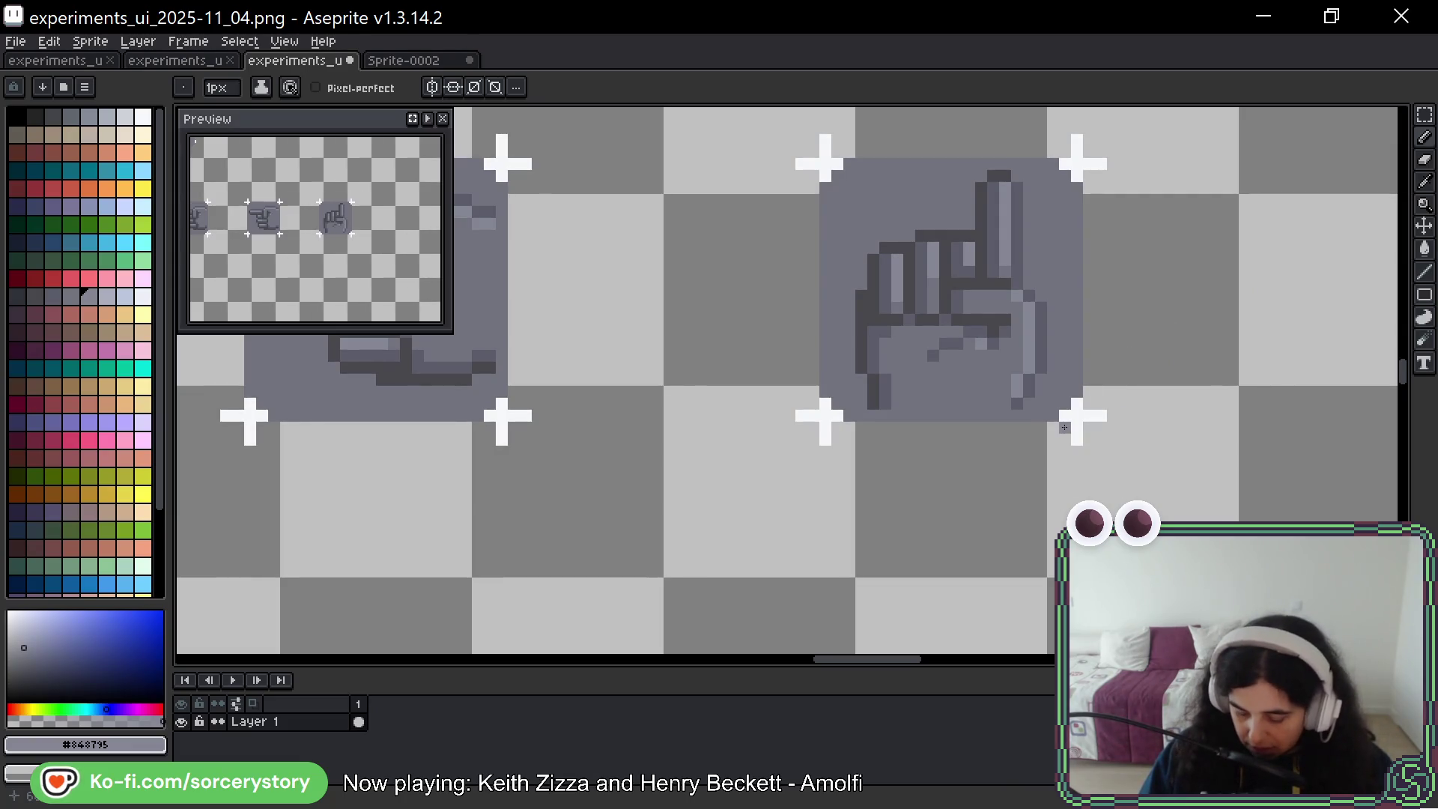
key(alt)
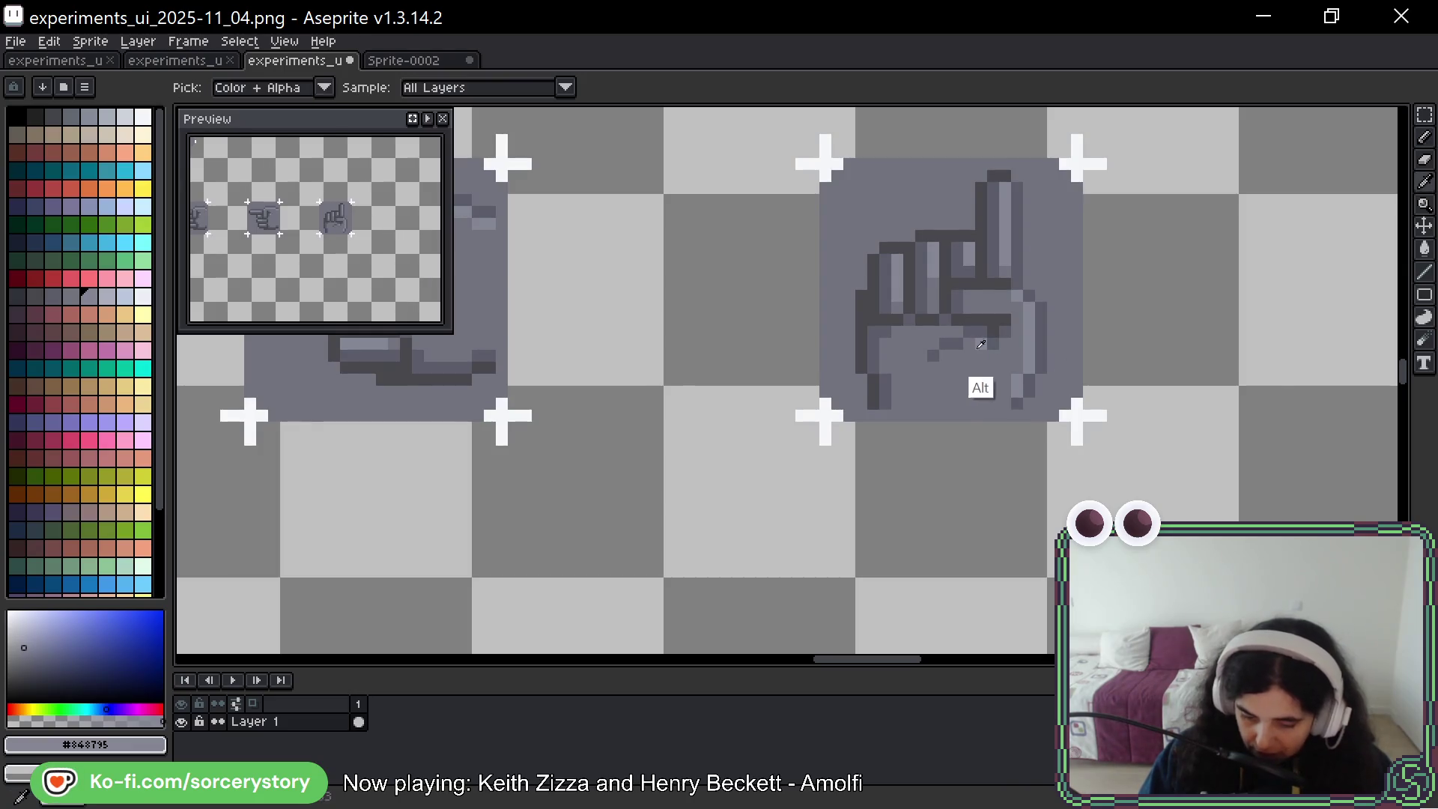
alt+click(991, 350)
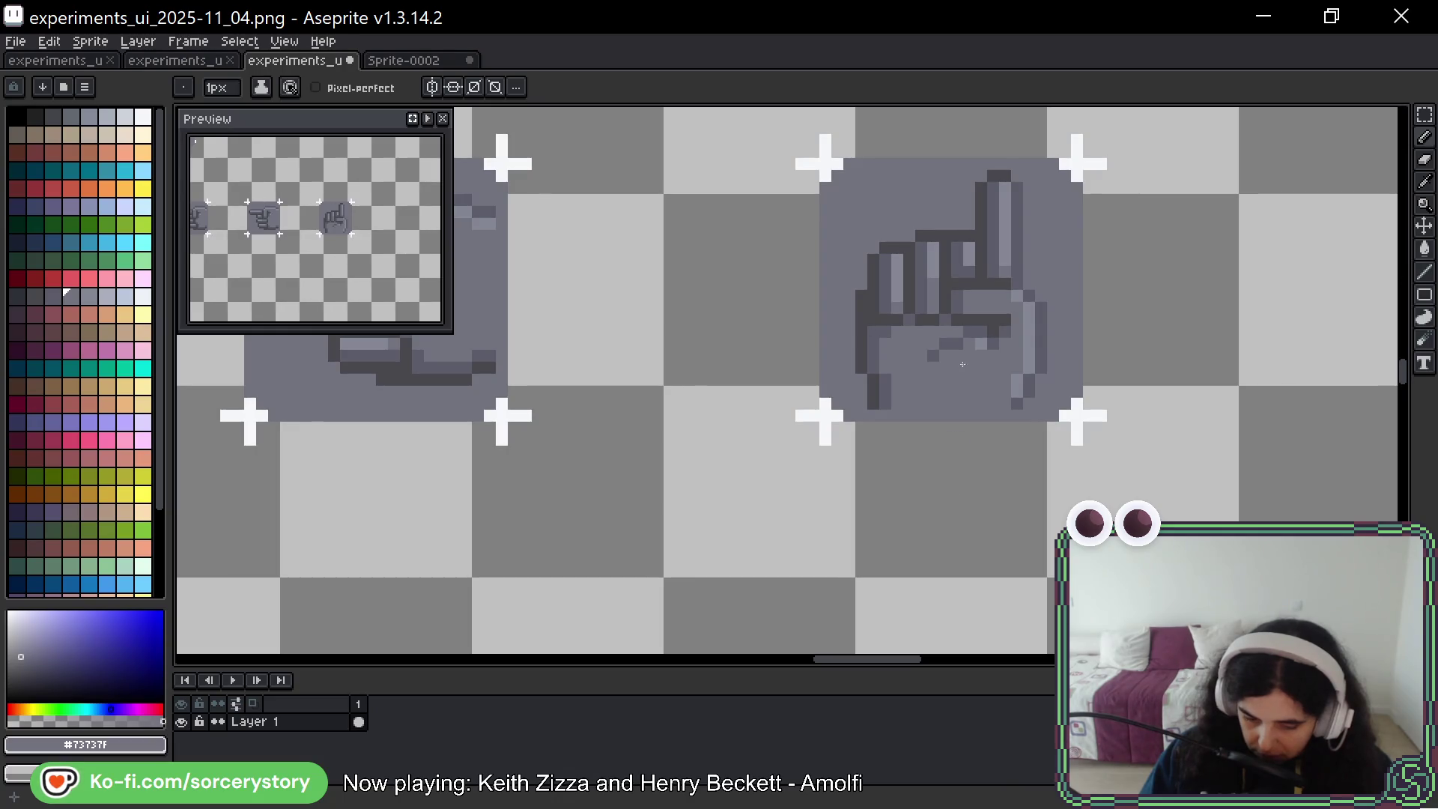
key(ctrl)
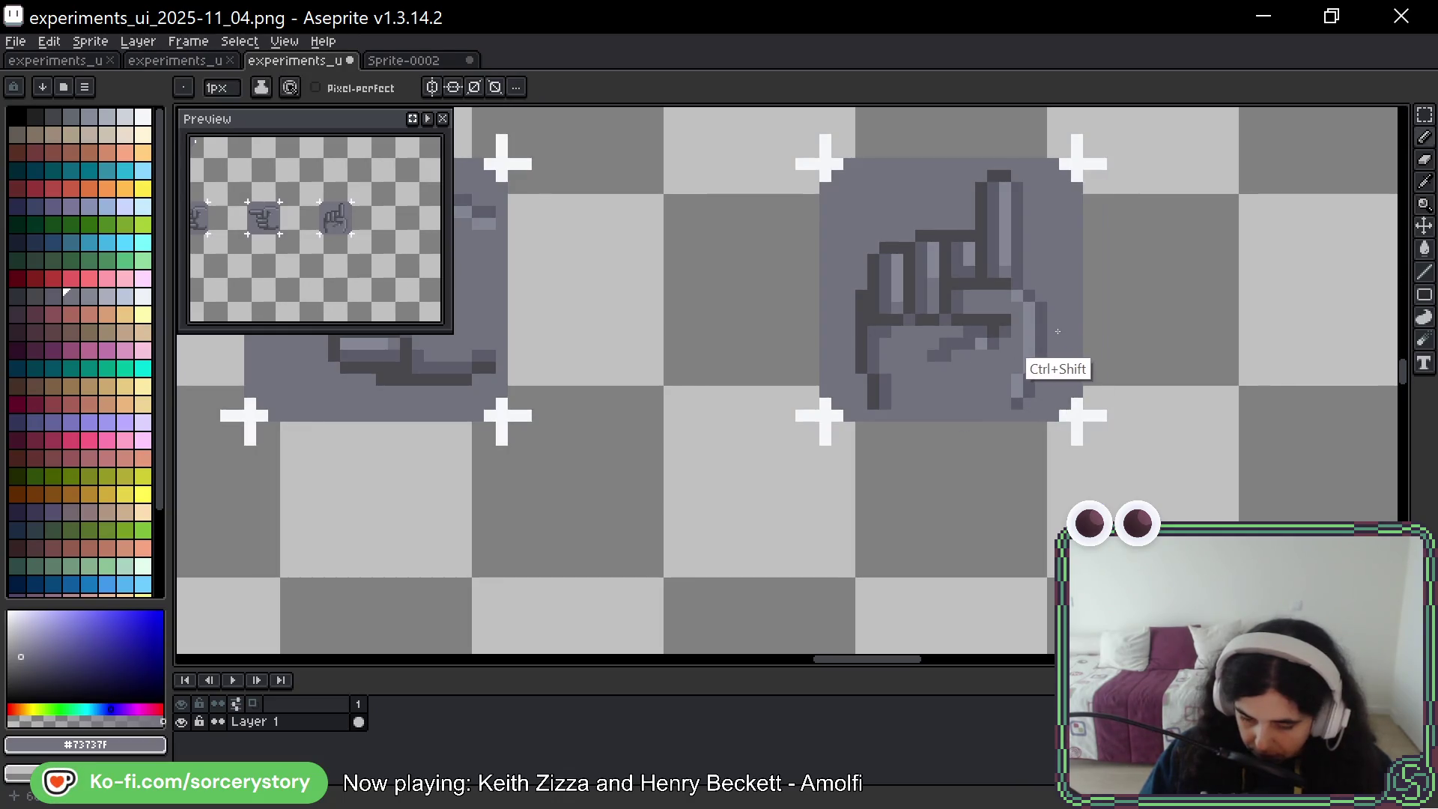
key(ctrl+z)
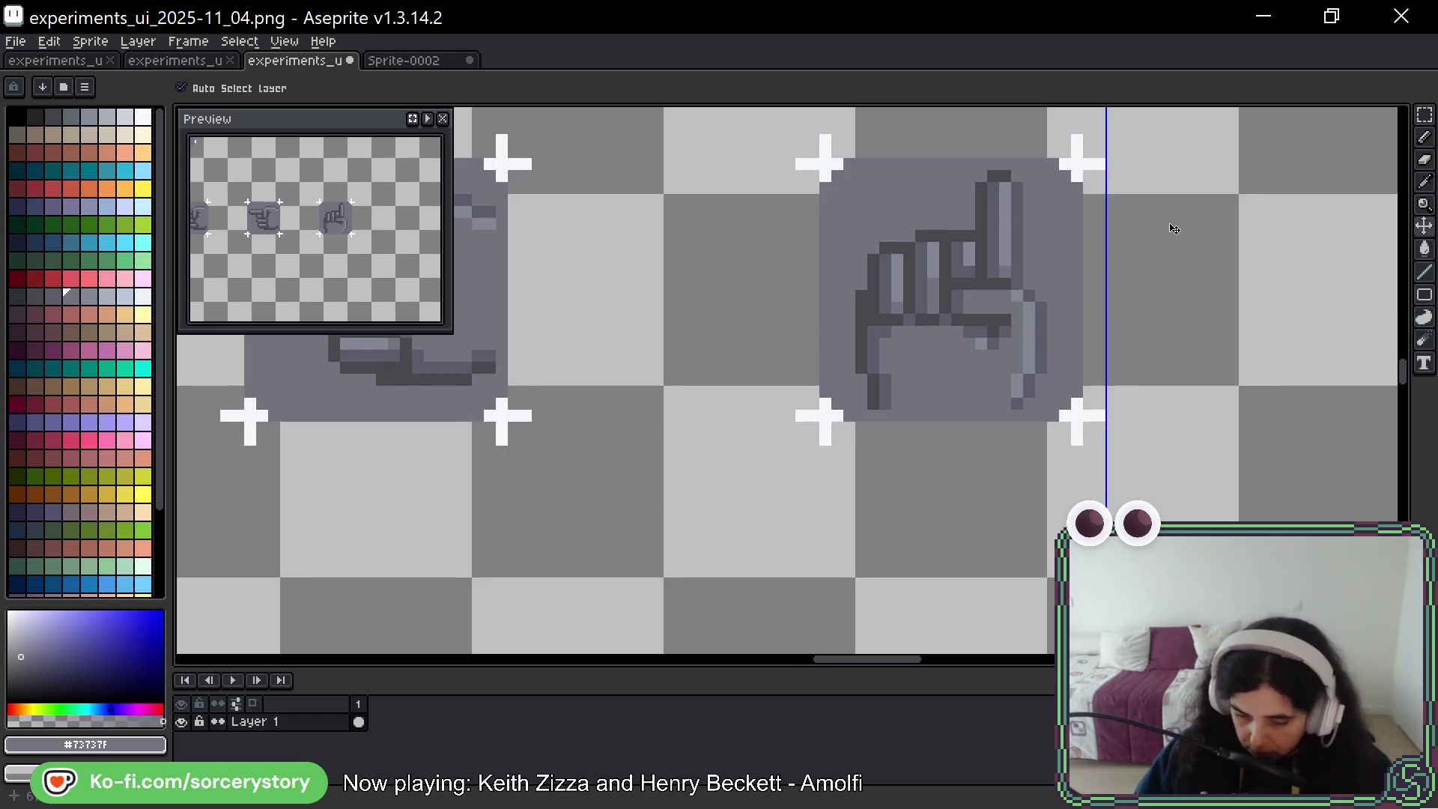
drag(969, 343, 946, 356)
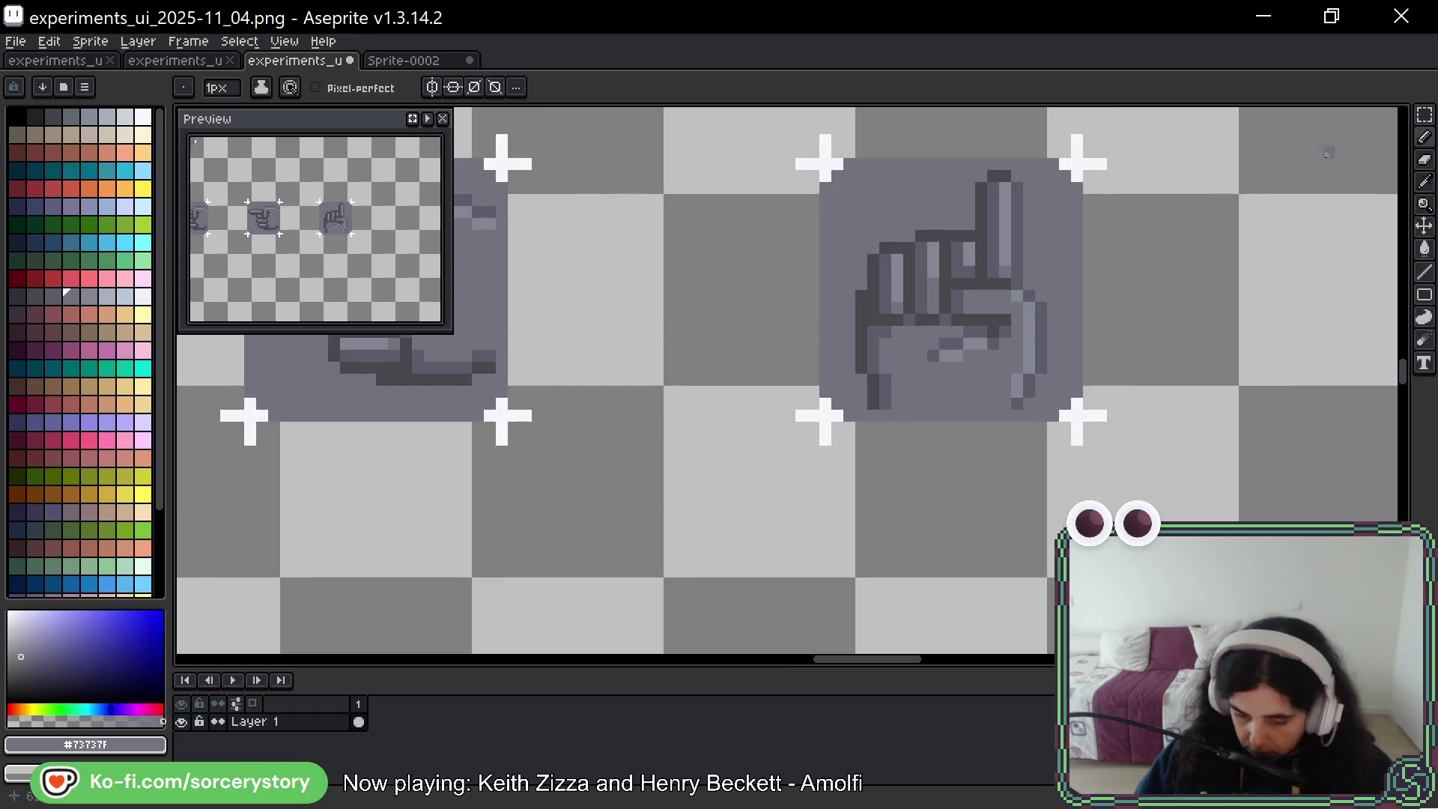
Marquee-select the gripping hand's icon tile
click(1425, 114)
scroll(937, 247, right, 3)
click(997, 511)
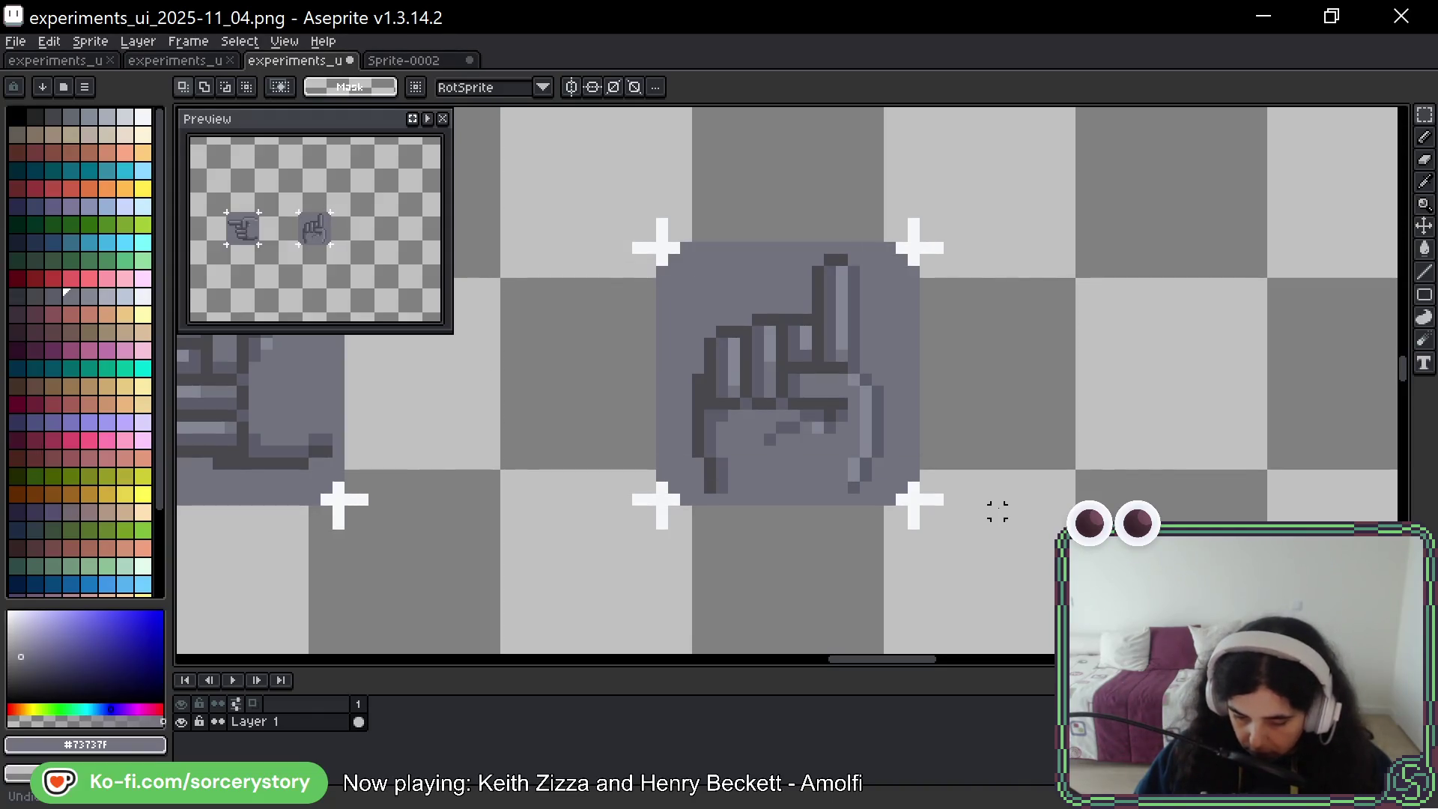
Paste two copies of the gripping hand icon and place them in a row to its right
key(ctrl+v)
scroll(1018, 402, right, 3)
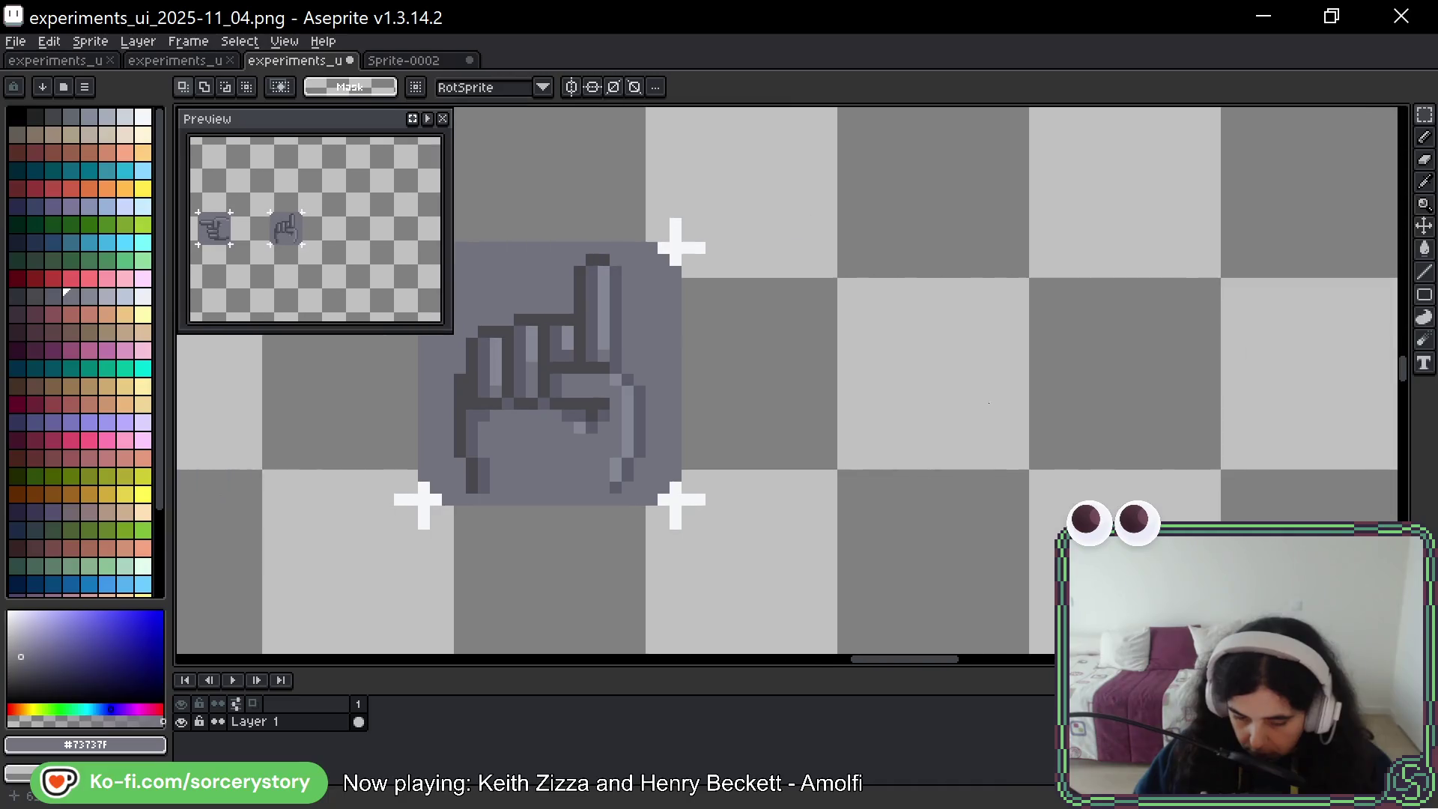
drag(632, 382, 1120, 380)
key(Return)
scroll(859, 428, right, 3)
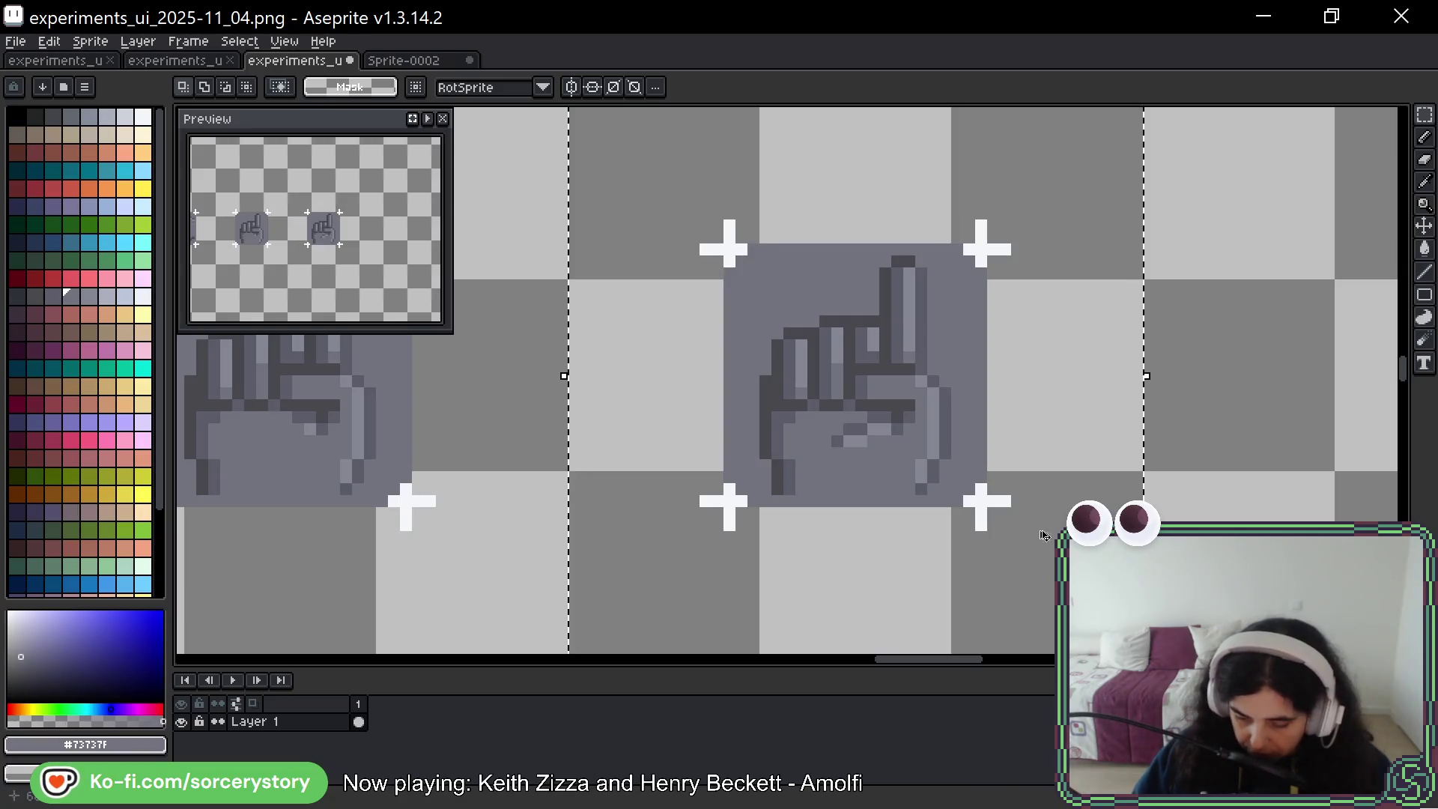
key(ctrl+v)
scroll(1091, 376, right, 3)
drag(1092, 375, 1200, 448)
key(Return)
scroll(790, 498, right, 3)
scroll(969, 481, up, 5)
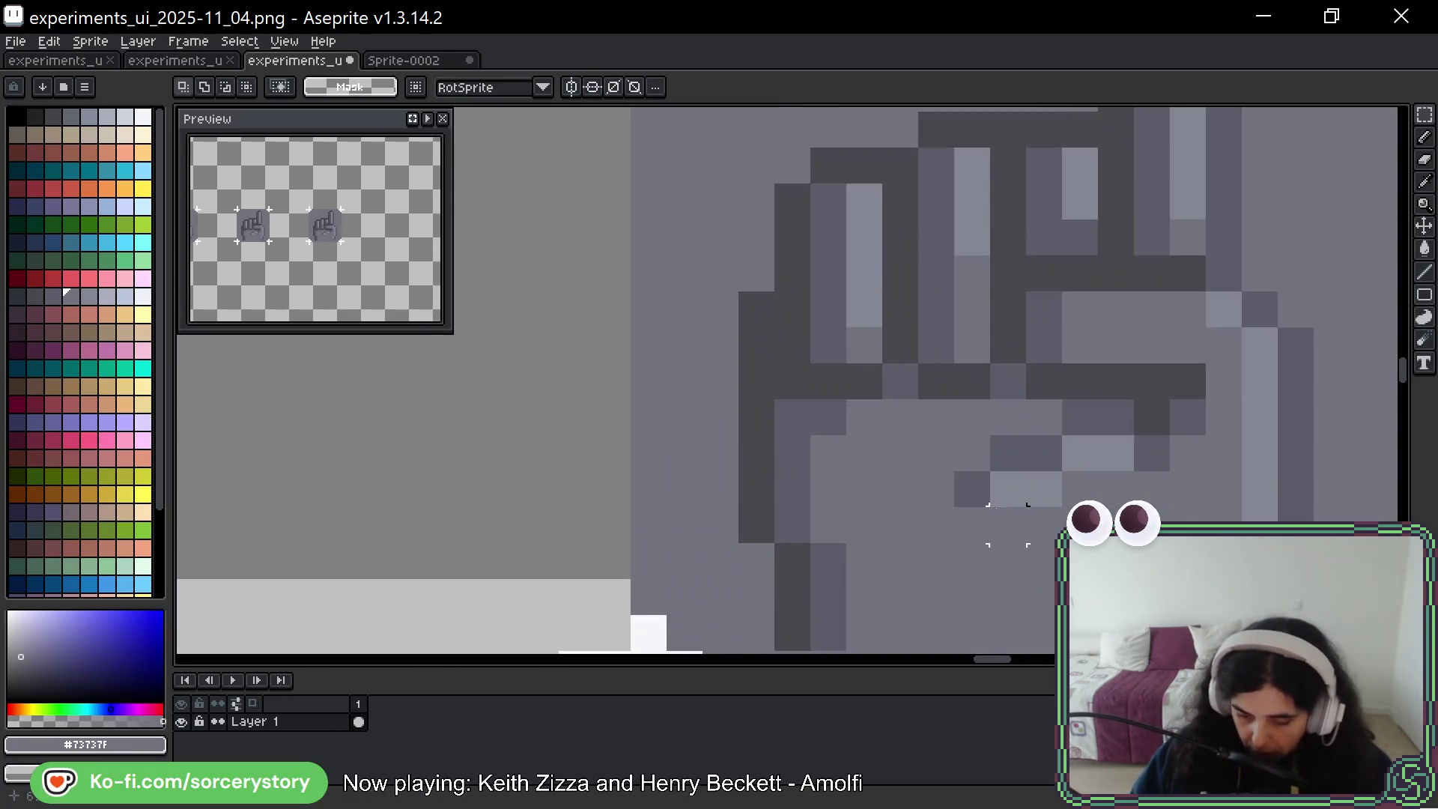
Repaint the stray palm pixels in #73737F and bring up the manuscript hand reference image
key(b)
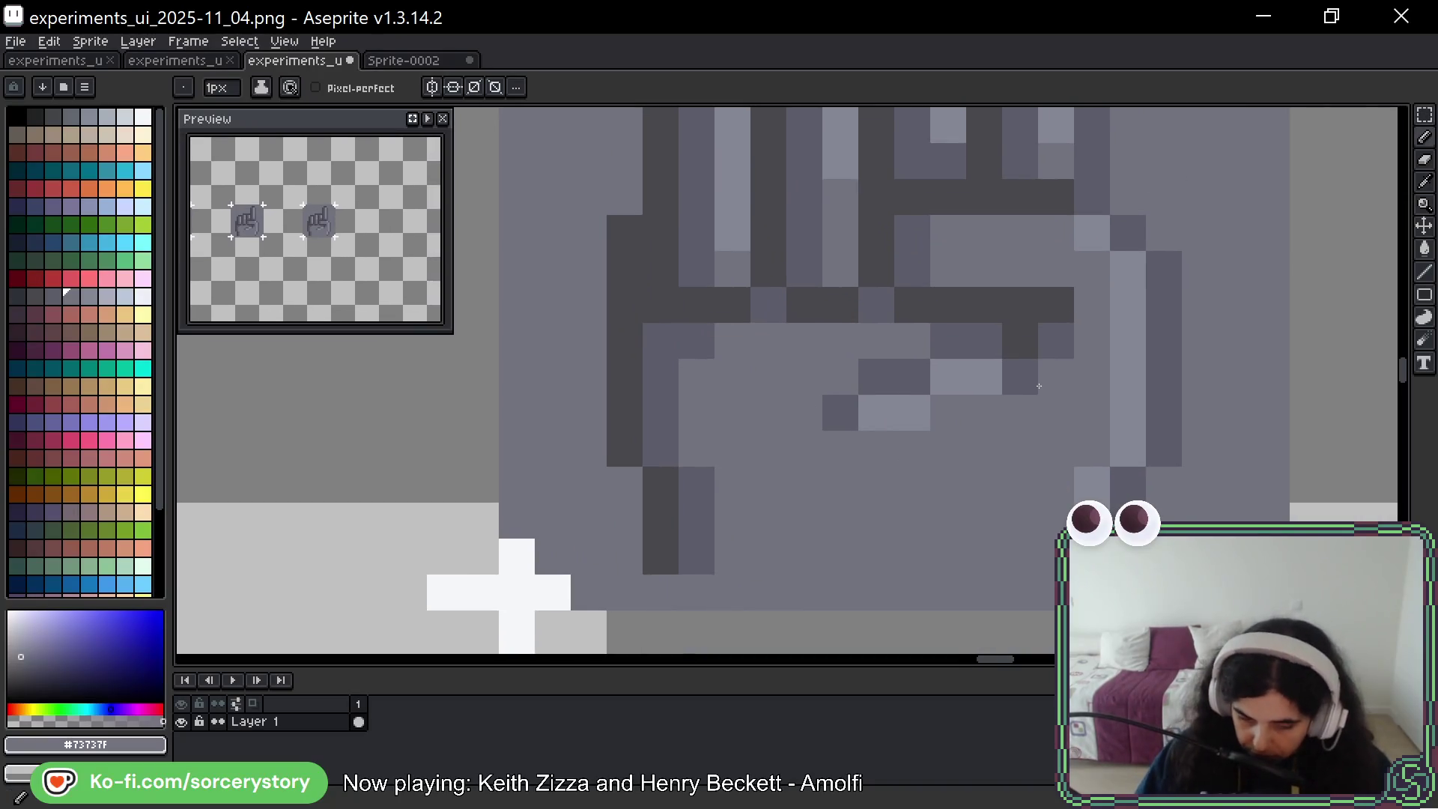
scroll(1046, 390, down, 2)
mouse_move(1014, 382)
mouse_down()
mouse_move(942, 401)
mouse_move(960, 382)
mouse_up()
alt+click(1031, 384)
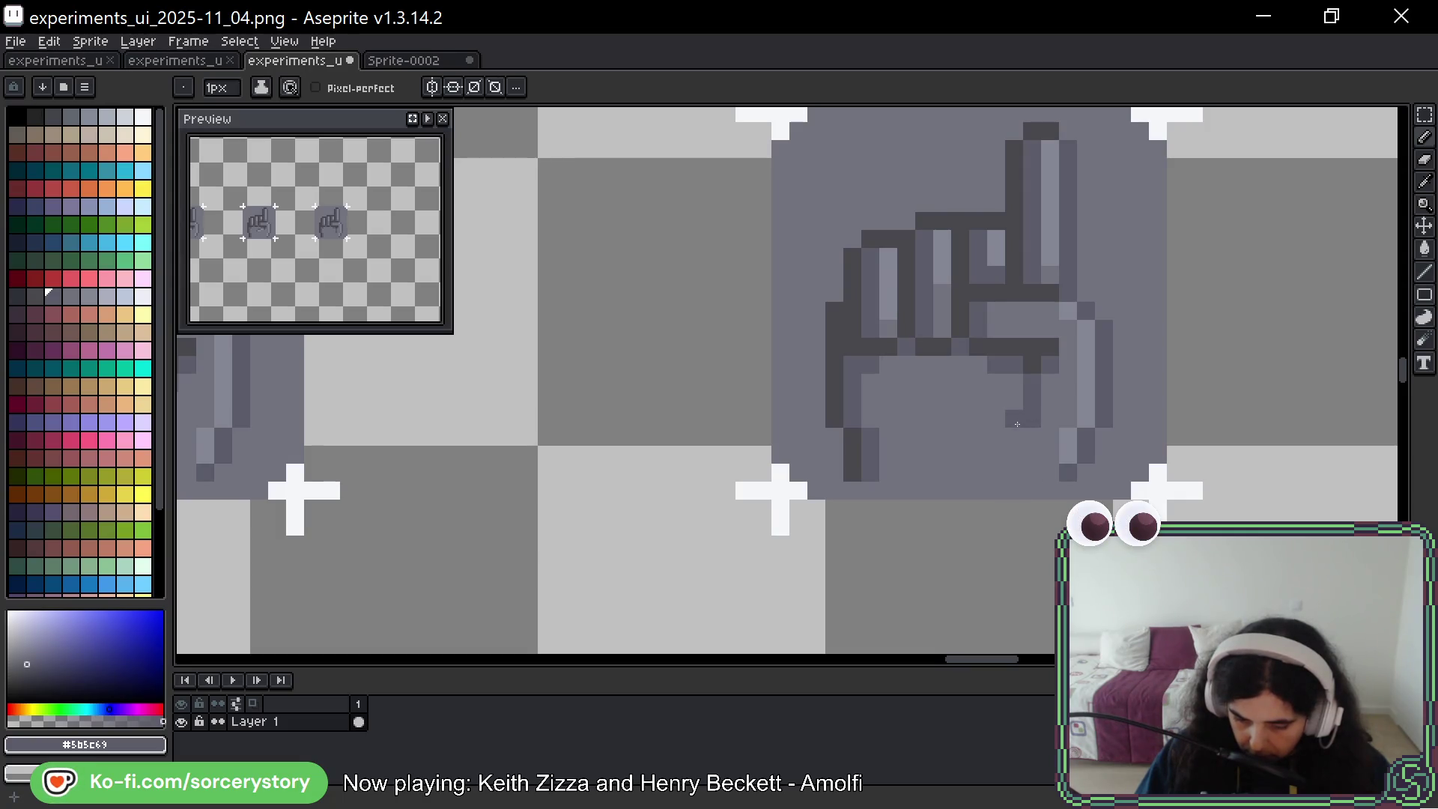
alt+click(1034, 444)
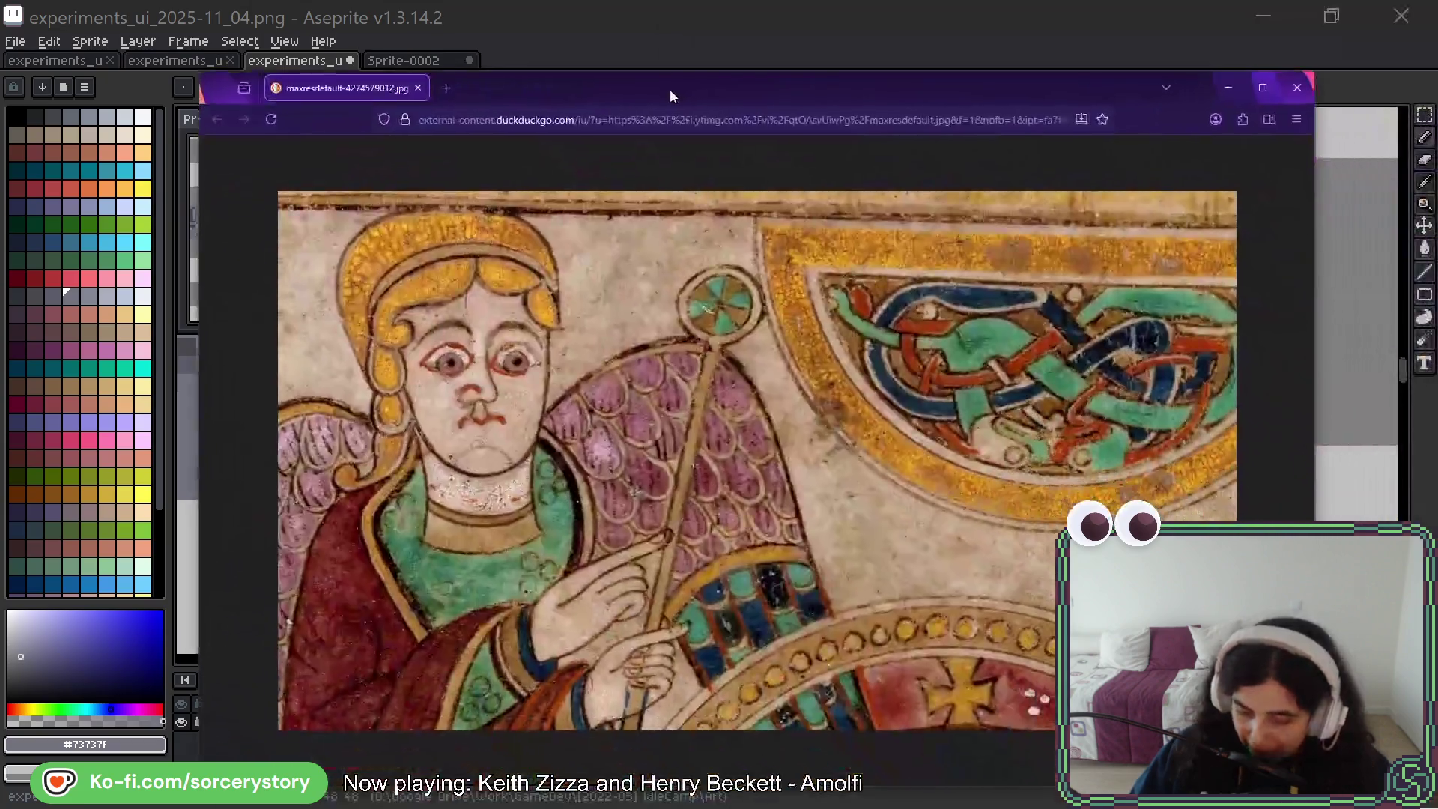
mouse_move(669, 88)
mouse_down()
mouse_move(659, 72)
mouse_move(753, 55)
mouse_move(737, 72)
mouse_up()
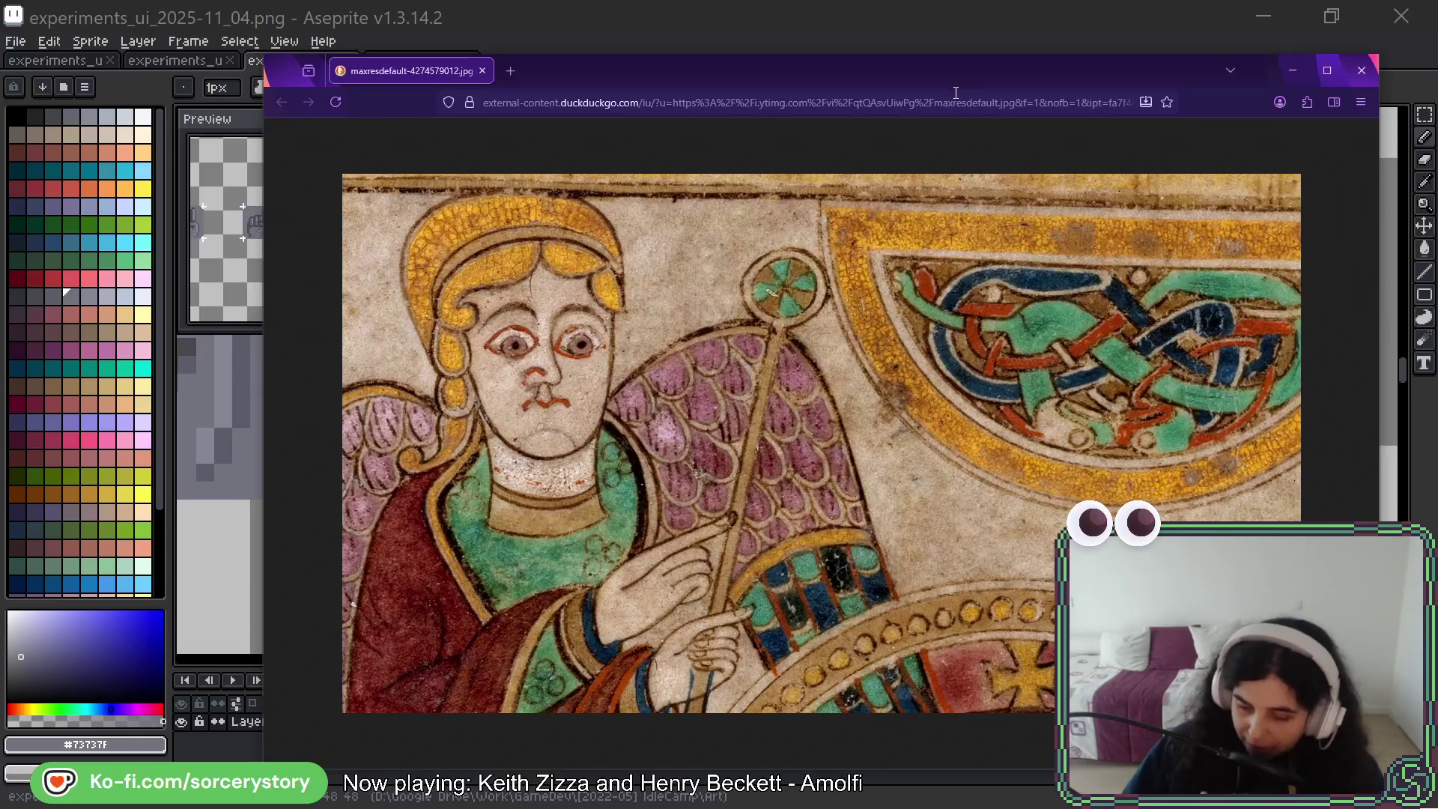
Switch from the Firefox manuscript image back to the Aseprite canvas with Alt+Tab
key(alt+Tab)
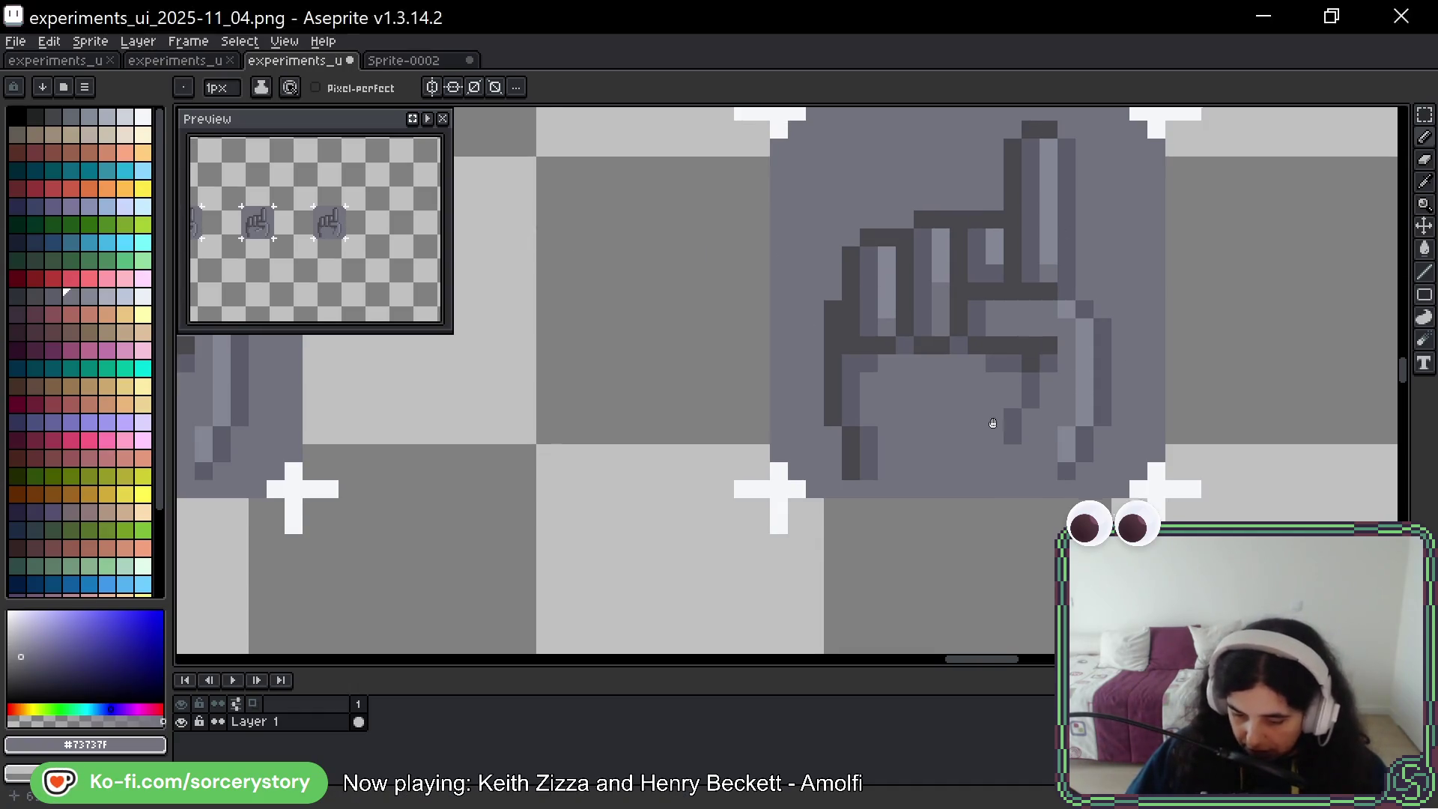
scroll(905, 346, right, 2)
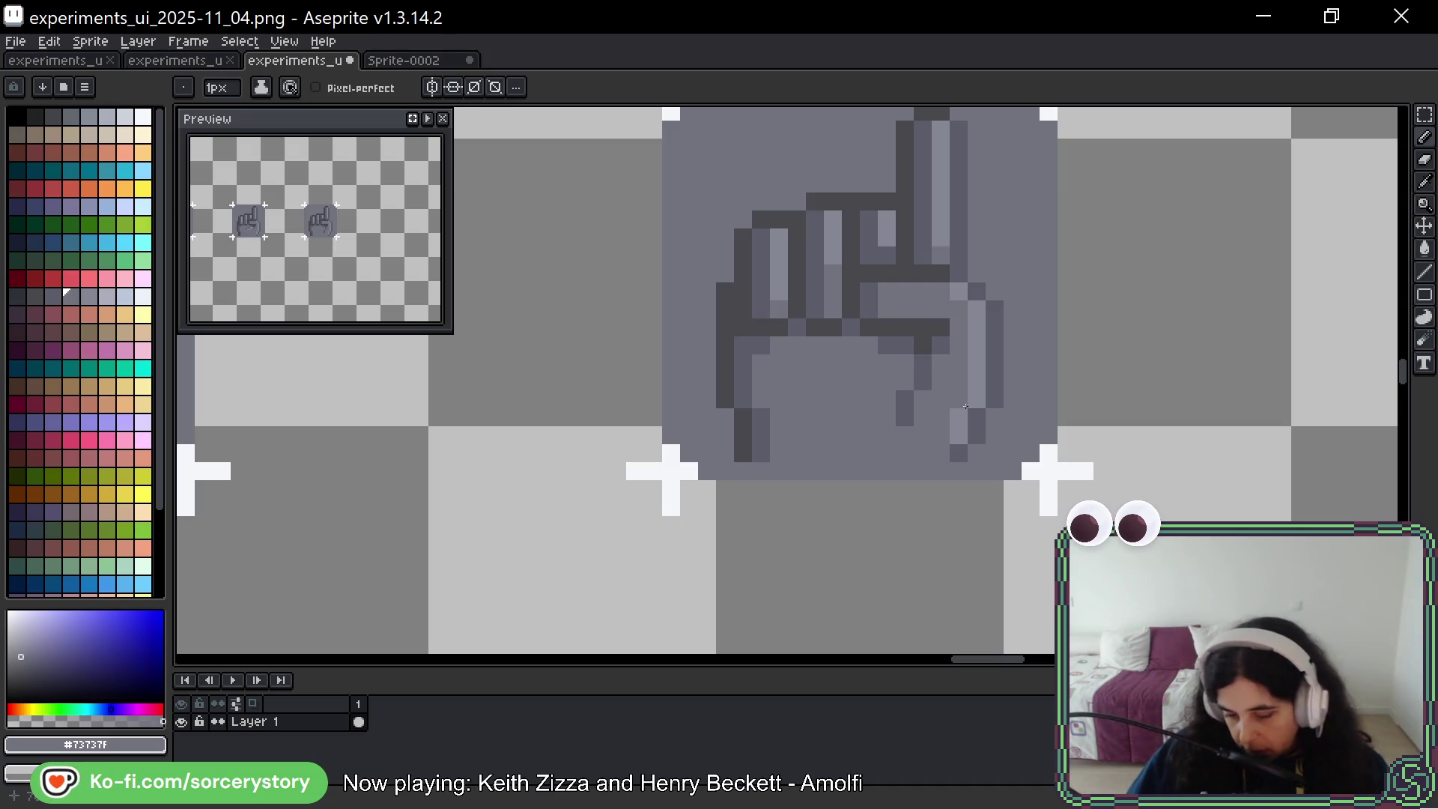
key(alt)
alt+click(983, 356)
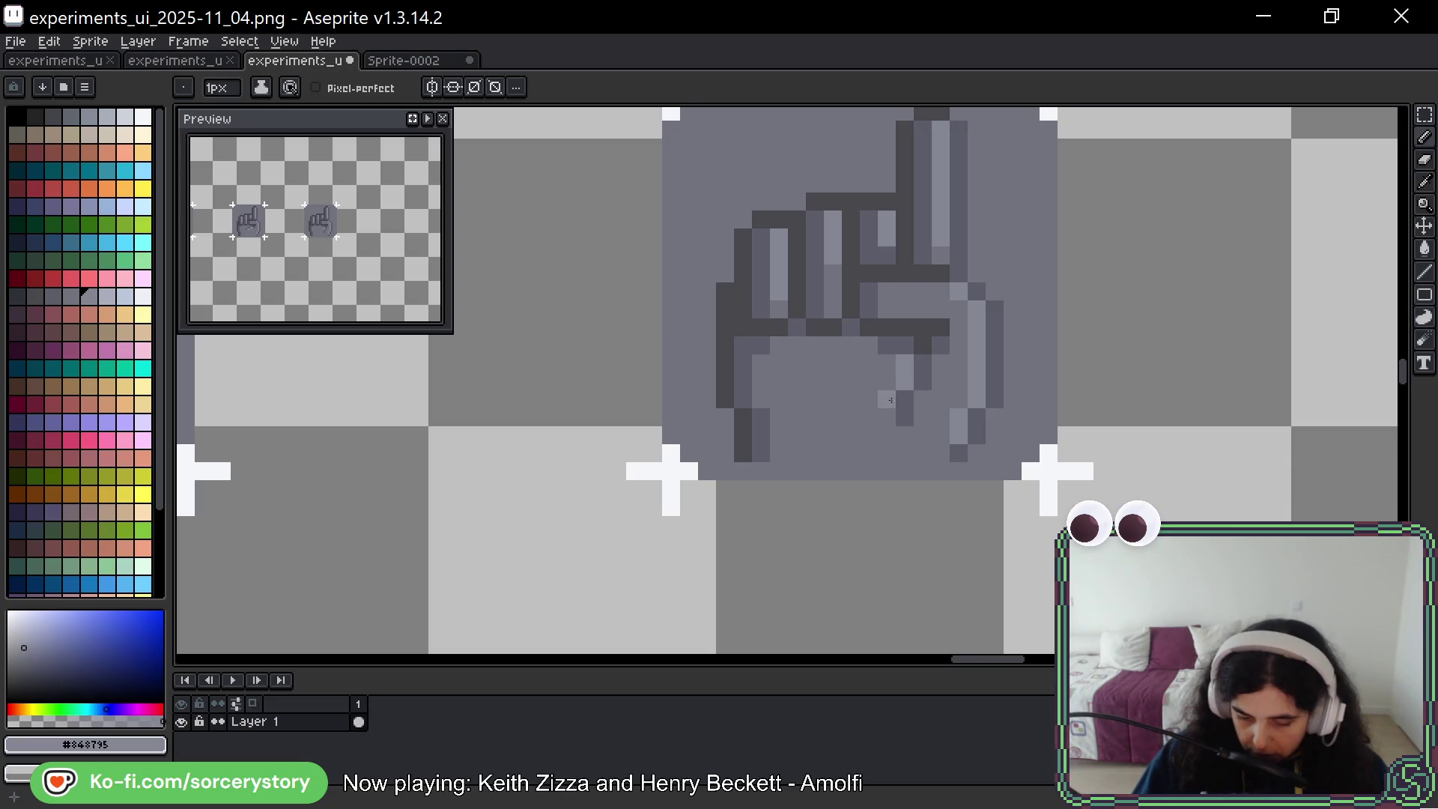
key(ctrl)
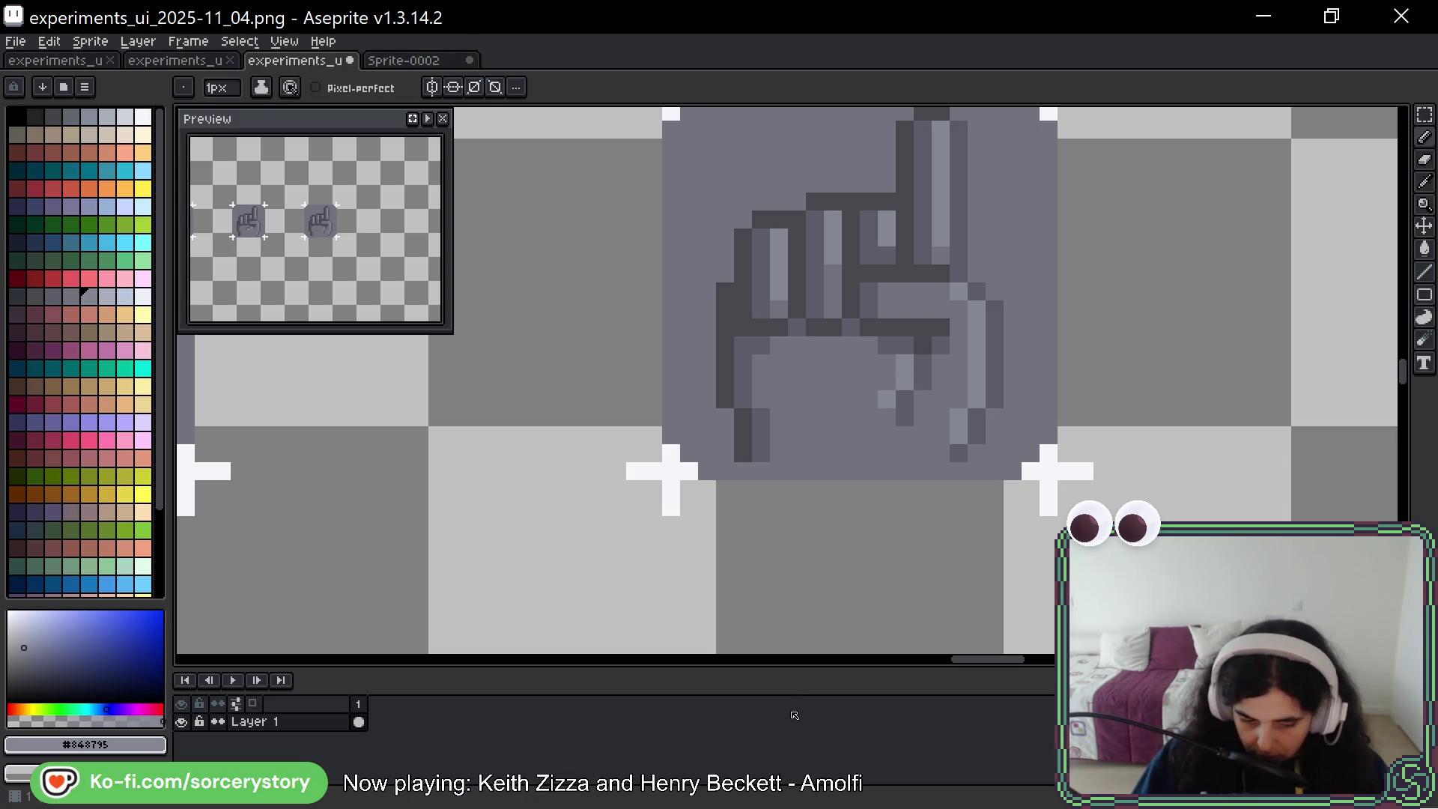
key(ctrl+z)
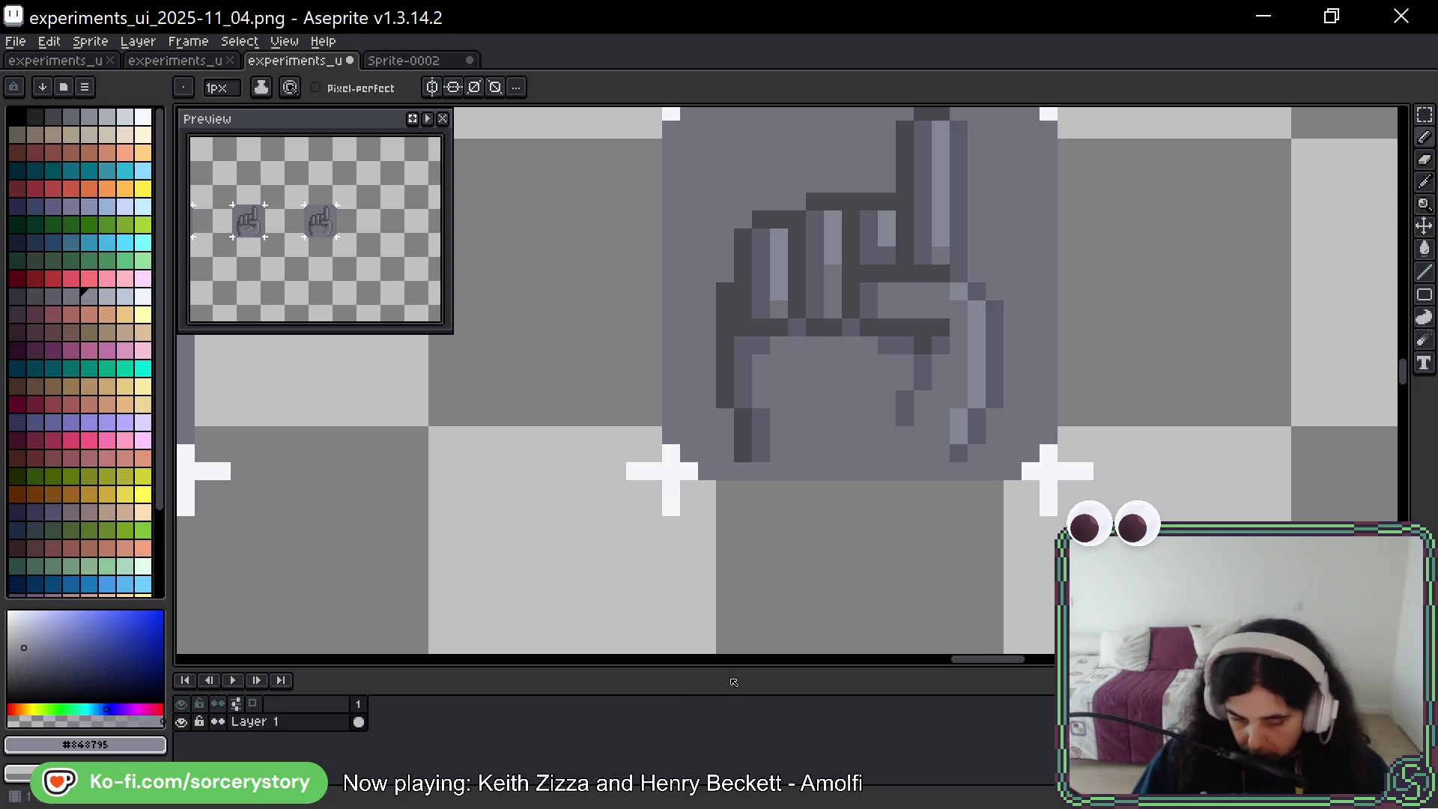
key(space)
mouse_move(1180, 296)
mouse_down()
mouse_move(1124, 362)
mouse_move(1124, 388)
mouse_up()
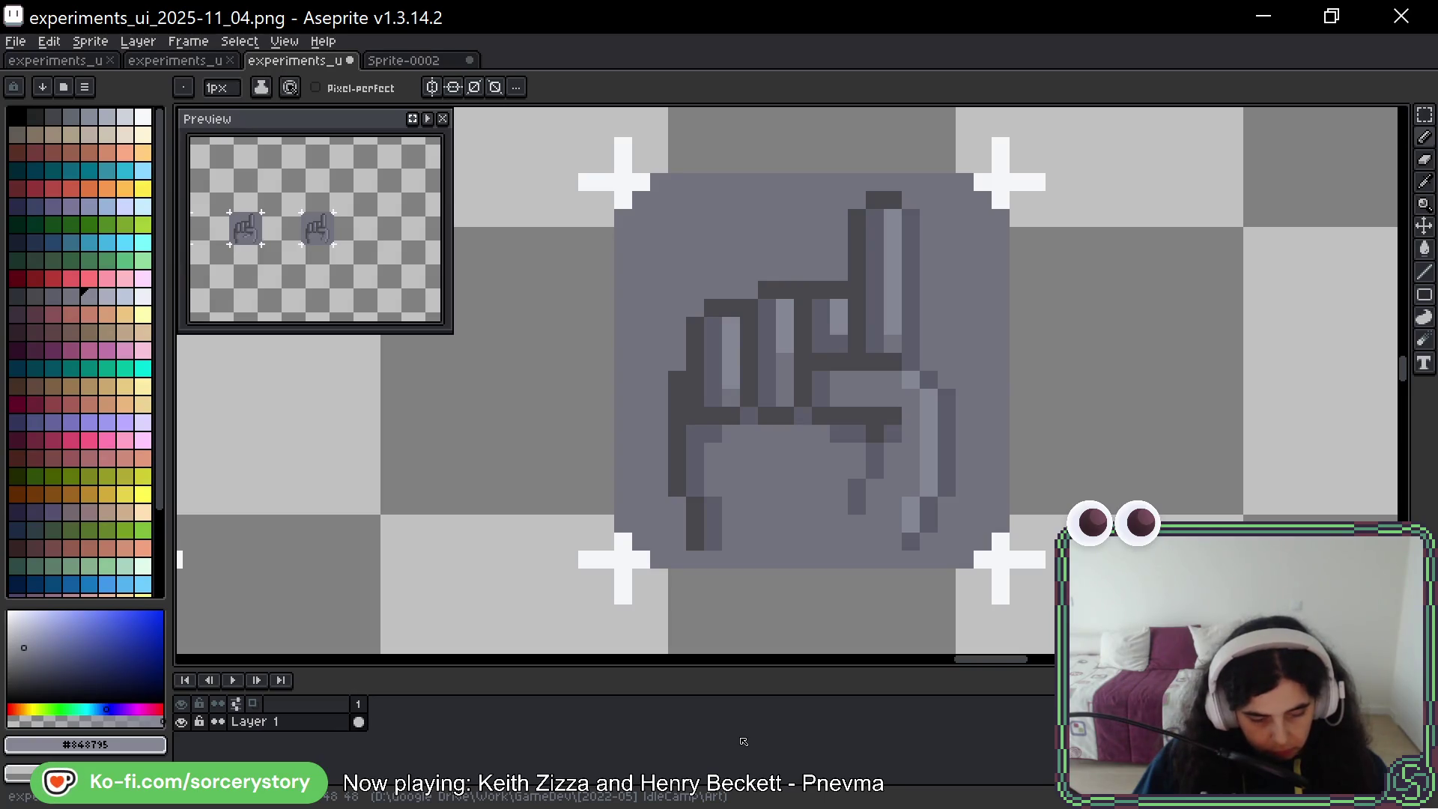
Select the top row of the curled fingers and move it down one pixel
key(w)
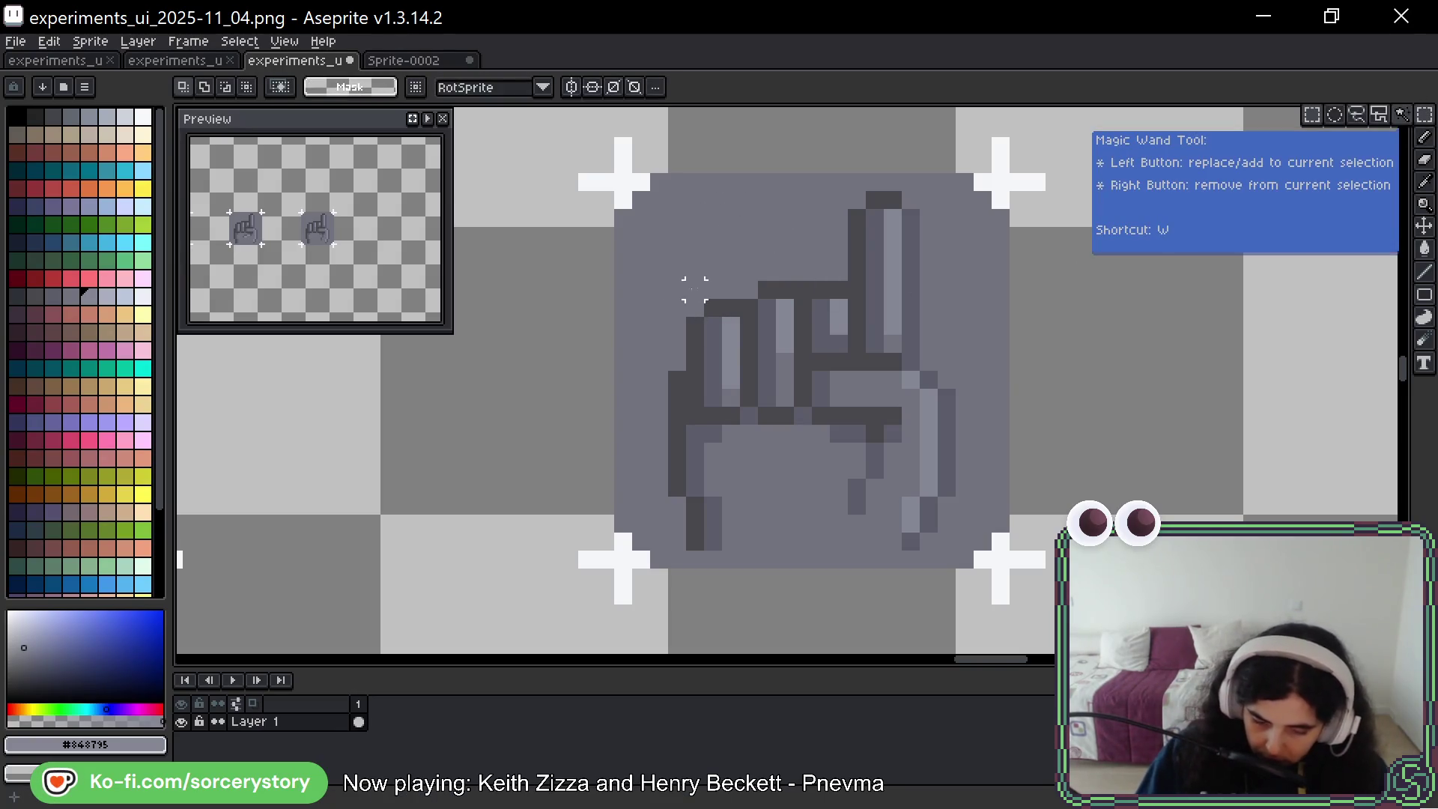
click(695, 290)
drag(695, 290, 837, 304)
click(833, 305)
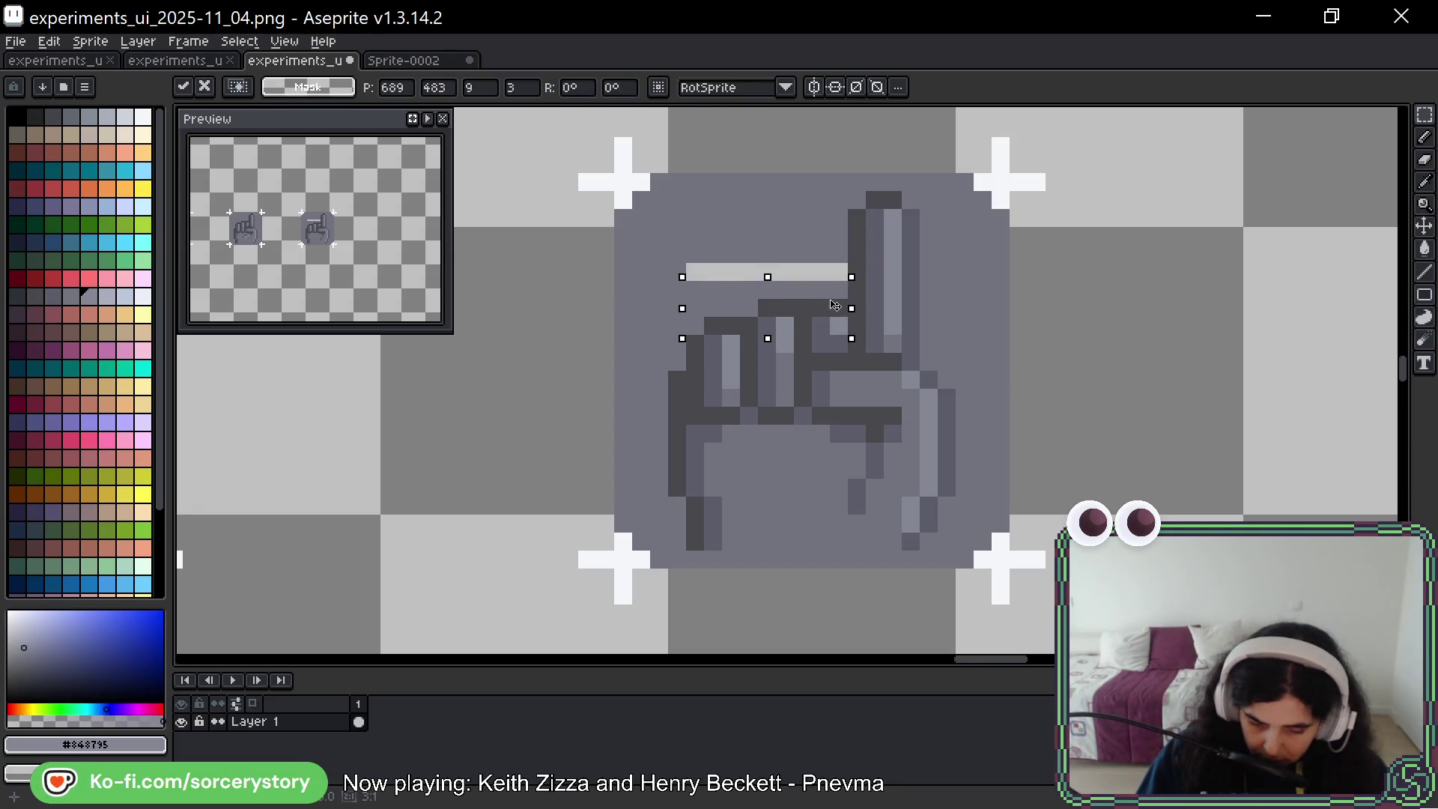
key(ctrl)
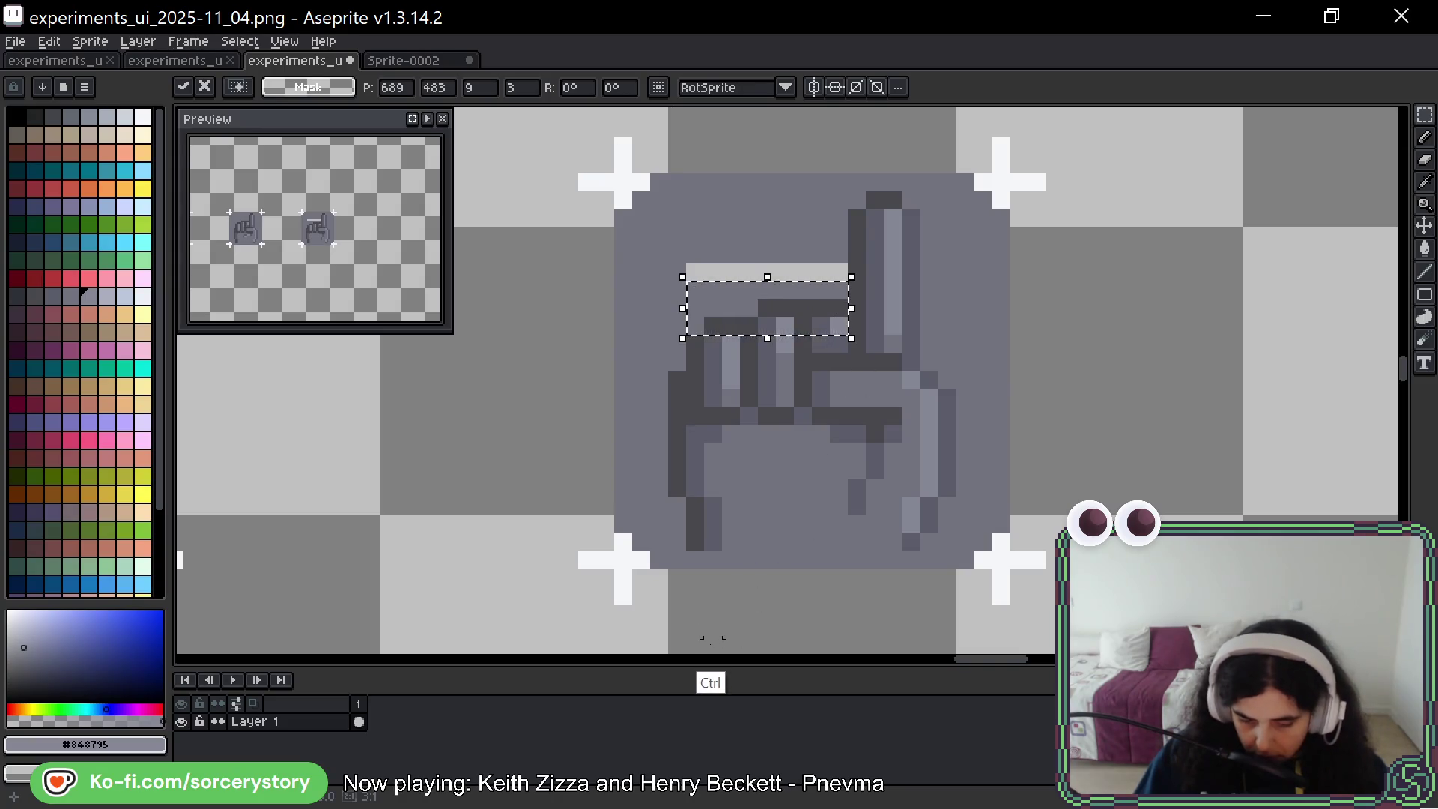
key(ctrl+d)
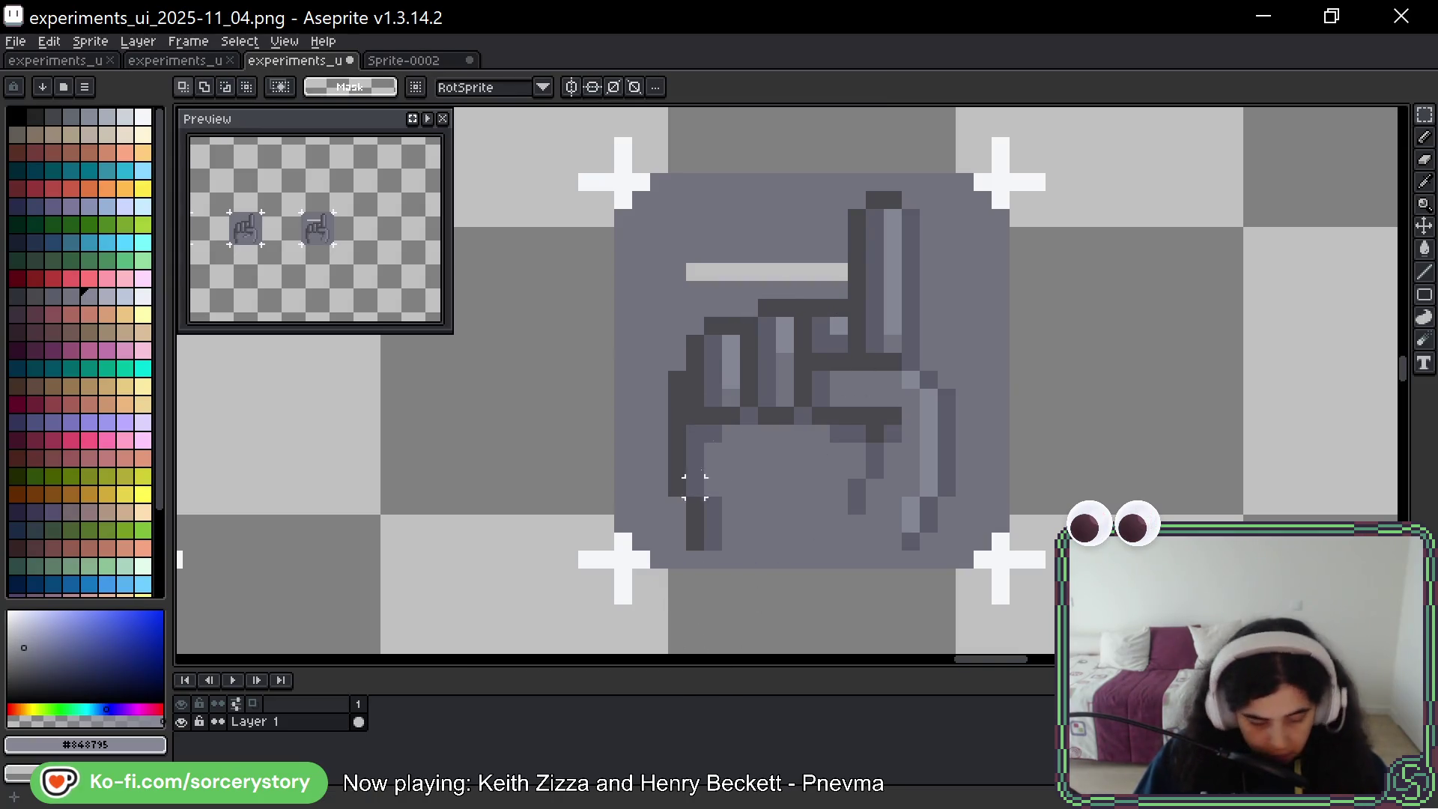
Fill the one-pixel gap above the fingers with button grey #73737F
key(b)
alt+click(727, 303)
drag(695, 271, 843, 271)
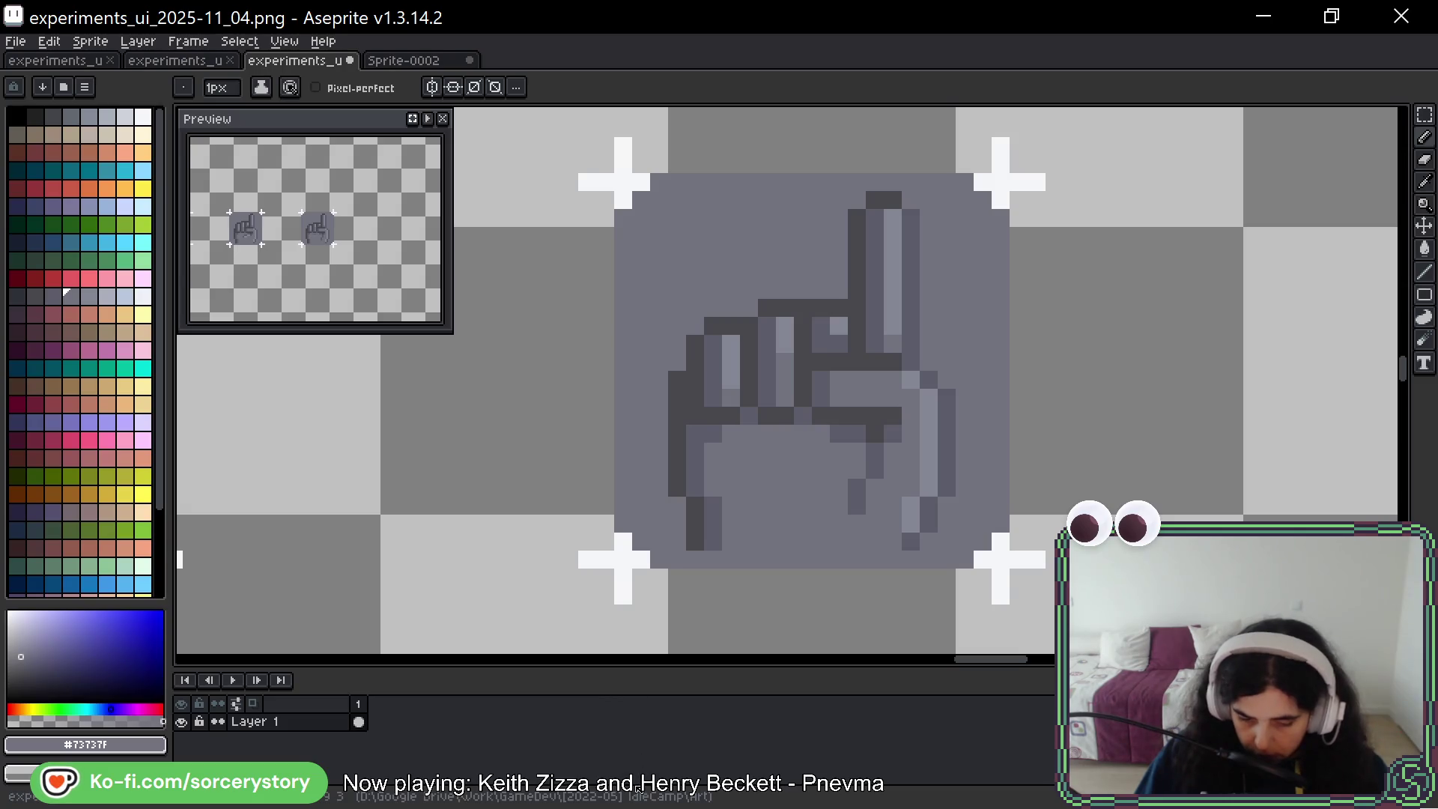
mouse_move(1226, 348)
mouse_down()
mouse_move(1165, 344)
mouse_move(1150, 358)
mouse_up()
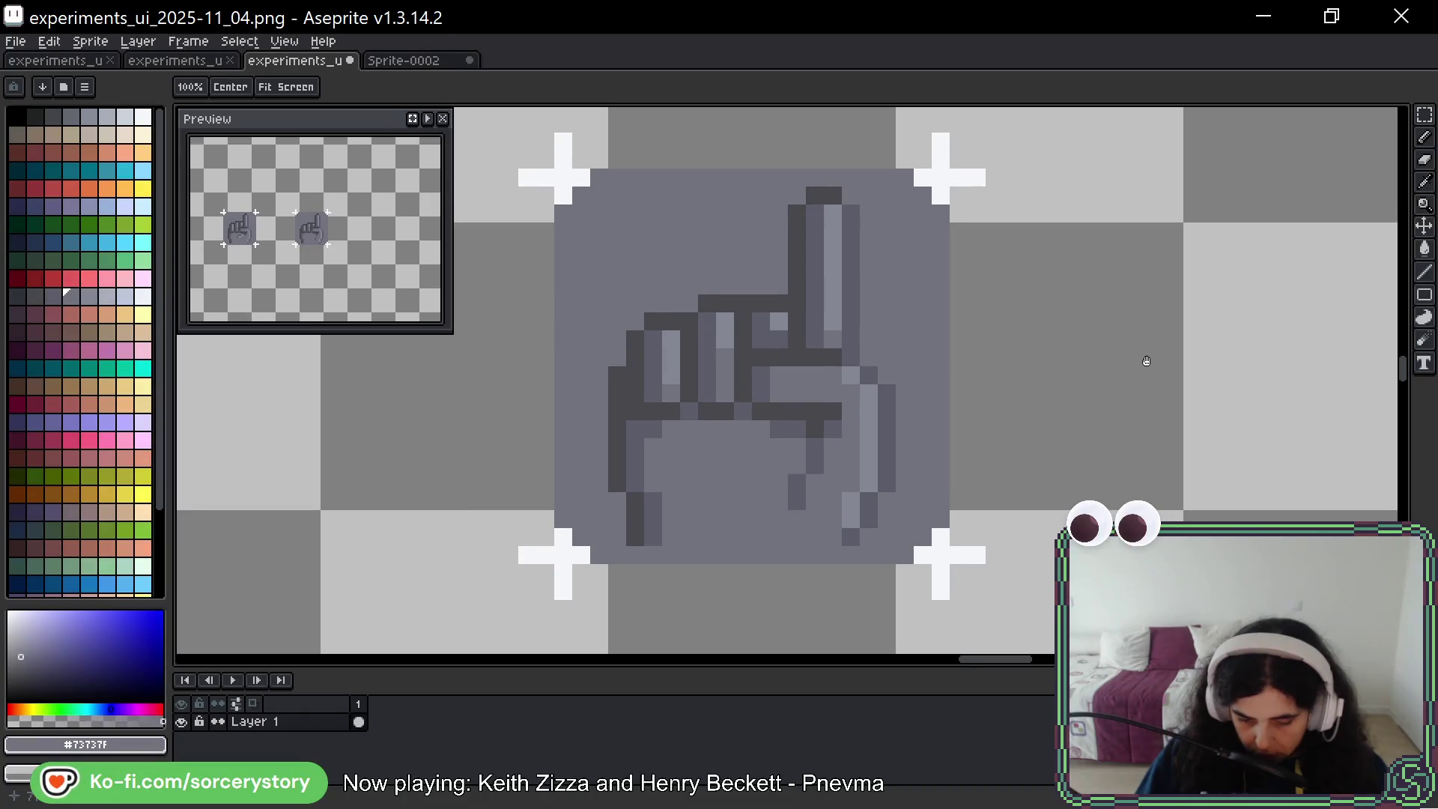
key(b)
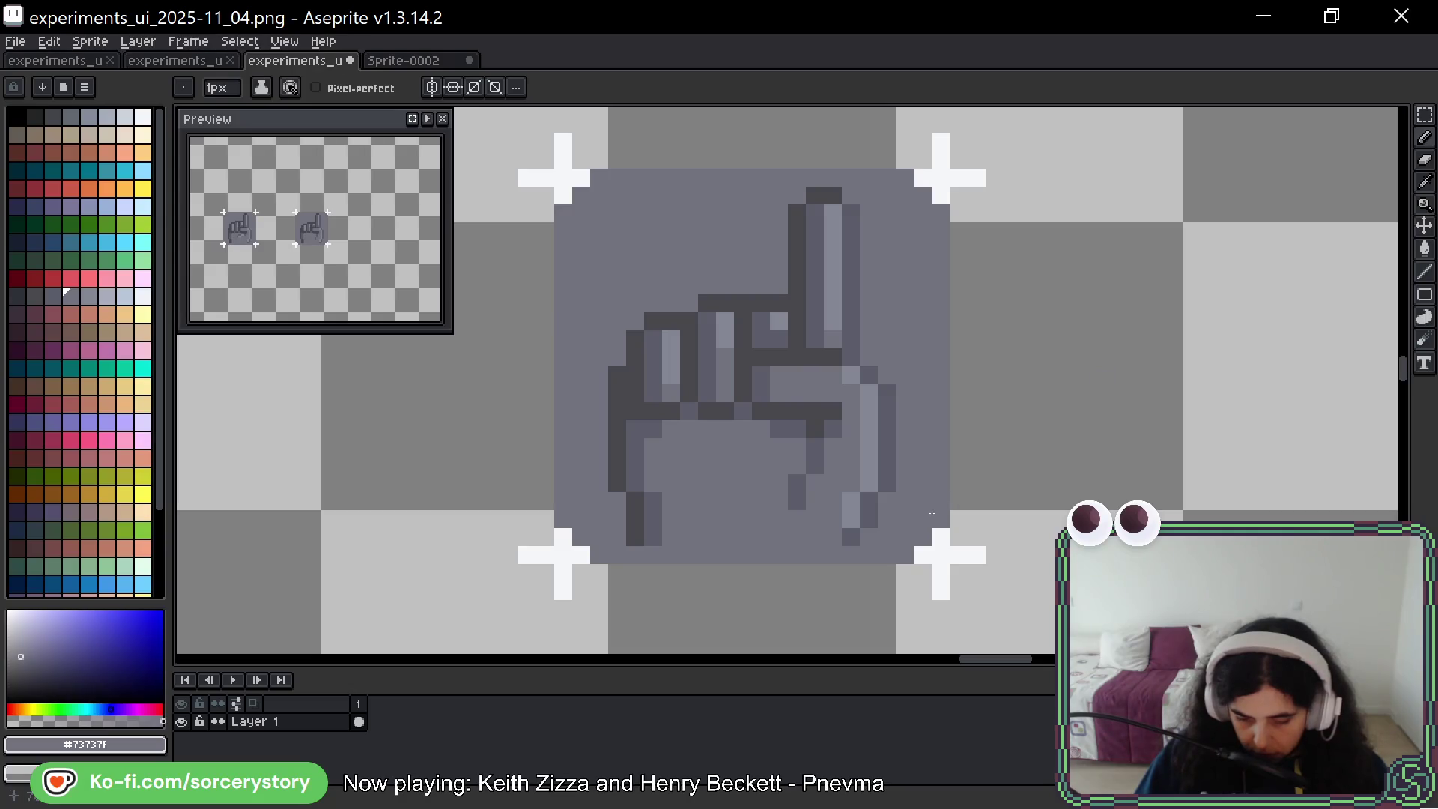
Copy the hand tile one tile to the right
drag(1188, 392, 1067, 374)
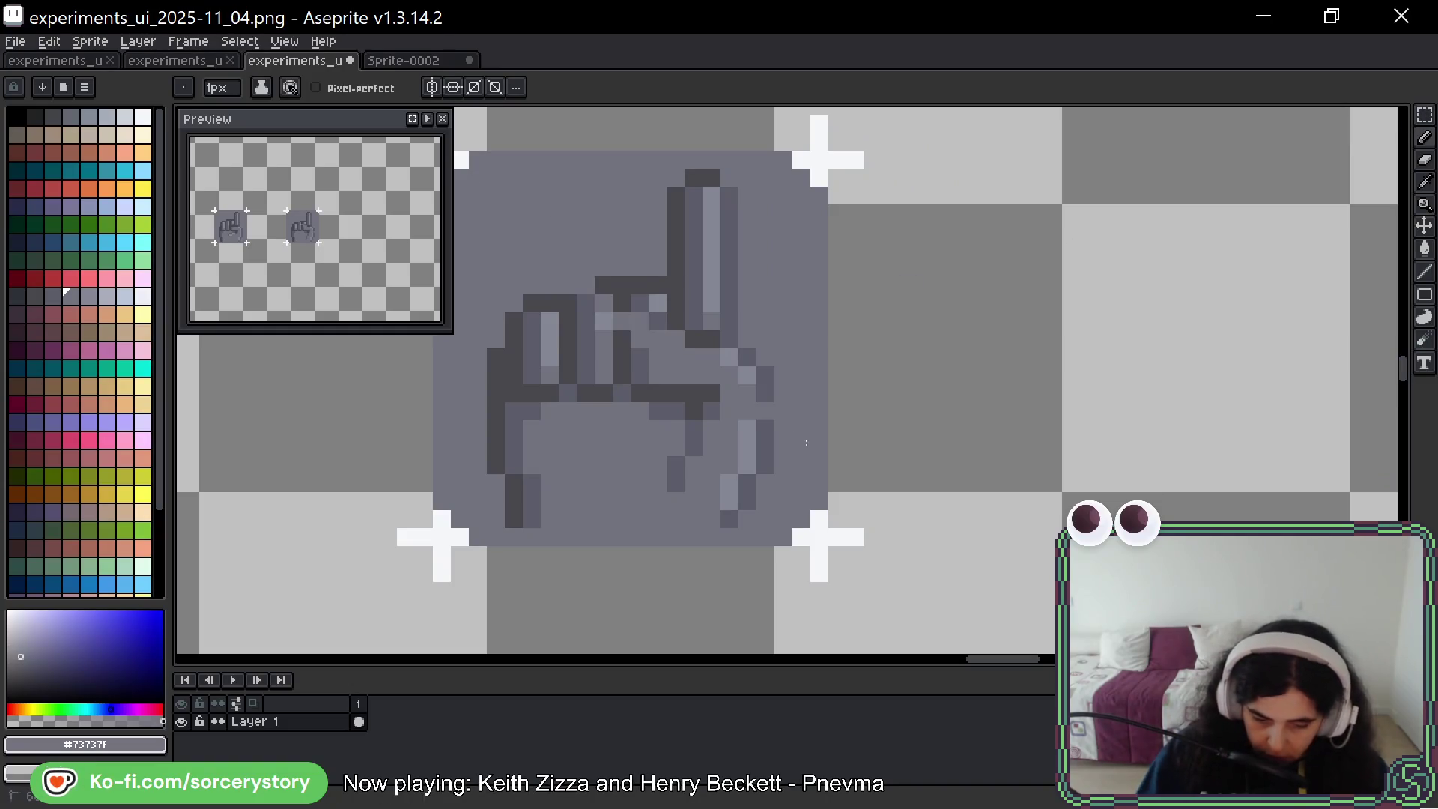
click(1425, 113)
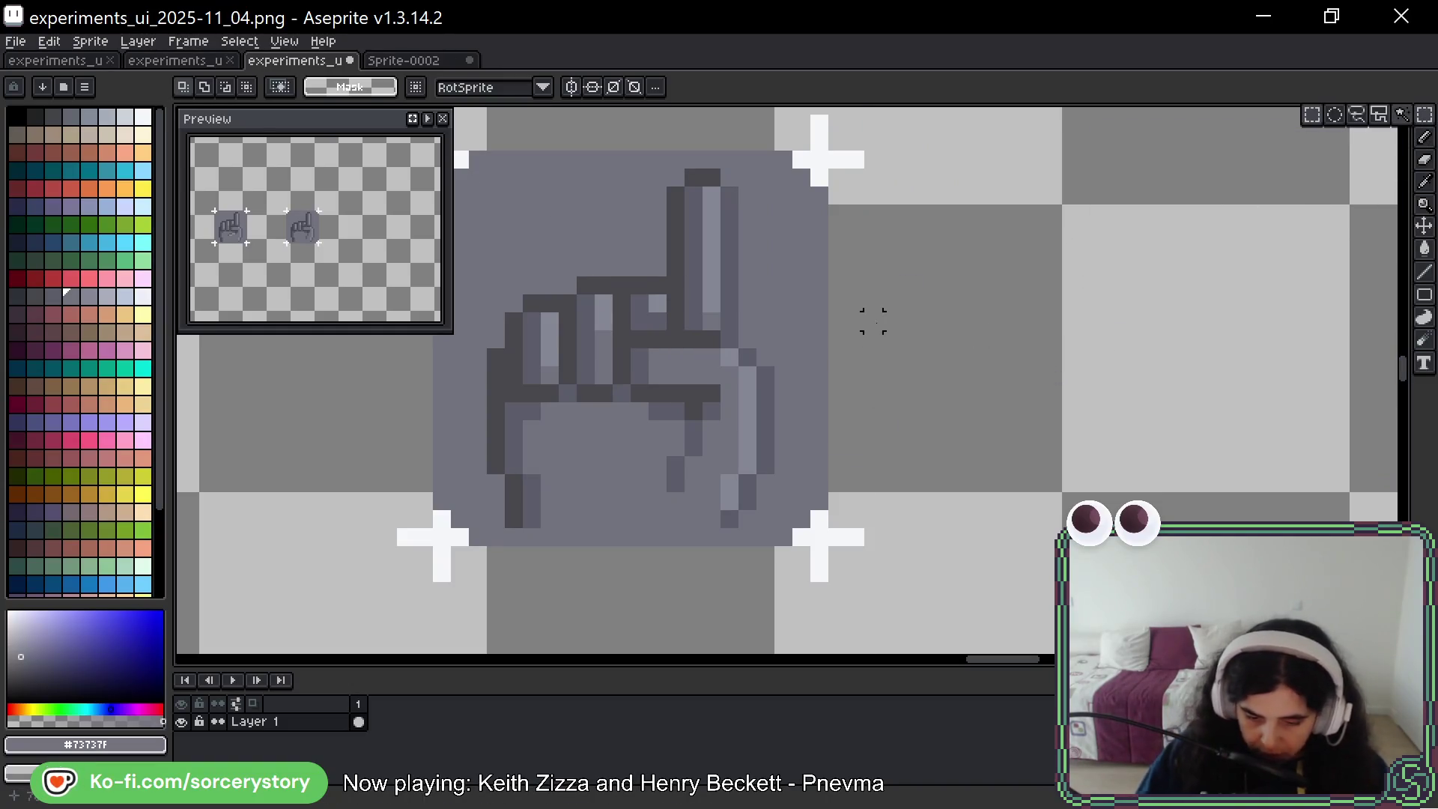
scroll(783, 210, down, 2)
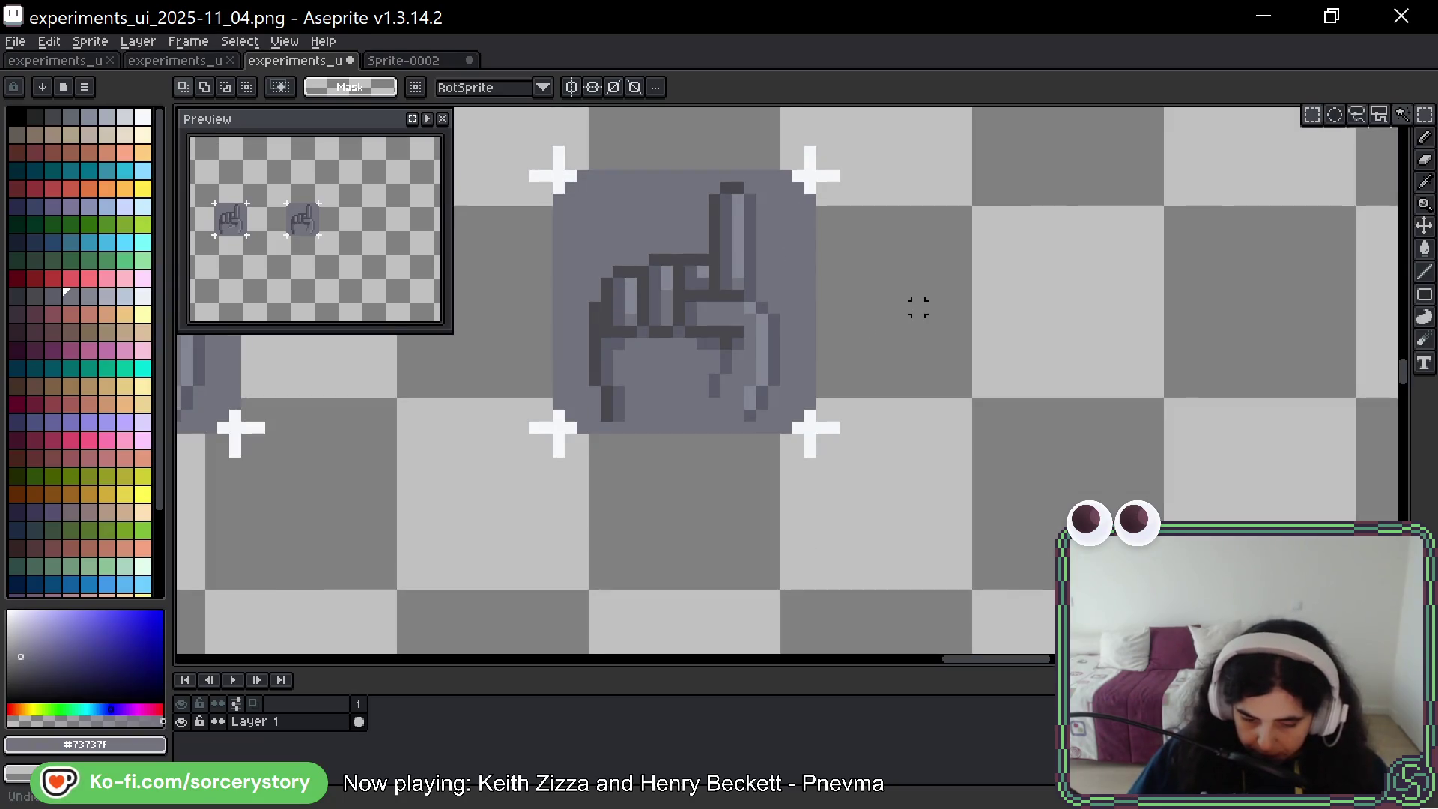
mouse_move(630, 188)
mouse_down()
mouse_move(778, 370)
mouse_move(1192, 342)
mouse_up()
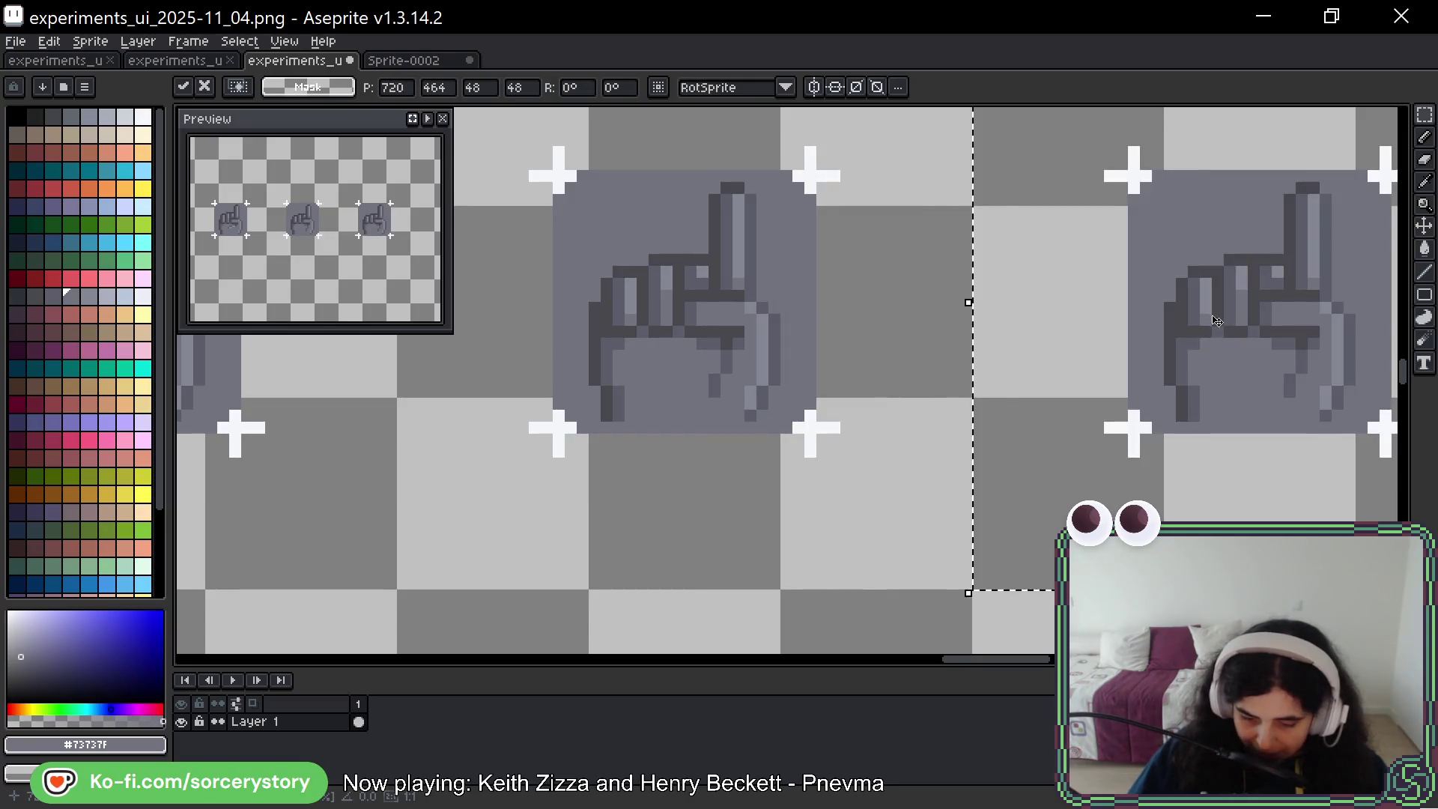
Rotate the sideways finger piece -90° and set it upright on the hand's right side
key(Escape)
scroll(780, 308, up, 4)
mouse_move(586, 256)
mouse_down()
mouse_move(787, 374)
mouse_move(1254, 338)
mouse_up()
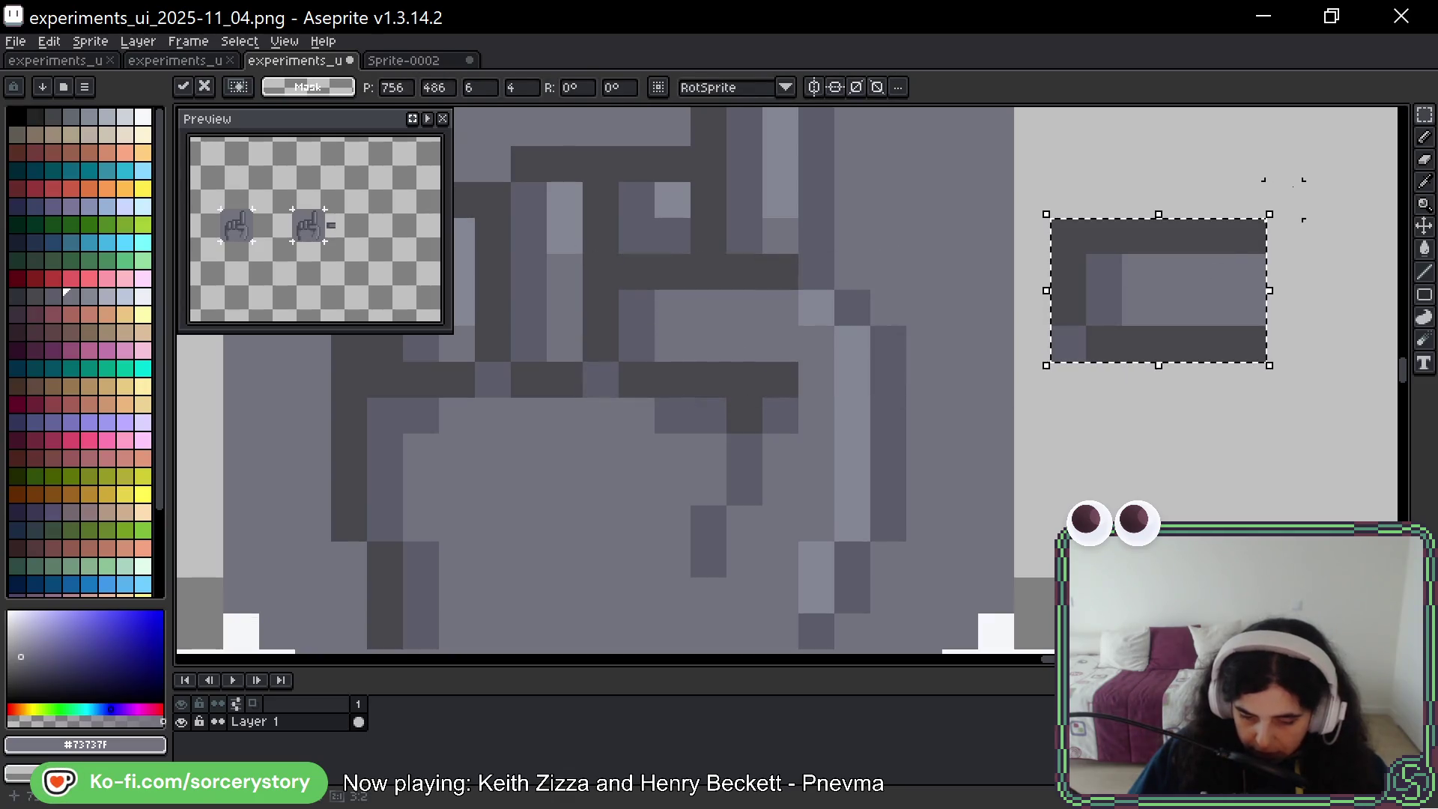
mouse_move(1283, 205)
mouse_down()
mouse_move(1306, 371)
mouse_move(1259, 404)
mouse_up()
drag(1163, 318, 910, 318)
mouse_move(936, 258)
mouse_down()
mouse_move(1043, 258)
mouse_move(941, 262)
mouse_up()
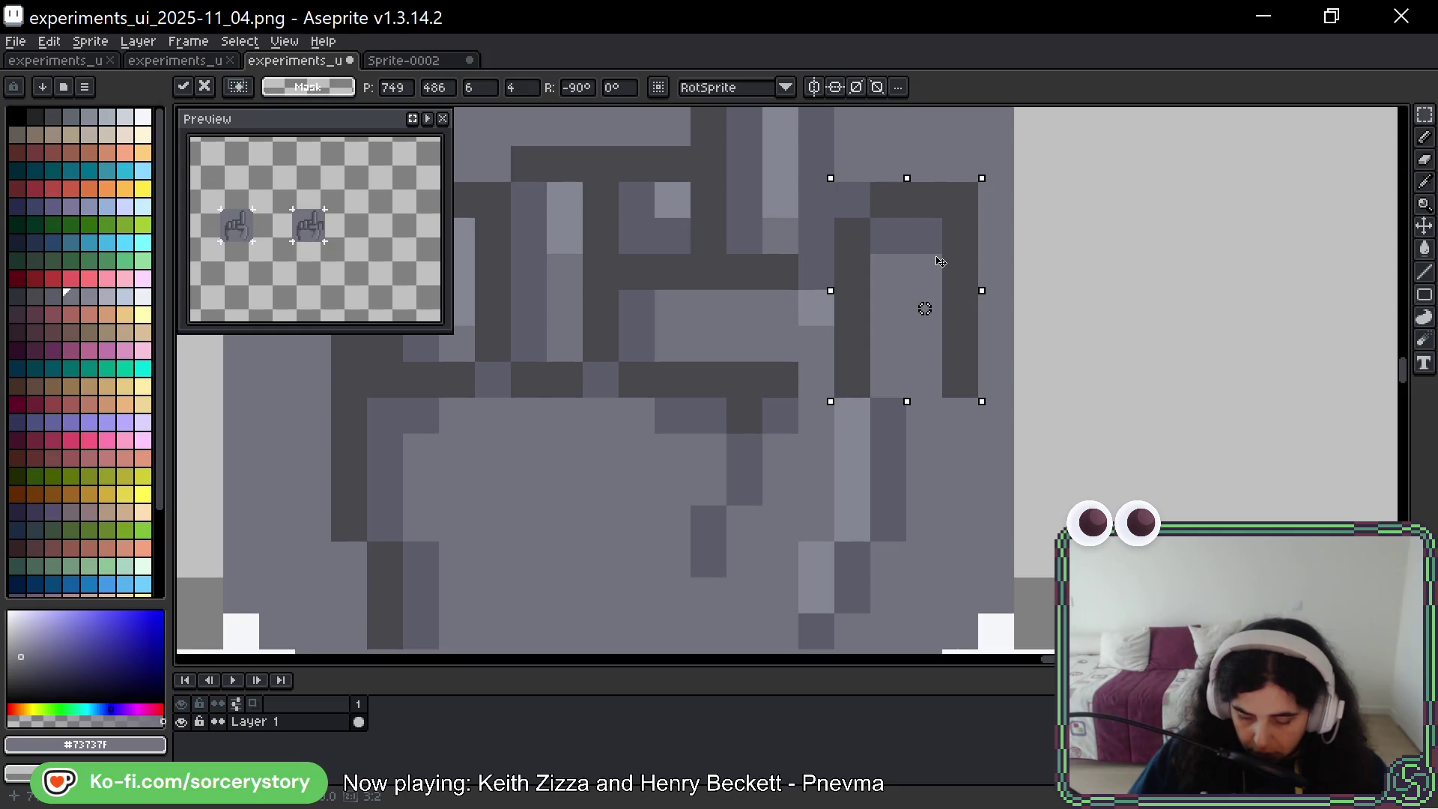
scroll(1059, 298, down, 3)
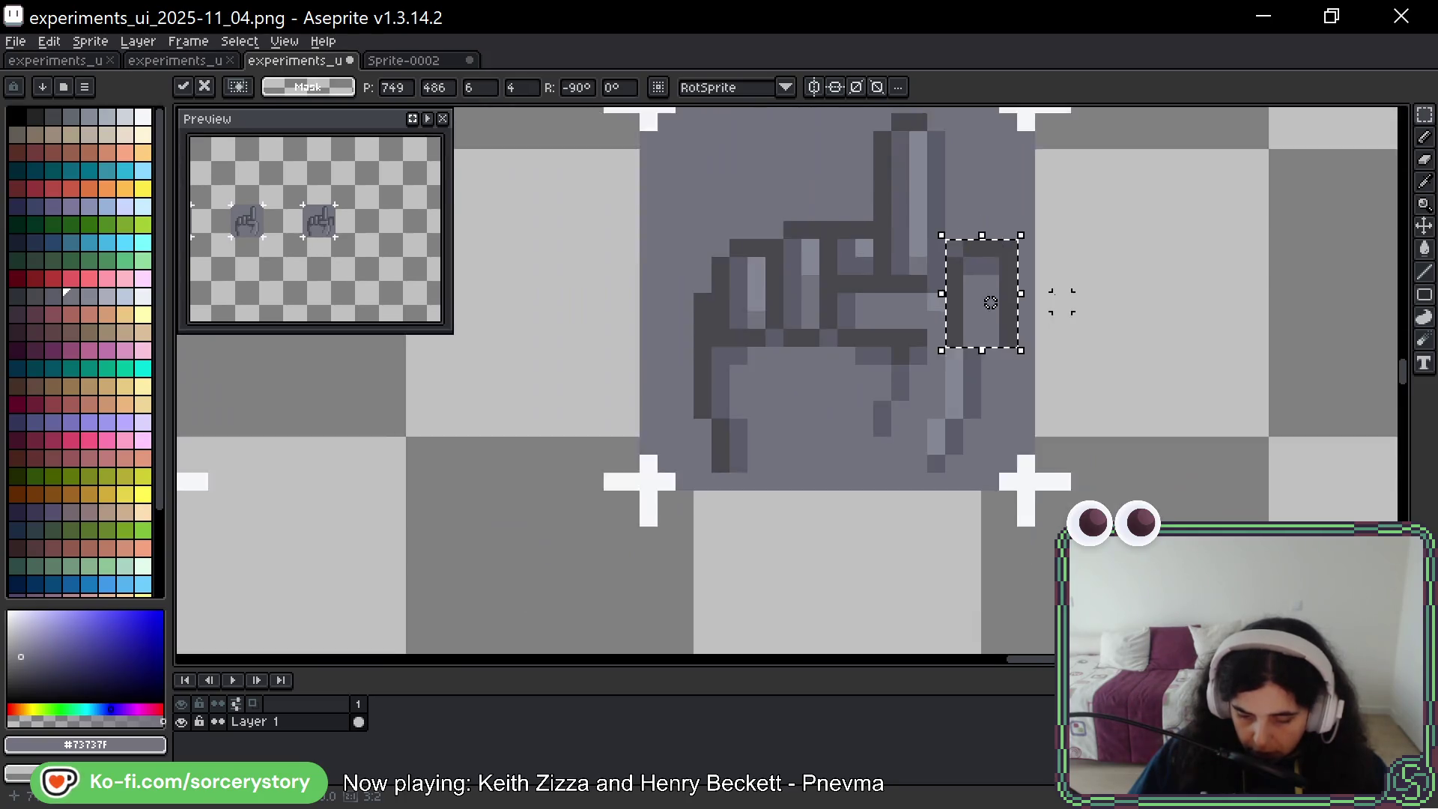
scroll(1059, 298, down, 1)
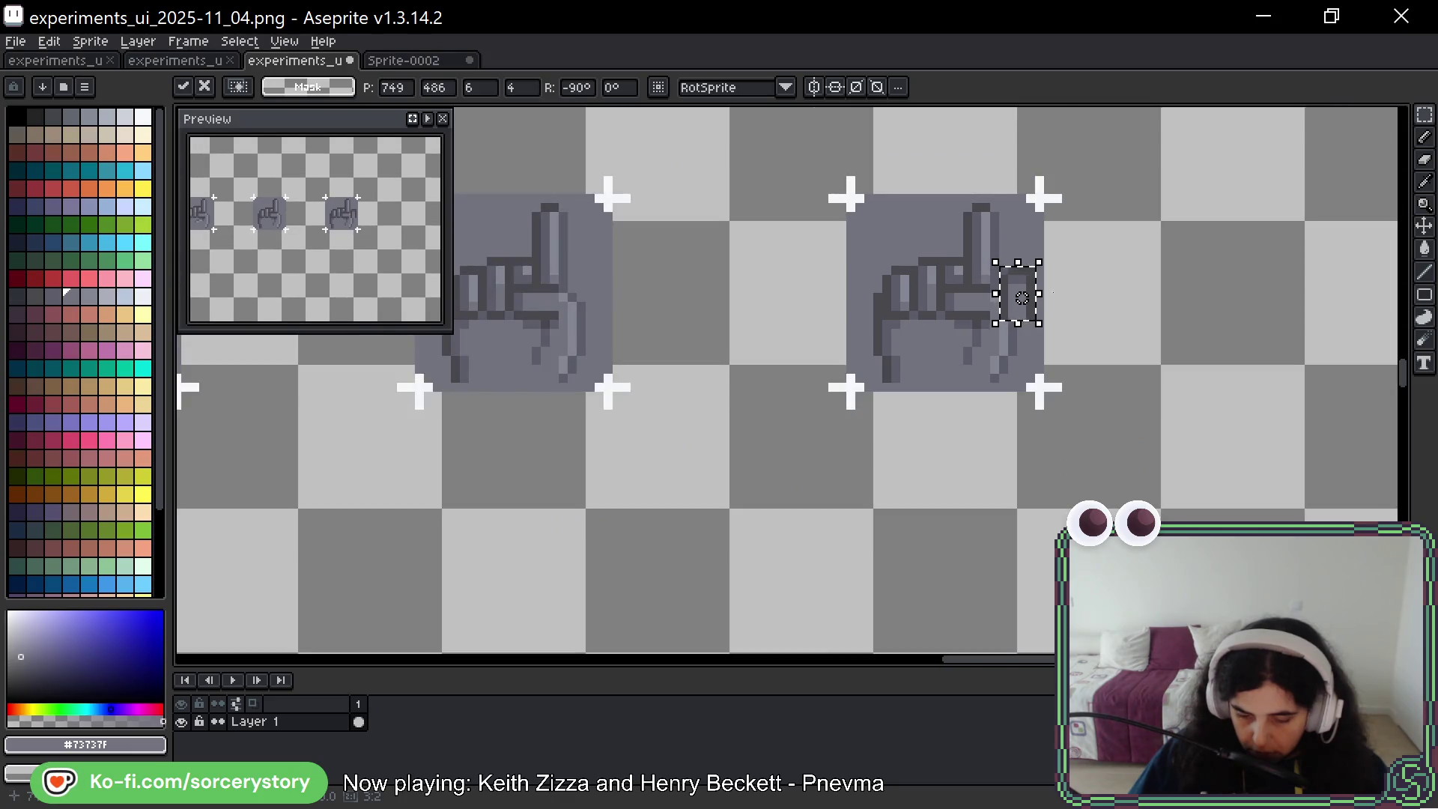
scroll(1056, 297, up, 3)
click(1041, 280)
Shade the pasted finger with a dark #43474D outline and light #848795 highlight pixels
key(b)
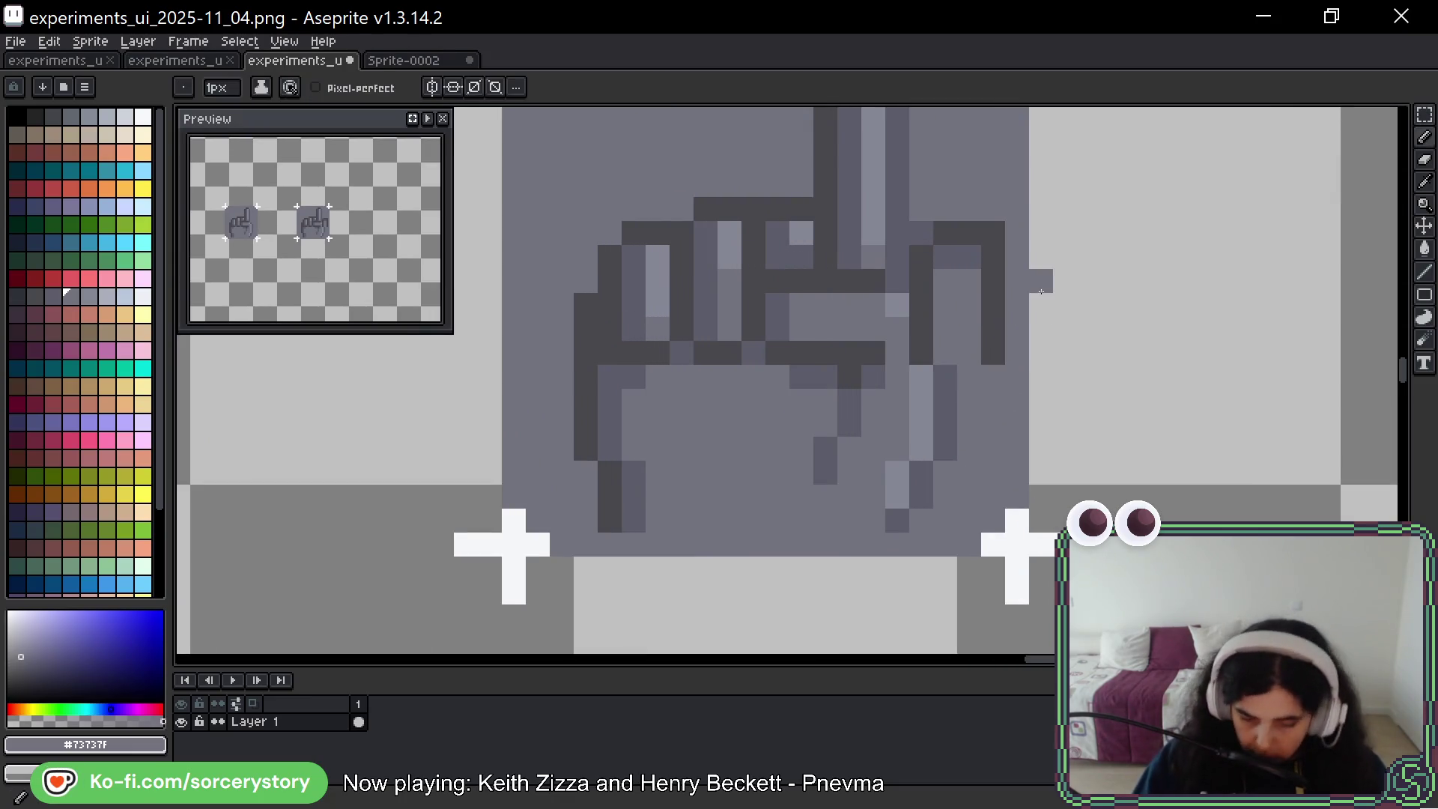
alt+click(824, 247)
drag(824, 300, 817, 347)
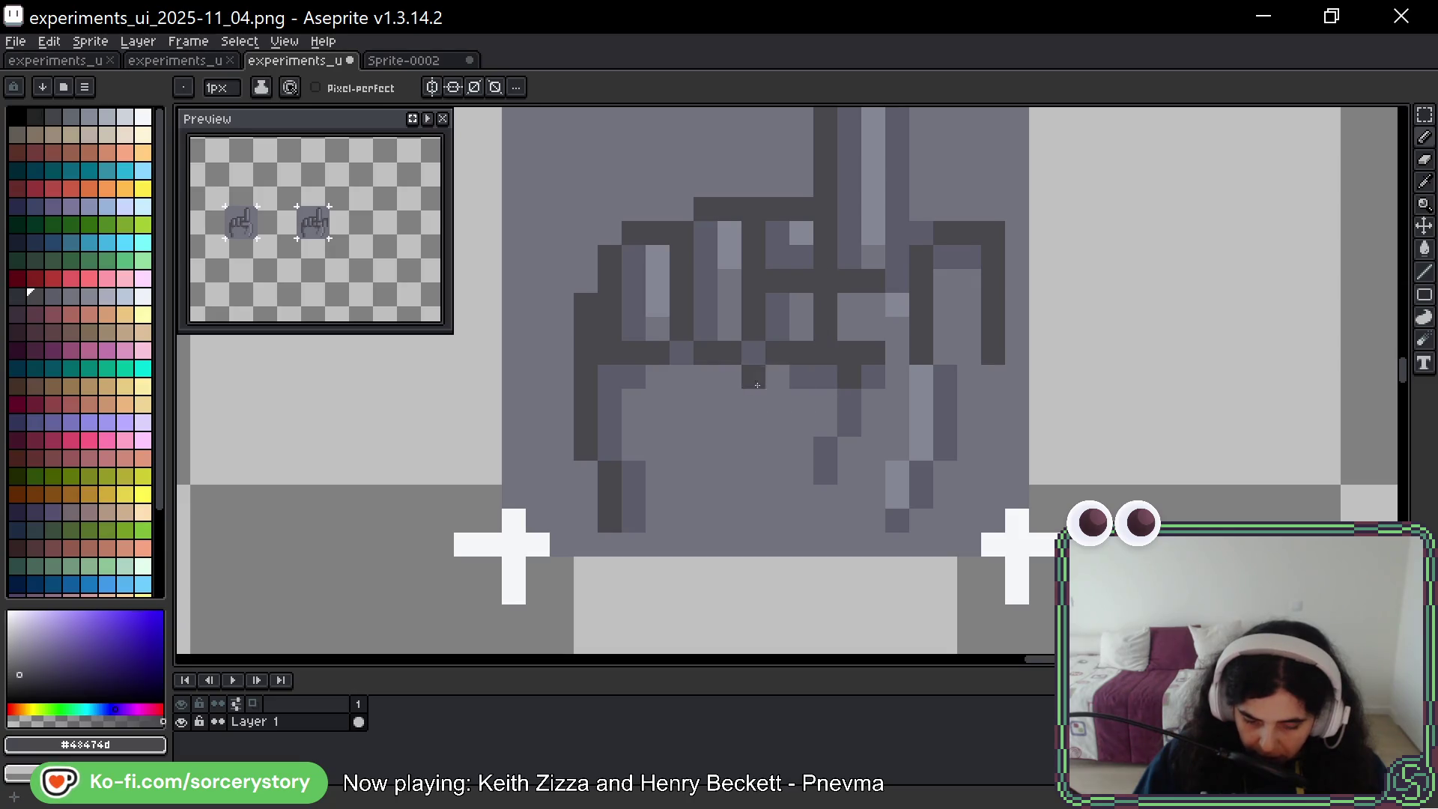
alt+click(789, 272)
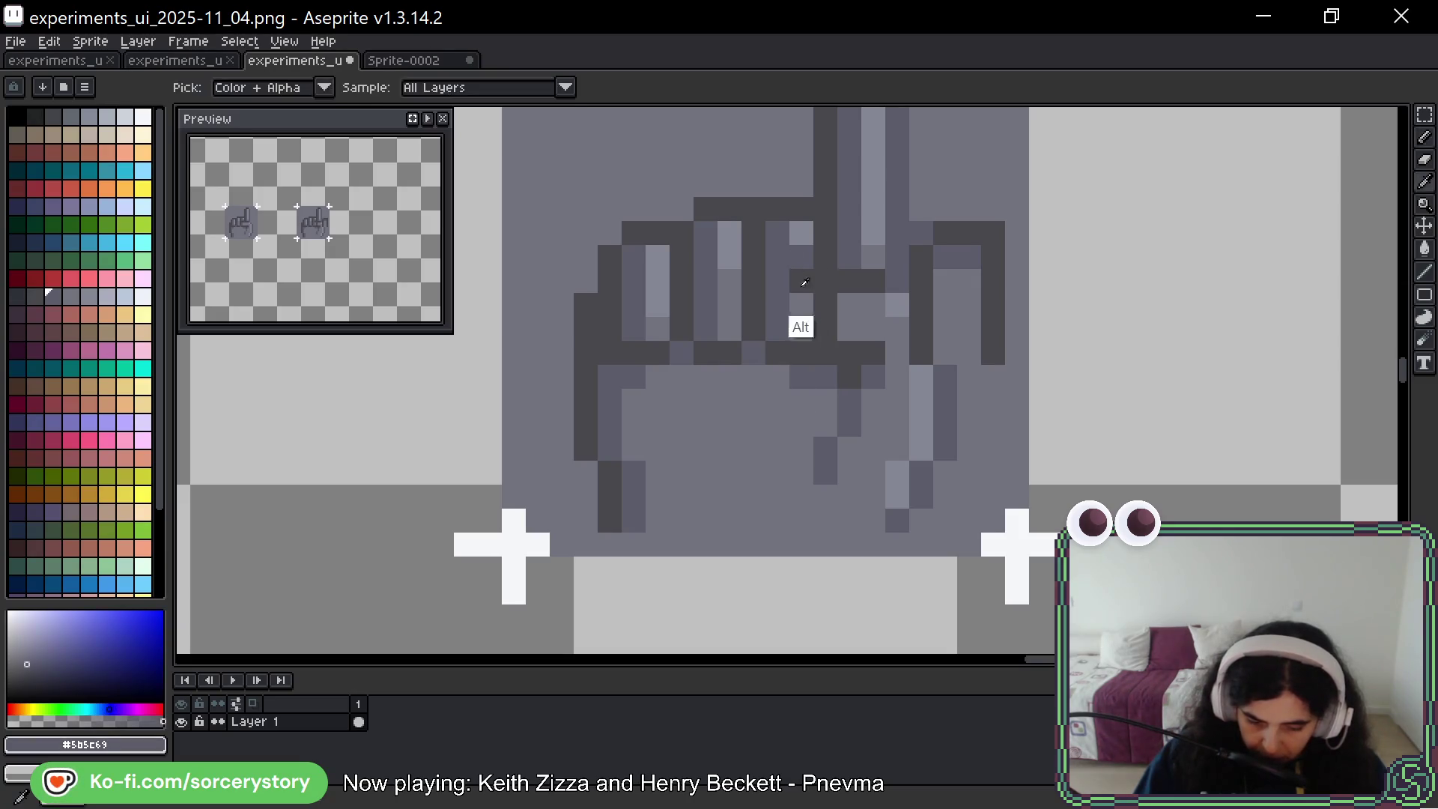
alt+click(800, 324)
drag(802, 258, 802, 281)
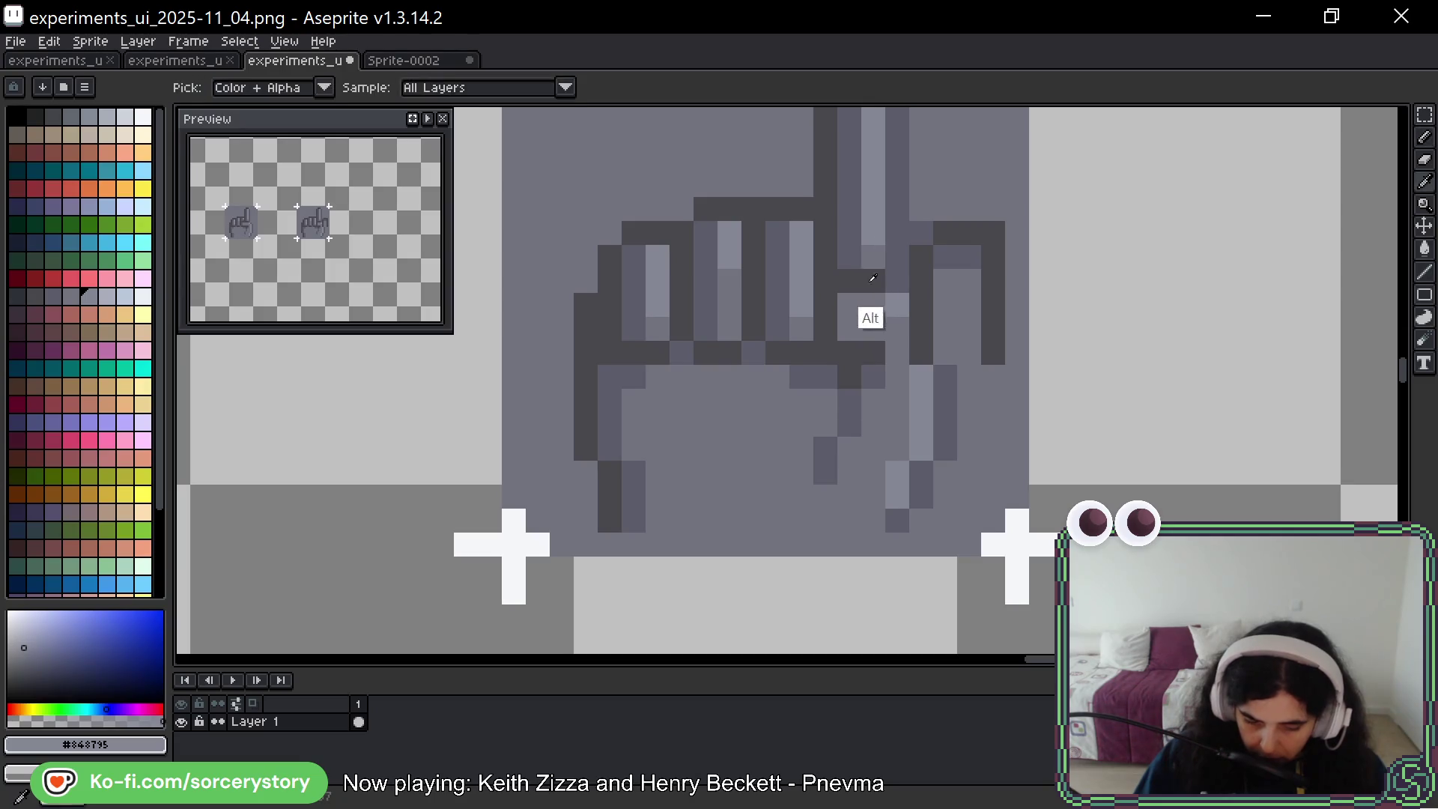
alt+click(867, 312)
click(926, 378)
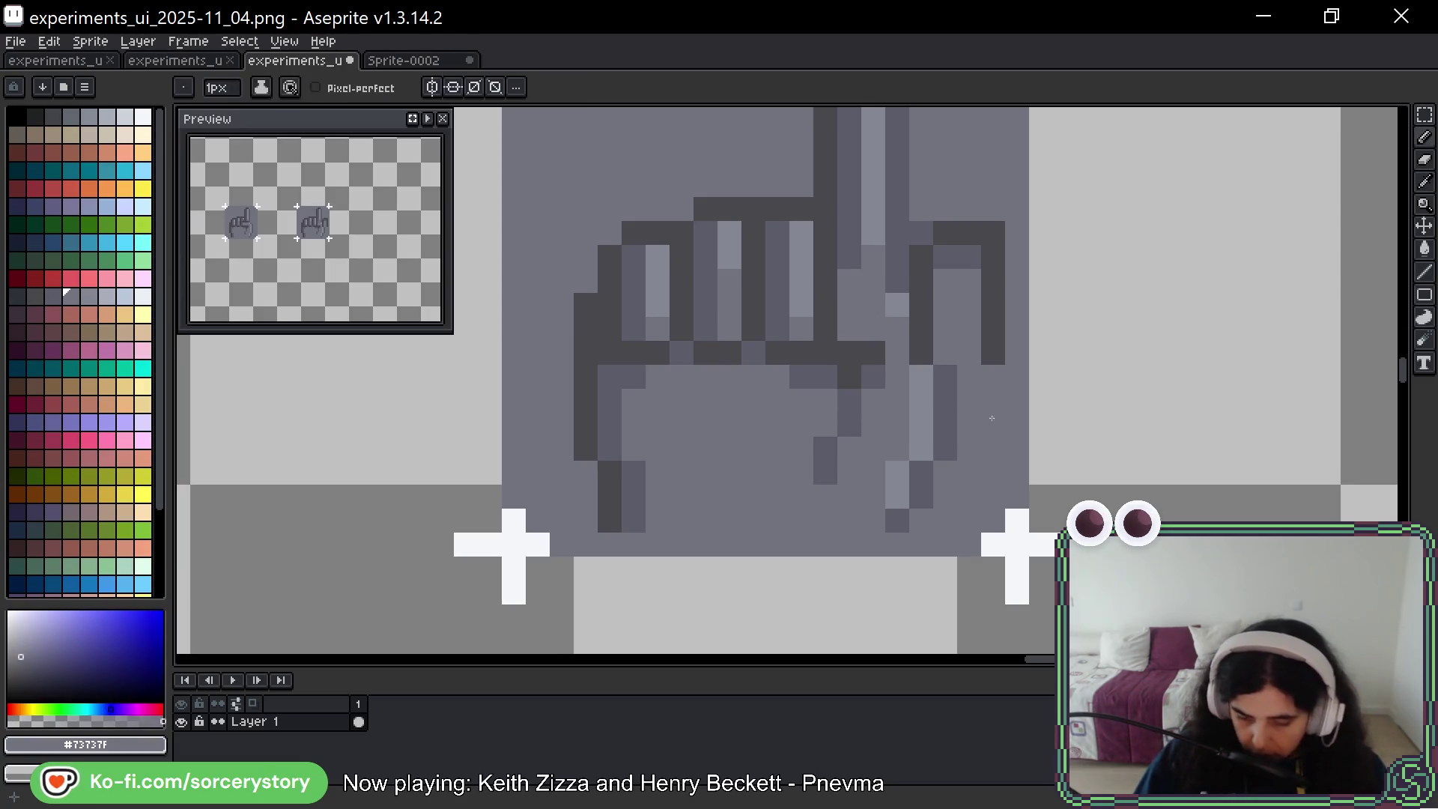
Shift the rightmost finger one pixel left
key(m)
mouse_move(944, 232)
mouse_down()
mouse_move(996, 356)
mouse_move(973, 311)
mouse_up()
key(ctrl+d)
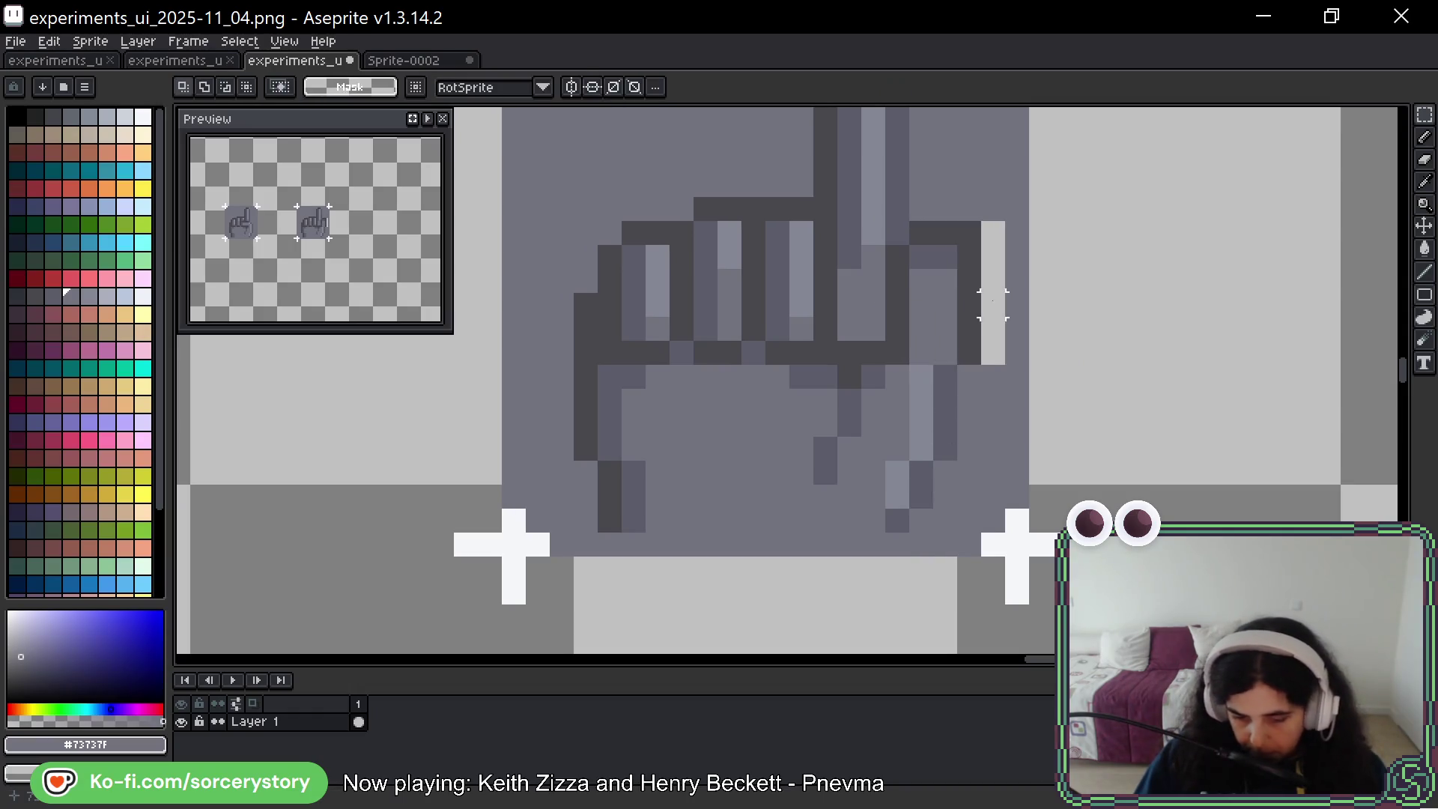
scroll(997, 337, up, 2)
key(v)
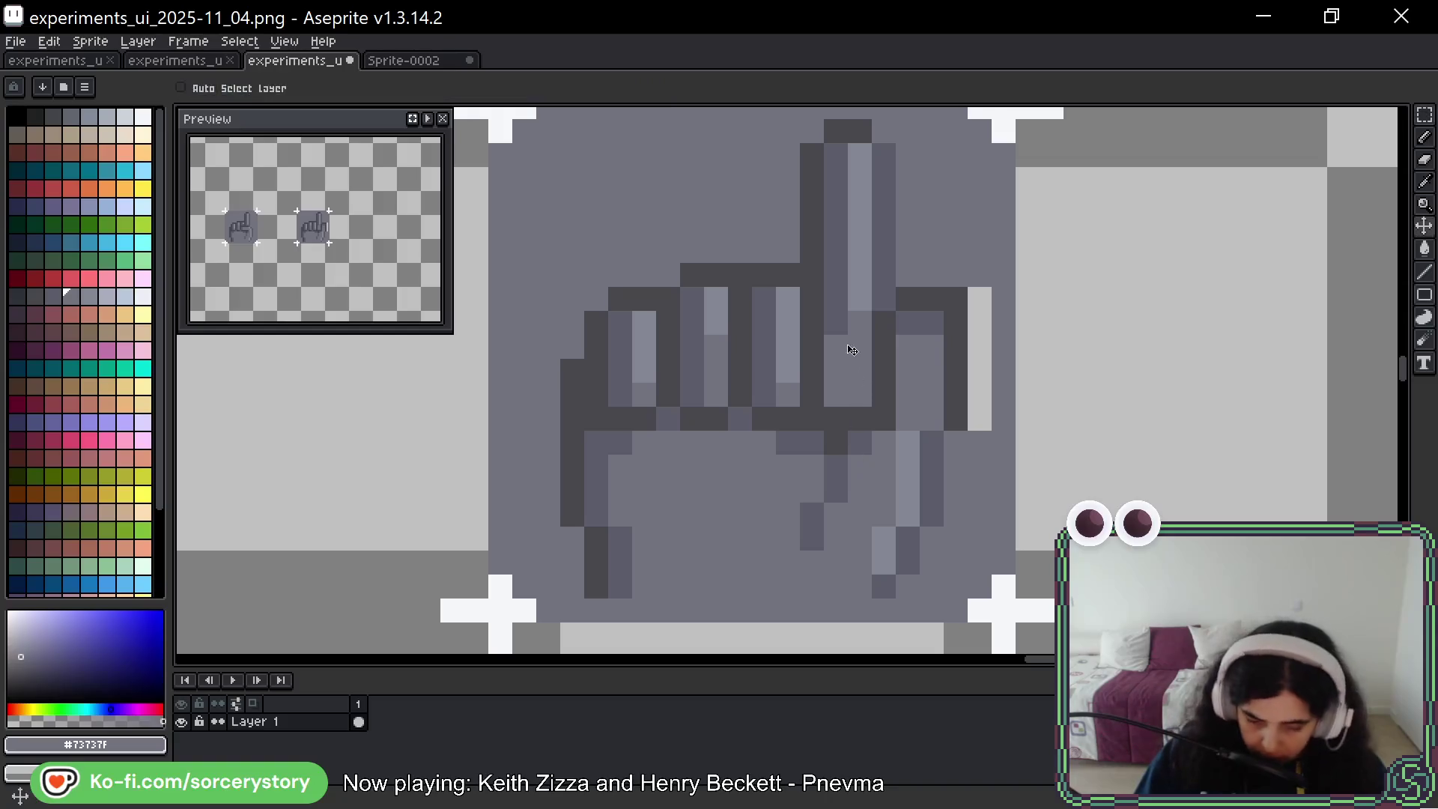
key(b)
Rework the finger columns with #43474d and #5b5c69 dark shading and body grey
mouse_move(837, 337)
mouse_down()
mouse_move(837, 409)
mouse_move(803, 446)
mouse_up()
click(860, 491)
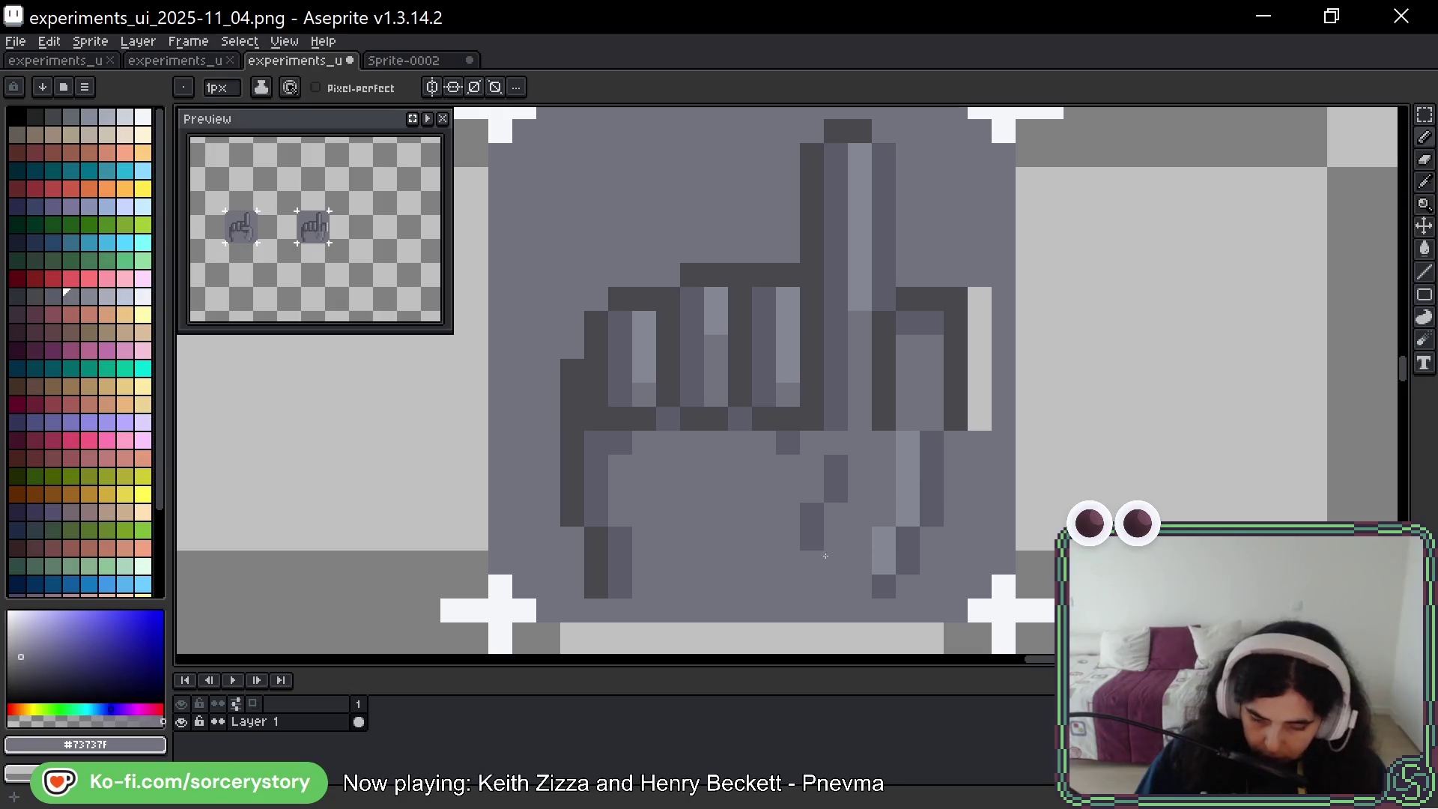
drag(908, 439, 908, 517)
alt+click(932, 480)
drag(932, 443, 932, 515)
alt+click(932, 479)
mouse_move(957, 415)
mouse_down()
mouse_move(956, 296)
mouse_move(982, 417)
mouse_move(908, 502)
mouse_move(908, 525)
mouse_up()
alt+click(1000, 322)
Add #848795 light highlight columns on the fingers and a light pixel at the lower edge
alt+click(884, 574)
drag(932, 427, 932, 312)
click(803, 614)
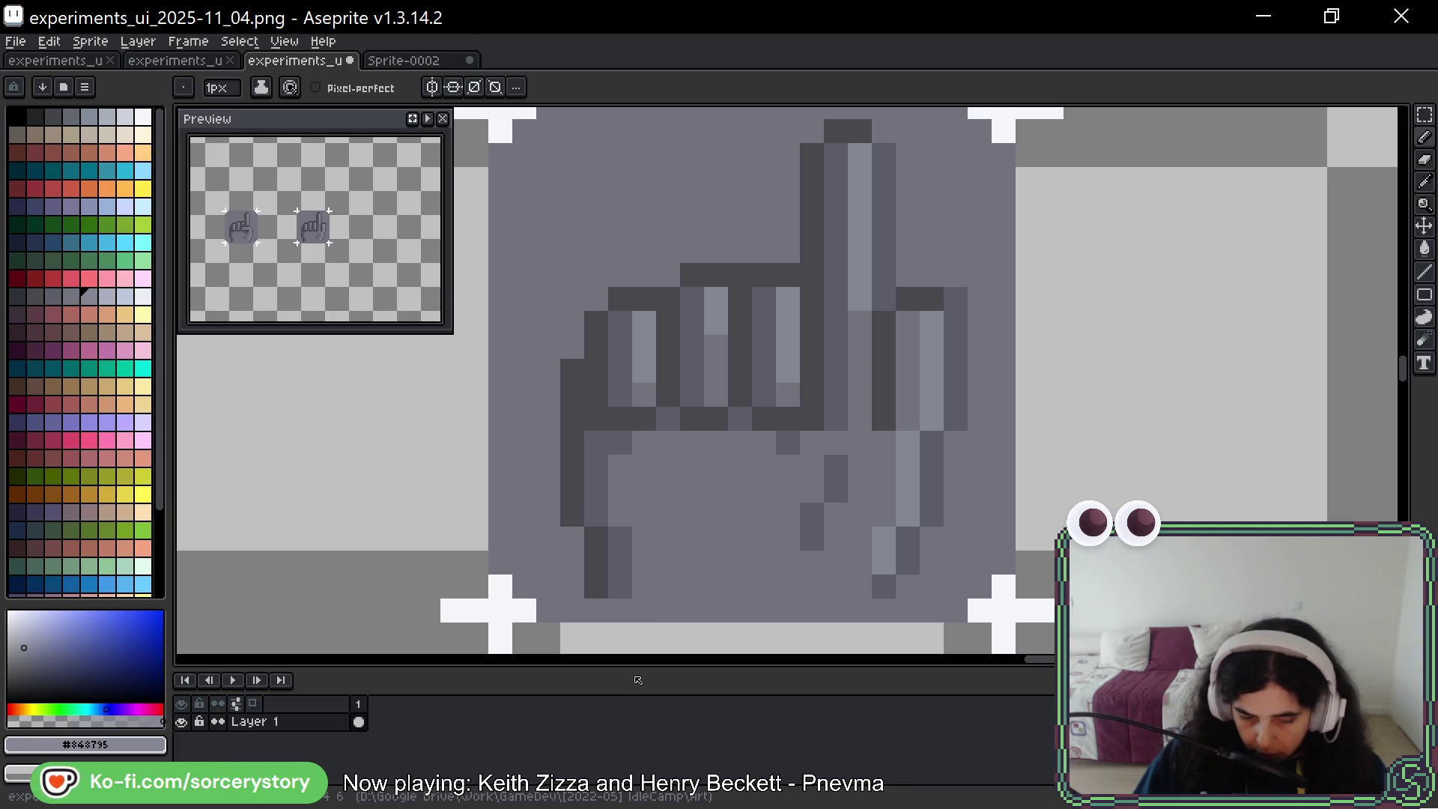
key(alt)
scroll(689, 393, down, 2)
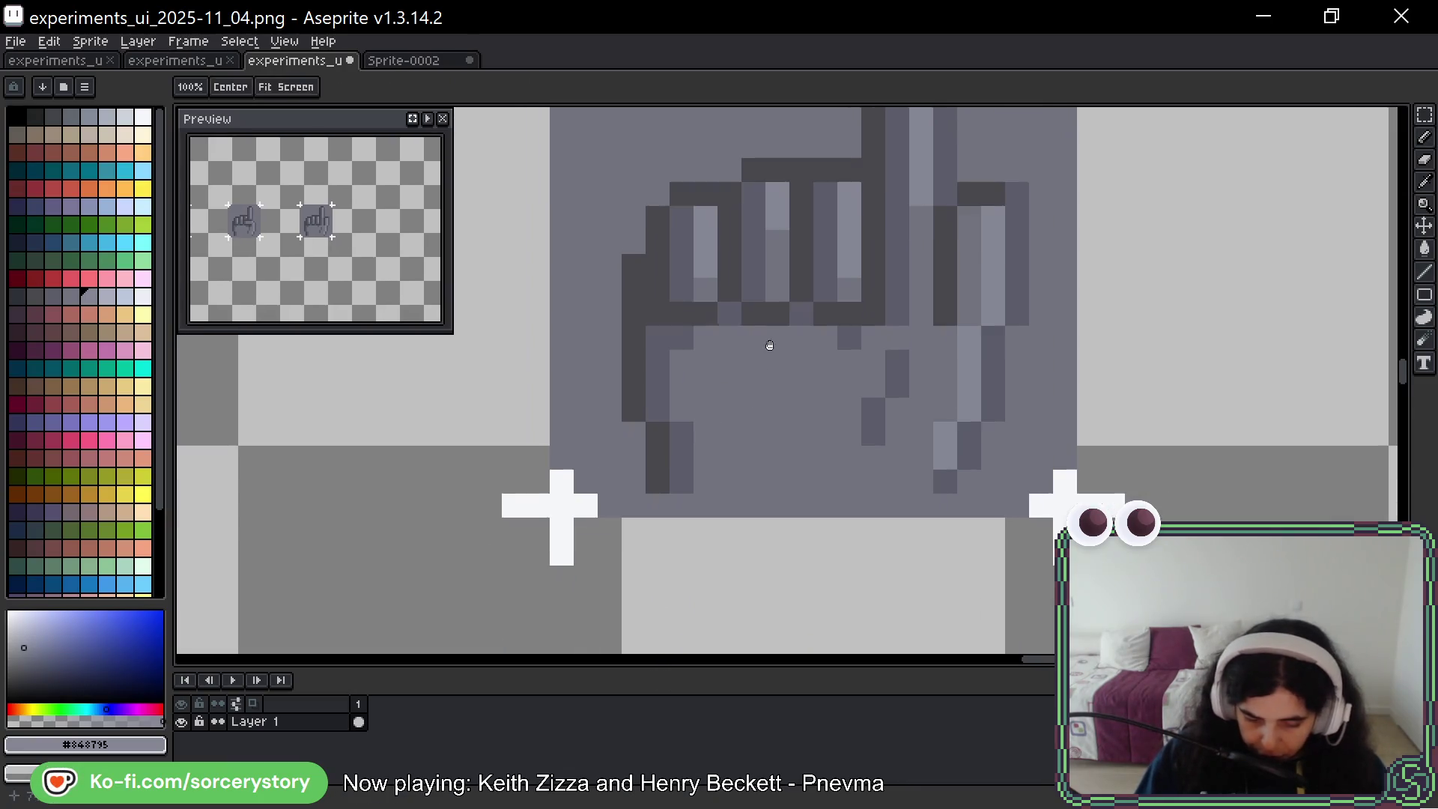
Redraw the hand's left outline as a straight dark column
alt+click(637, 256)
key(ctrl+z)
drag(657, 351, 658, 419)
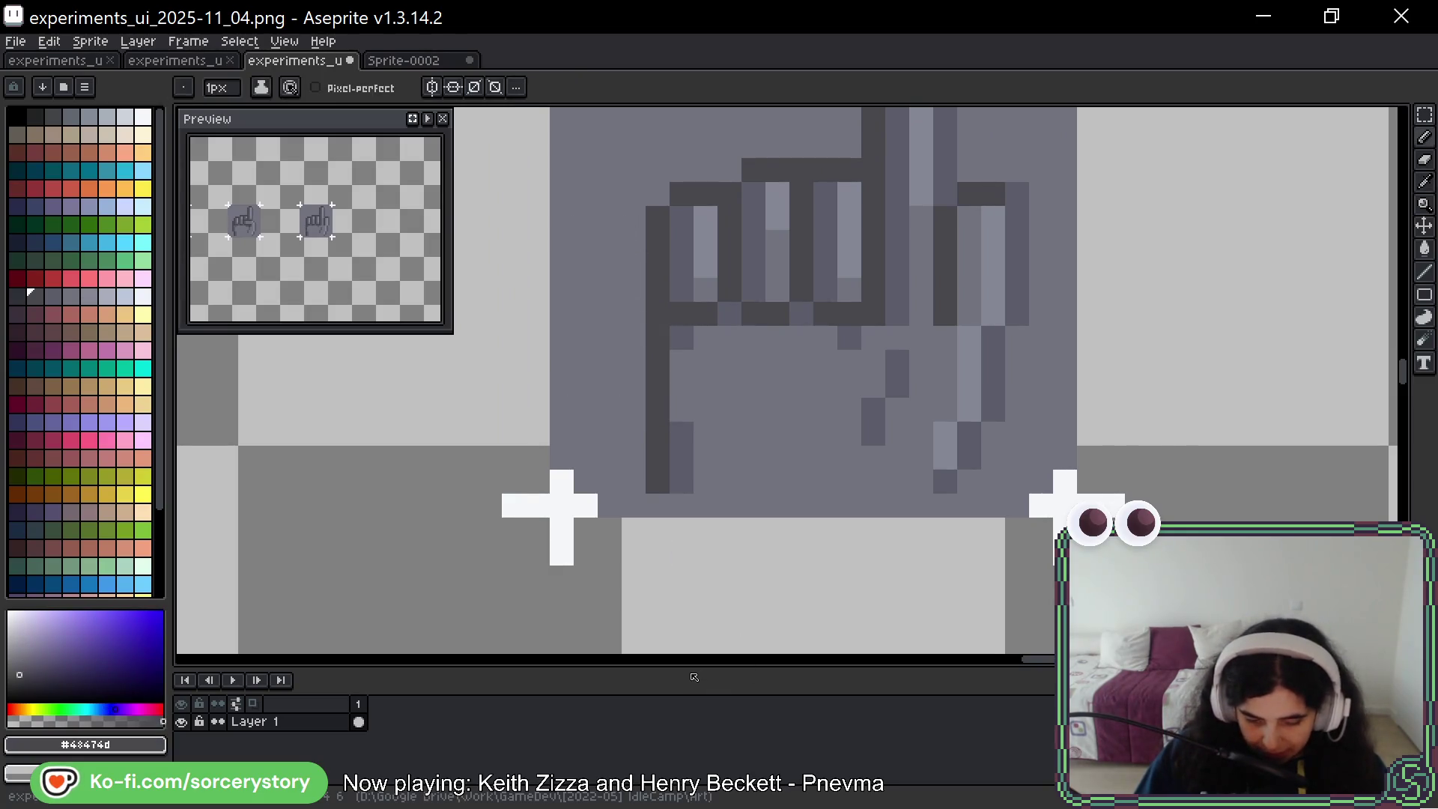
alt+click(681, 479)
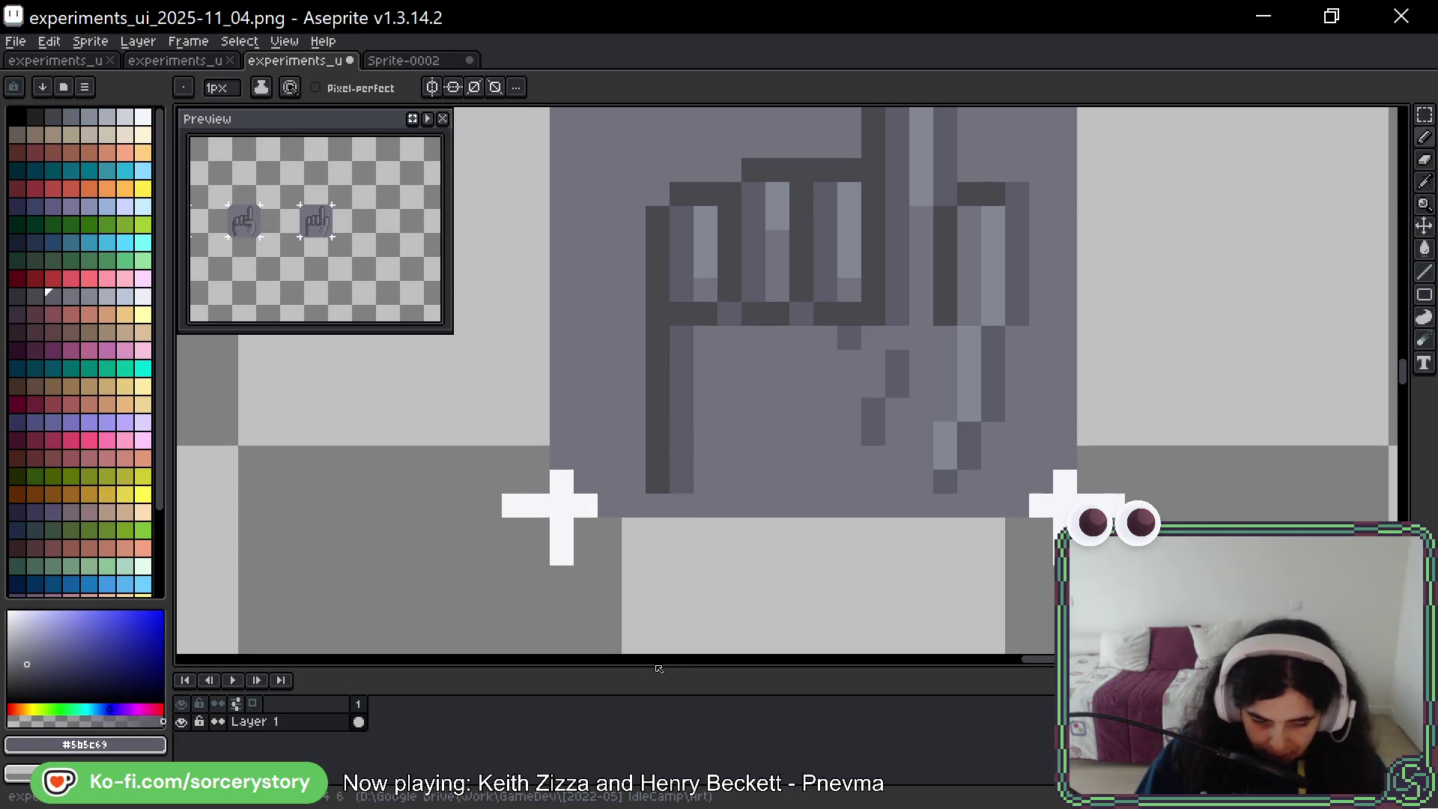
click(681, 469)
alt+click(632, 492)
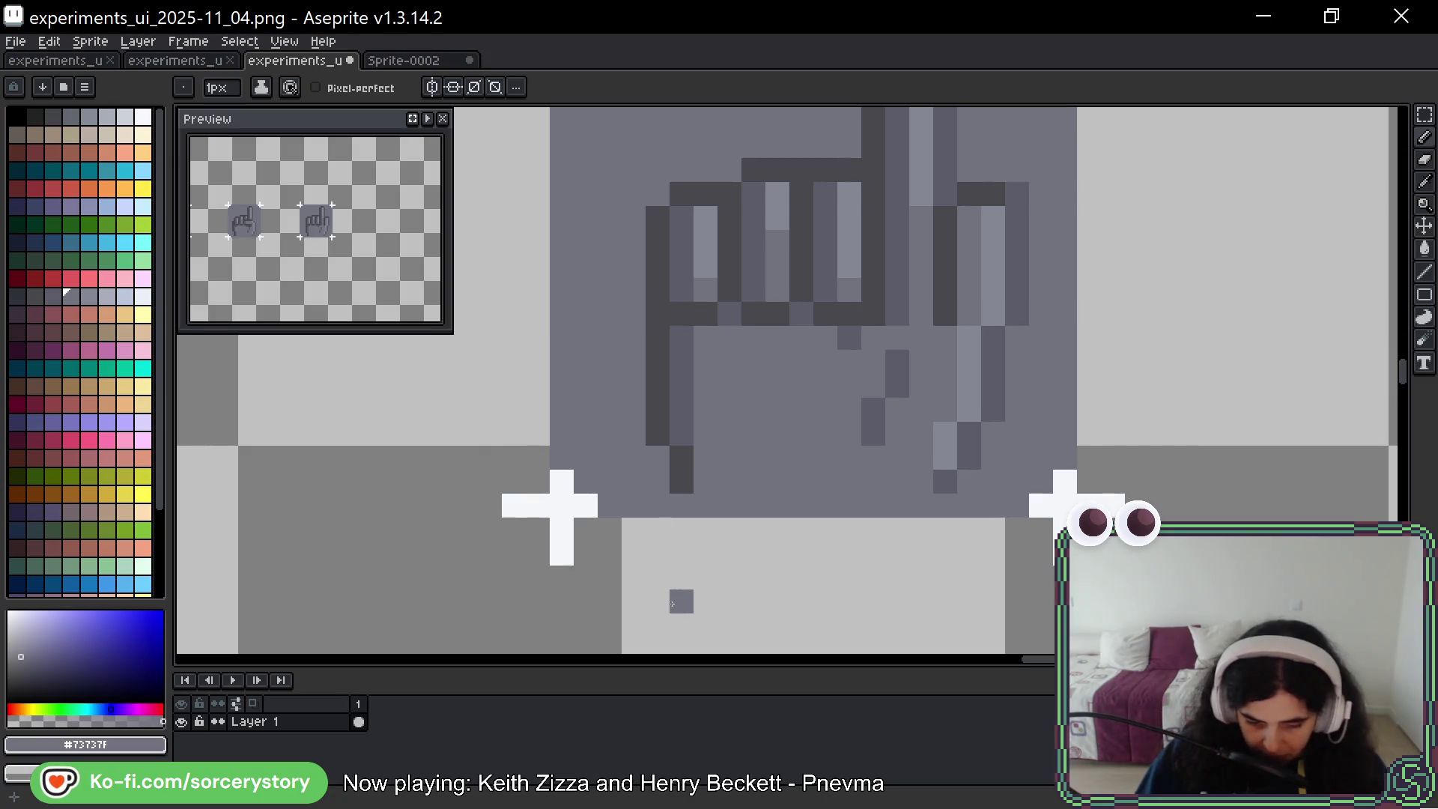
Reshape the right curled finger with medium-dark outline pixels and a light highlight strip
drag(1096, 326, 1035, 357)
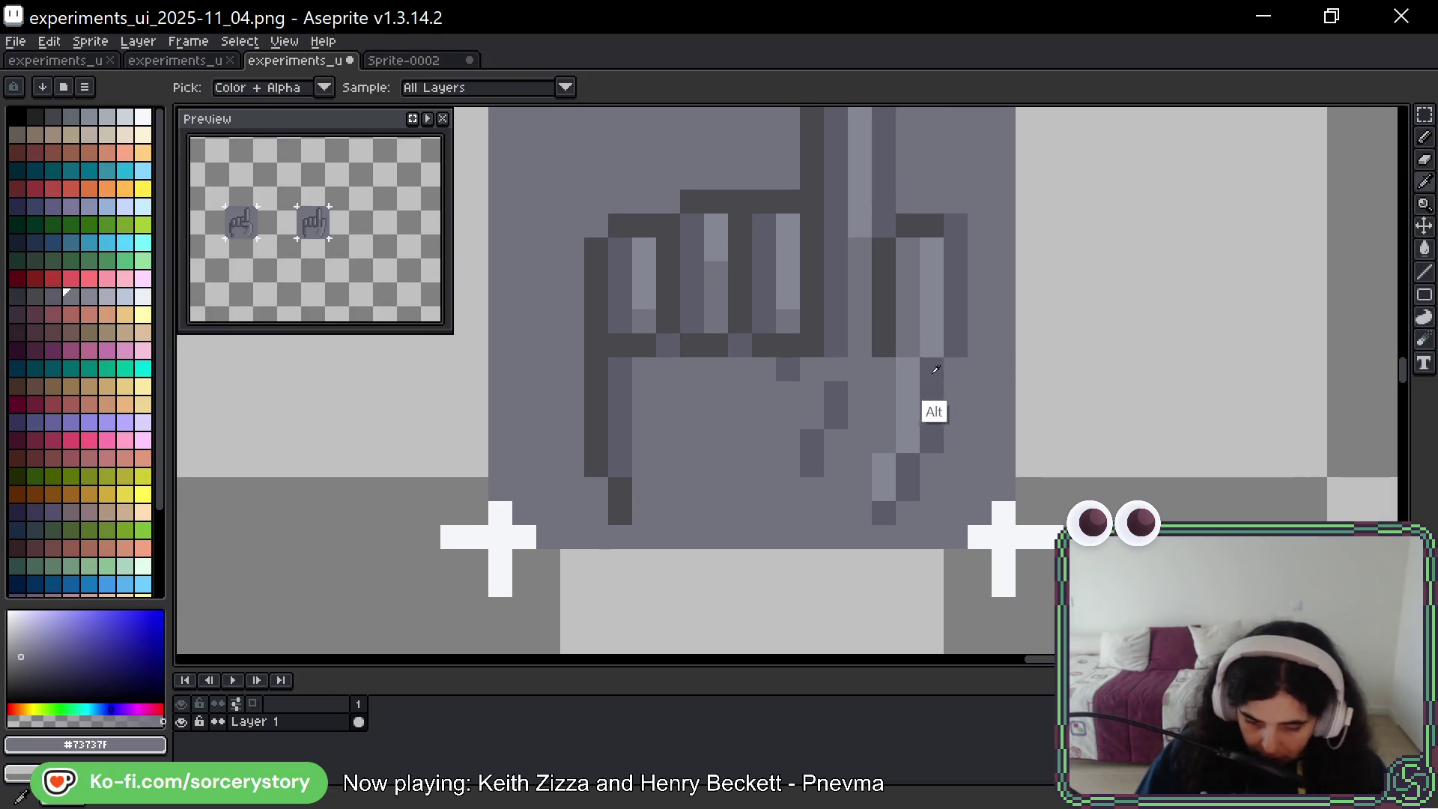
alt+click(951, 363)
drag(956, 394, 956, 442)
drag(908, 367, 908, 442)
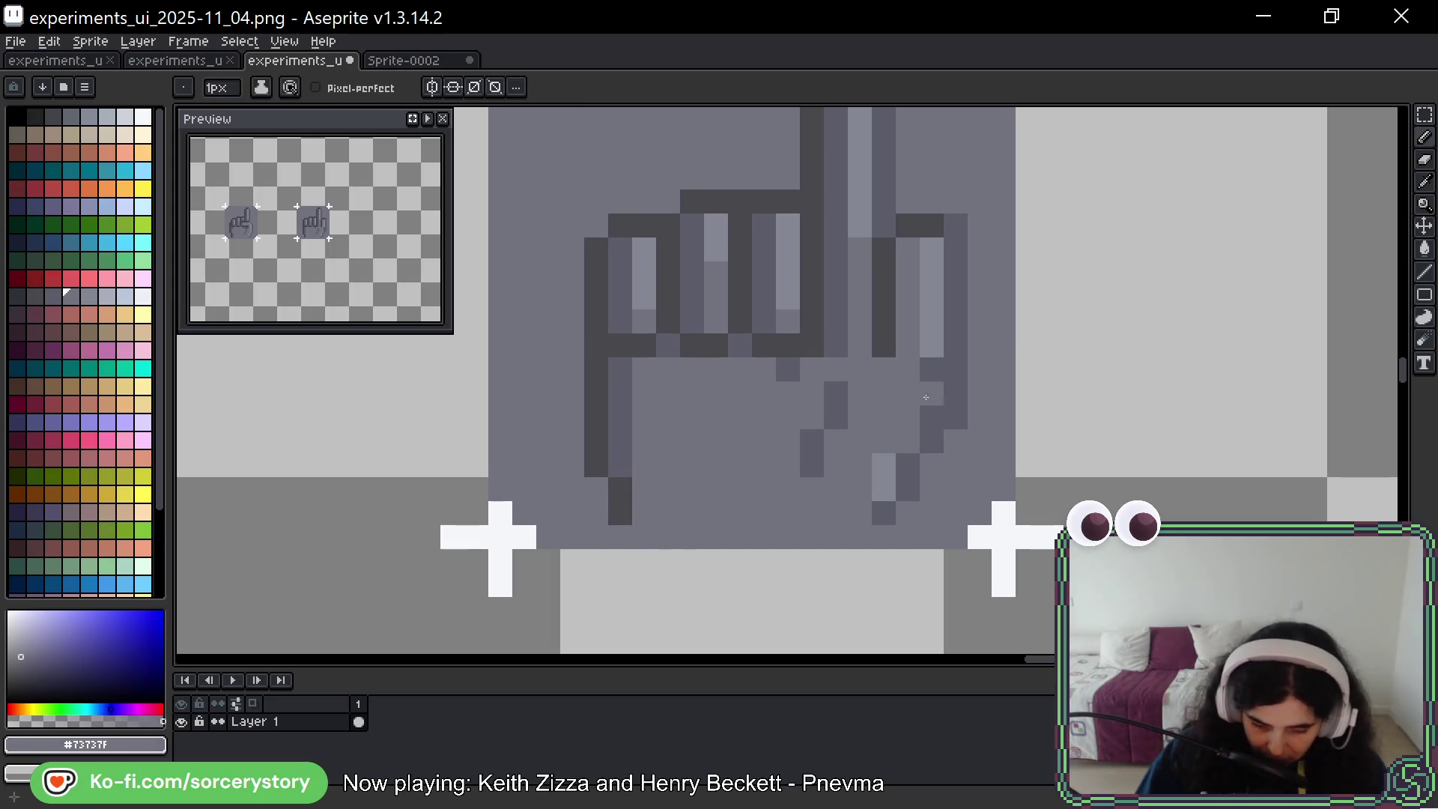
alt+click(934, 328)
drag(933, 327, 933, 423)
alt+click(932, 442)
click(933, 486)
click(909, 513)
alt+click(929, 423)
mouse_move(908, 461)
mouse_down()
mouse_move(909, 490)
mouse_move(885, 490)
mouse_up()
Cover the stray dark diagonal palm pixels with body grey #73737f
alt+click(876, 520)
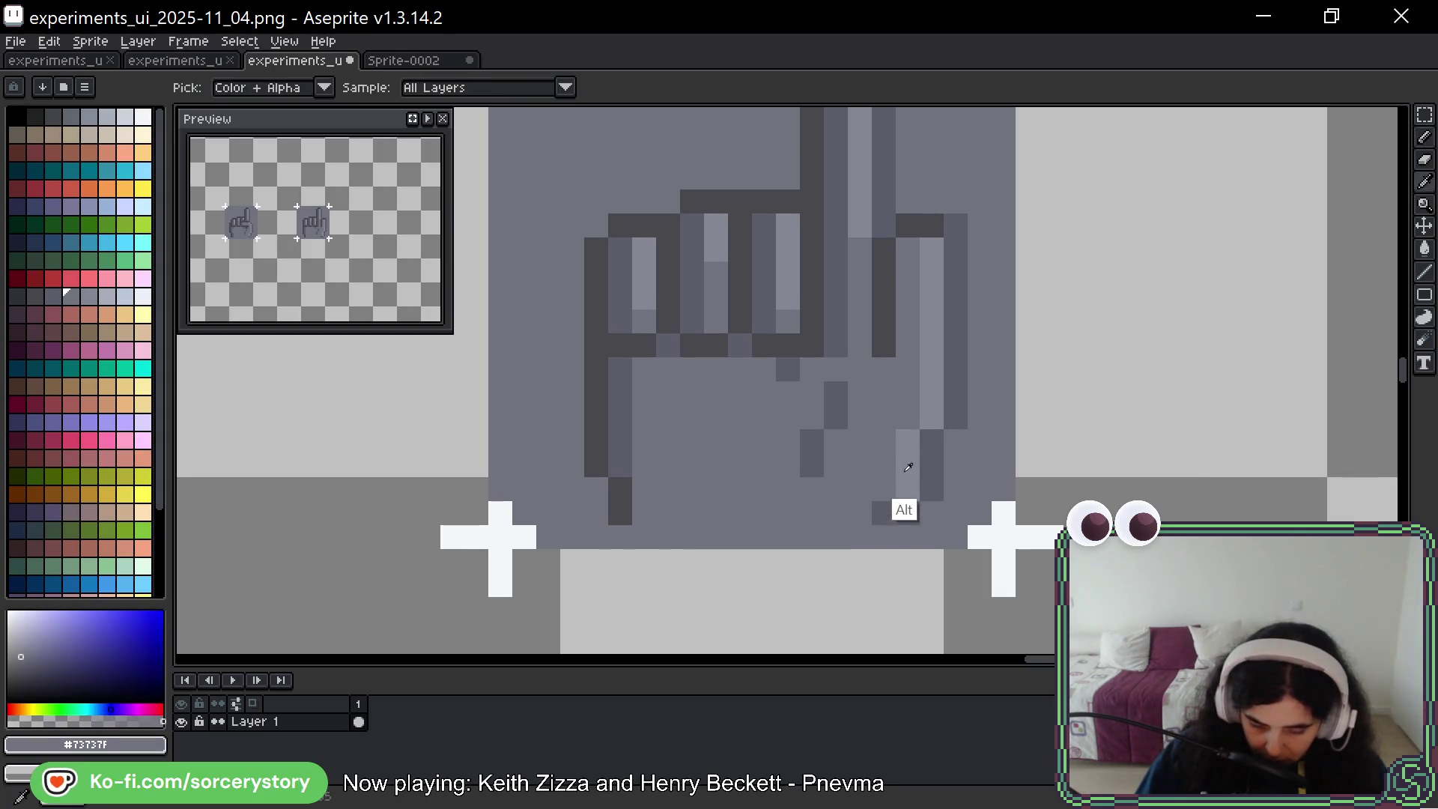
alt+click(903, 494)
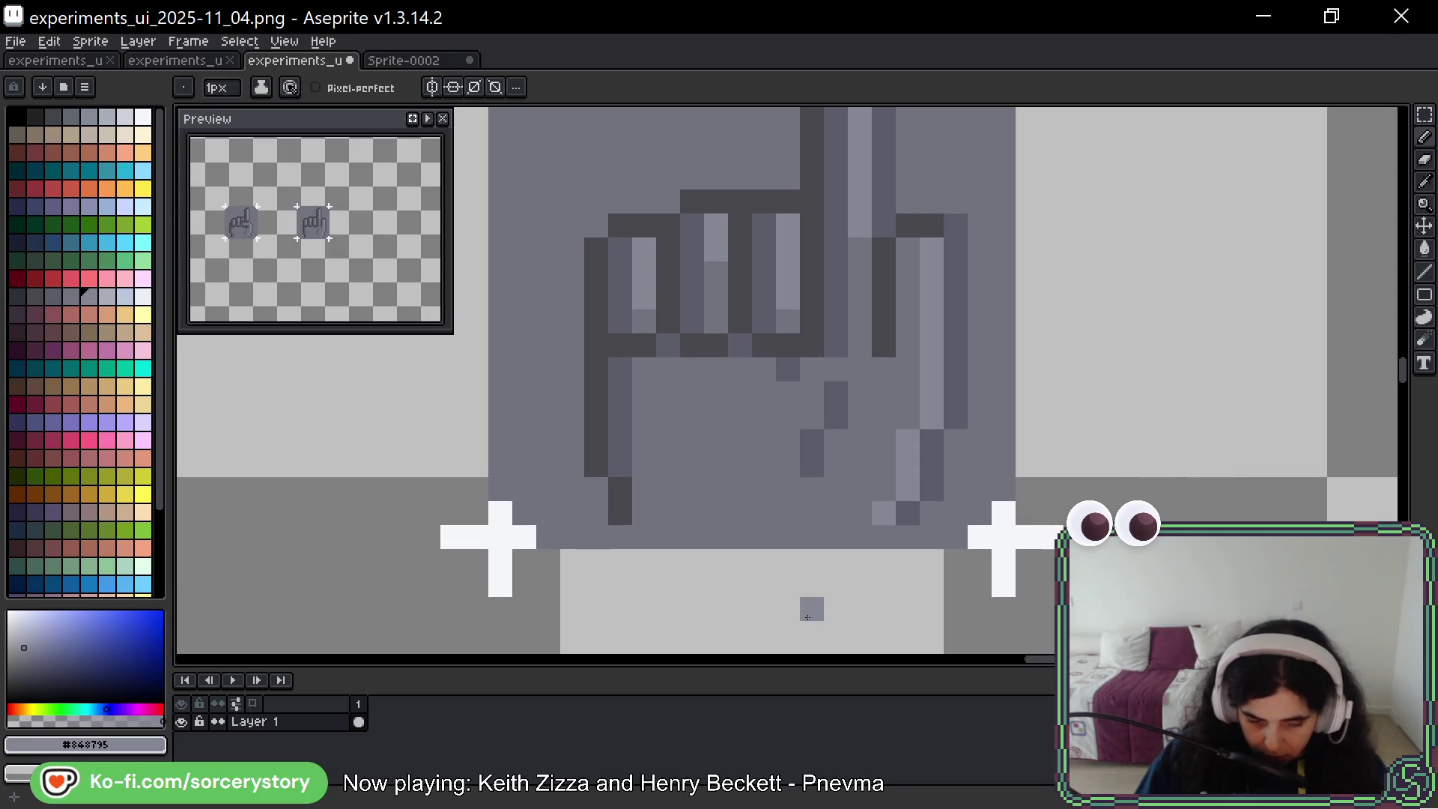
drag(869, 427, 797, 487)
alt+click(854, 446)
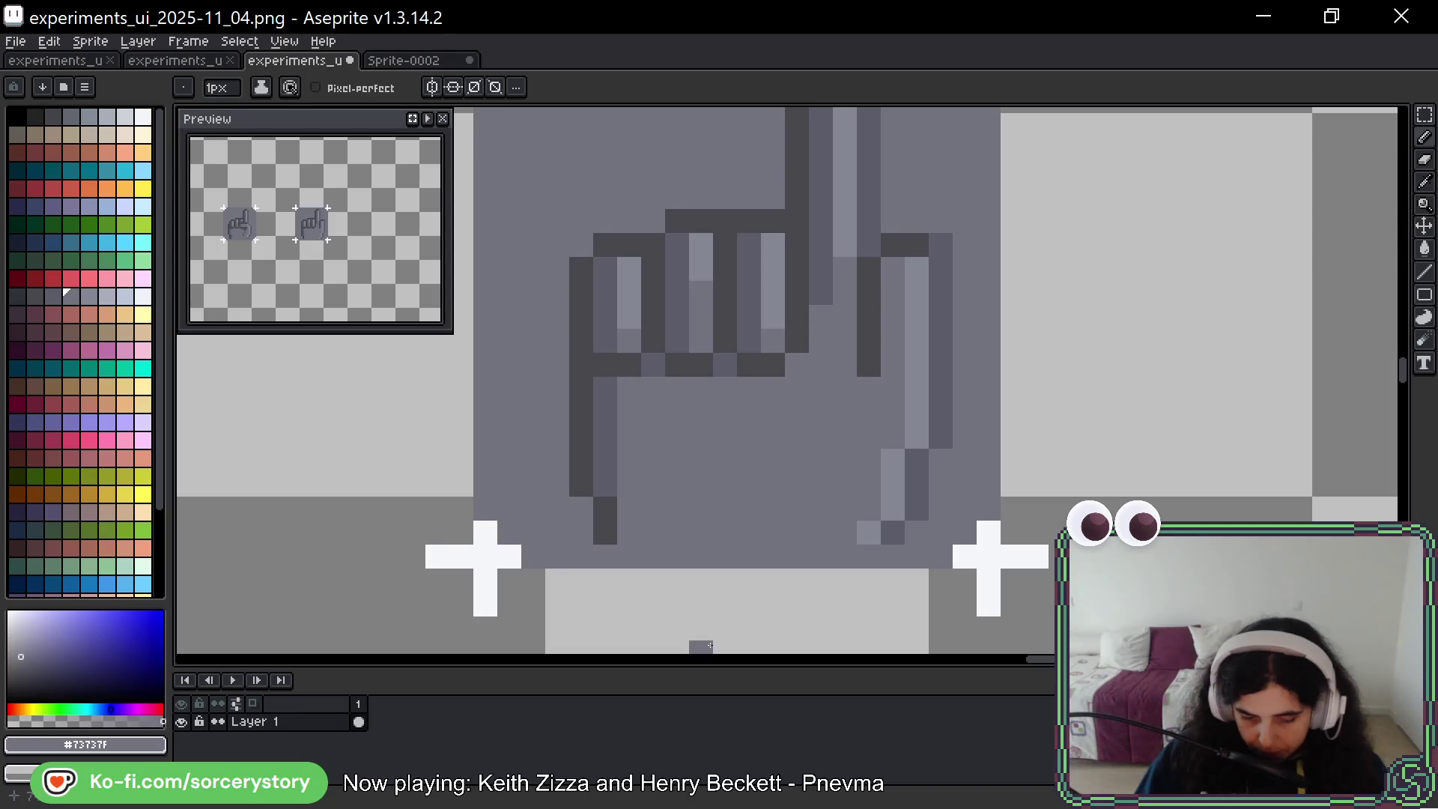
Paint a medium-dark #5B5C69 column down the right side of the finger
alt+click(817, 295)
drag(893, 267, 893, 318)
click(893, 341)
click(893, 365)
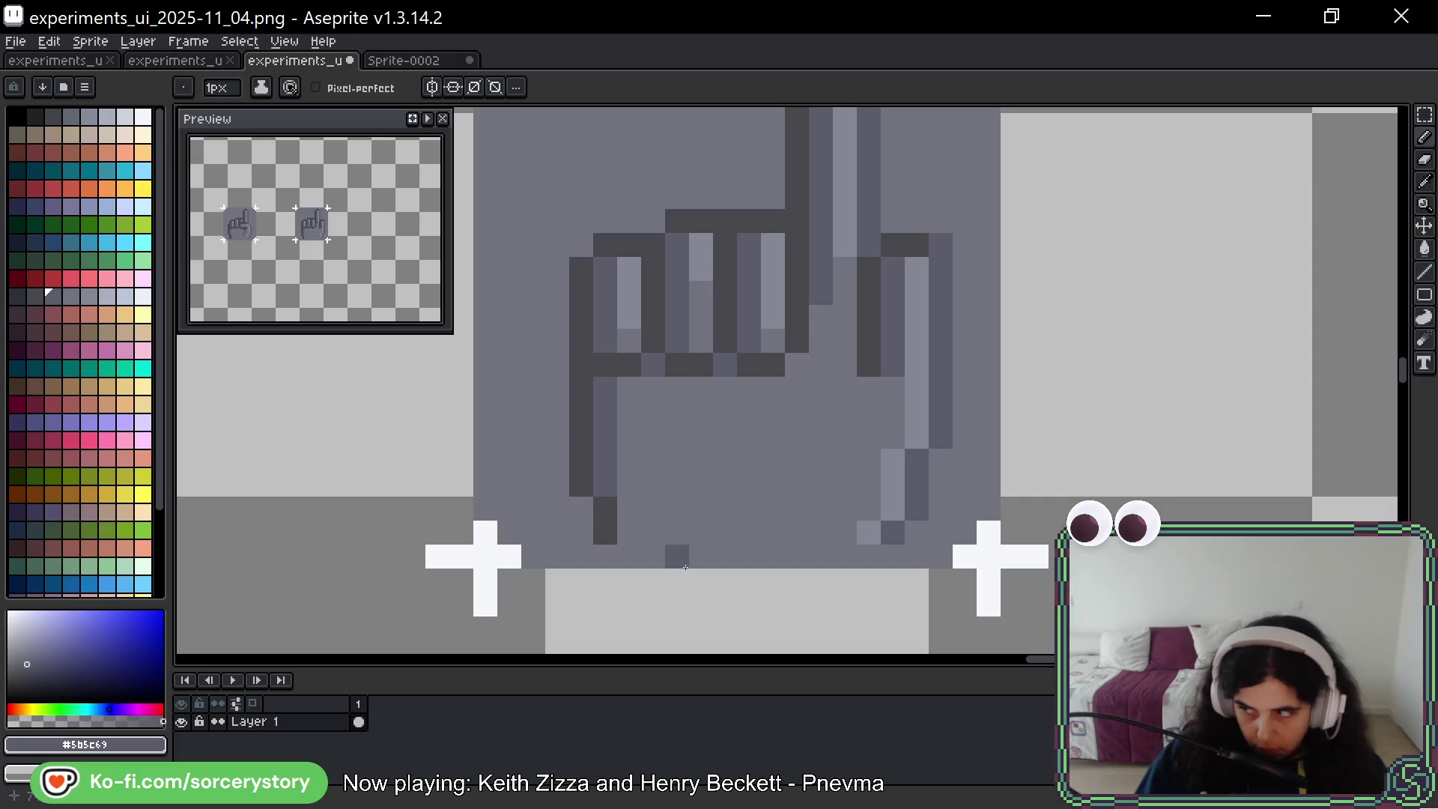
Lasso-select the curled finger tops, nudge them into one level line, and recentre the icon
key(q)
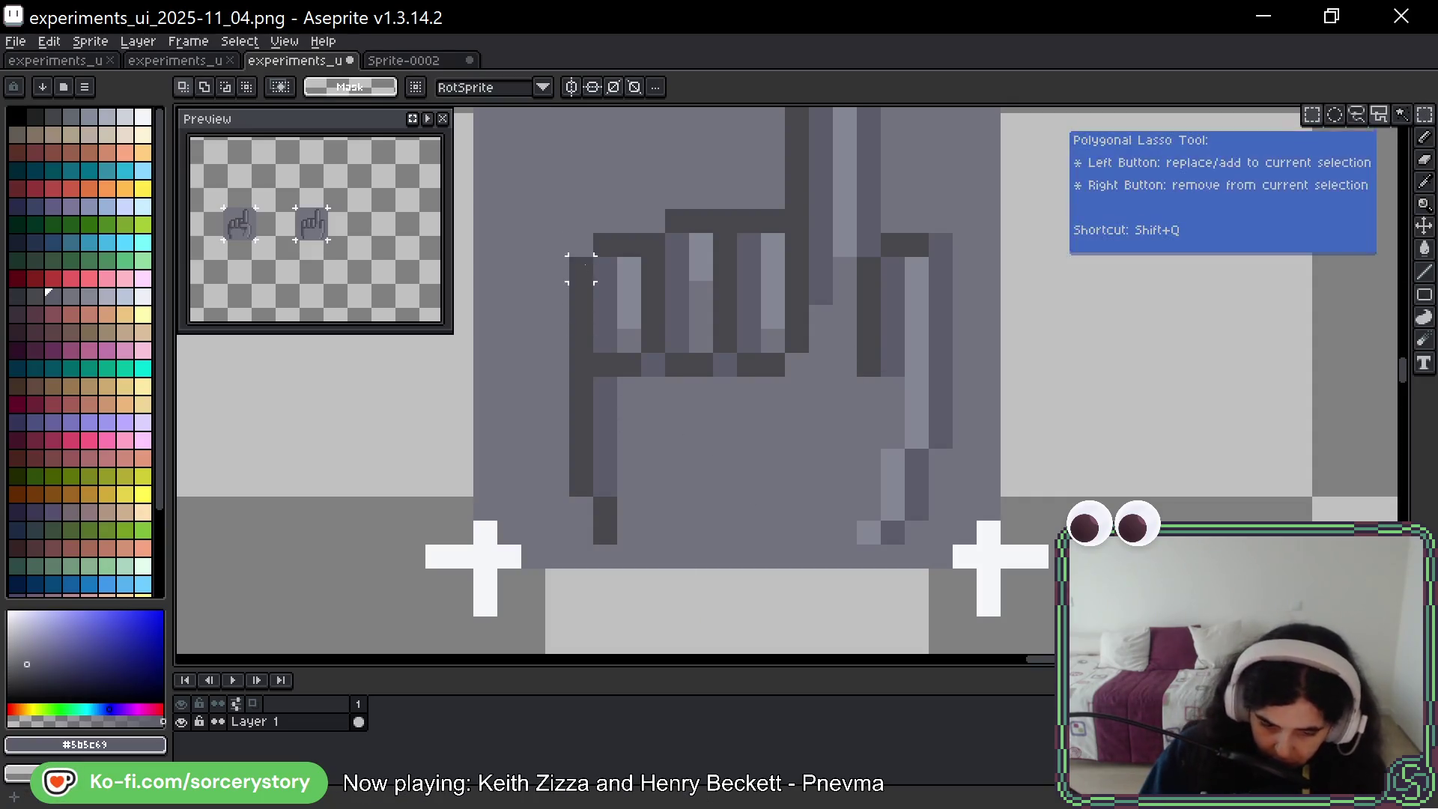
drag(570, 233, 665, 305)
click(642, 292)
key(ctrl+z)
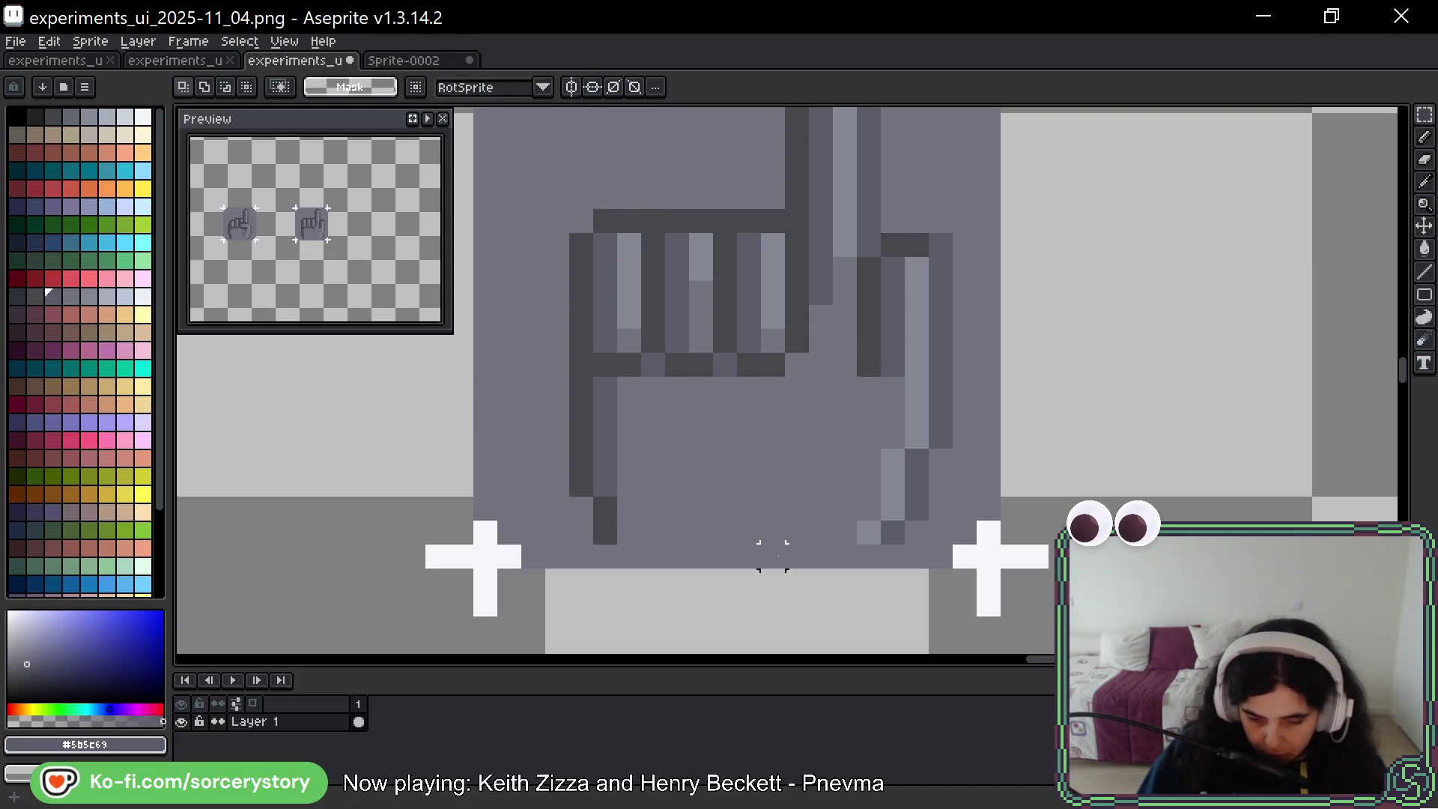
mouse_move(1046, 292)
mouse_down()
mouse_move(1034, 353)
mouse_move(1000, 380)
mouse_up()
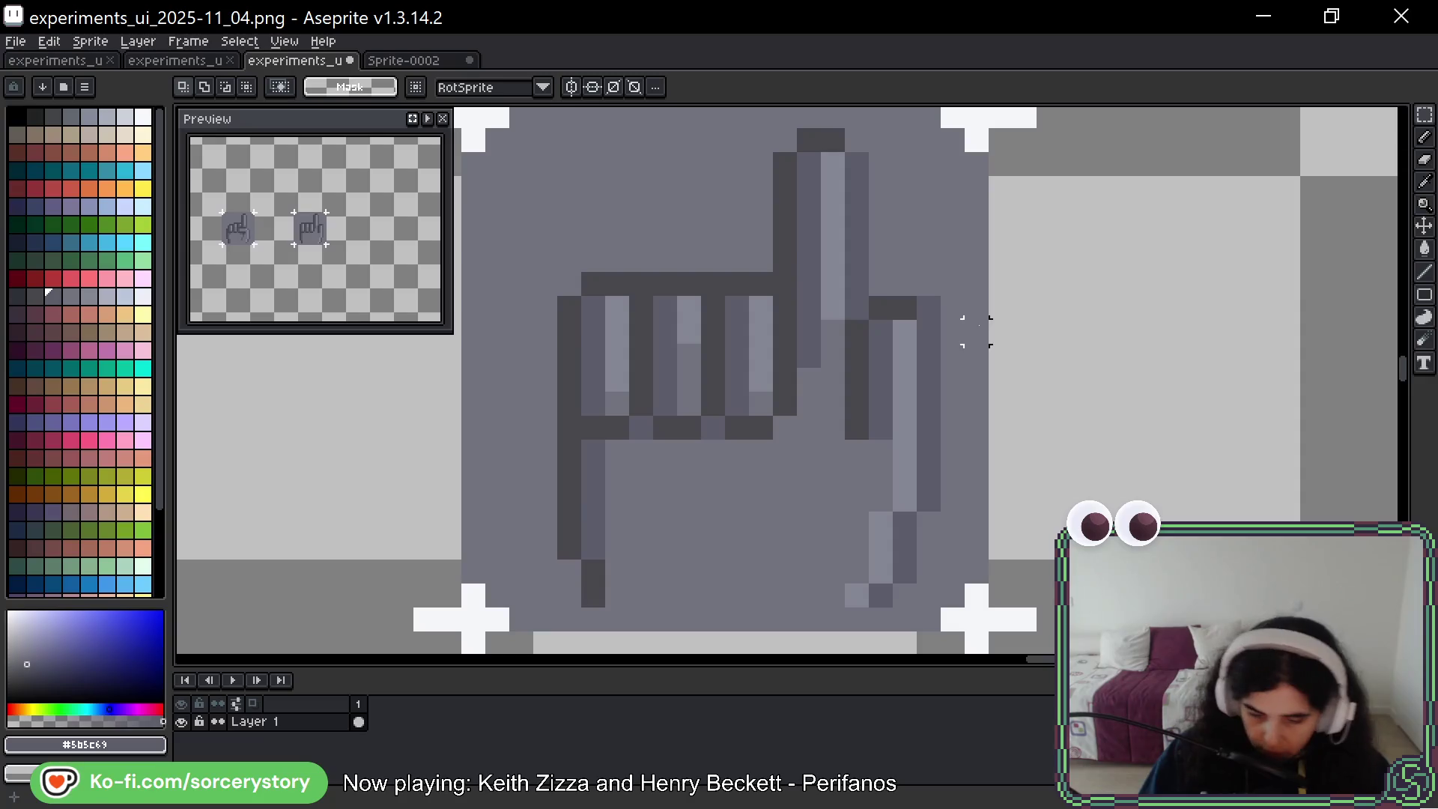
key(alt)
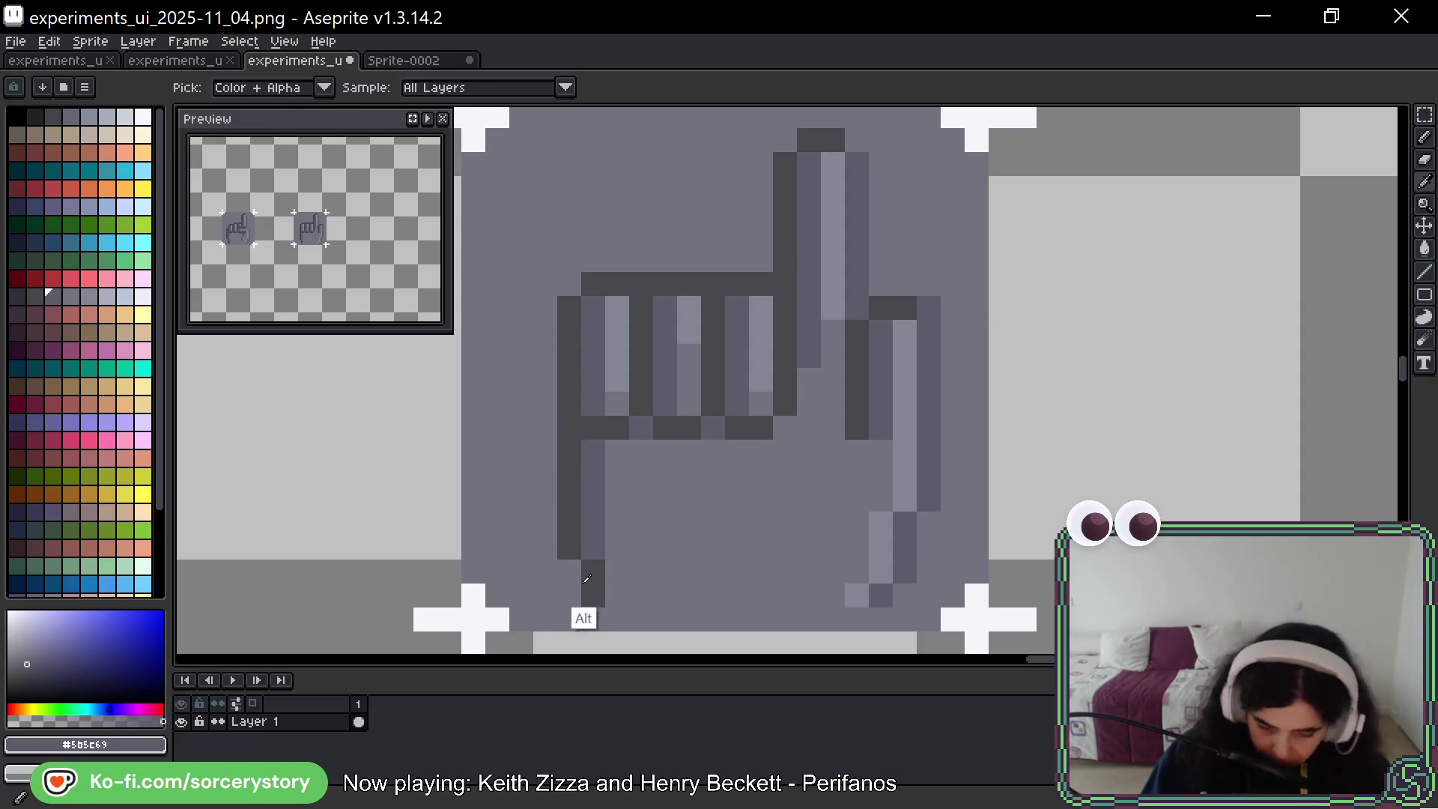
alt+click(587, 575)
click(570, 599)
mouse_move(556, 548)
mouse_down()
mouse_move(546, 386)
mouse_move(594, 309)
mouse_up()
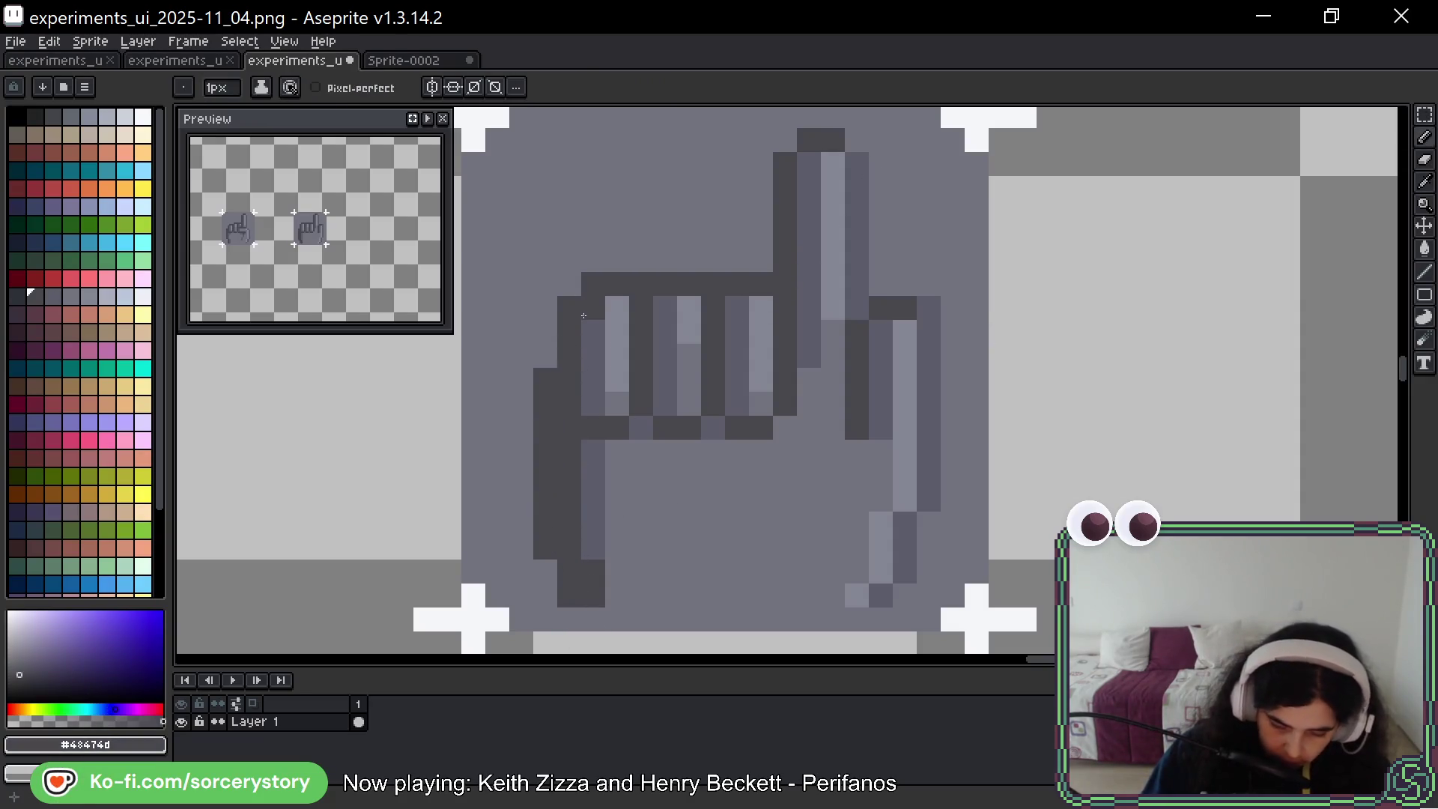
alt+click(592, 498)
click(569, 407)
mouse_move(570, 407)
mouse_down()
mouse_move(572, 530)
mouse_move(593, 600)
mouse_move(593, 446)
mouse_up()
alt+click(617, 594)
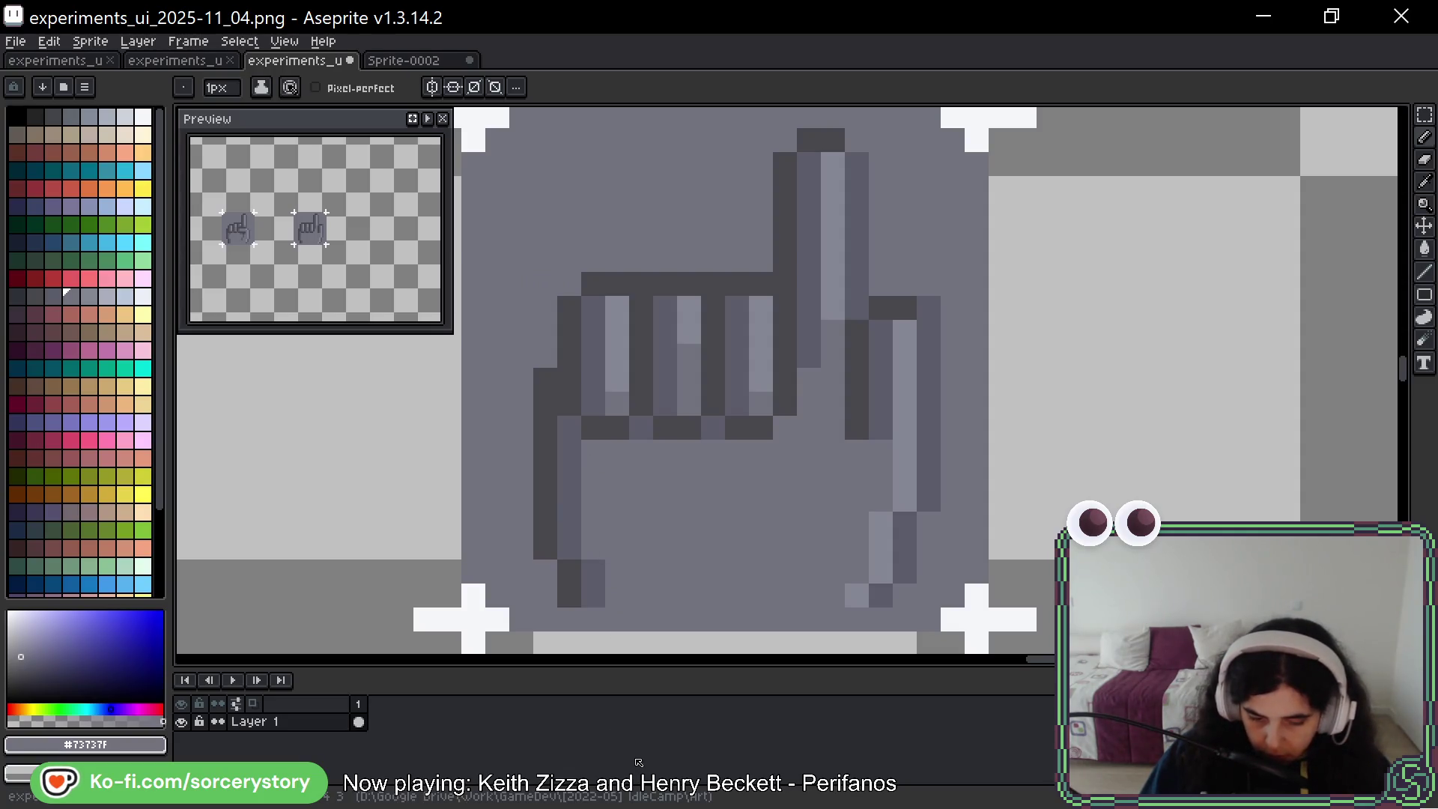
alt+click(572, 363)
click(545, 332)
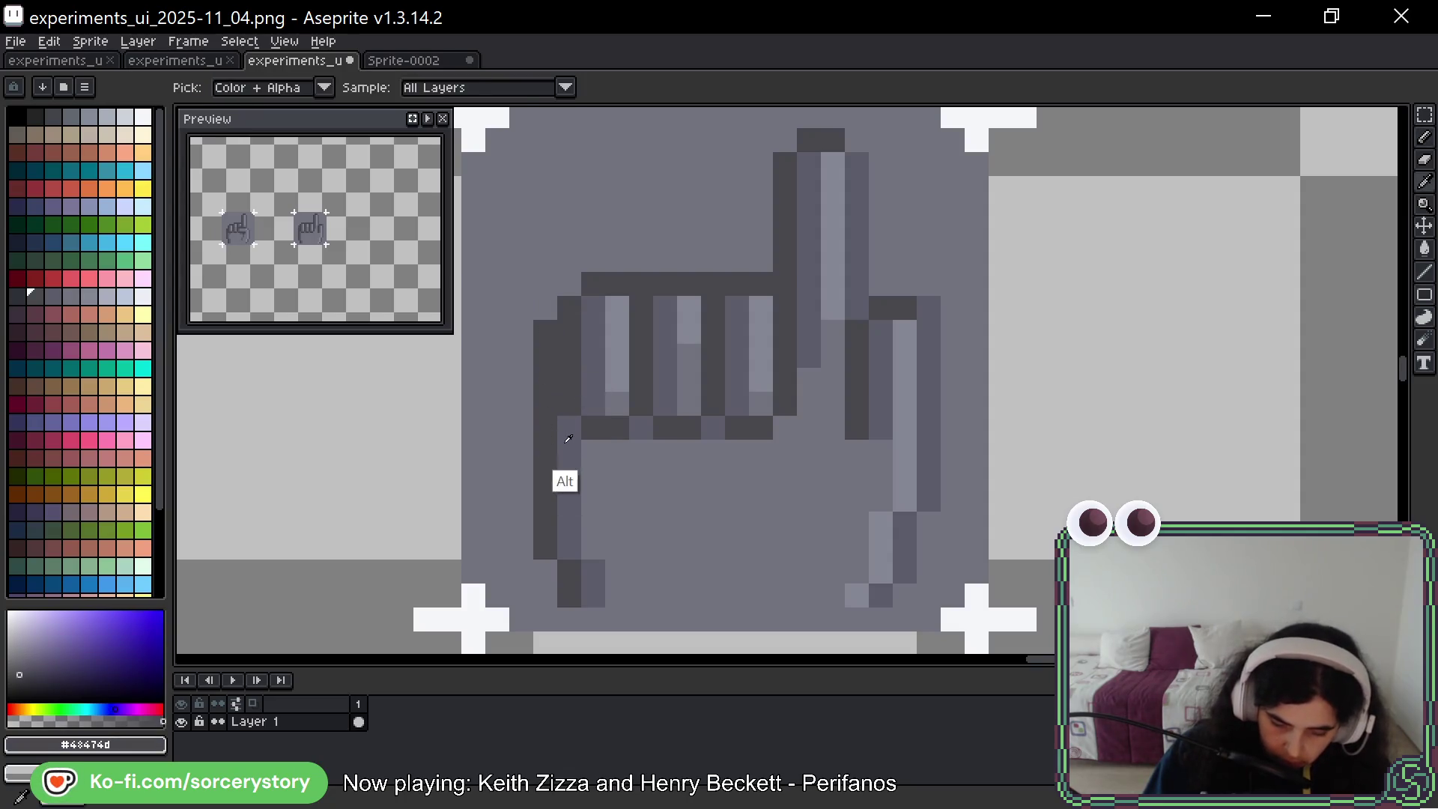
alt+click(568, 438)
drag(570, 356, 570, 405)
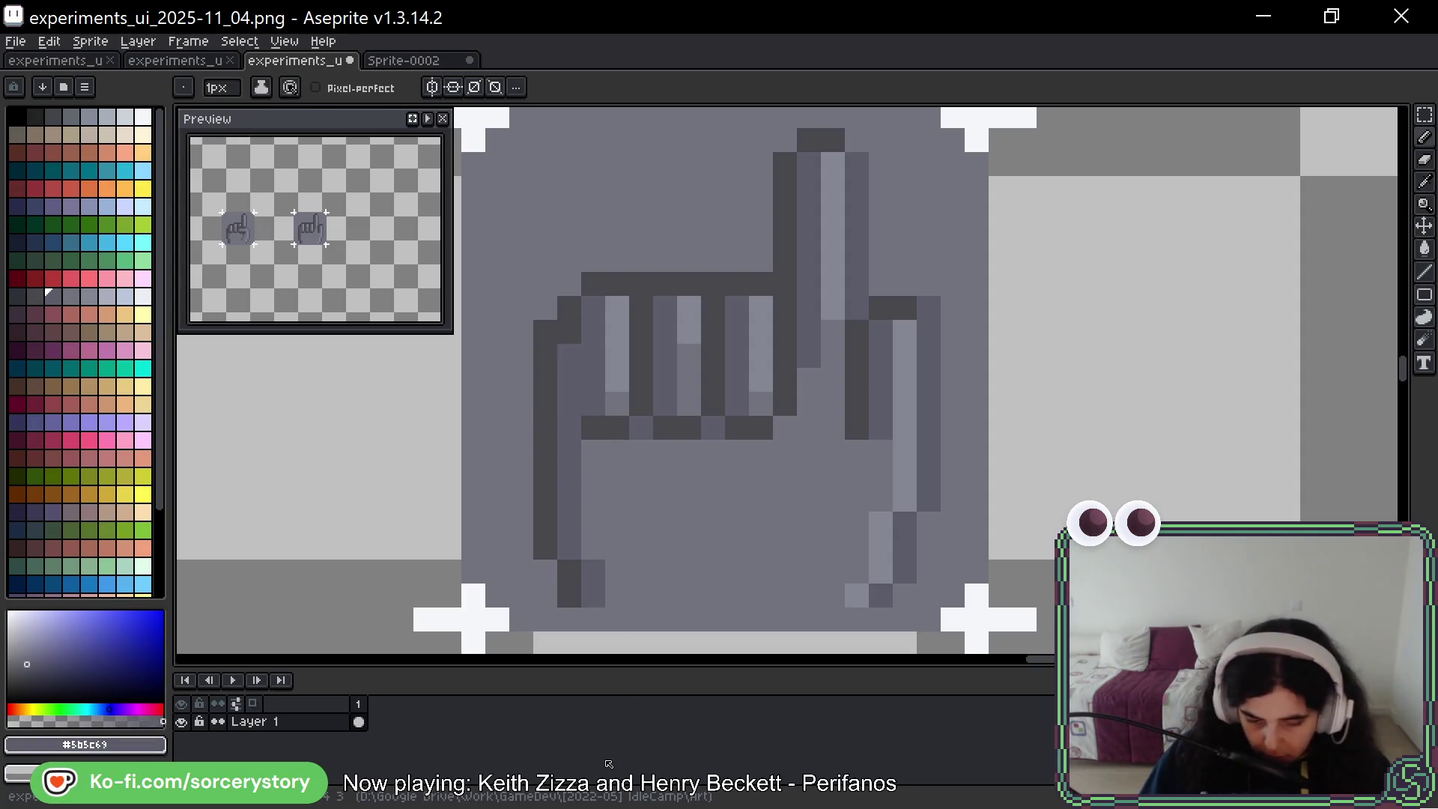
key(ctrl+z)
key(ctrl+z)
key(ctrl+z)
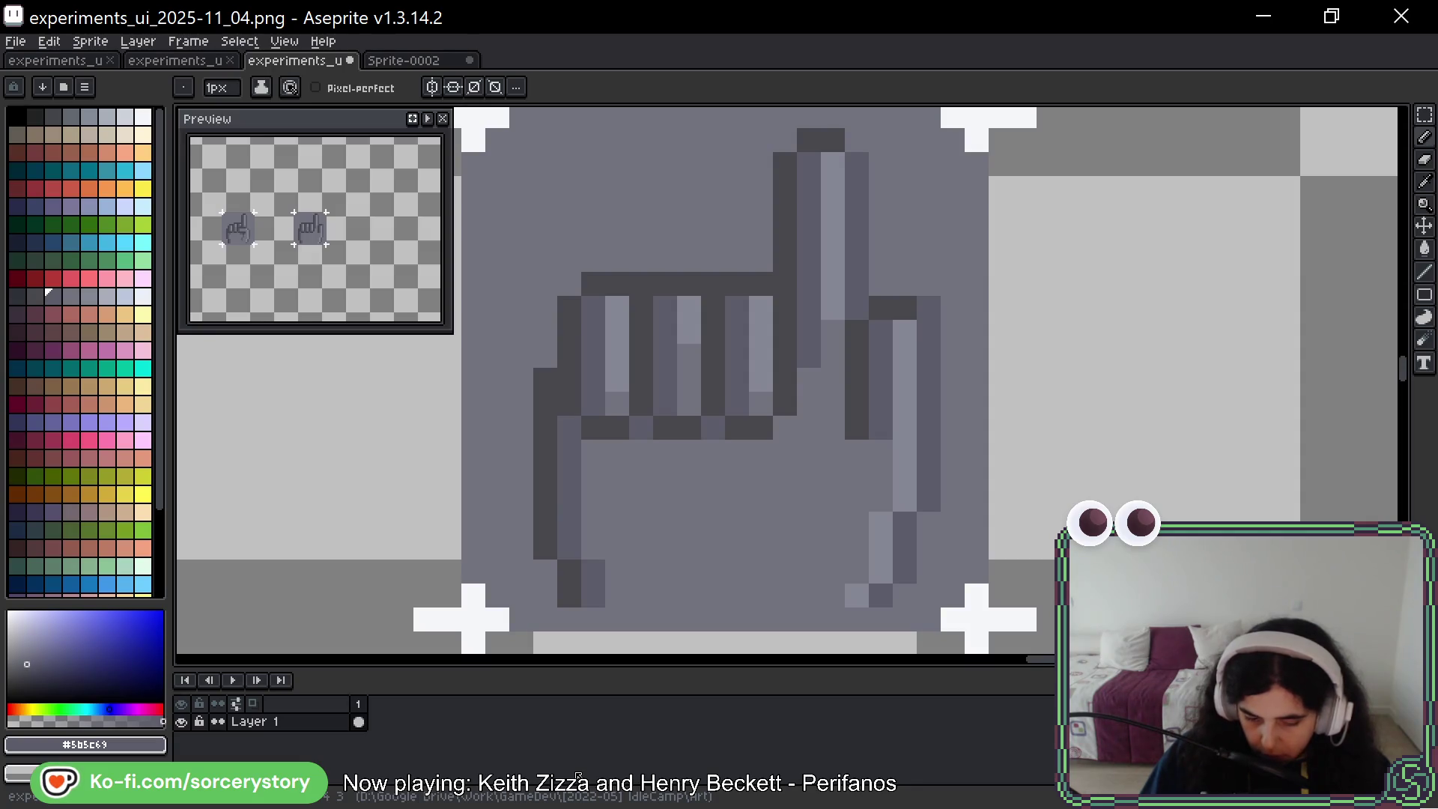
key(ctrl+z)
key(ctrl+z)
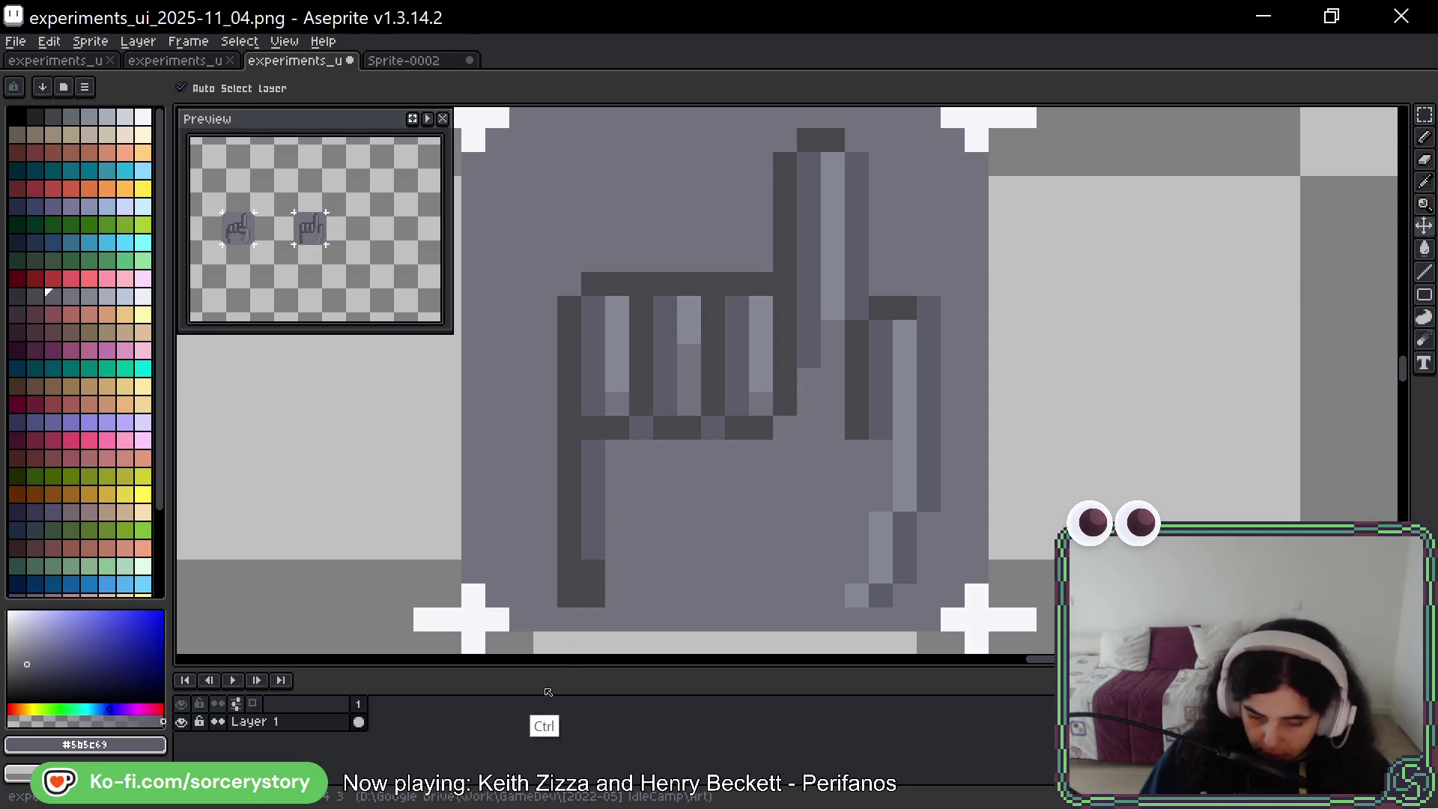
Undo the outline change, then shift the row of finger knuckles two pixels down and drop it
key(ctrl+z)
key(ctrl+z)
key(ctrl+z)
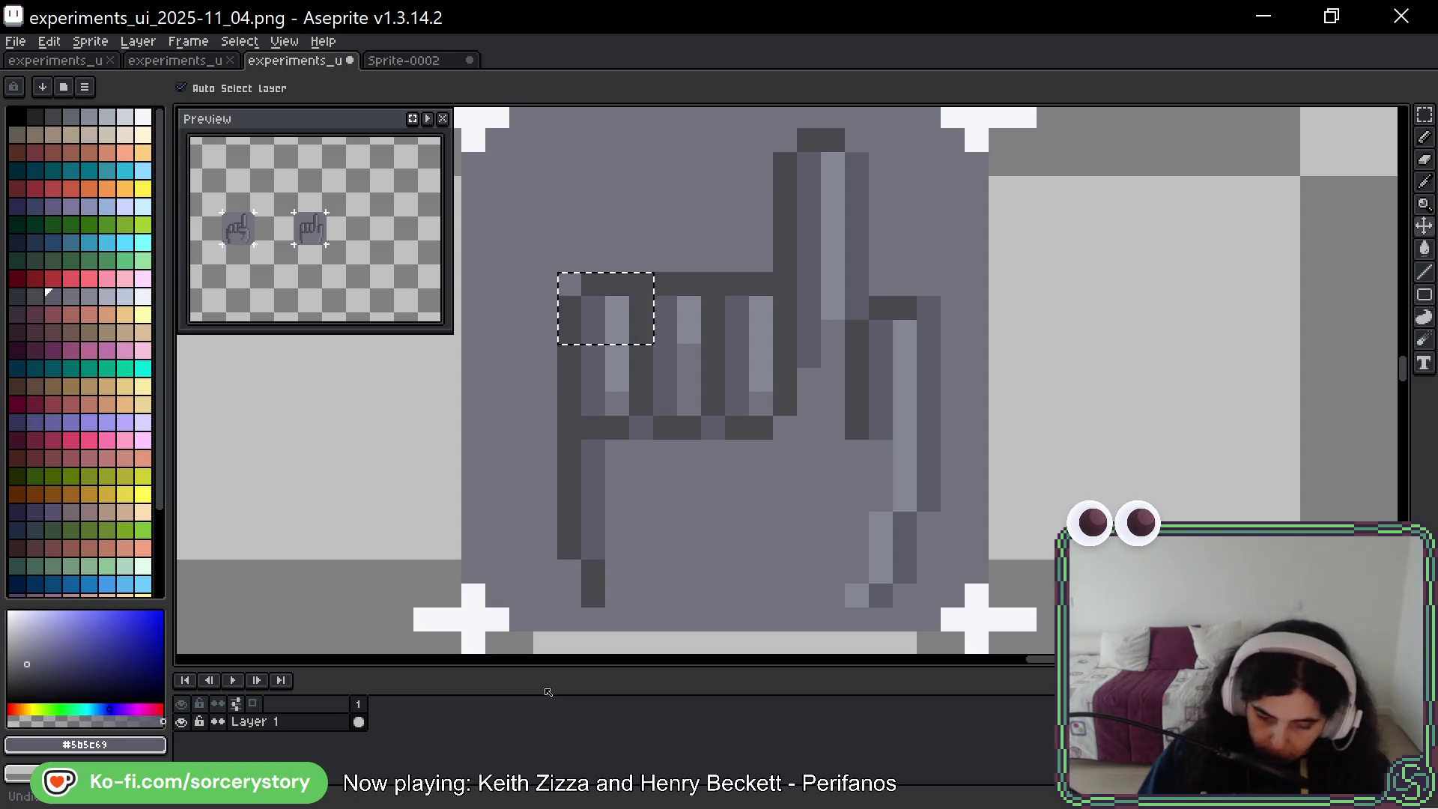
click(617, 595)
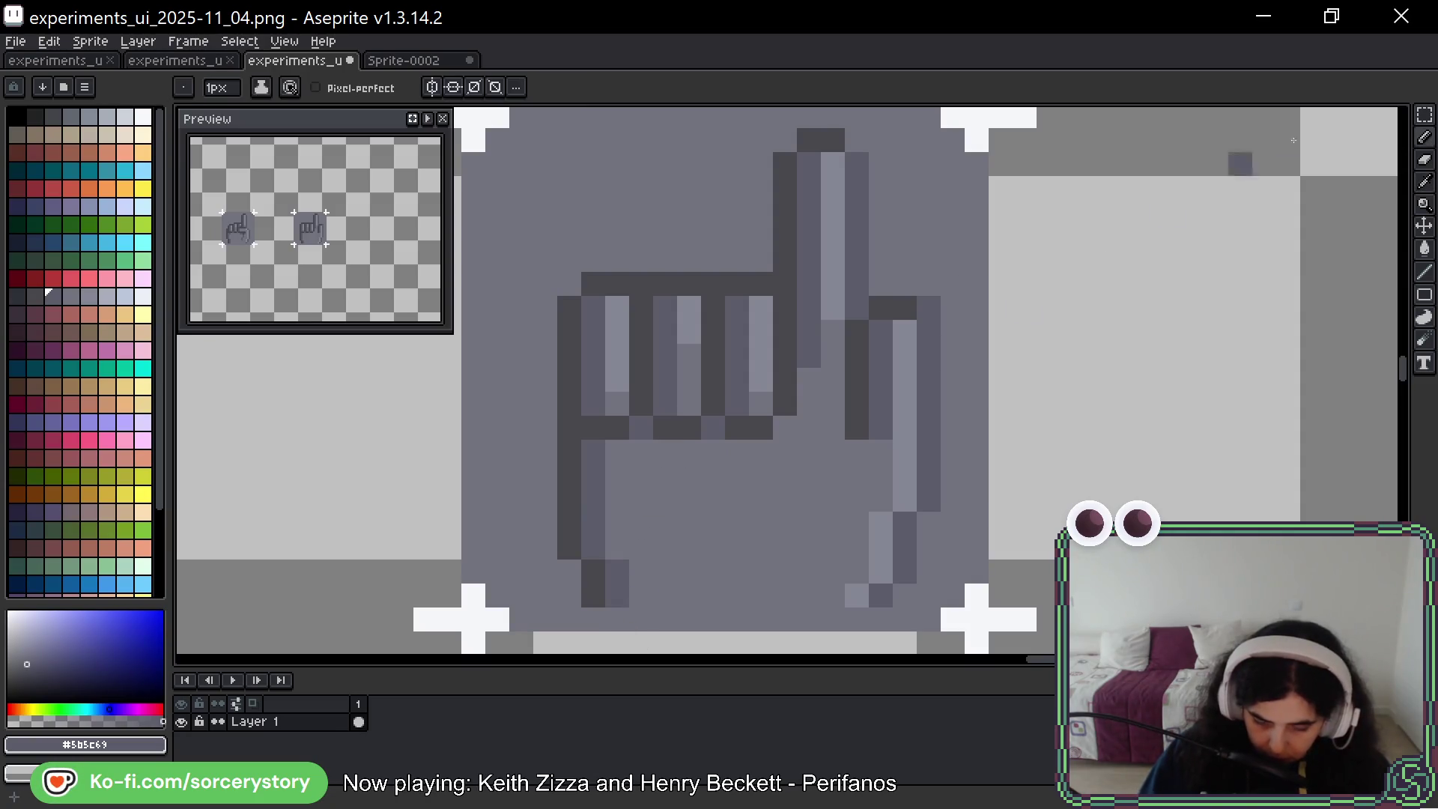
click(1425, 114)
drag(570, 307, 742, 430)
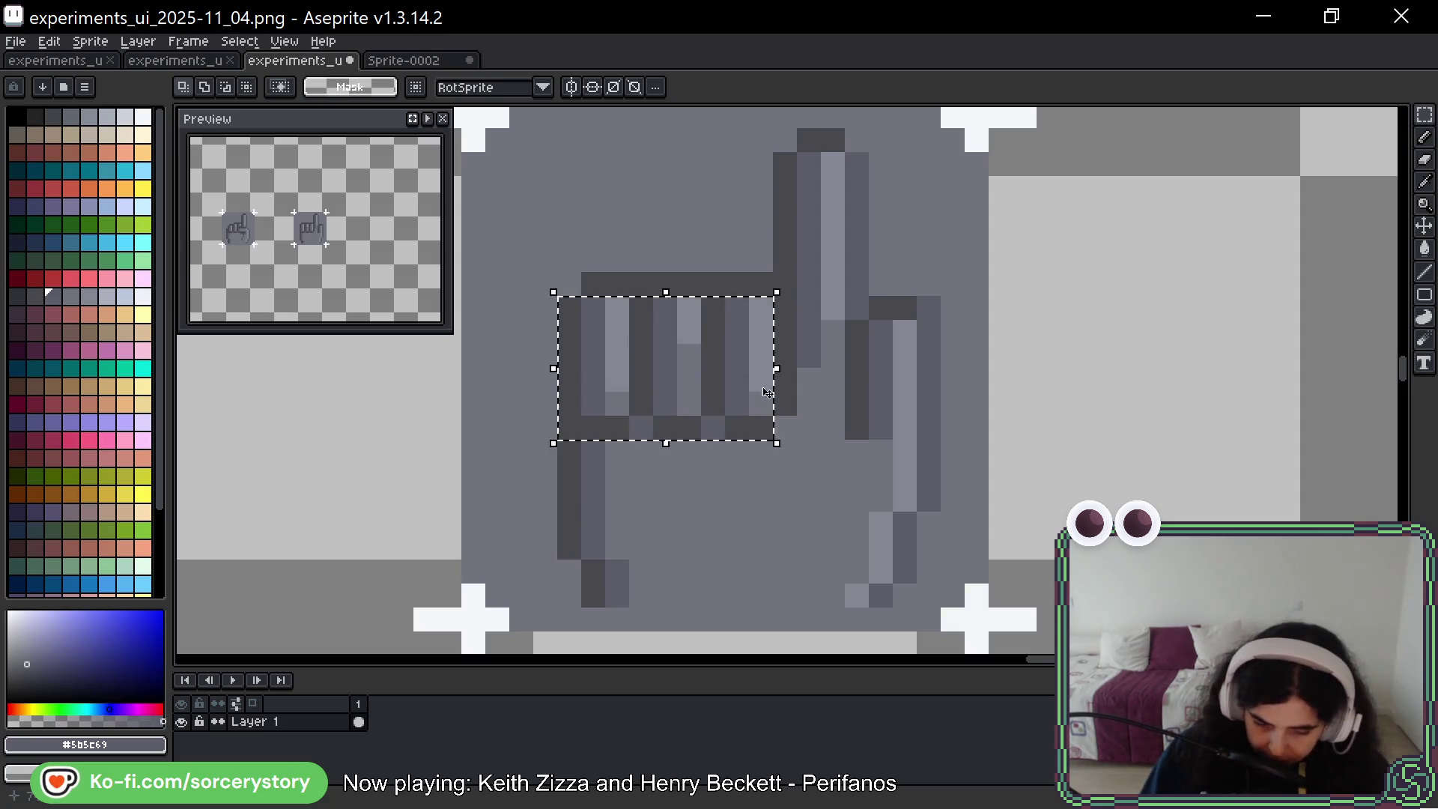
drag(540, 282, 755, 440)
key(Down)
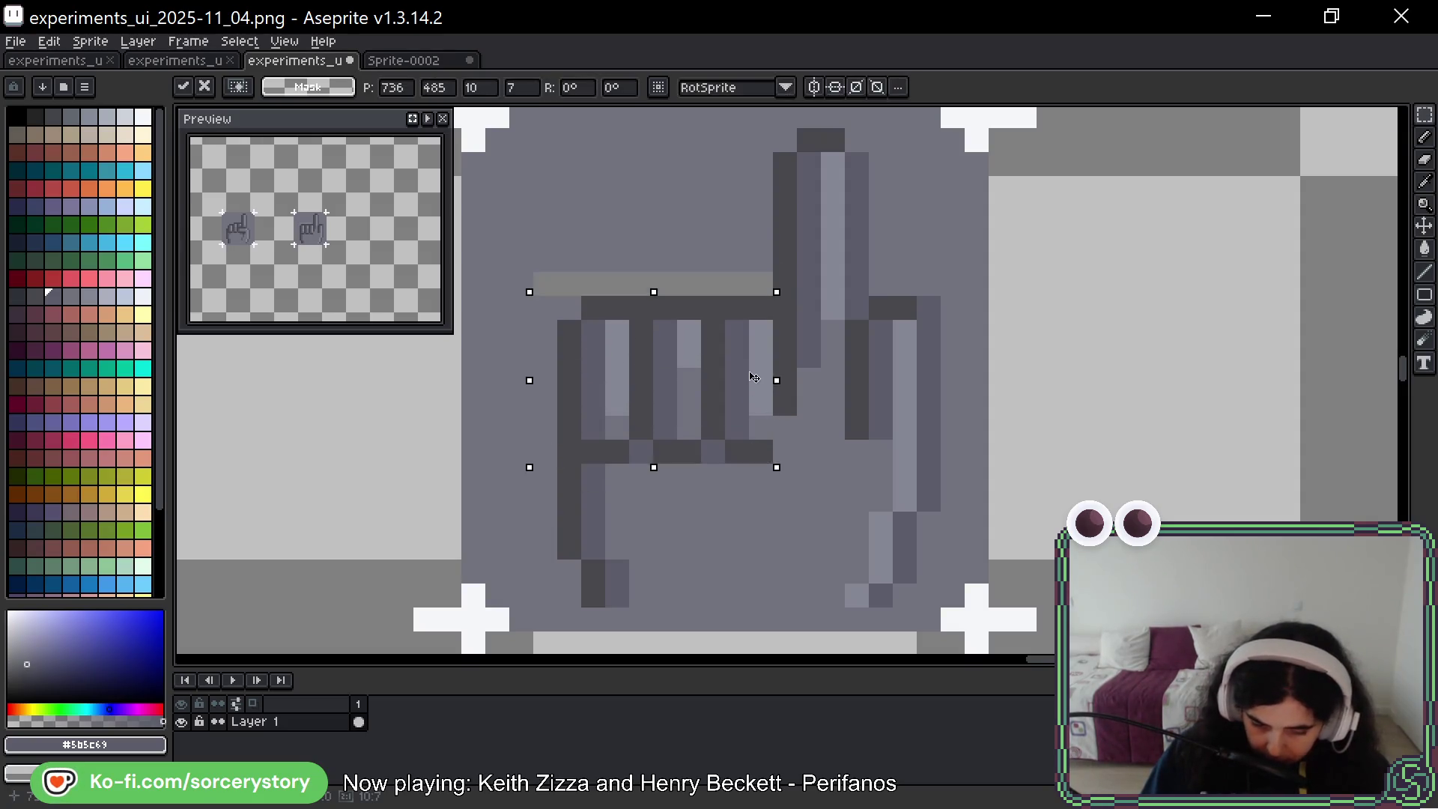
mouse_move(753, 385)
mouse_down()
mouse_move(768, 425)
mouse_move(769, 384)
mouse_up()
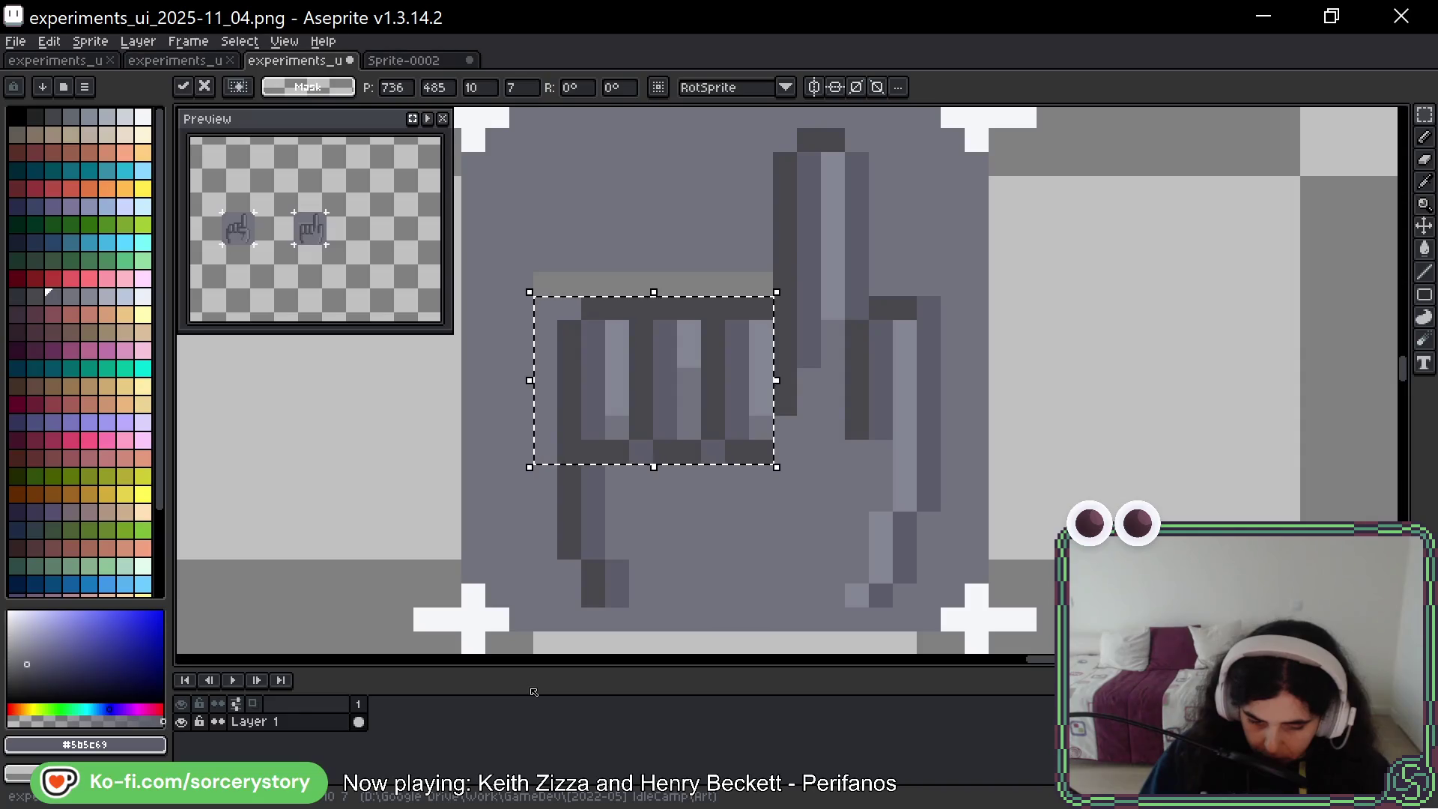
key(ctrl+d)
Paint over the light strip above the fingers in the button grey with the Pencil
key(b)
alt+click(549, 343)
drag(561, 283, 760, 280)
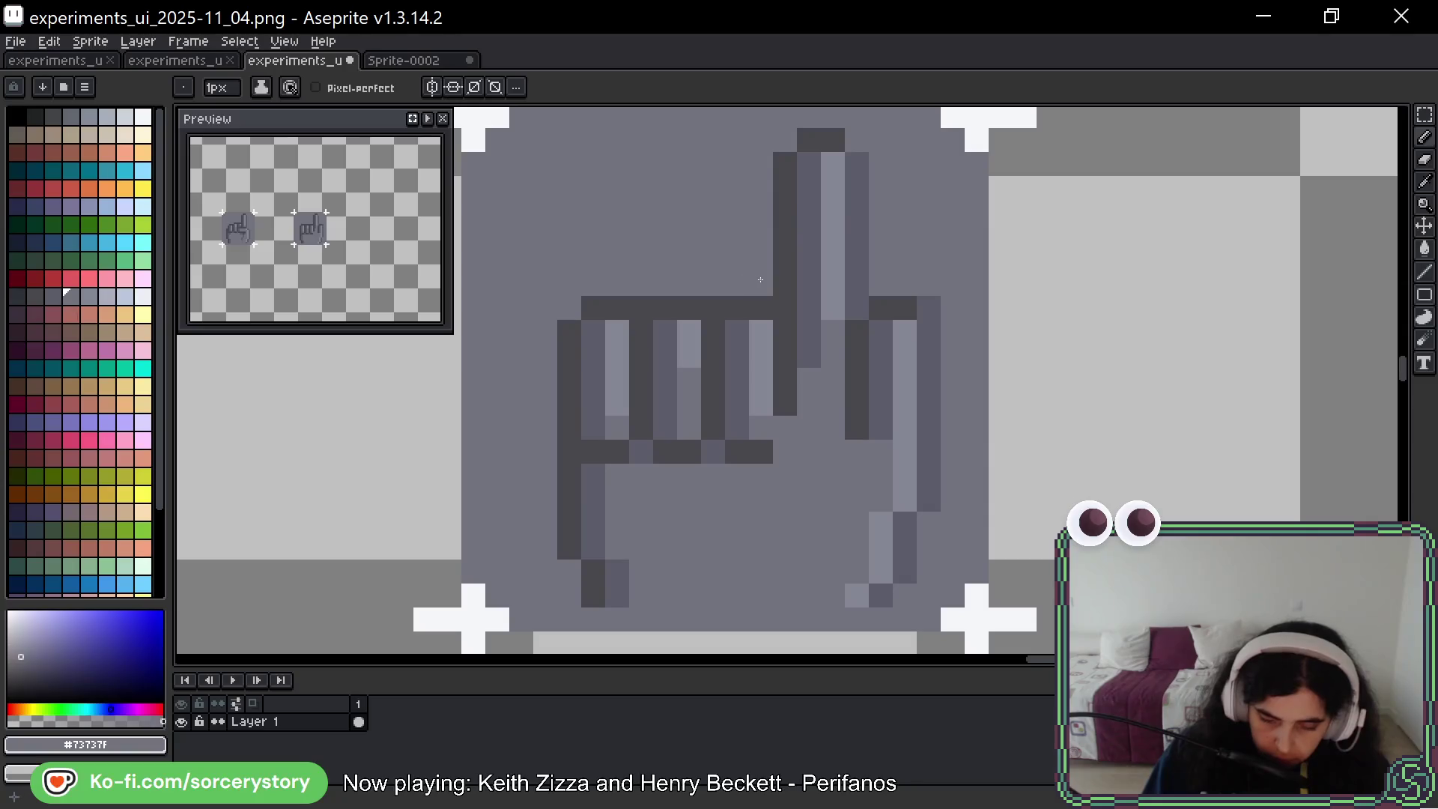
click(881, 332)
Darken a finger pixel and extend its dark column one pixel down, undoing a stray dot
alt+click(813, 334)
click(809, 379)
click(785, 523)
key(ctrl+z)
Lighten the finger column's highlight in the lighter grey, undoing an over-bright pixel
alt+click(764, 443)
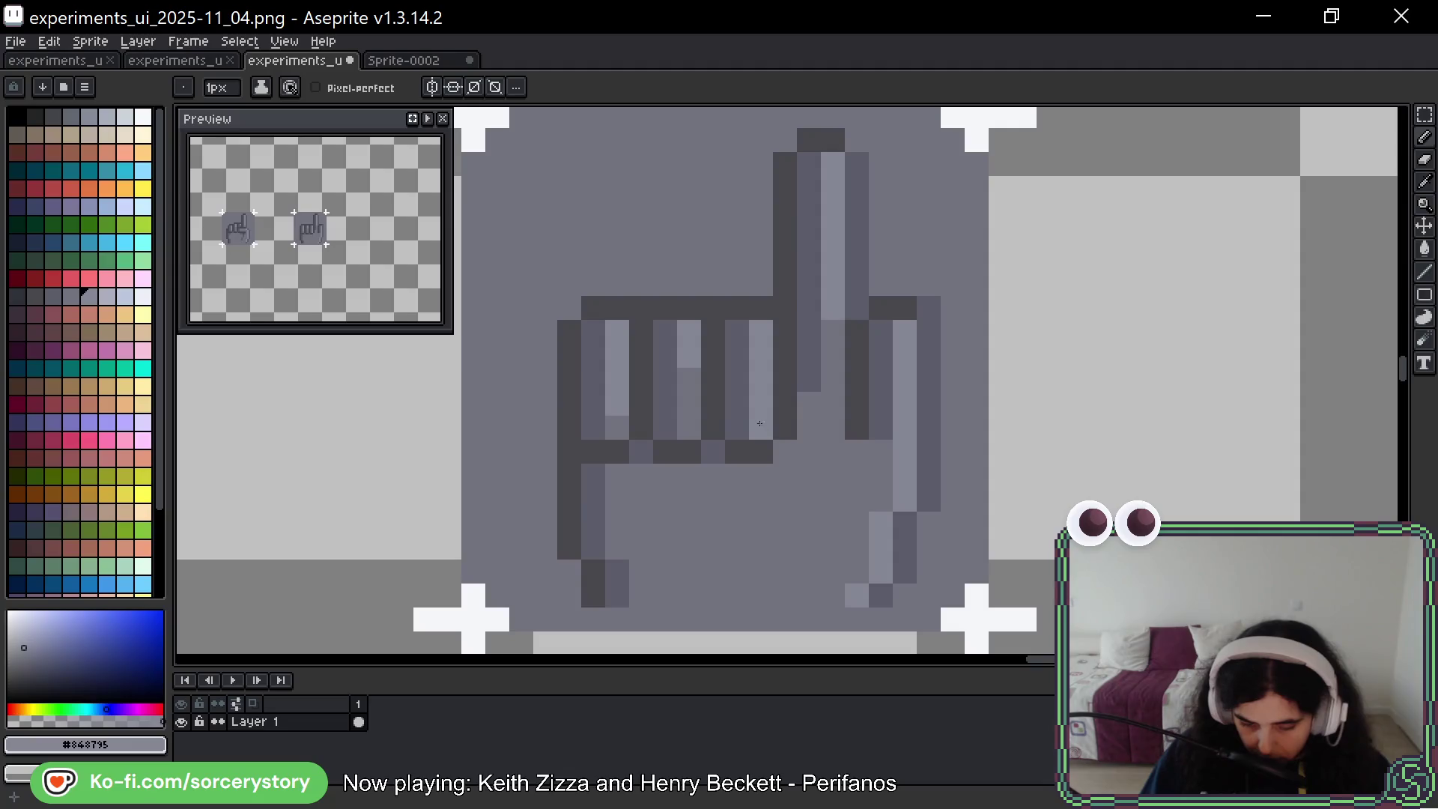
drag(688, 380, 689, 405)
click(686, 451)
key(ctrl+z)
alt+click(683, 475)
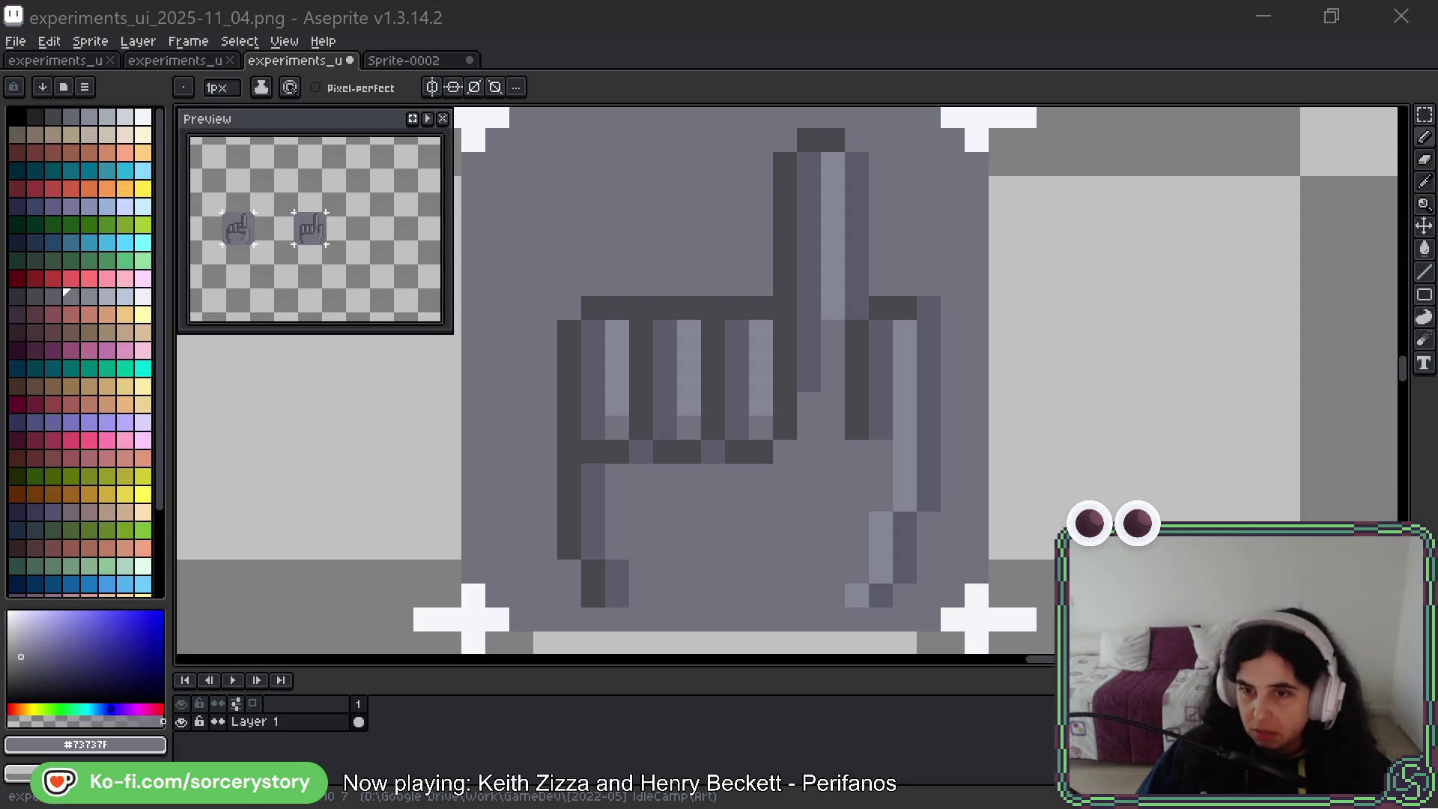
key(alt+Tab)
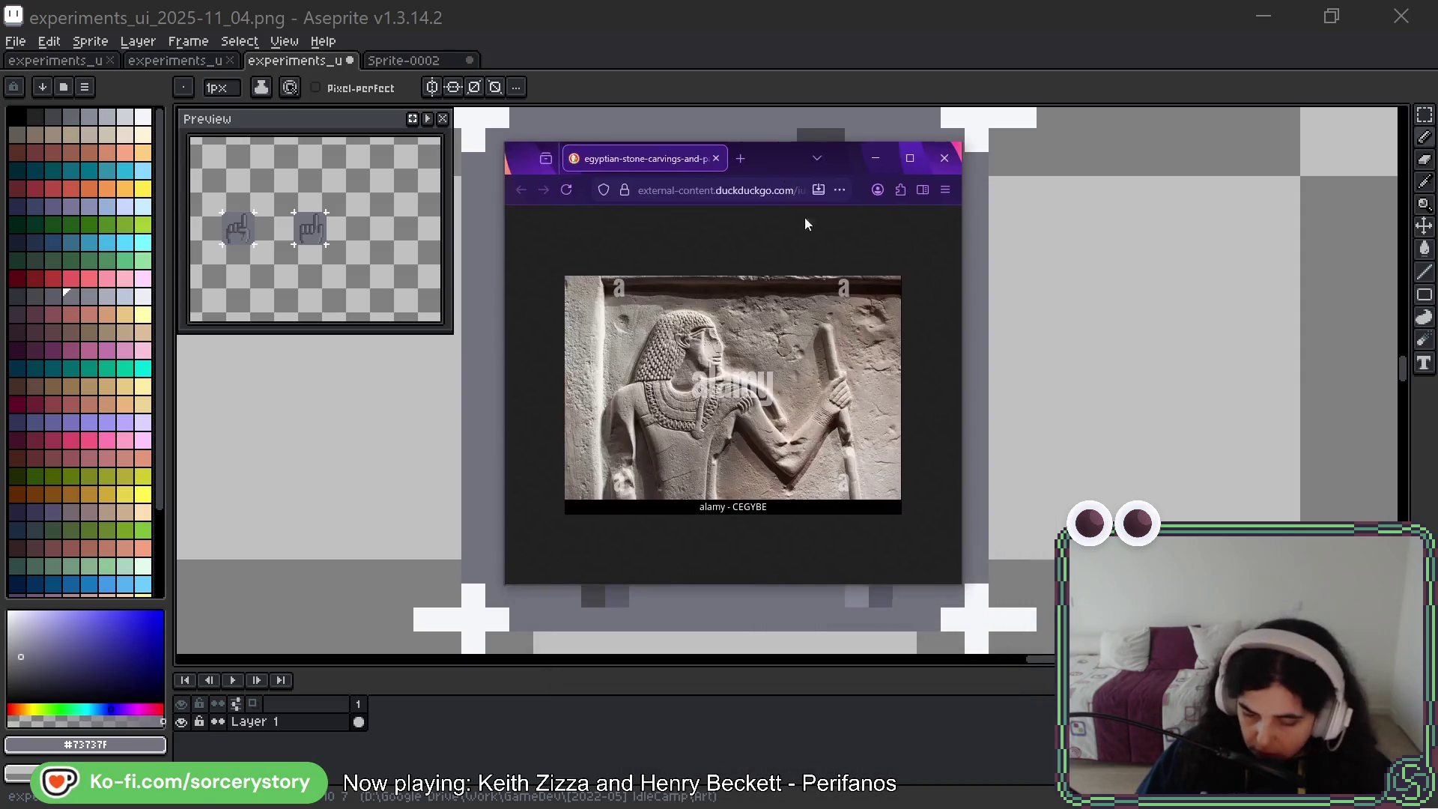
ctrl+scroll(891, 419, up, 6)
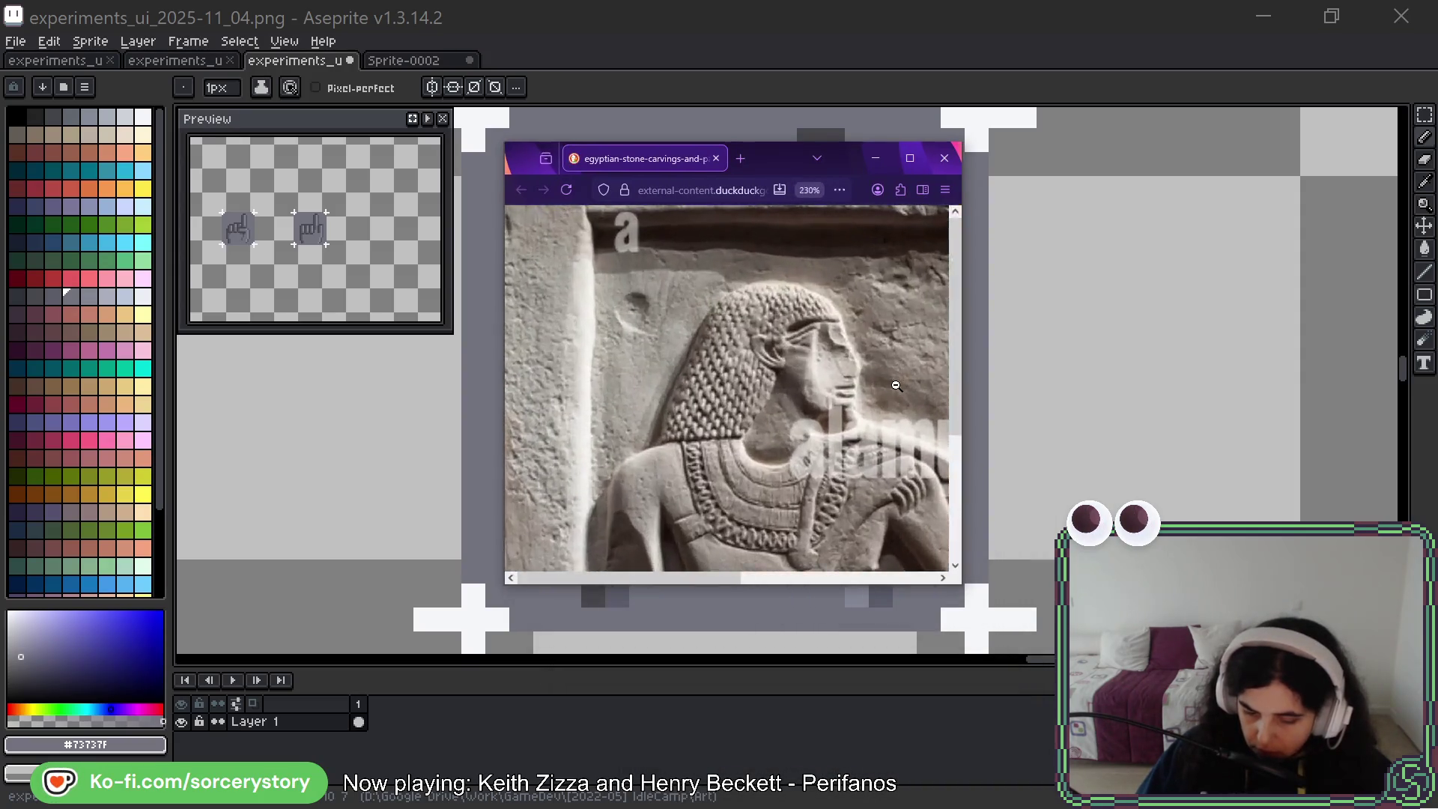
scroll(896, 405, down, 5)
ctrl+scroll(862, 360, up, 2)
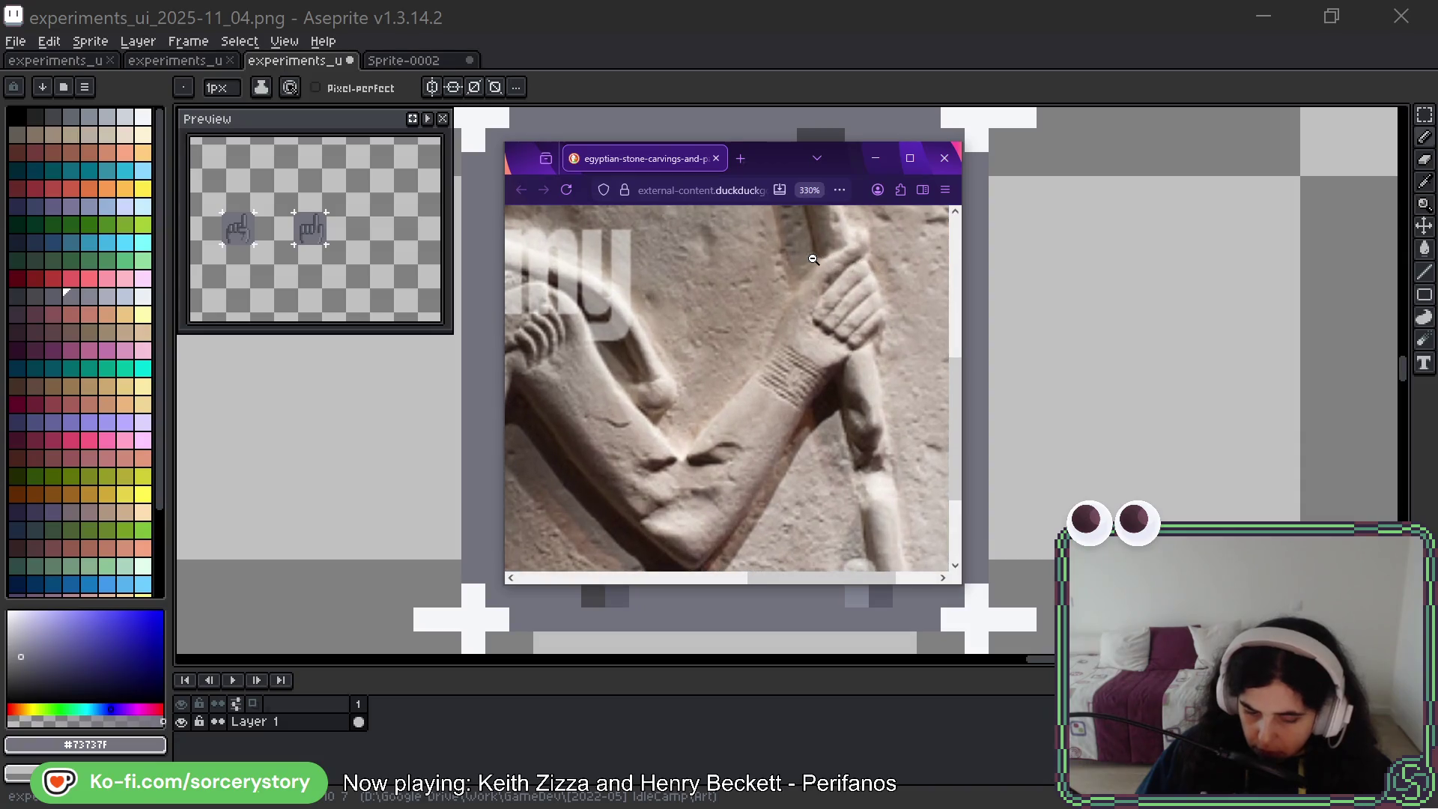
scroll(828, 323, up, 2)
scroll(827, 322, right, 2)
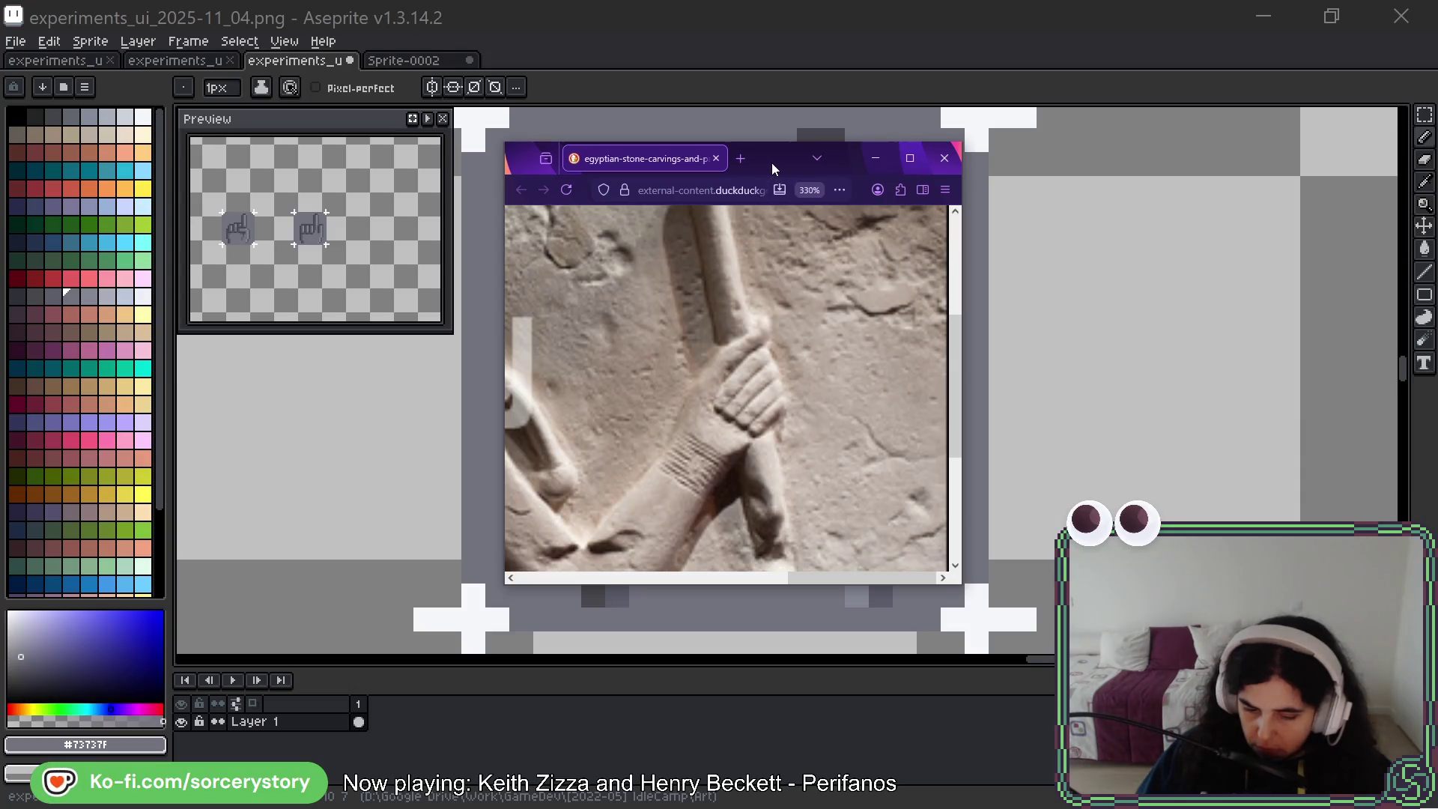
drag(774, 169, 779, 53)
click(802, 9)
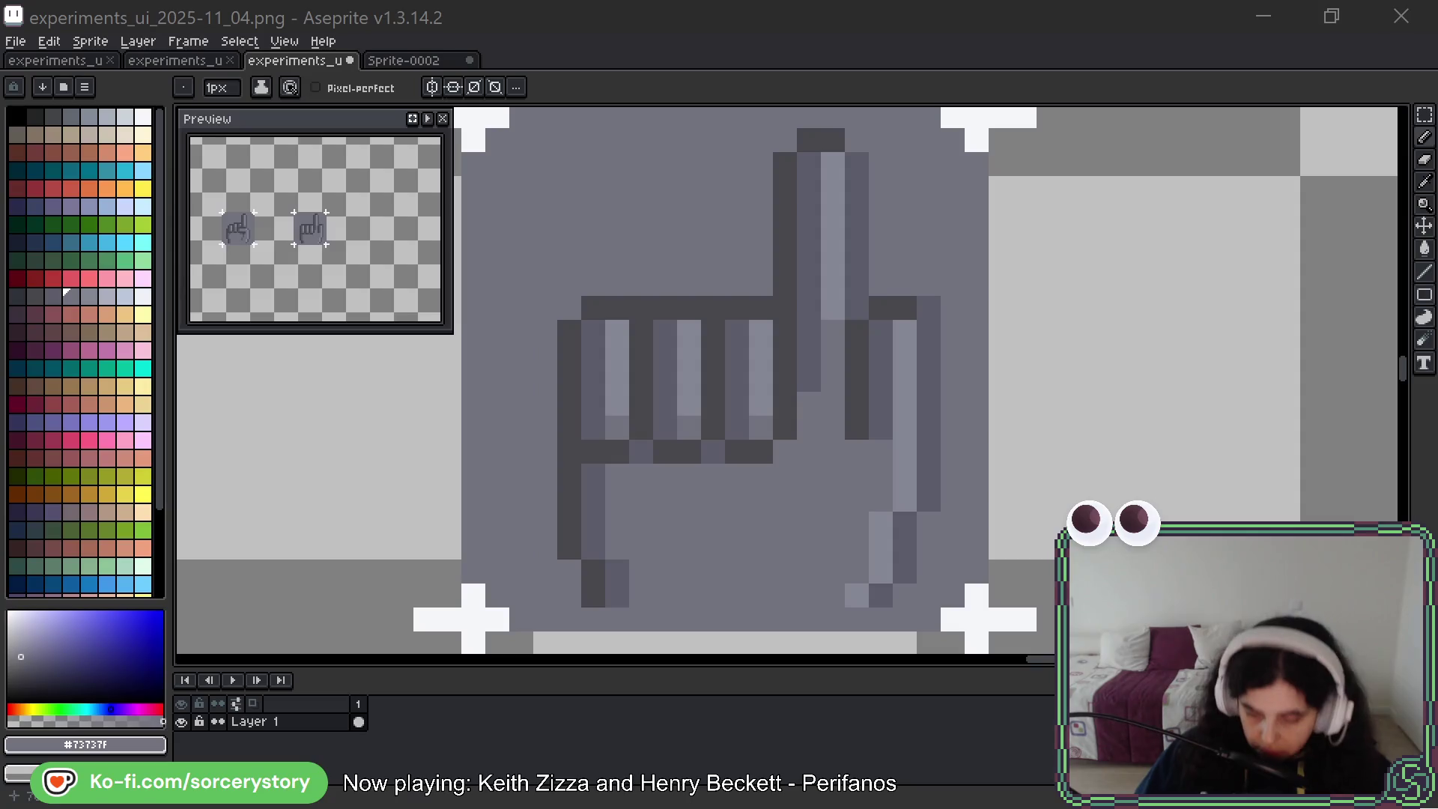
Paint the old hand off the second button with the background grey
scroll(1045, 480, down, 3)
scroll(941, 462, up, 2)
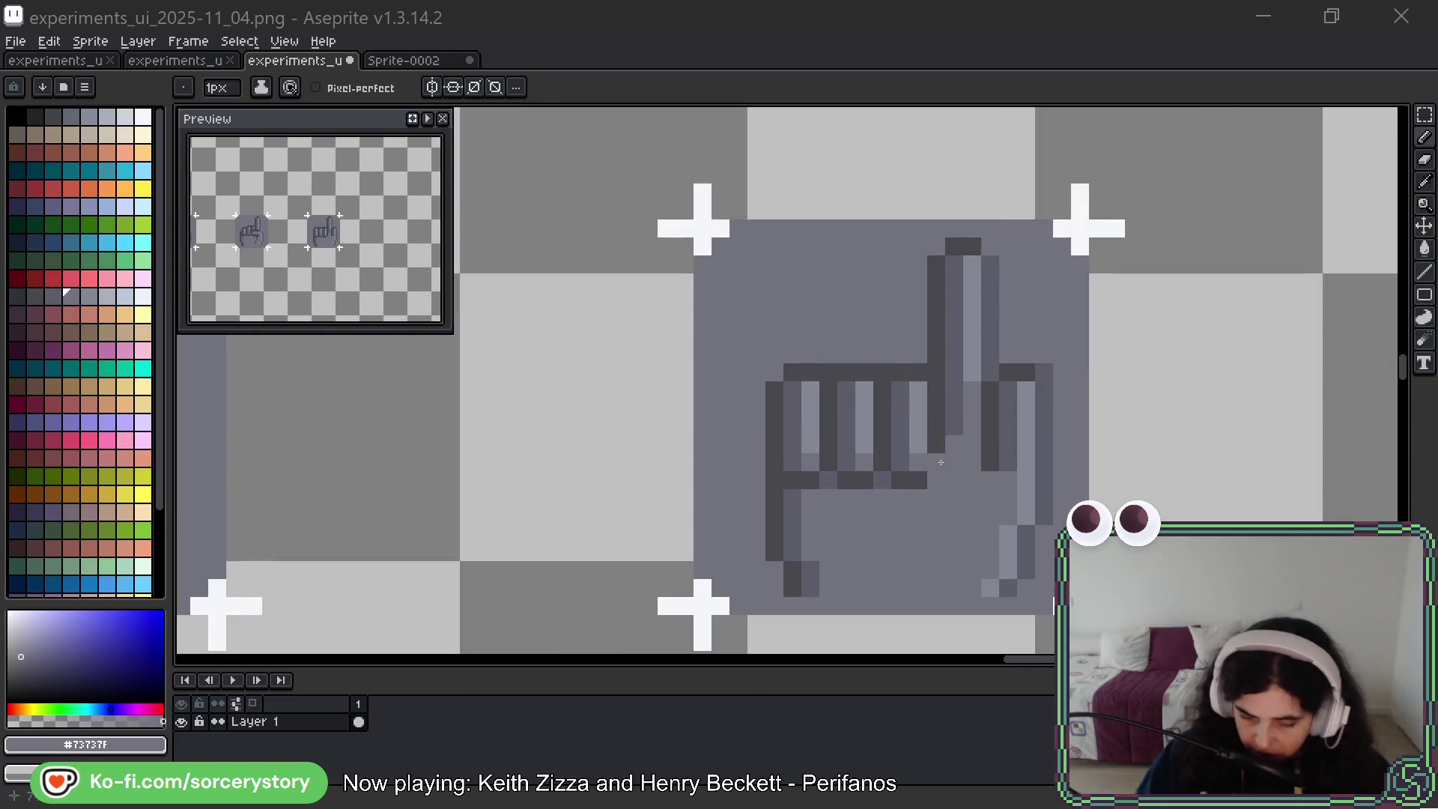
mouse_move(793, 371)
mouse_down()
mouse_move(774, 524)
mouse_move(791, 590)
mouse_move(811, 577)
mouse_move(827, 427)
mouse_move(903, 415)
mouse_move(946, 300)
mouse_move(989, 419)
mouse_move(989, 515)
mouse_move(1037, 419)
mouse_move(1036, 554)
mouse_move(991, 588)
mouse_move(1019, 579)
mouse_up()
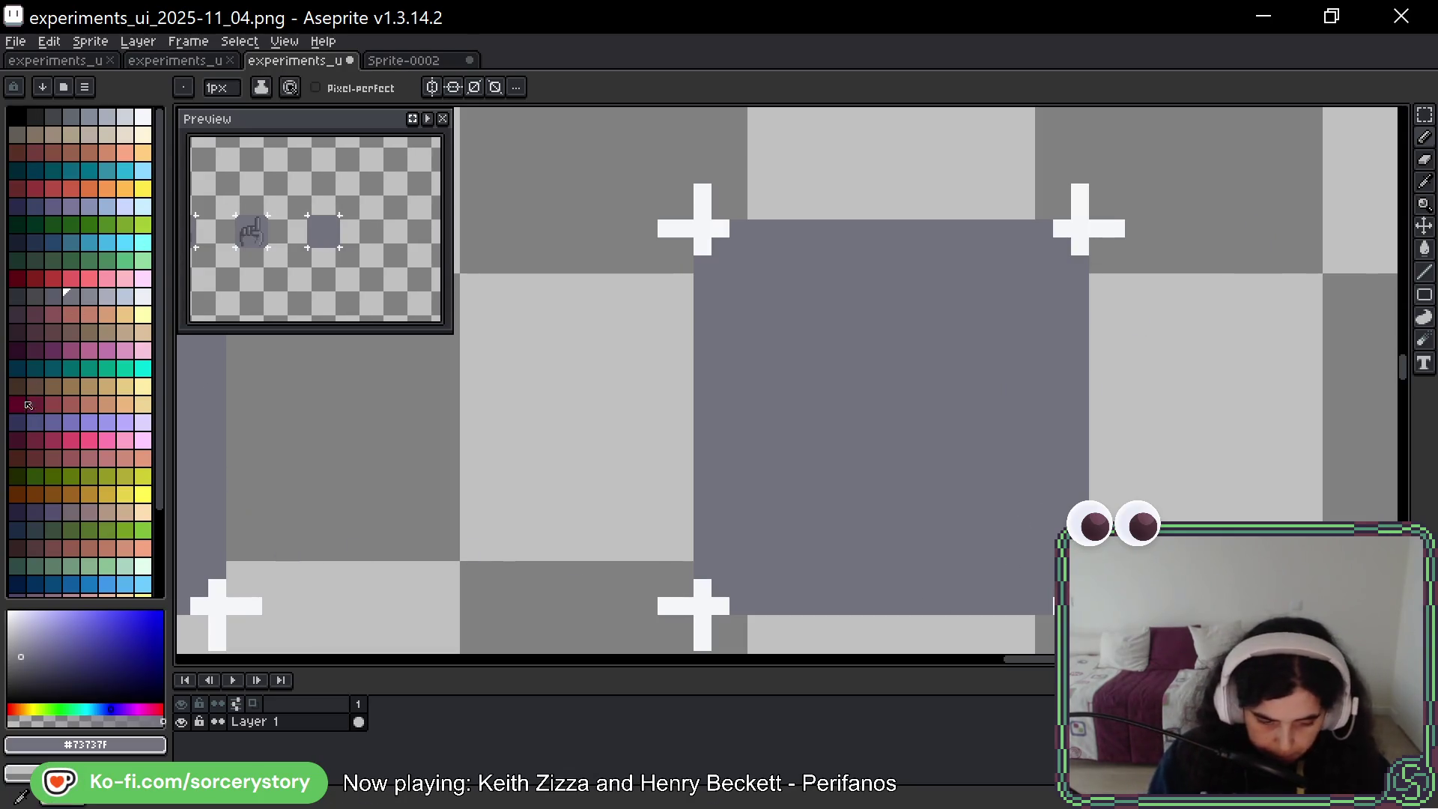
Draw a stepped dark finger outline stroke on the button's right side
click(26, 297)
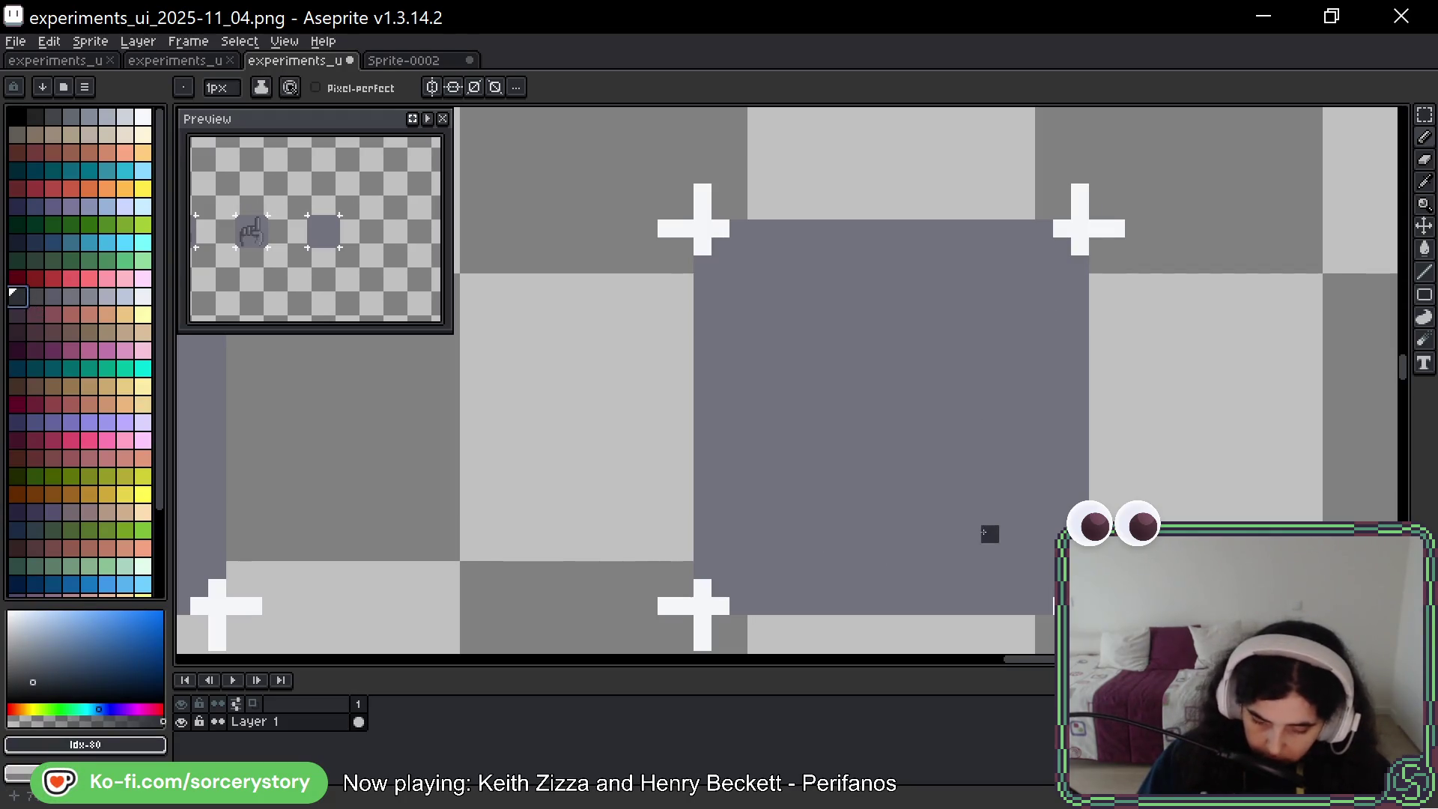
drag(982, 540, 1014, 356)
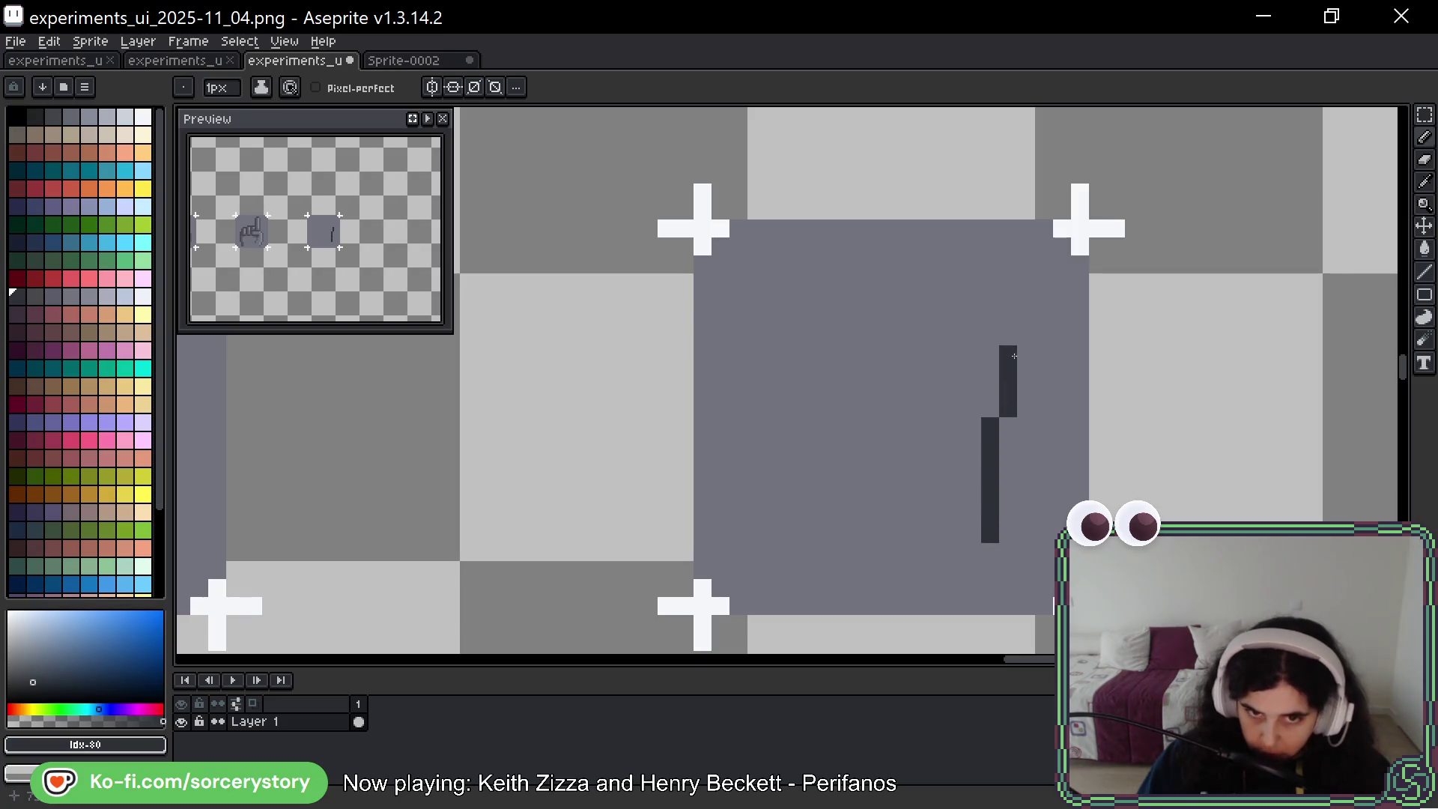
key(ctrl+z)
mouse_move(989, 551)
mouse_down()
mouse_move(1024, 402)
mouse_move(990, 315)
mouse_move(990, 414)
mouse_up()
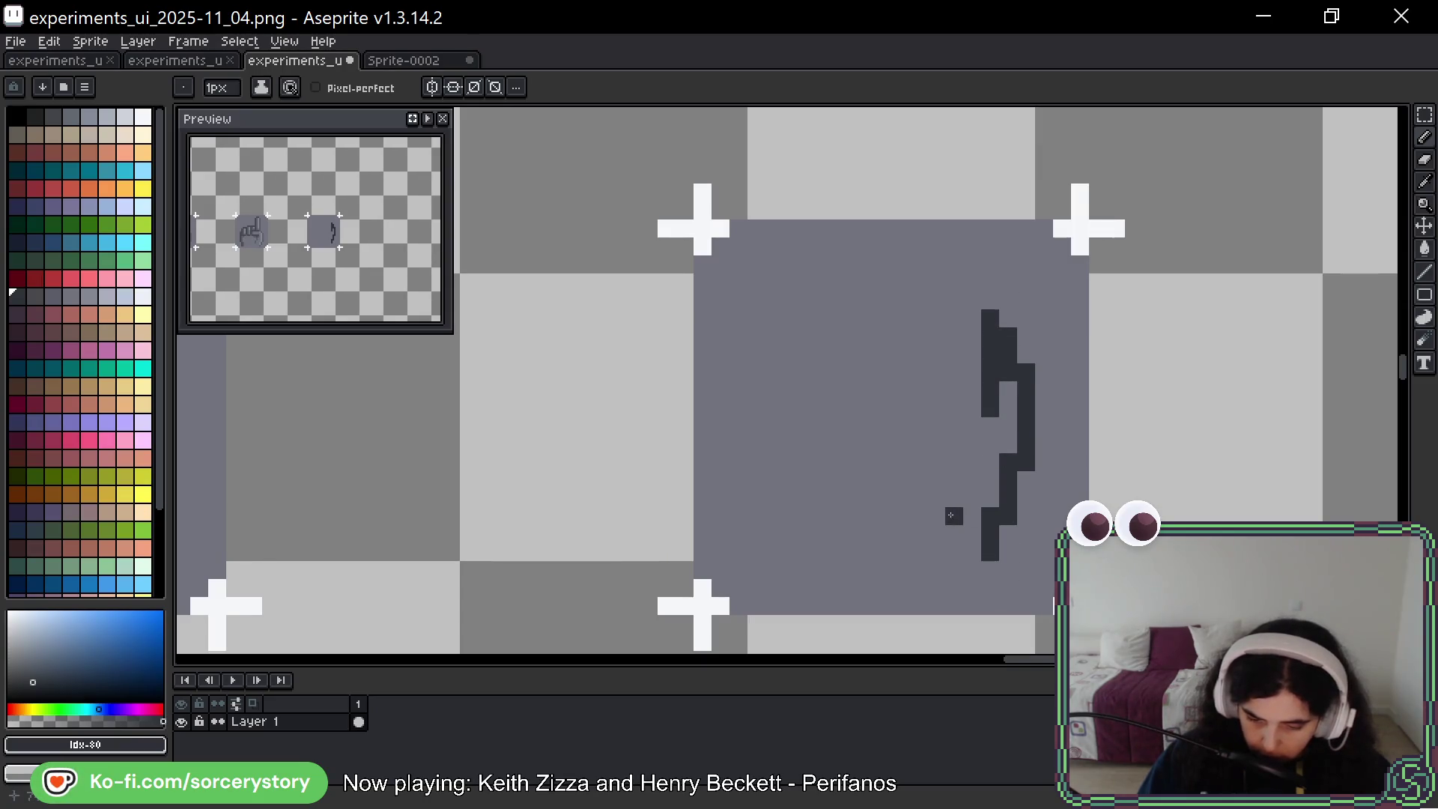
Tidy the finger outline, greying stray top and bottom pixels and extending its top rightward
alt+click(995, 487)
click(1009, 319)
click(986, 515)
click(1006, 358)
alt+click(1027, 390)
click(1026, 354)
alt+click(1004, 449)
click(990, 318)
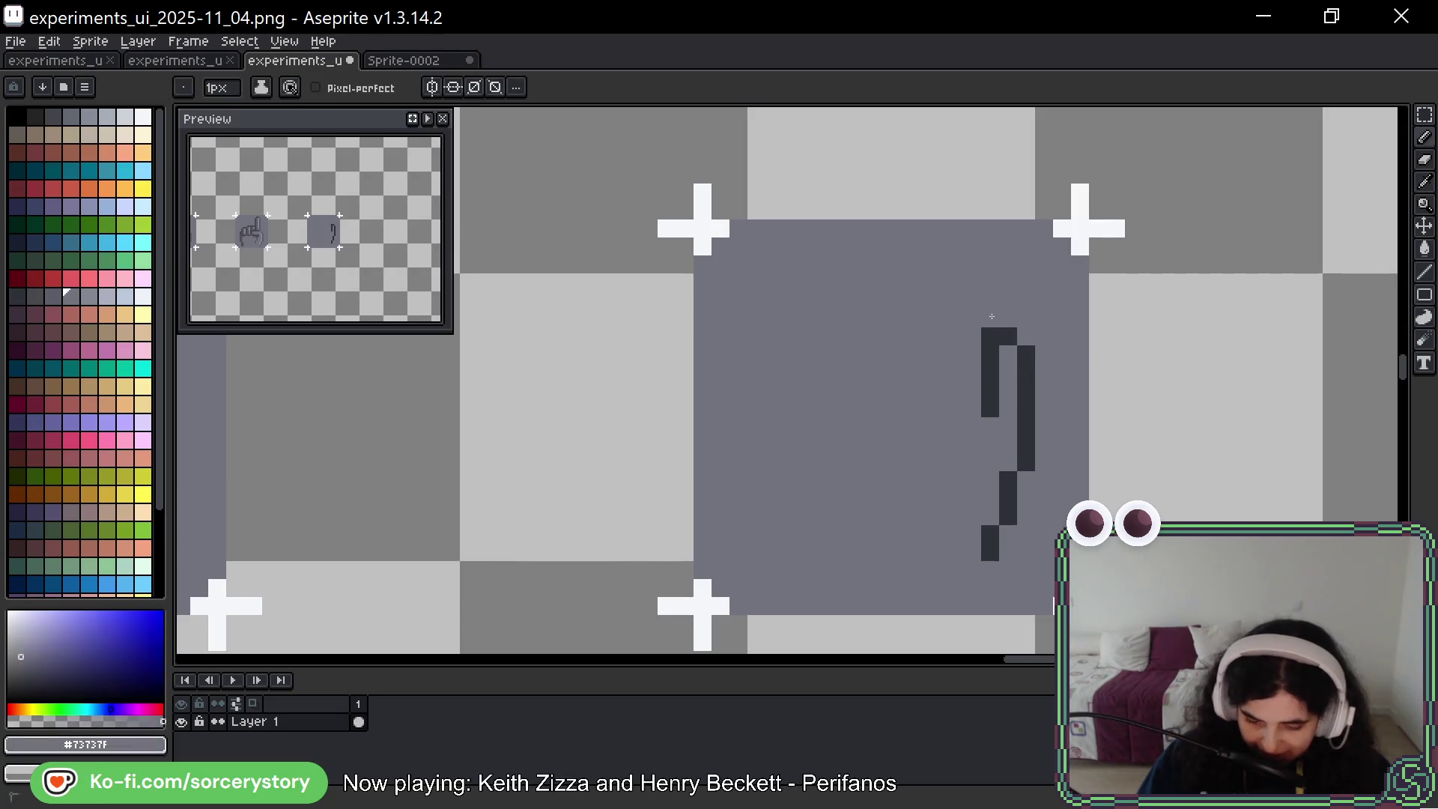
click(991, 337)
alt+click(1026, 375)
click(1027, 337)
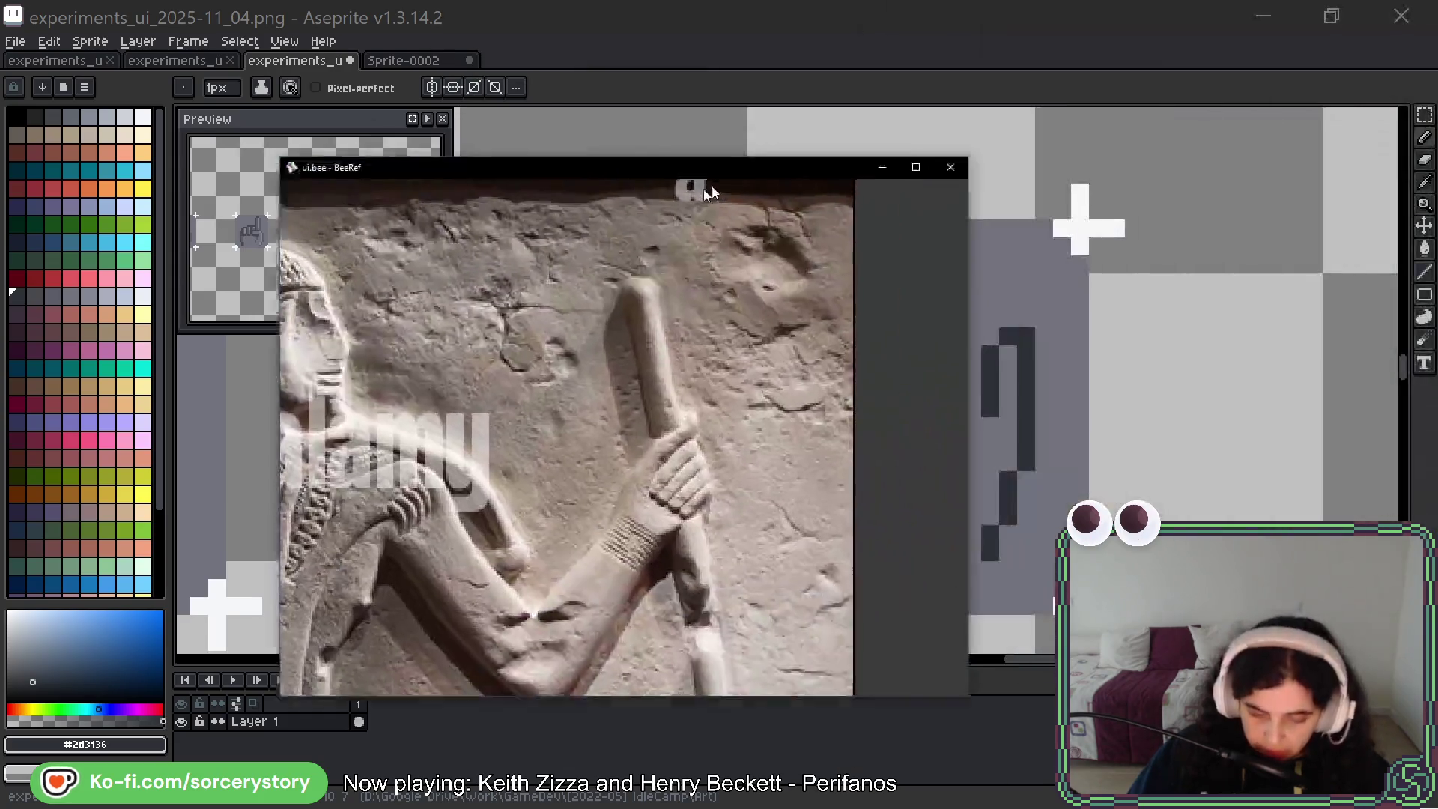
Move the reference window aside and undo an accidental stroke on the Aseprite canvas
drag(703, 189, 484, 208)
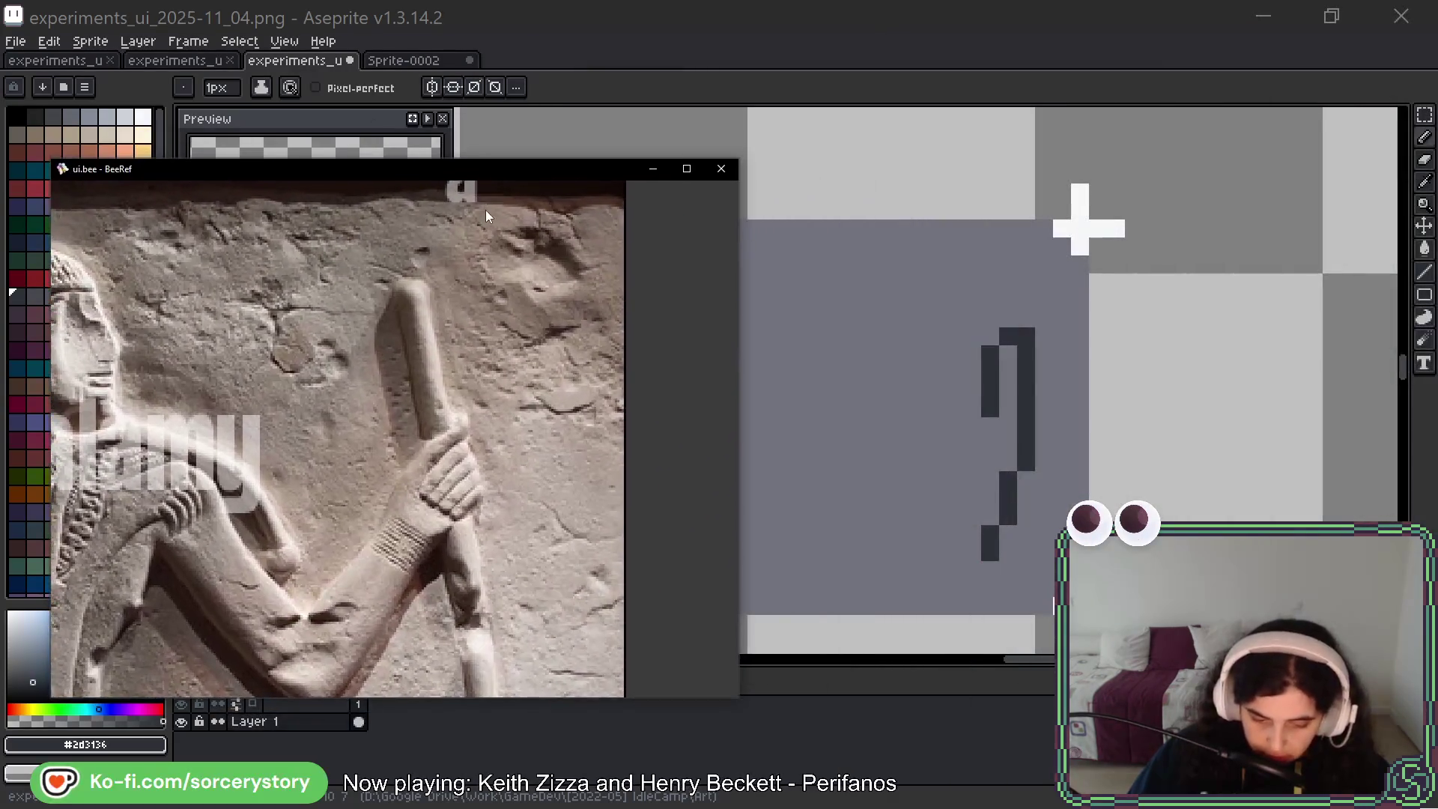
drag(740, 155, 707, 193)
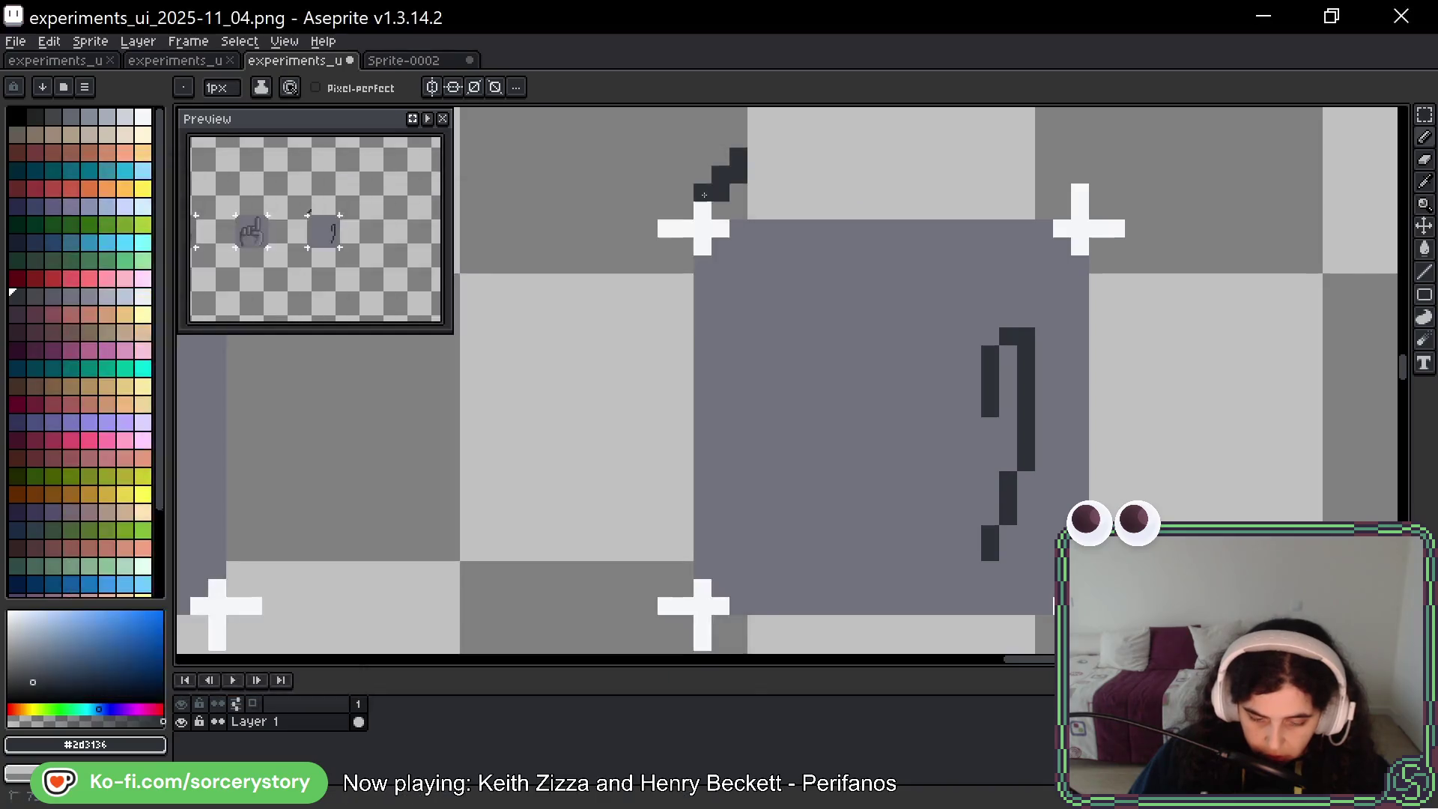
key(ctrl+z)
key(i)
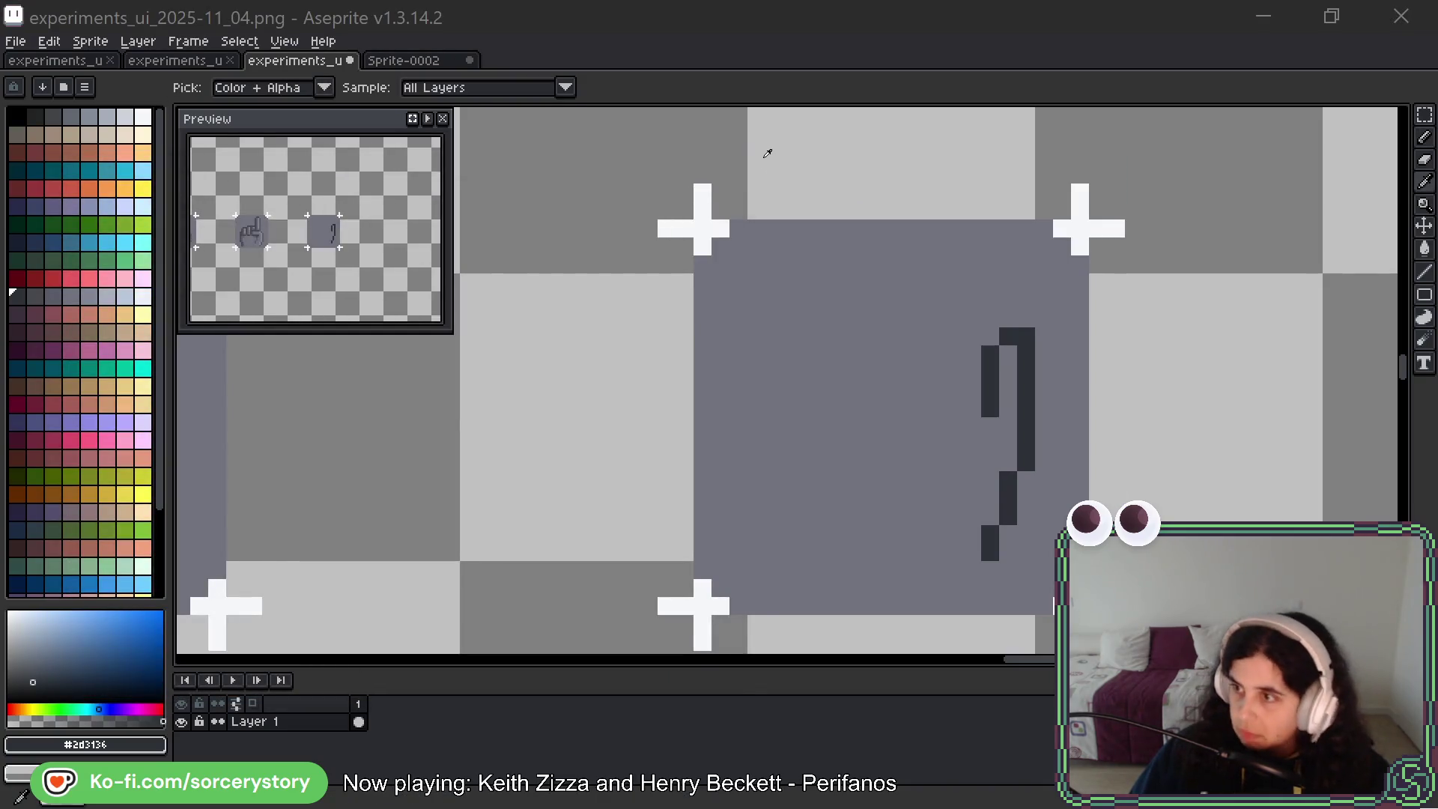
Shrink the BeeRef window, place it beside the canvas, make it taller and adjust its view
key(alt+Tab)
mouse_move(750, 152)
mouse_down()
mouse_move(433, 489)
mouse_move(418, 465)
mouse_up()
mouse_move(238, 476)
mouse_down()
mouse_move(374, 393)
mouse_move(370, 368)
mouse_up()
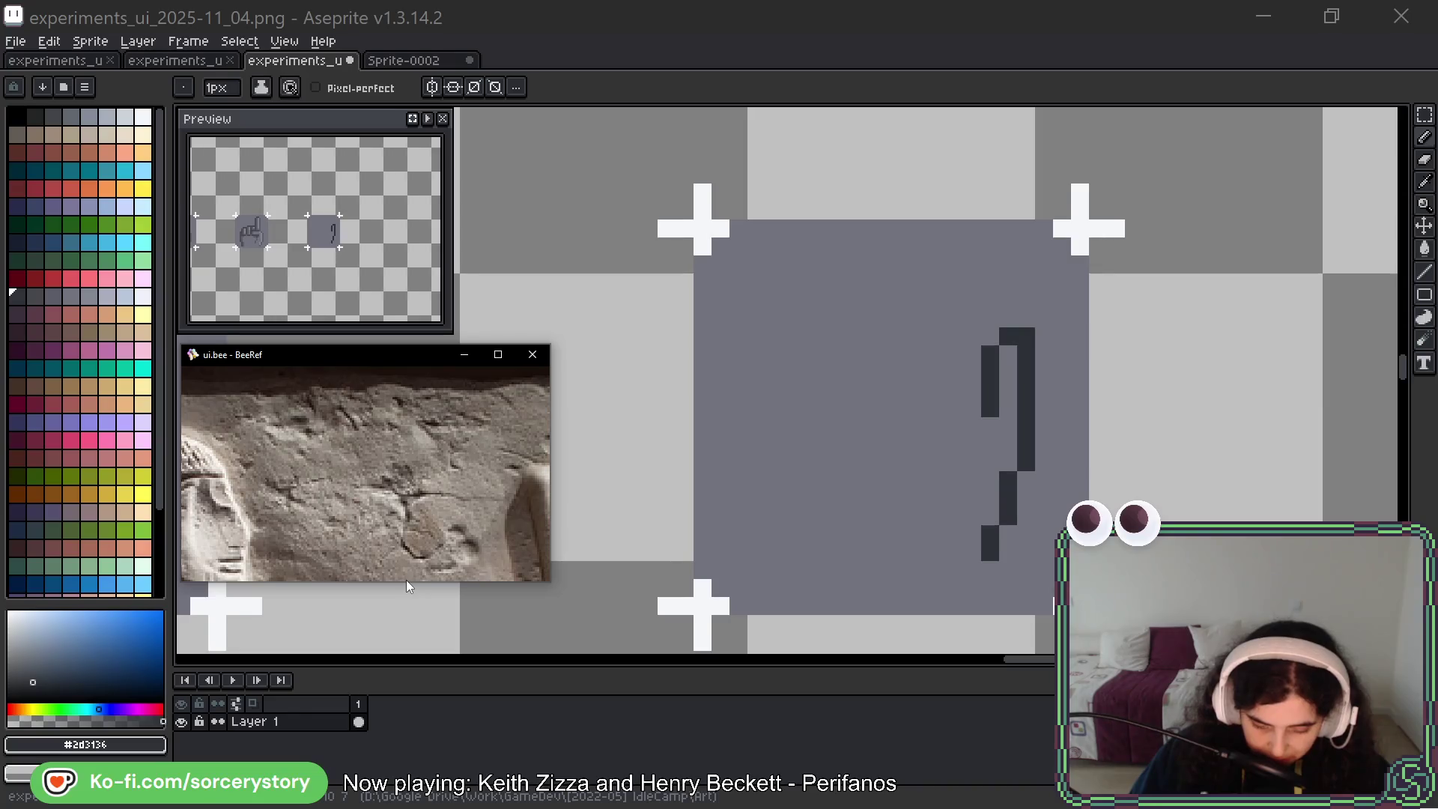
drag(406, 581, 405, 636)
right_click(435, 453)
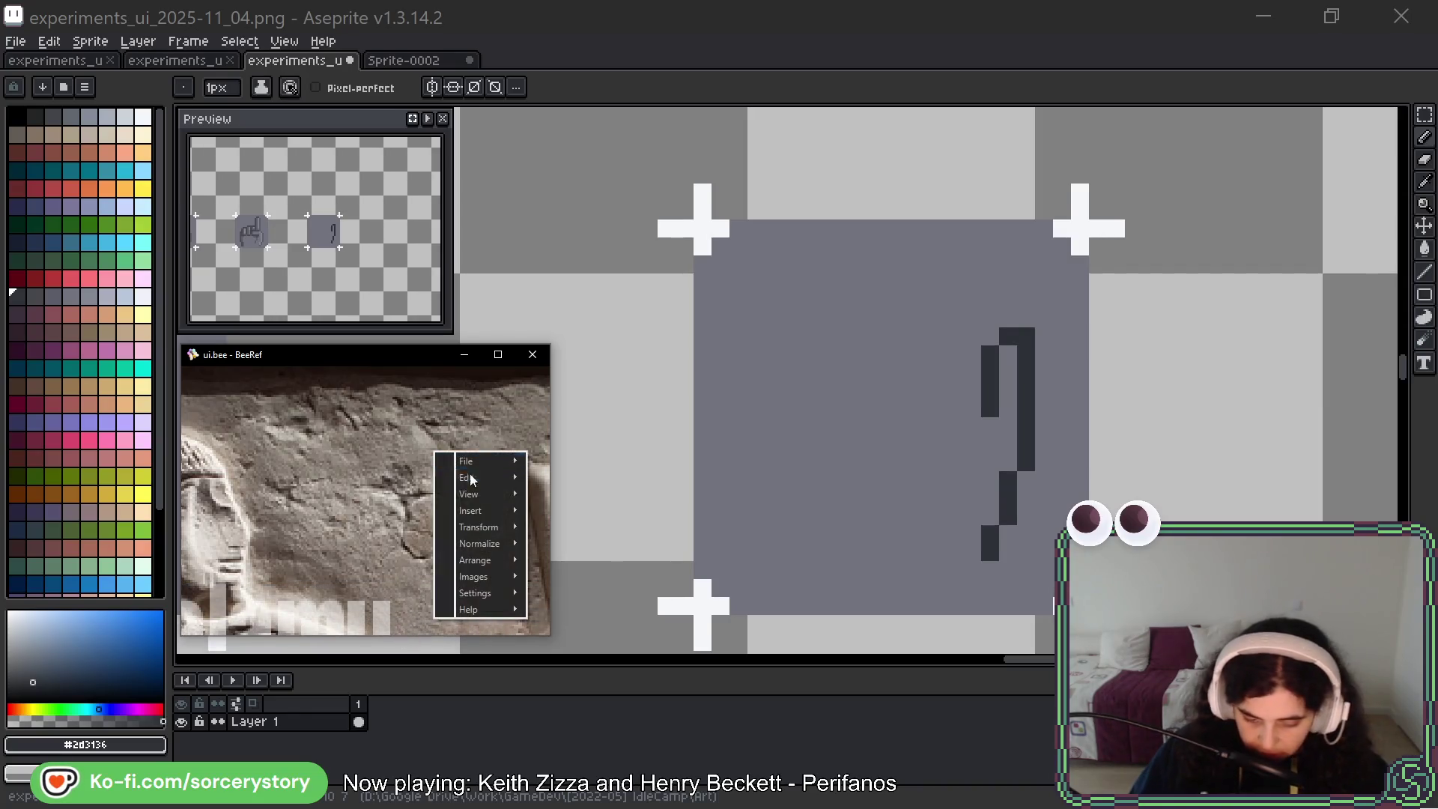
mouse_move(496, 525)
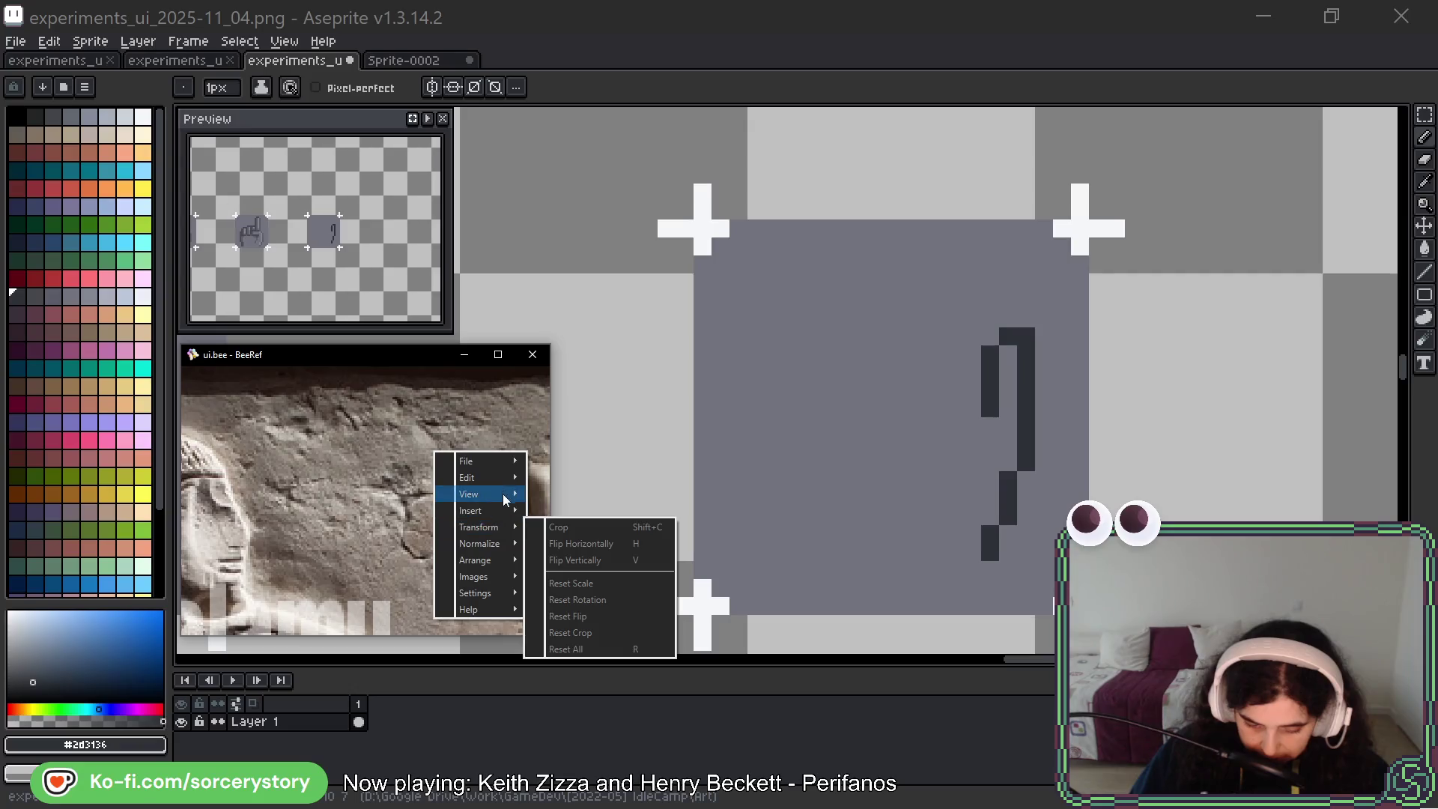
mouse_move(504, 490)
click(592, 559)
Pan the reference to the carved hand on the staff, recentre the canvas, add an outline pixel
drag(419, 570, 402, 429)
drag(963, 349, 894, 355)
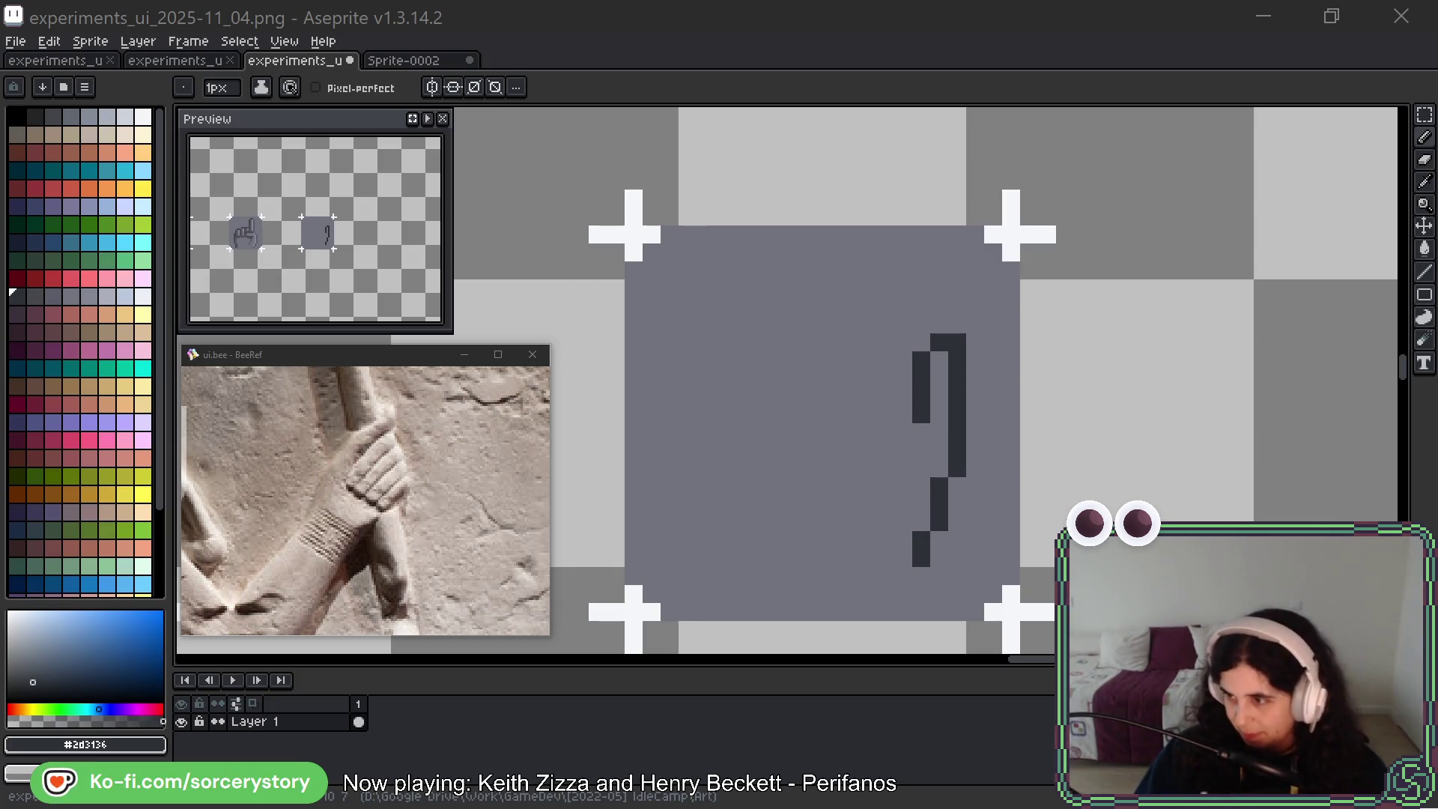
click(1008, 246)
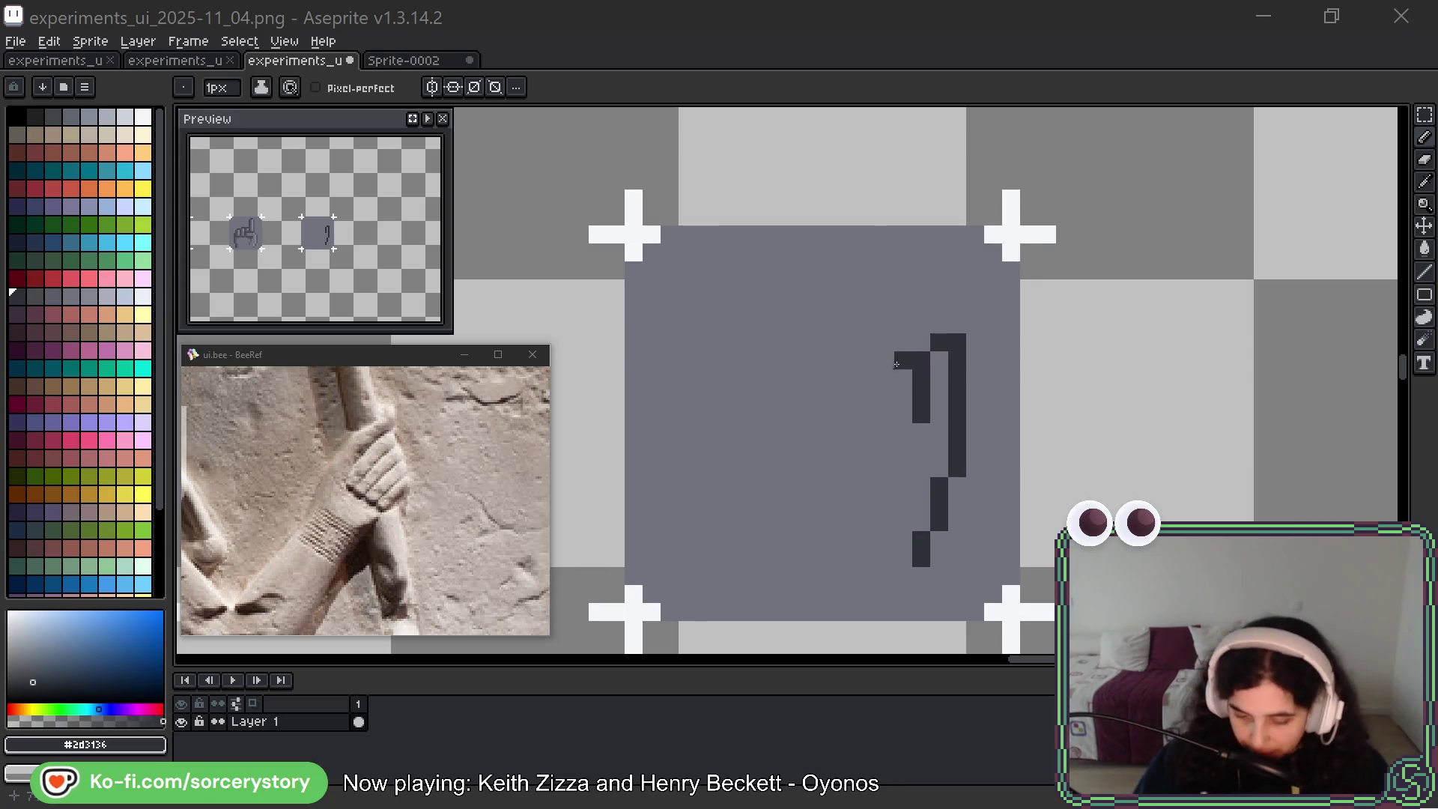
mouse_move(912, 398)
mouse_down()
mouse_move(956, 406)
mouse_move(962, 368)
mouse_up()
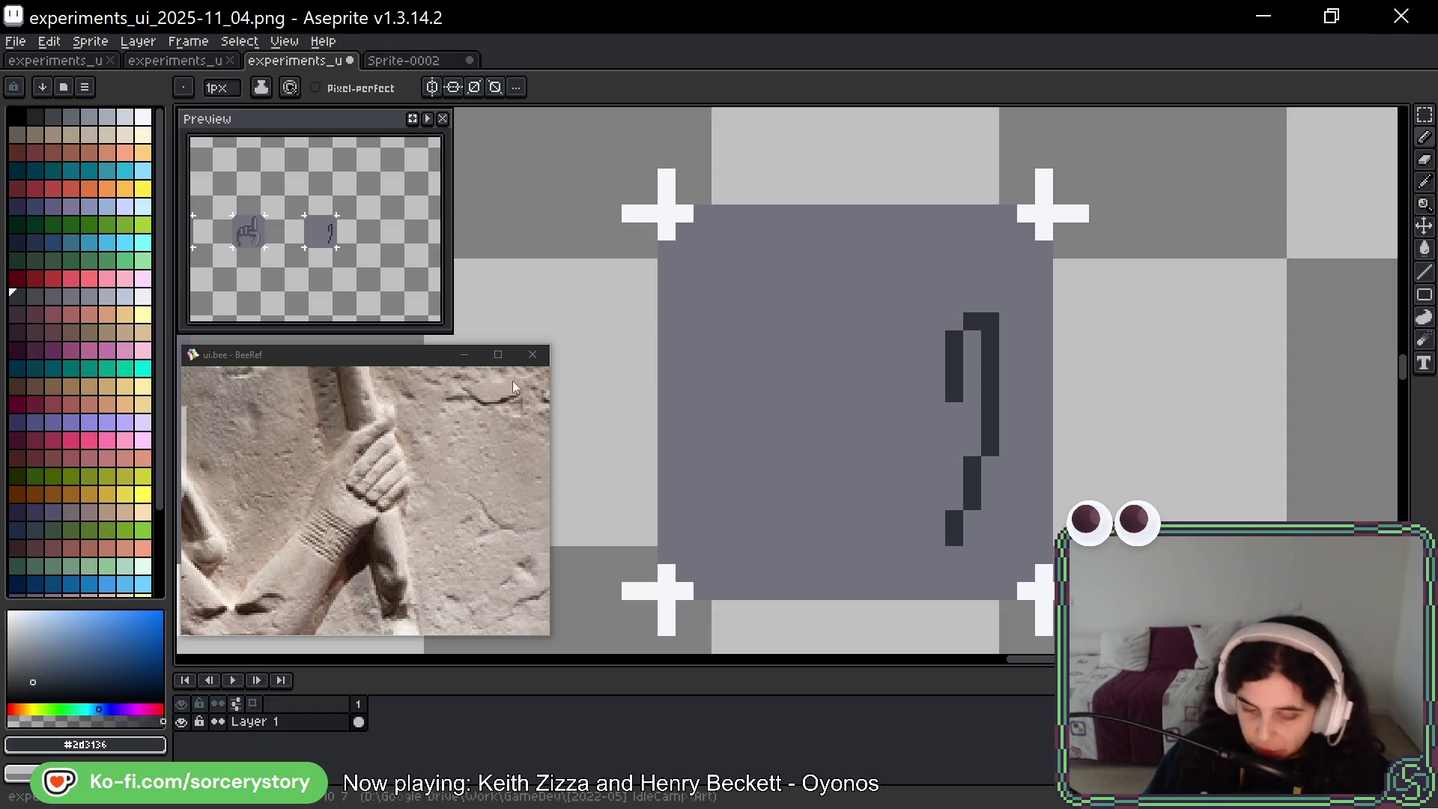
Zoom and pan the BeeRef board to the hands in the manuscript illustration
scroll(380, 533, down, 5)
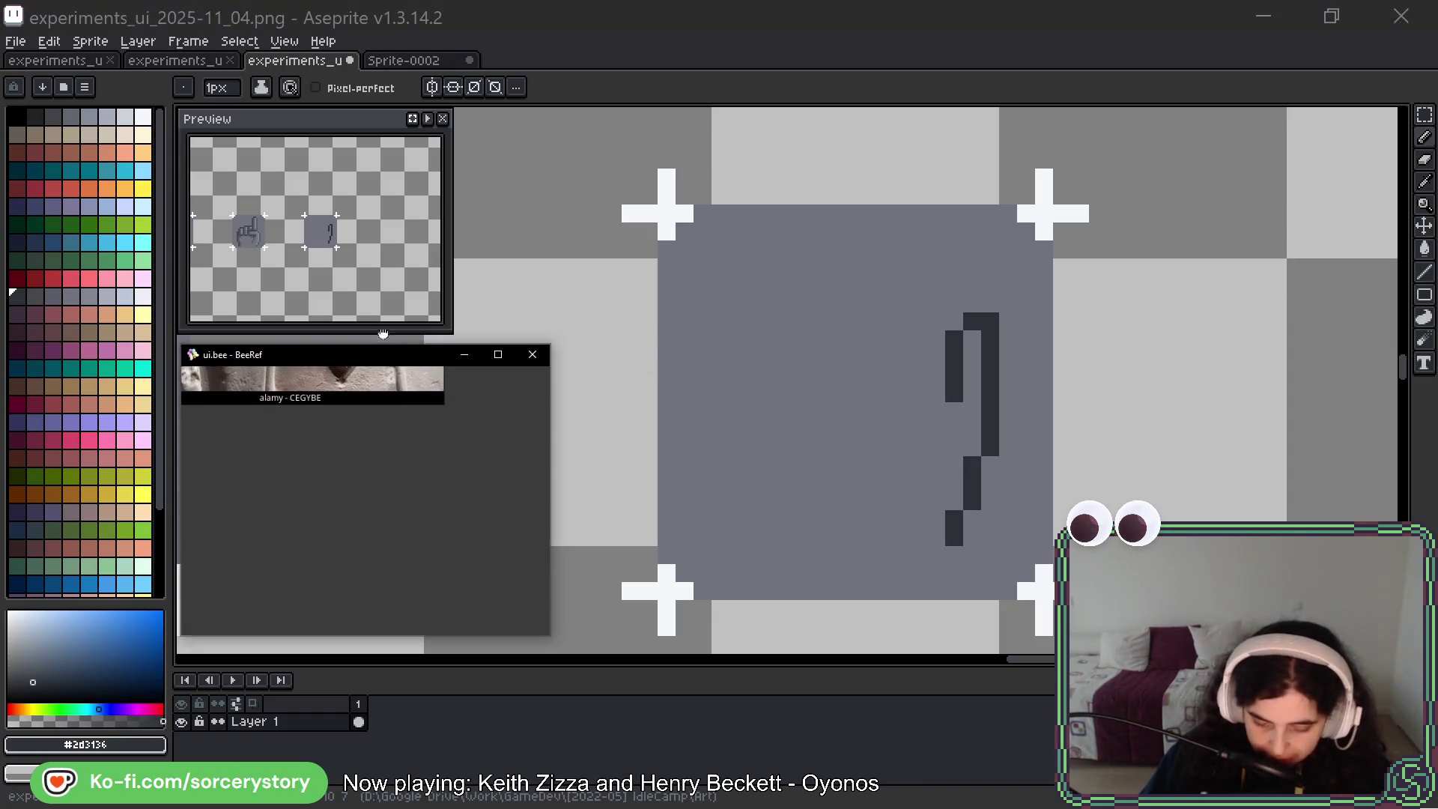
scroll(392, 535, down, 3)
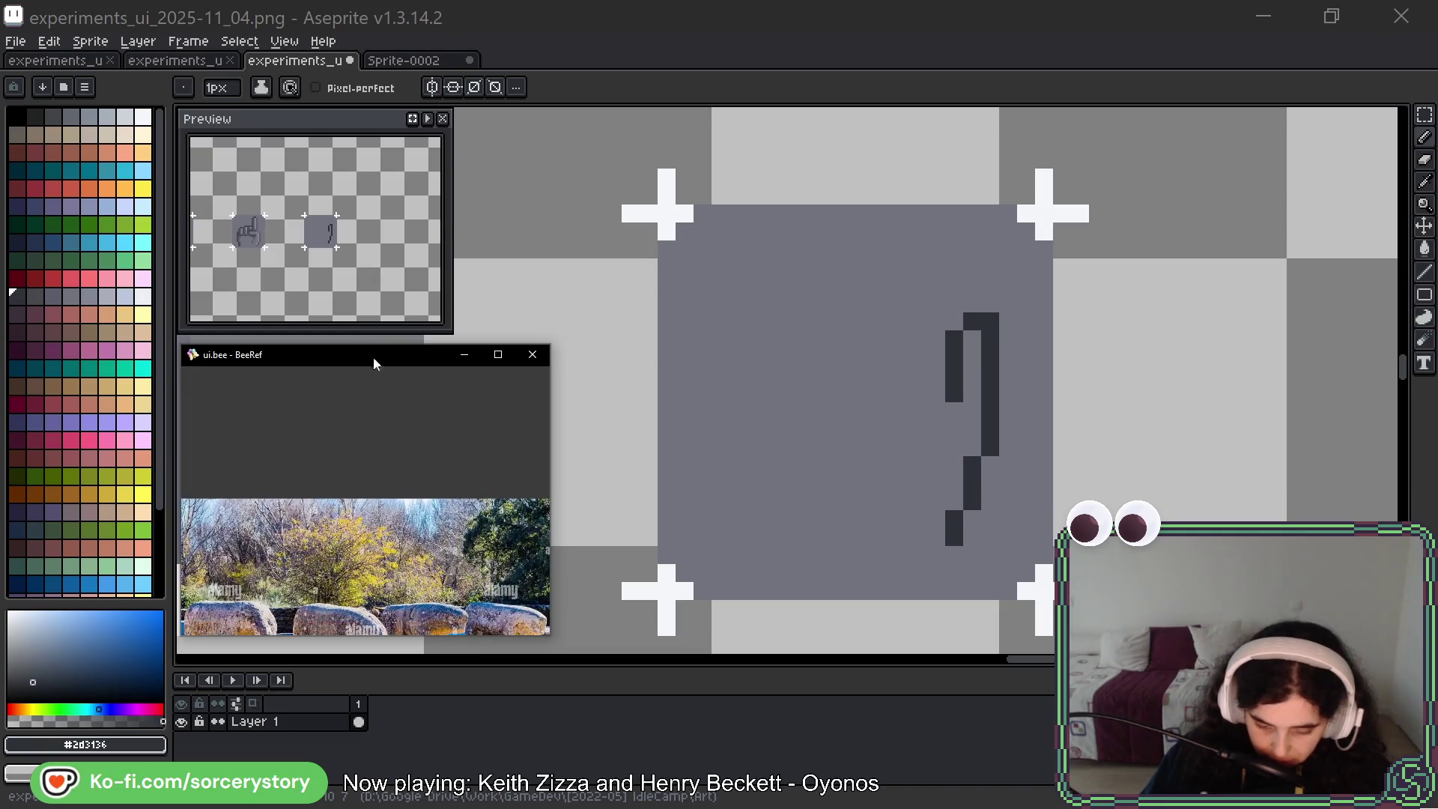
scroll(292, 477, down, 2)
scroll(397, 488, up, 6)
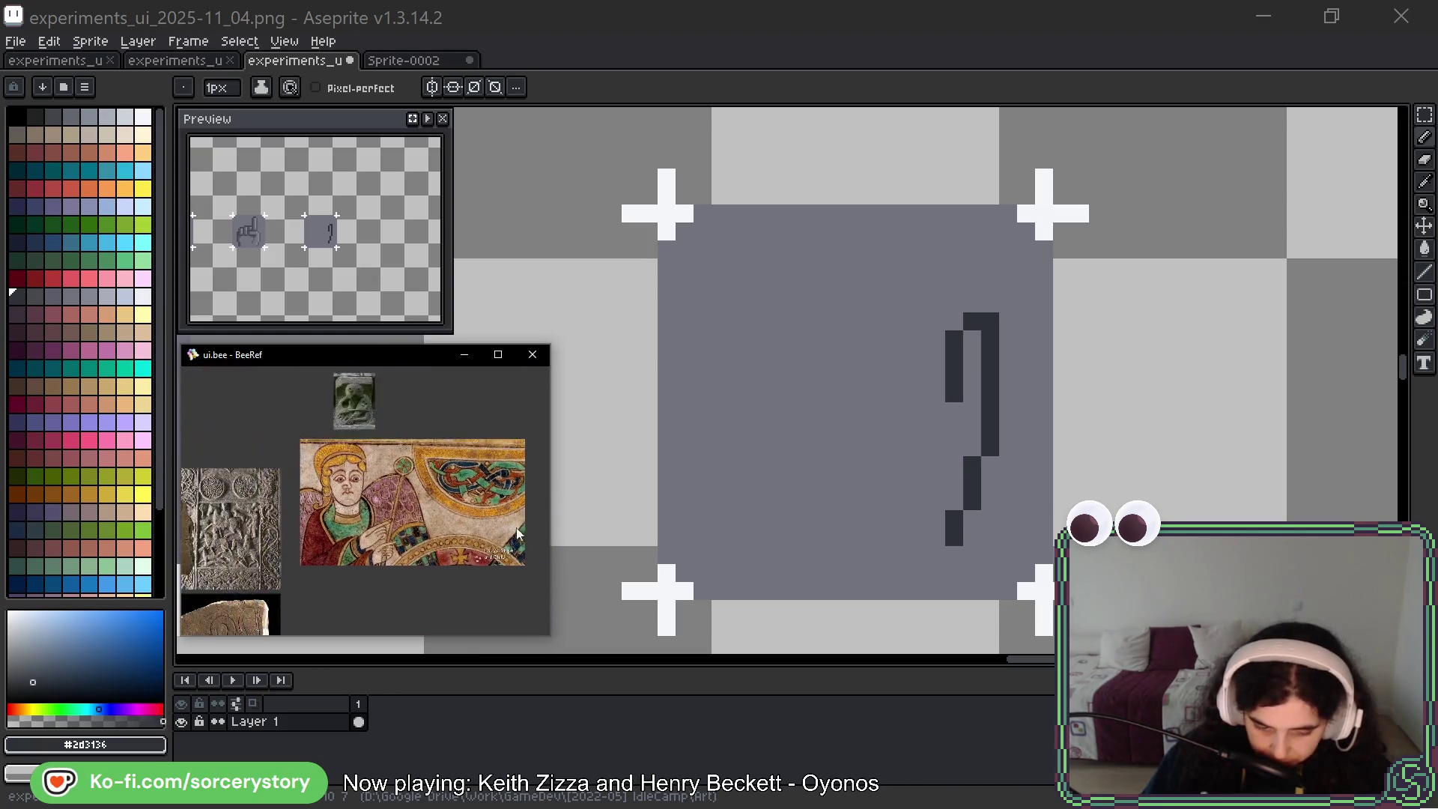
drag(398, 488, 375, 444)
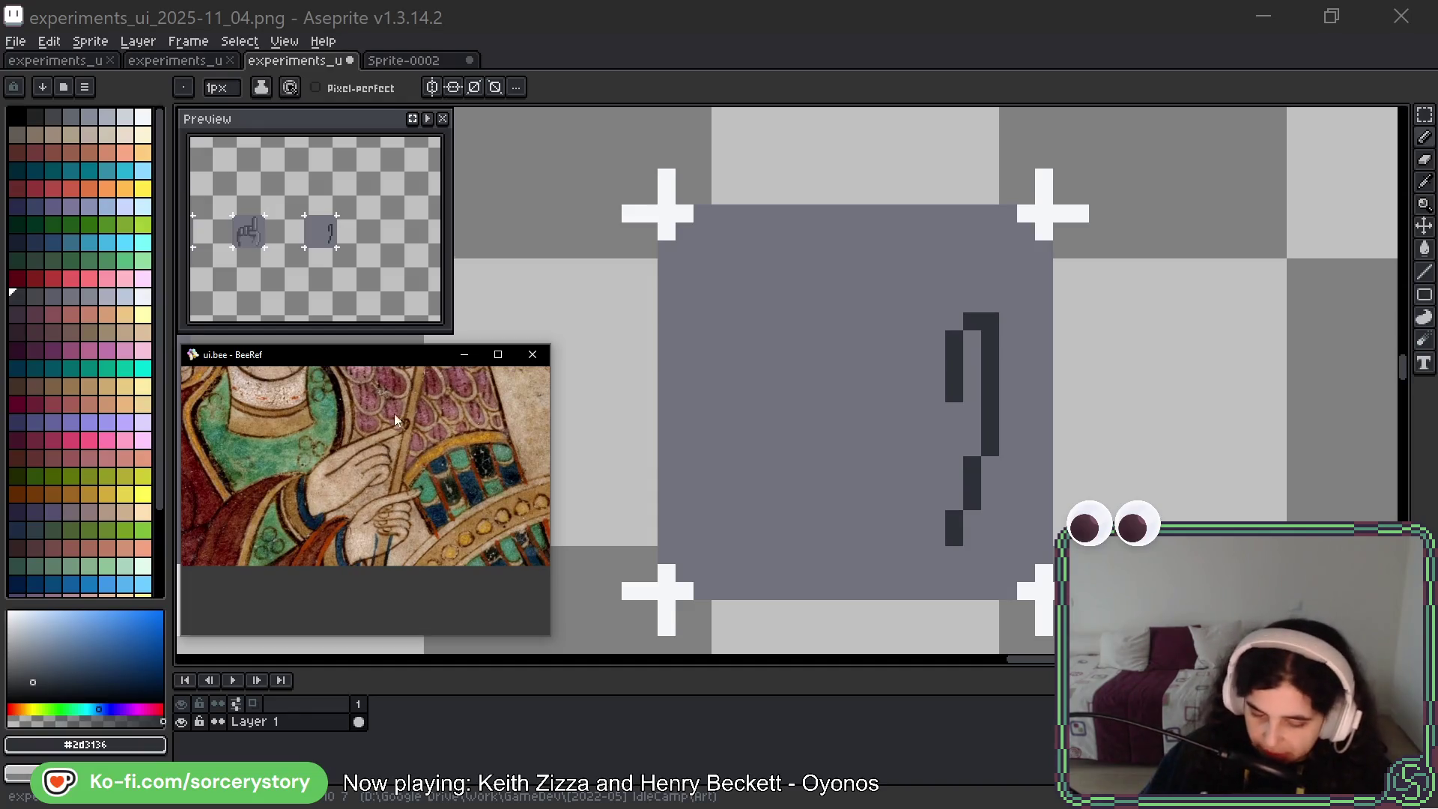
Zoom the reference in on the carved gripping-hand photo, then return focus to Aseprite
scroll(365, 502, down, 4)
scroll(430, 569, up, 4)
scroll(379, 533, up, 1)
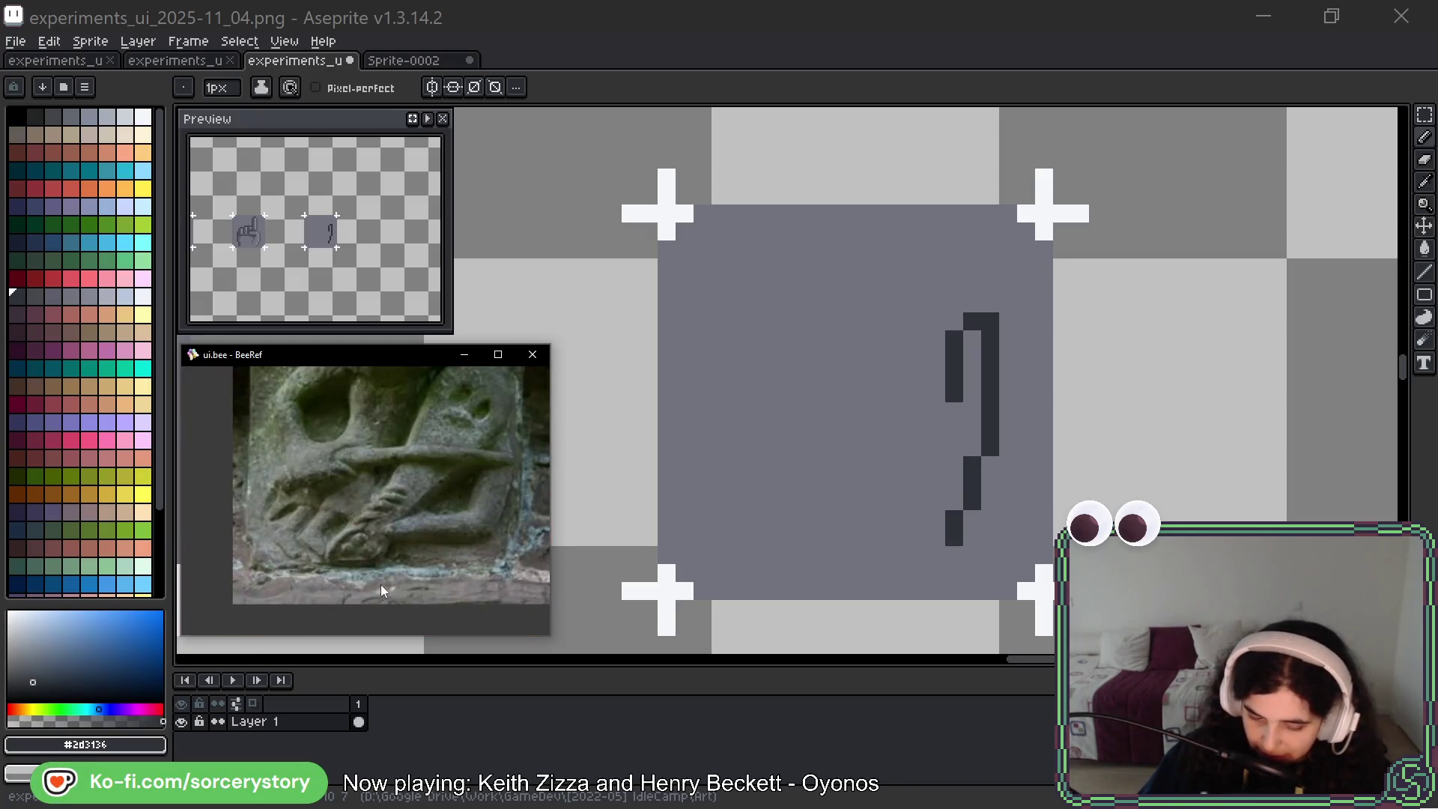
scroll(378, 587, down, 5)
scroll(225, 539, down, 2)
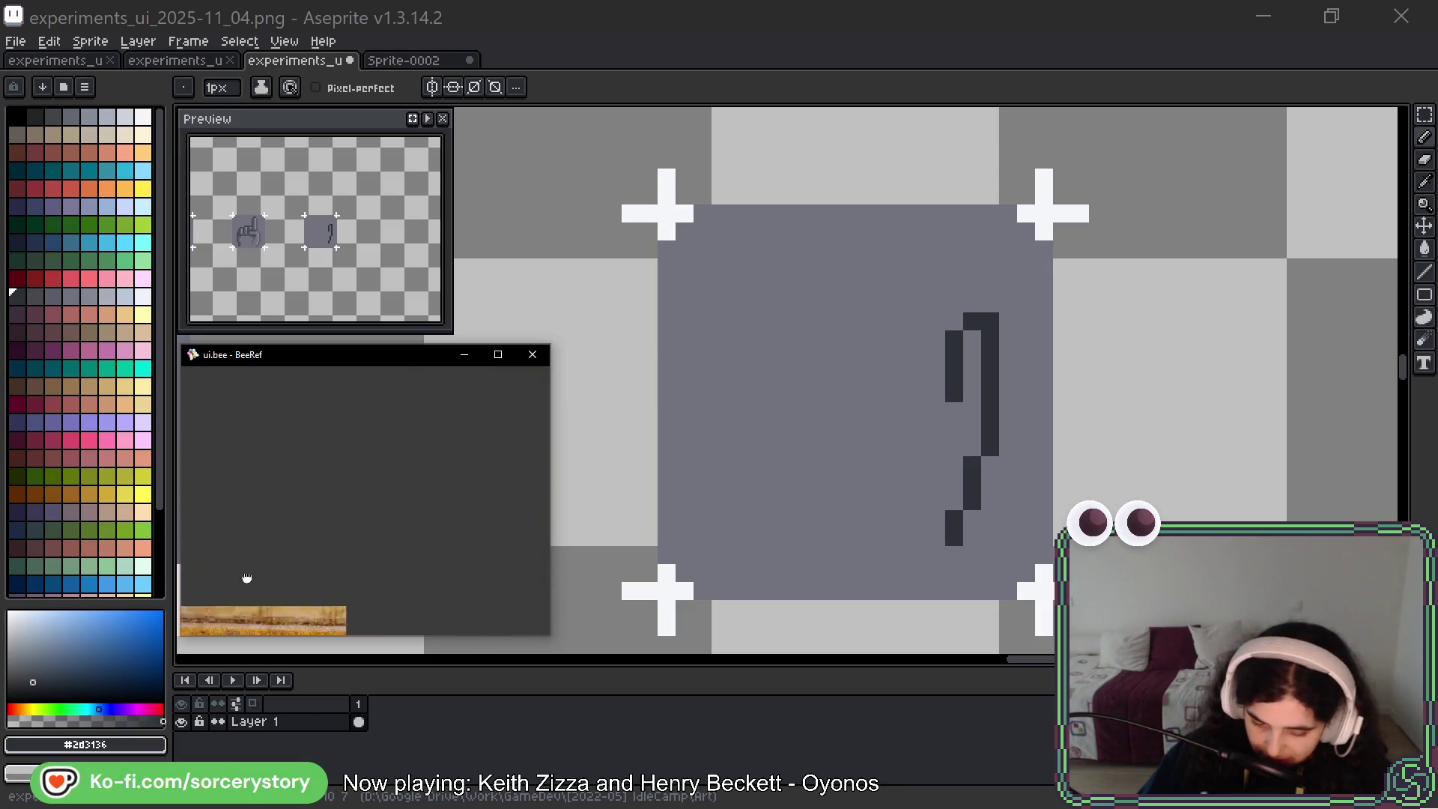
scroll(344, 572, down, 3)
scroll(348, 496, up, 4)
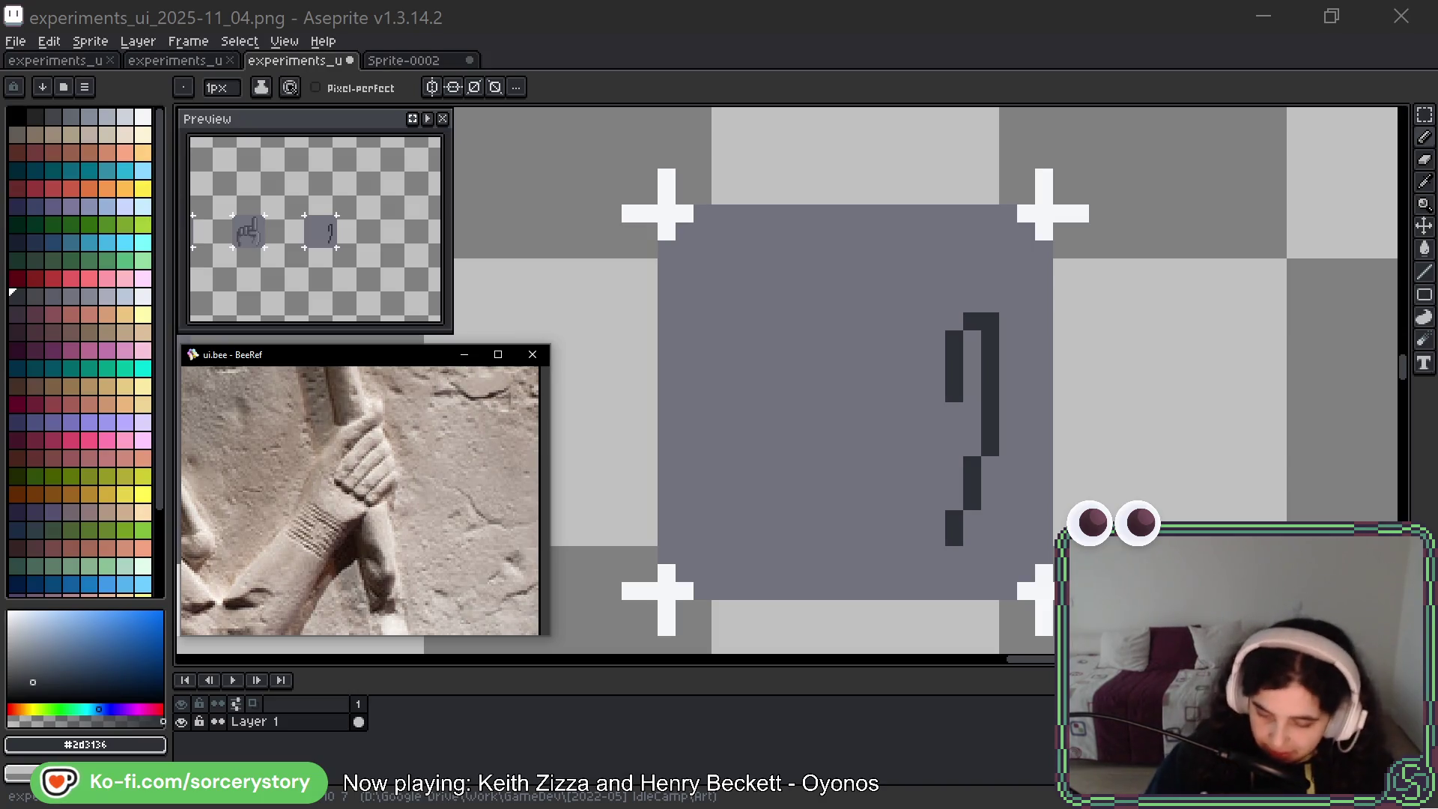
click(979, 230)
key(space)
Draw the raised index finger's outline and tidy the grey pixels around its fingertip
mouse_move(979, 230)
mouse_down()
mouse_move(956, 347)
mouse_move(942, 288)
mouse_up()
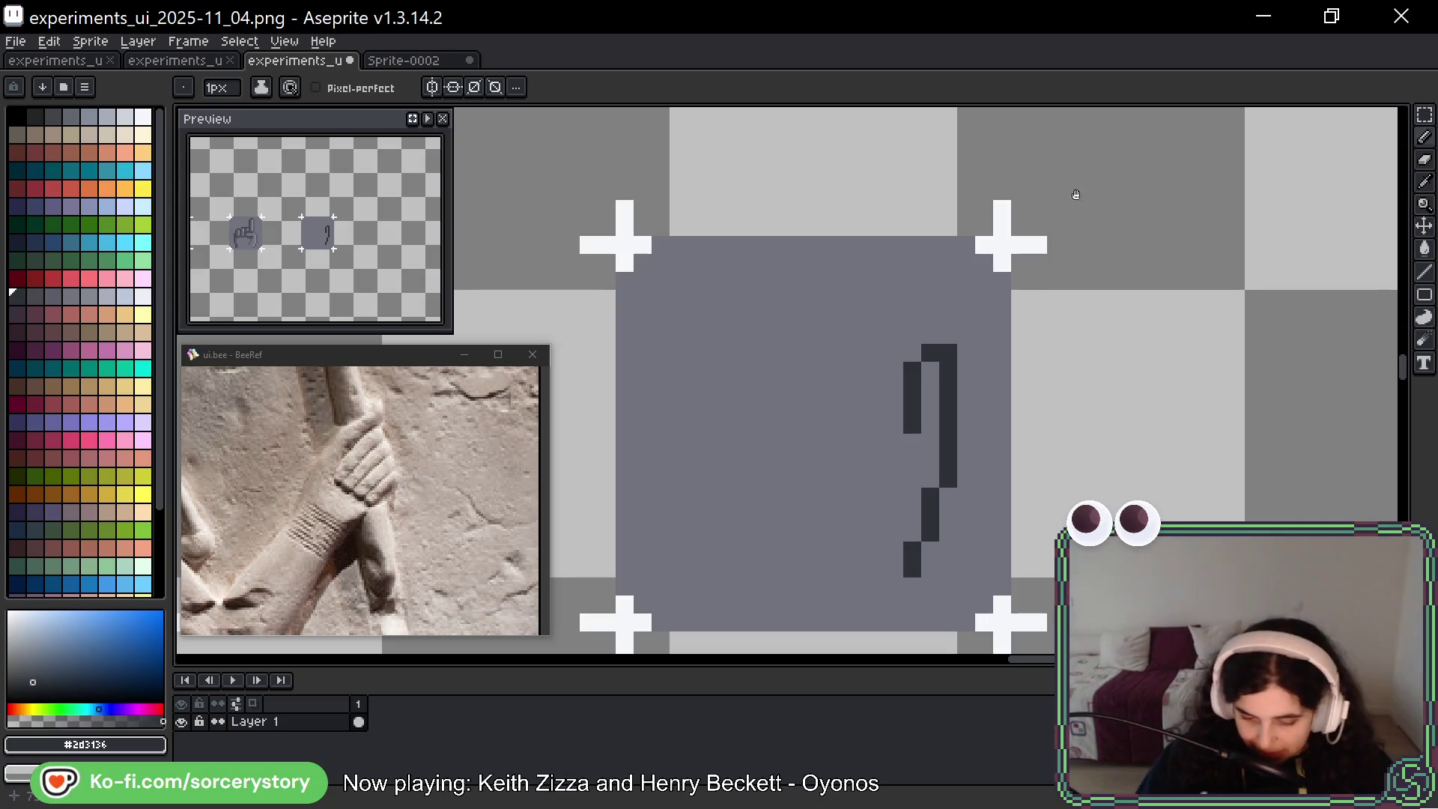
drag(1027, 296, 1018, 321)
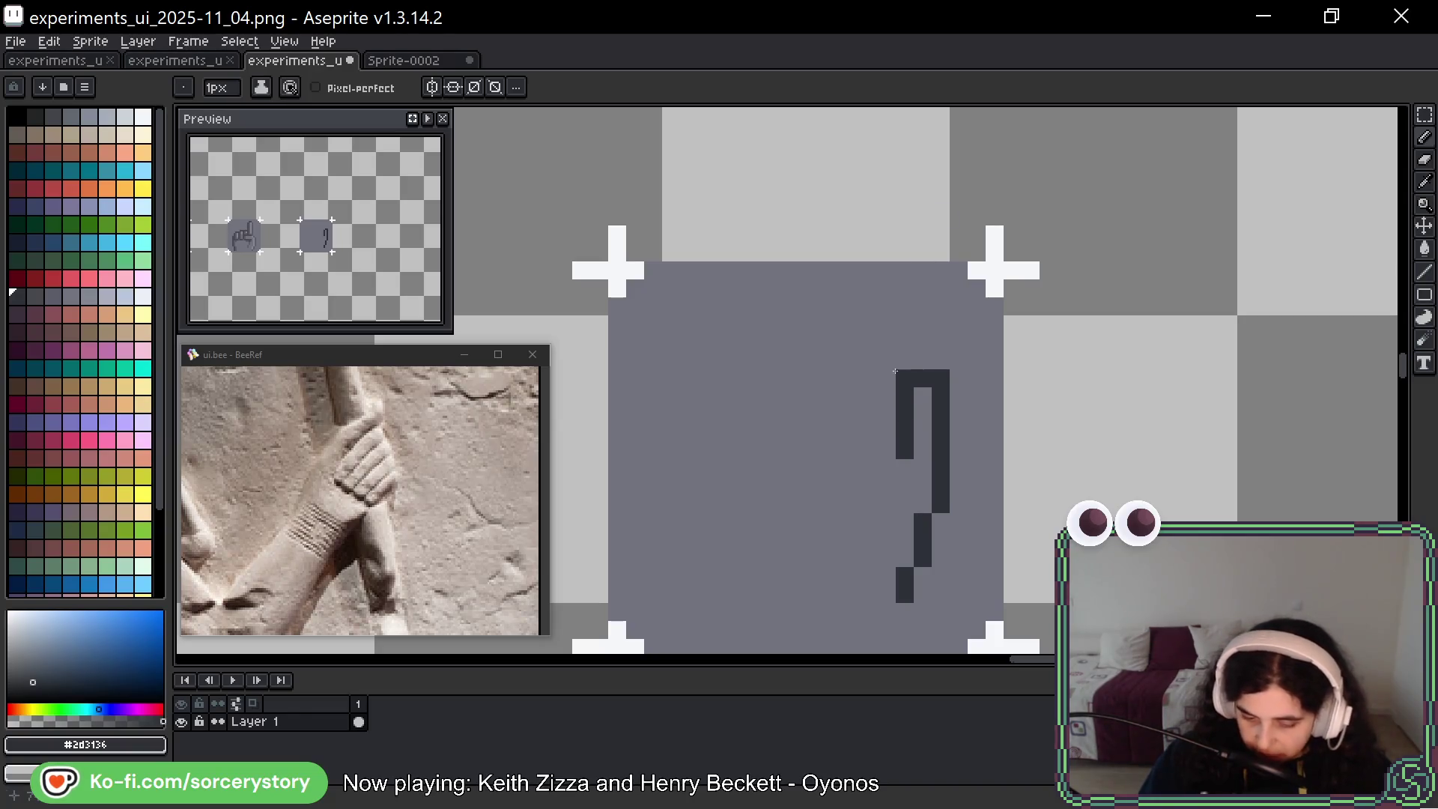
mouse_move(887, 378)
mouse_down()
mouse_move(869, 217)
mouse_move(850, 344)
mouse_move(874, 341)
mouse_up()
alt+click(869, 311)
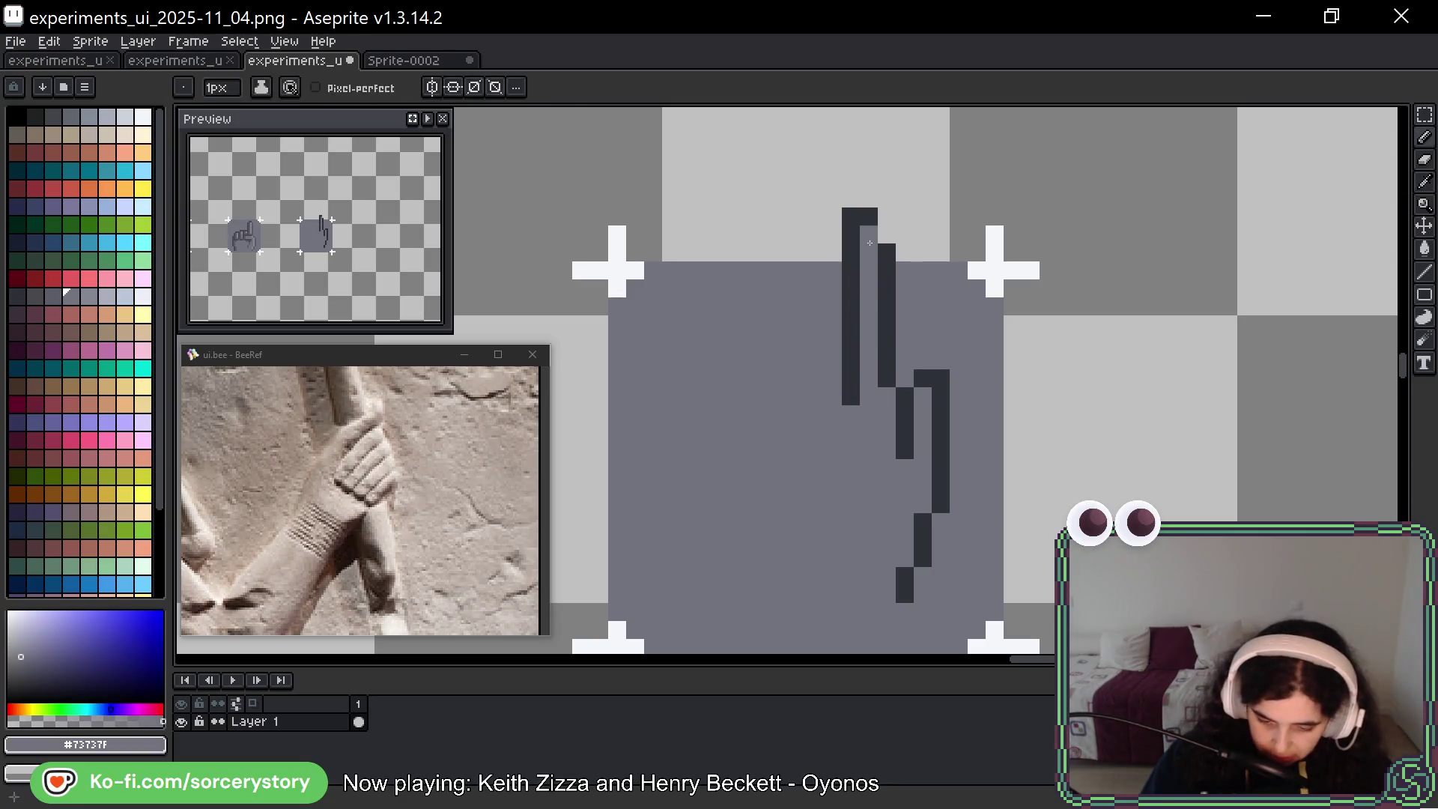
alt+click(867, 213)
click(888, 234)
alt+click(869, 199)
click(852, 216)
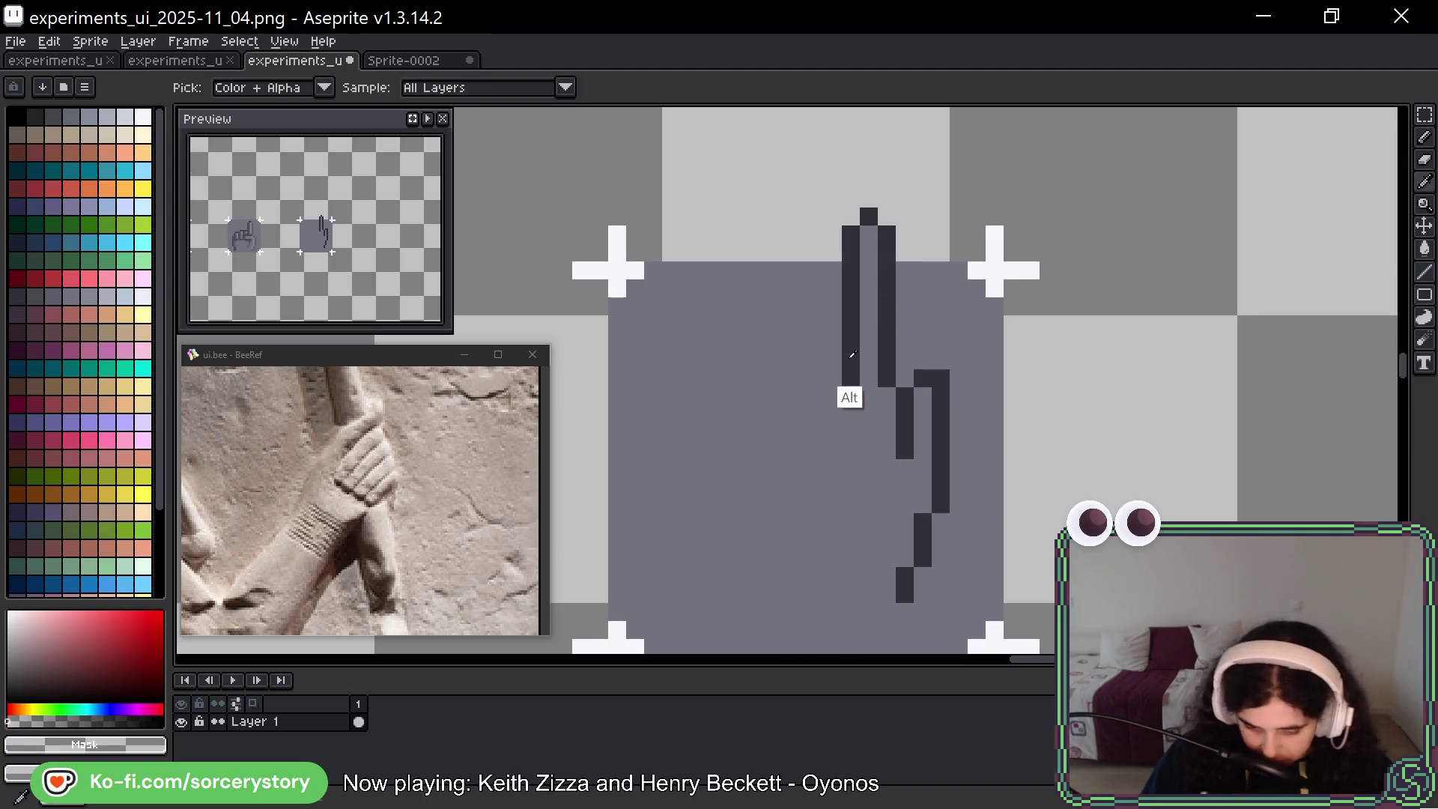
Draw the next finger's outline beside the index finger and fix its bottom pixels
alt+click(849, 397)
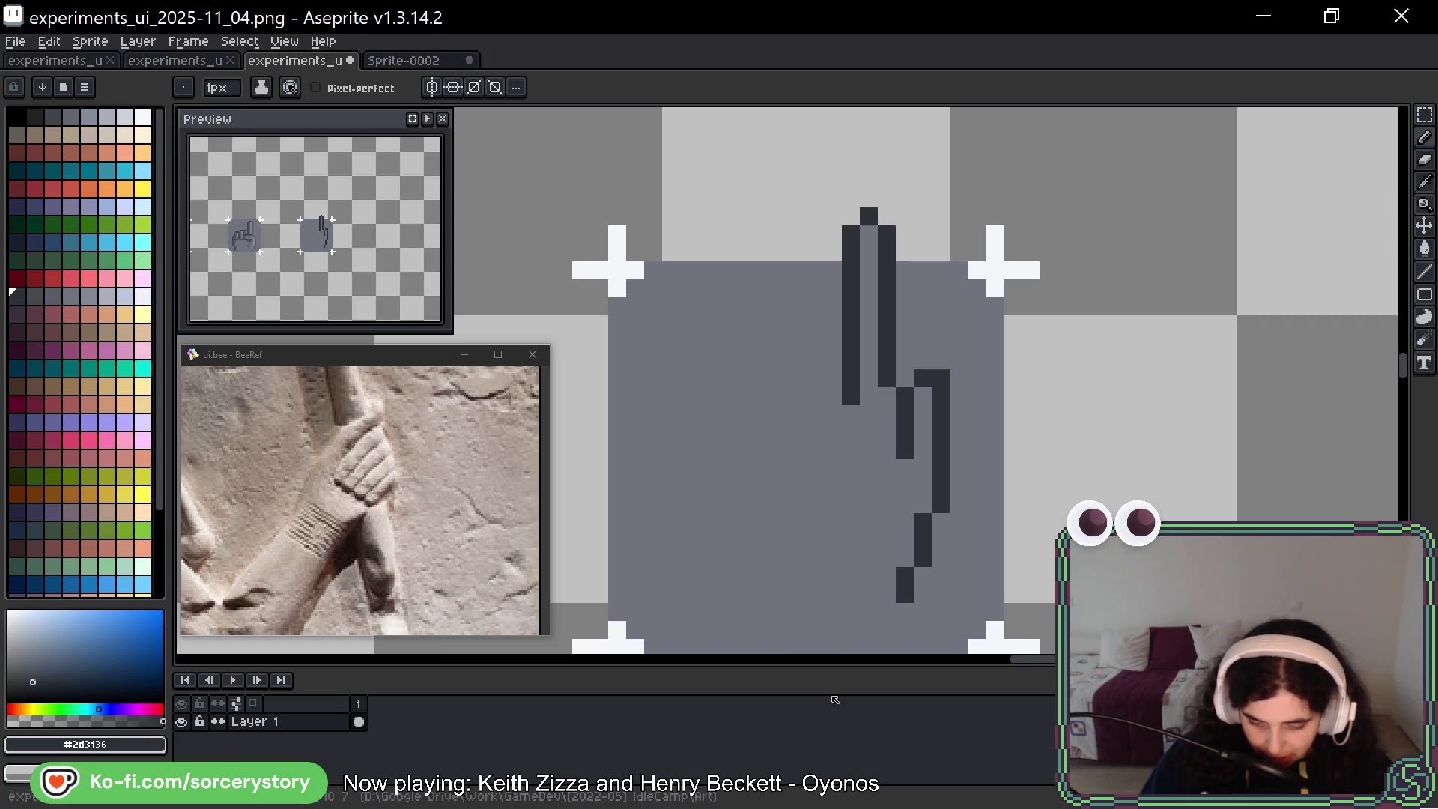
alt+click(832, 412)
click(855, 402)
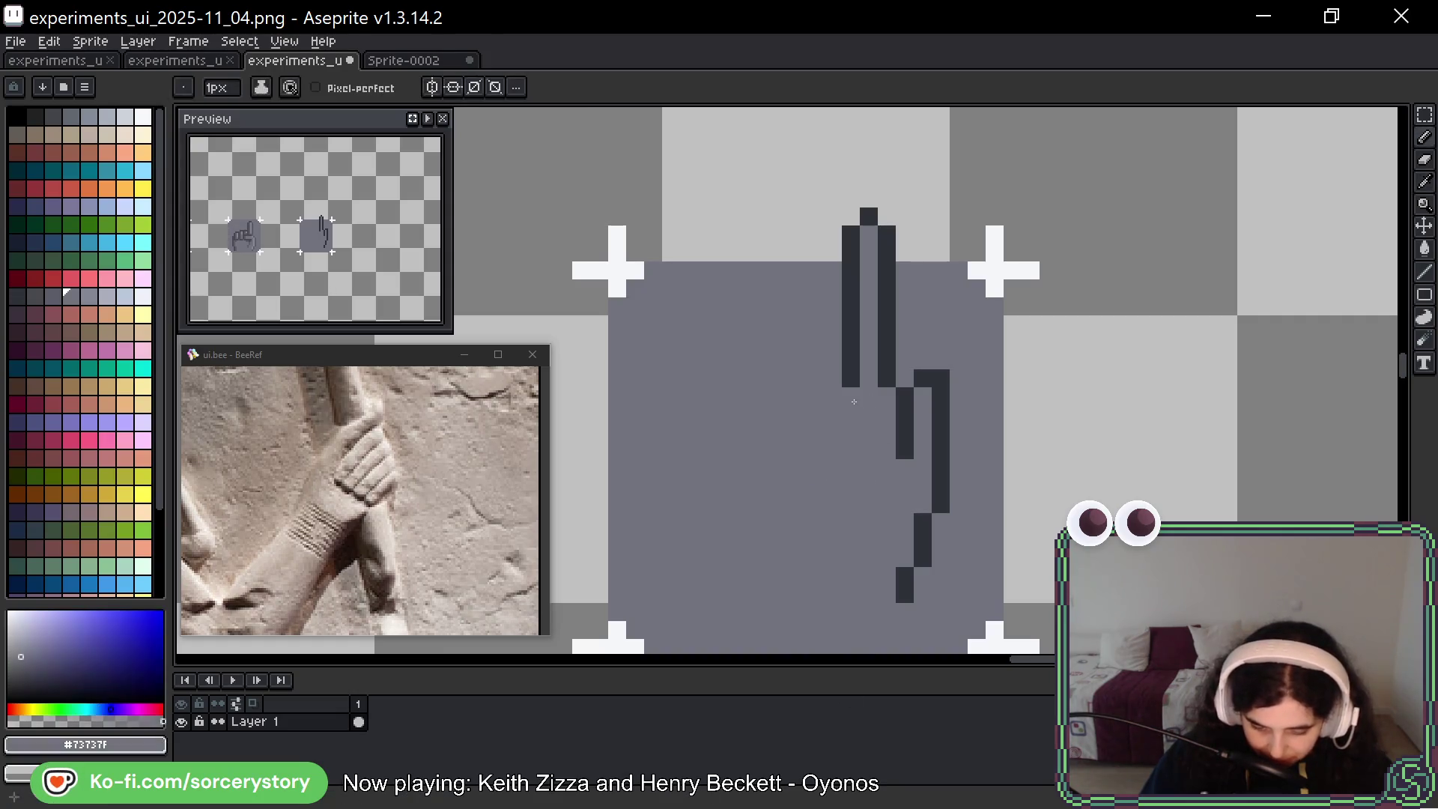
alt+click(851, 367)
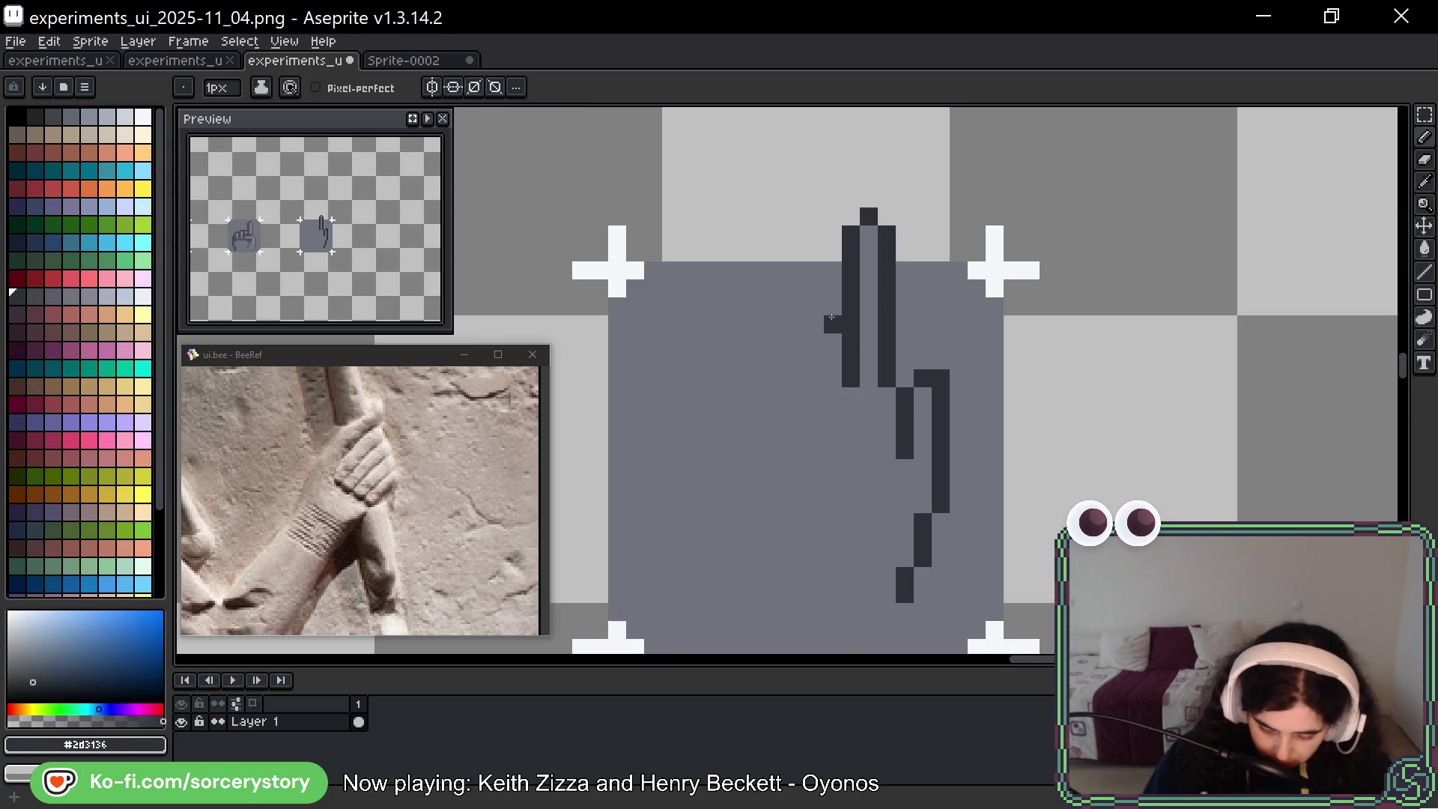
mouse_move(811, 324)
mouse_down()
mouse_move(824, 458)
mouse_move(851, 396)
mouse_move(833, 412)
mouse_up()
alt+click(832, 418)
alt+click(846, 431)
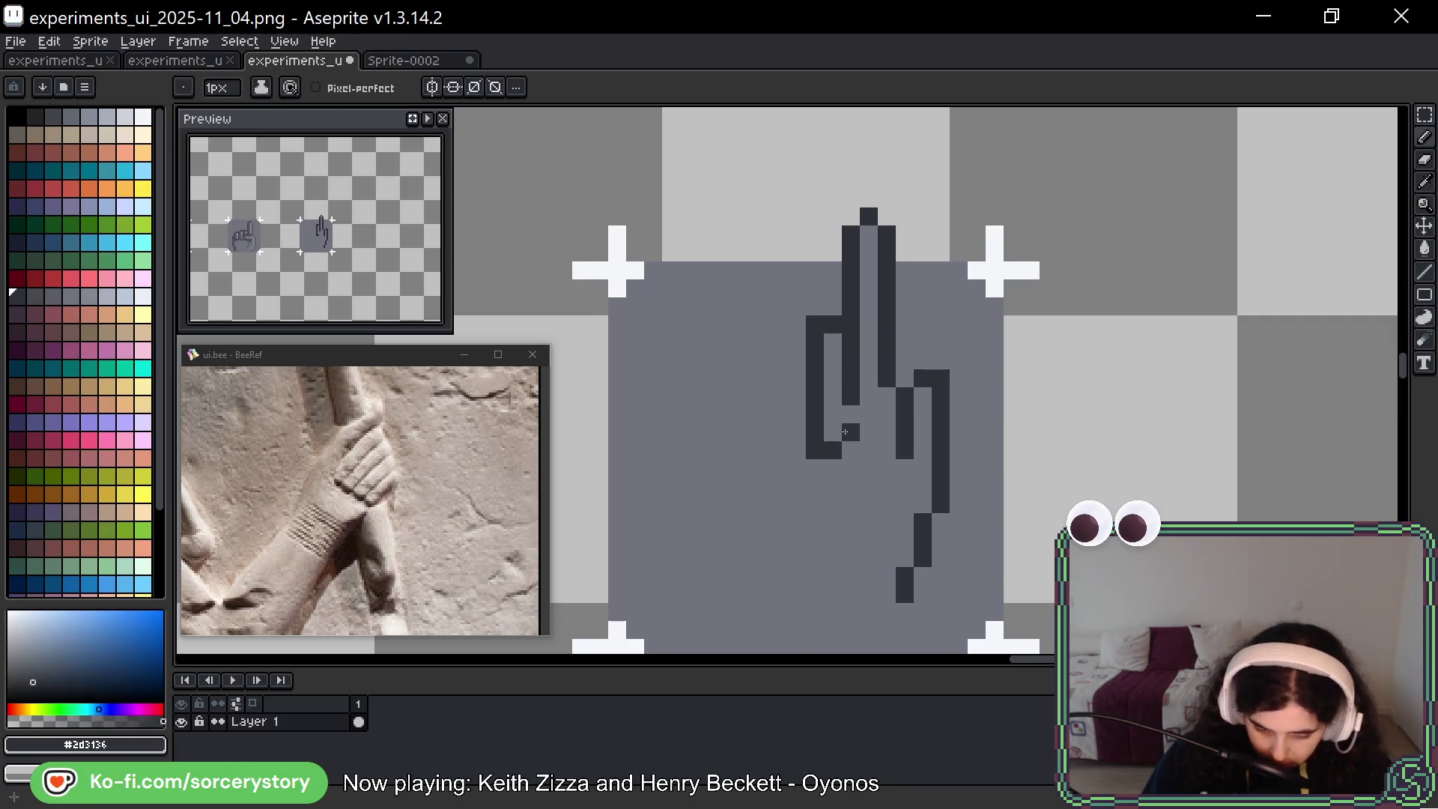
alt+click(831, 588)
click(817, 453)
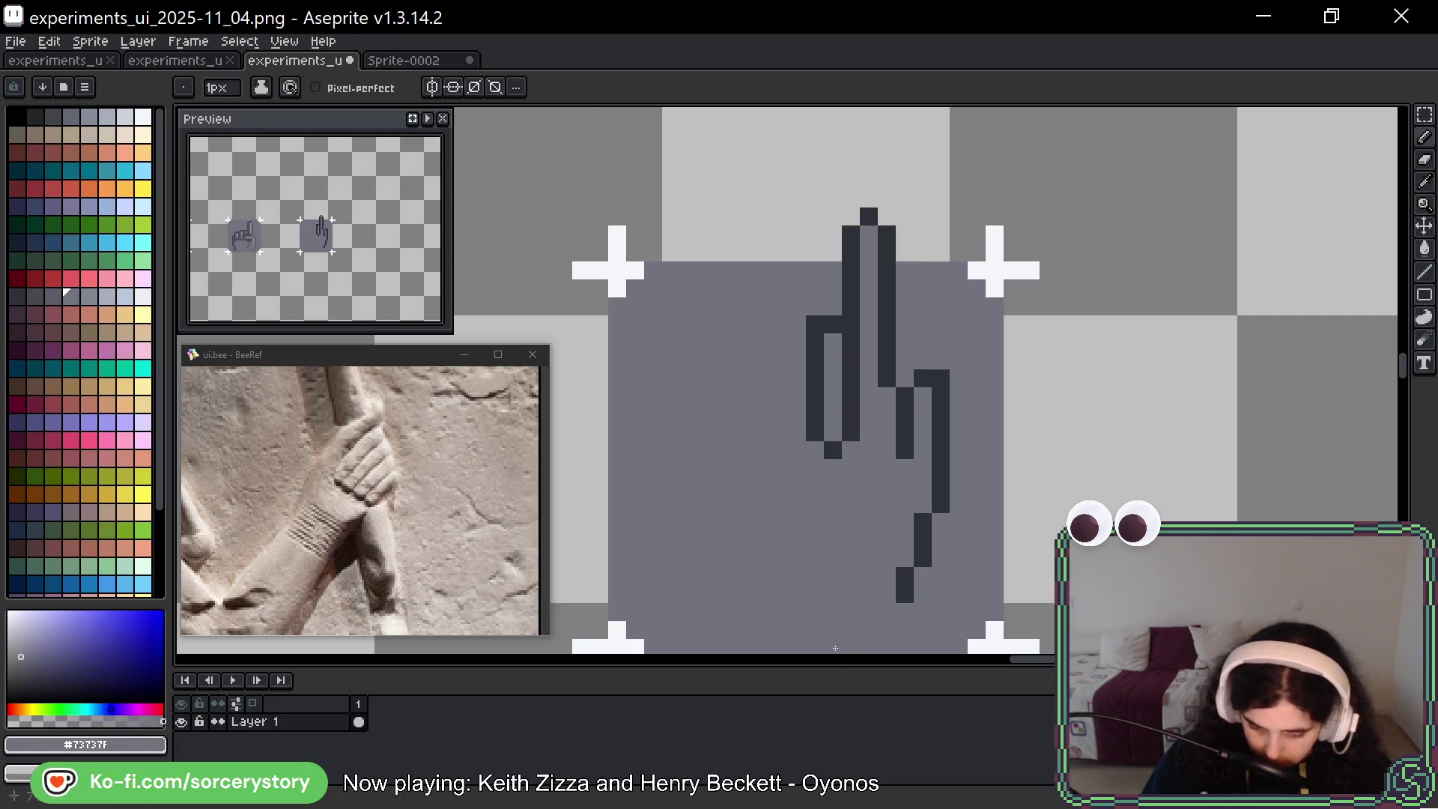
alt+click(851, 390)
click(834, 360)
click(833, 343)
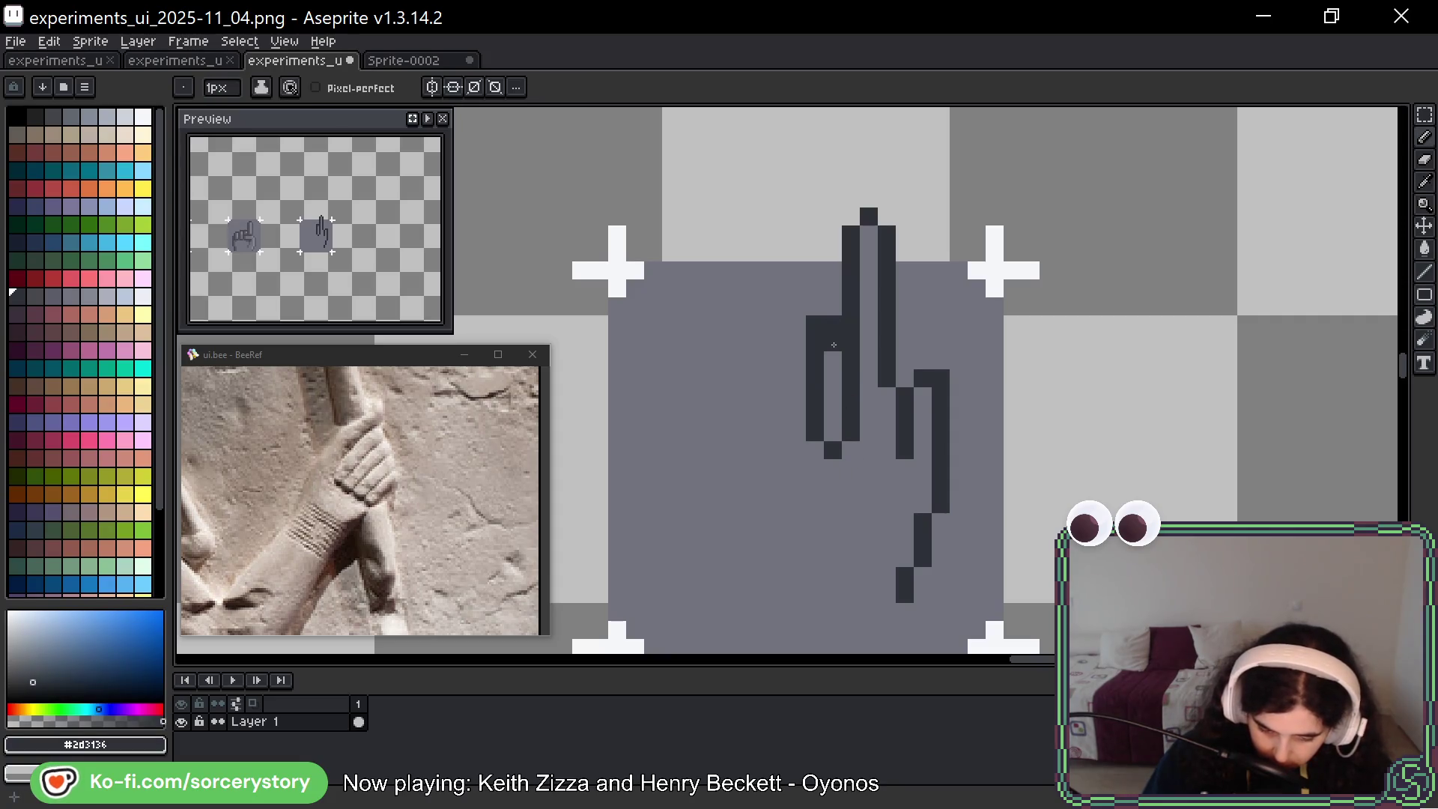
Clean up that finger's top-left corner, greying two pixels and darkening the corner pixel
alt+click(839, 382)
click(815, 323)
drag(816, 341, 816, 359)
alt+click(817, 397)
click(816, 359)
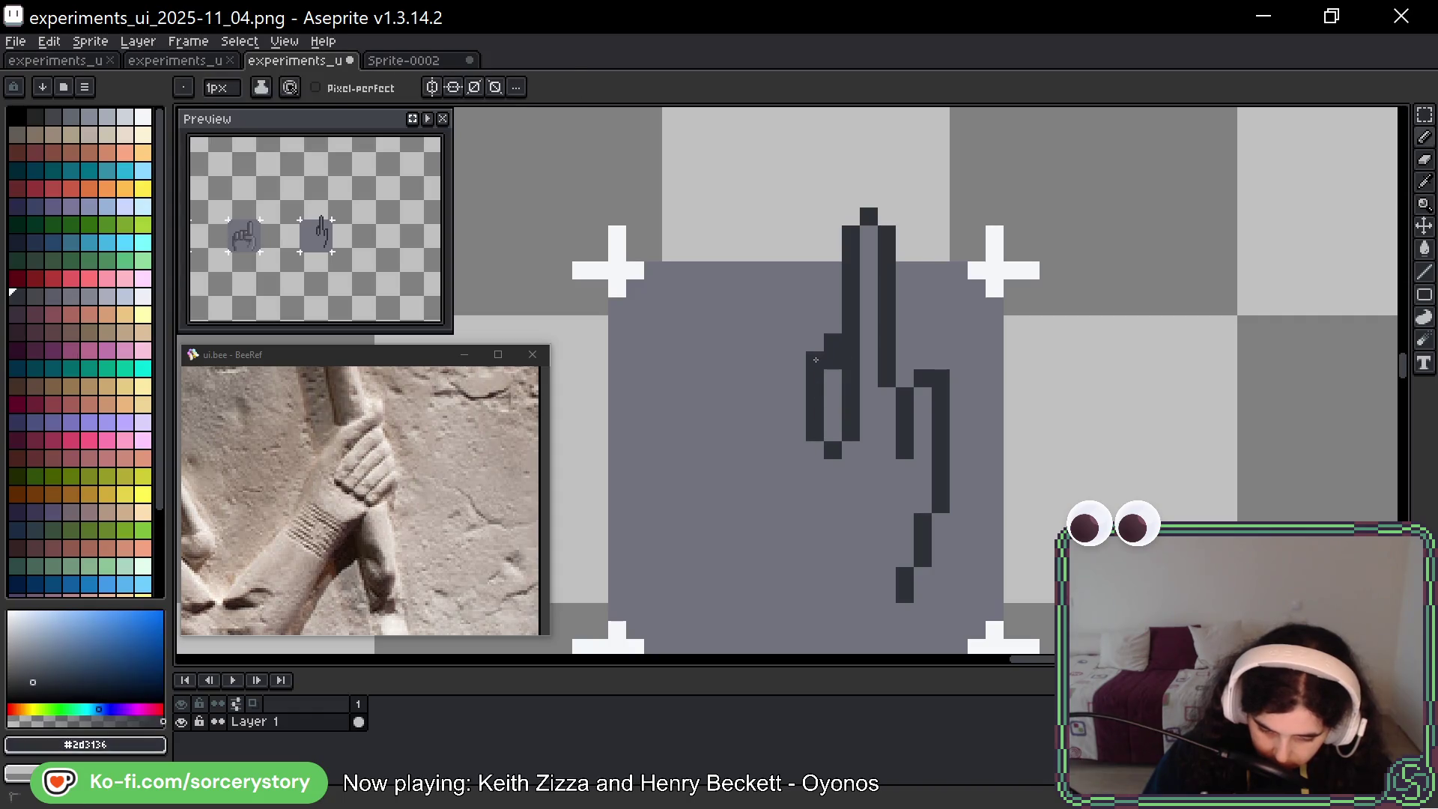
click(817, 343)
alt+click(831, 420)
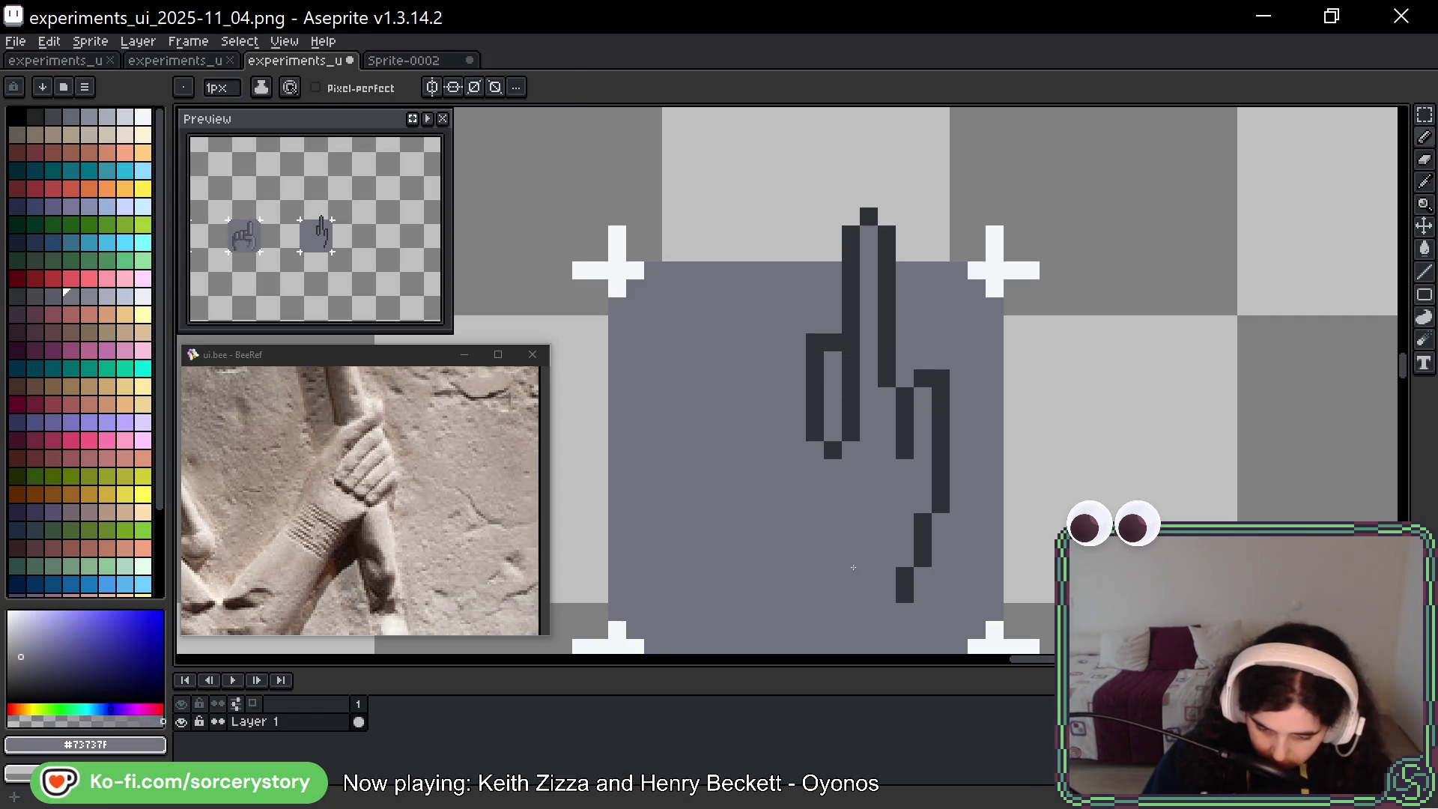
Draw the two leftmost finger outlines with a top cap and clear stray bottom pixels
alt+click(815, 409)
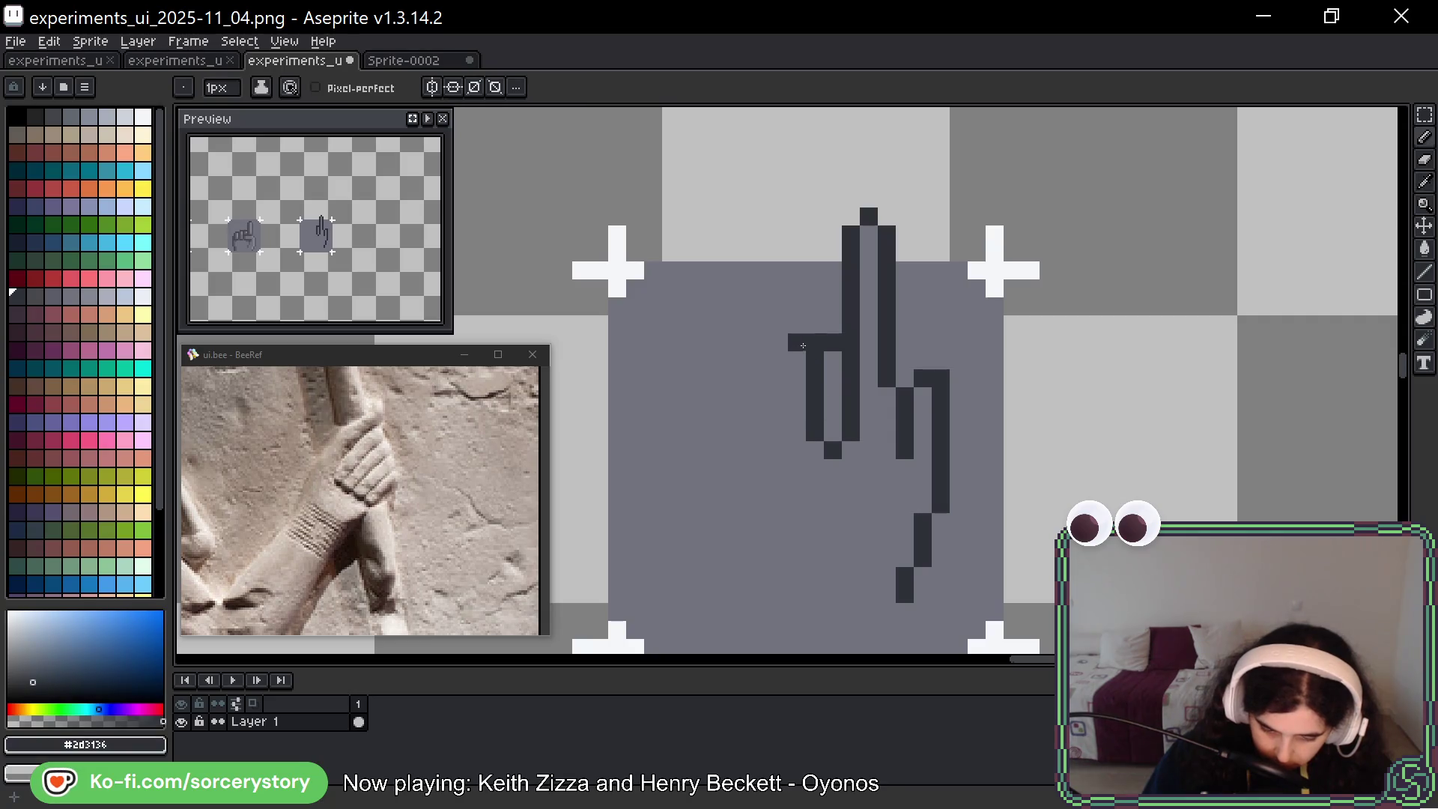
mouse_move(773, 373)
mouse_down()
mouse_move(779, 459)
mouse_move(797, 467)
mouse_up()
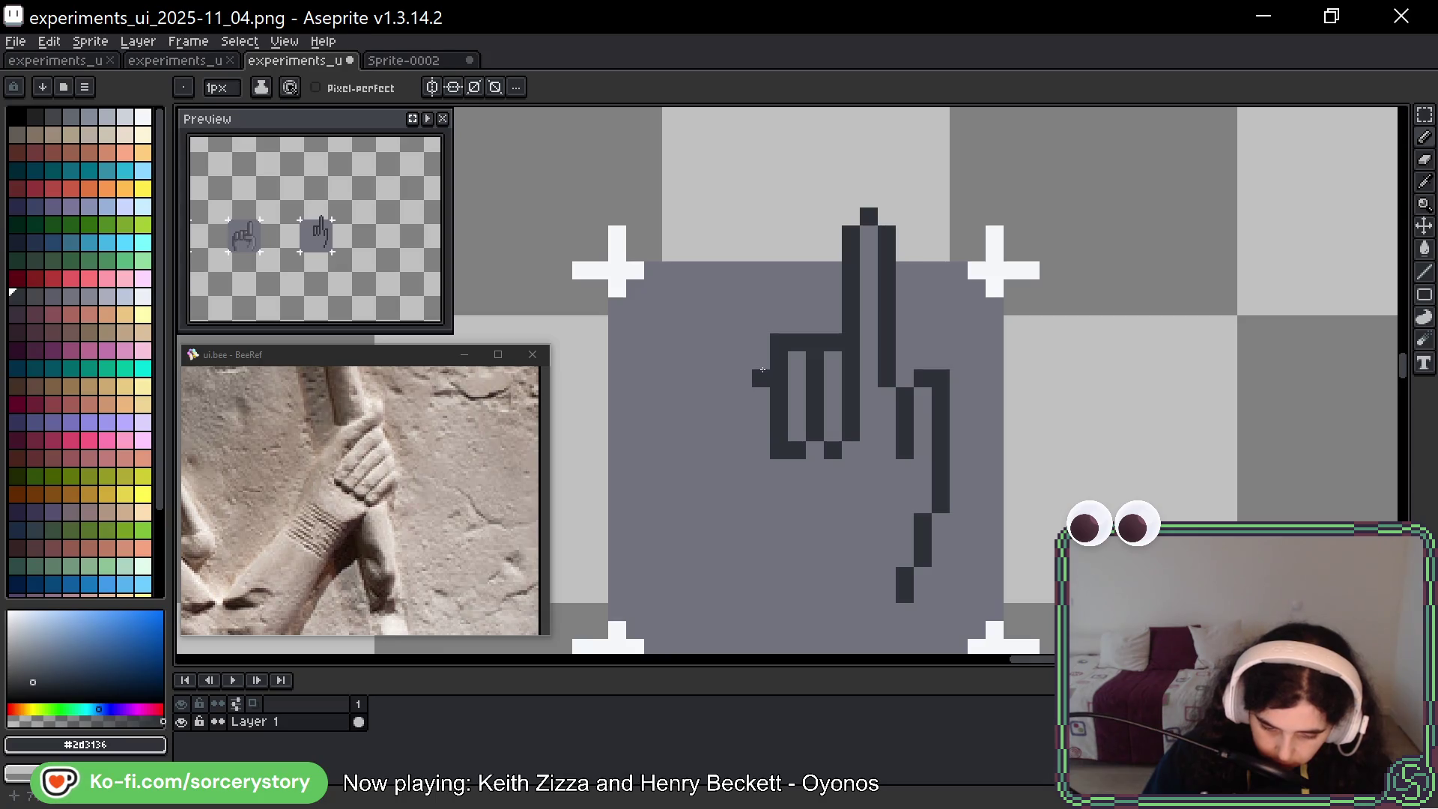
mouse_move(761, 361)
mouse_down()
mouse_move(743, 361)
mouse_move(746, 444)
mouse_up()
click(750, 475)
alt+click(774, 549)
click(779, 558)
click(743, 450)
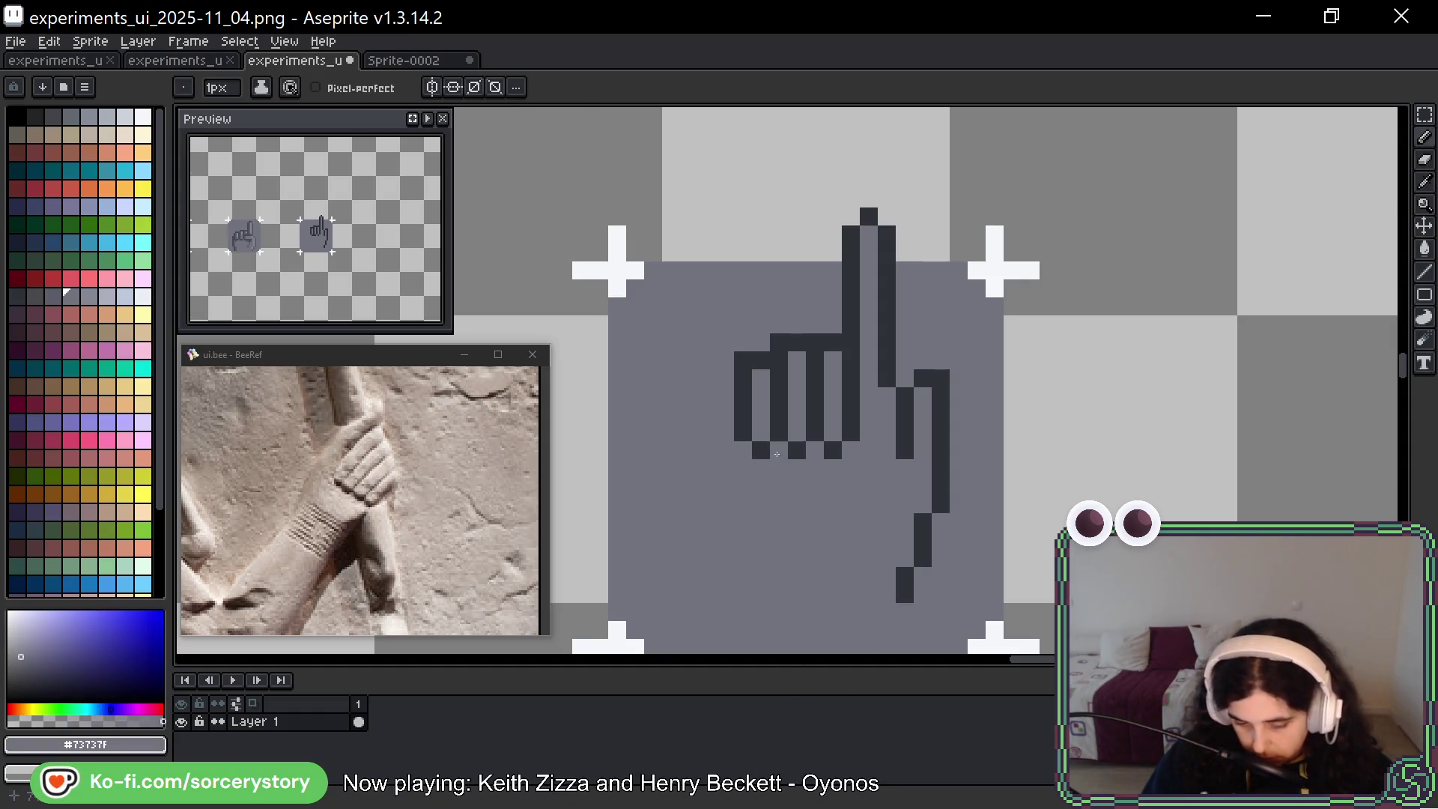
Fill gaps along the fingers' top row and undo stray pixels below and beside the hand
click(831, 342)
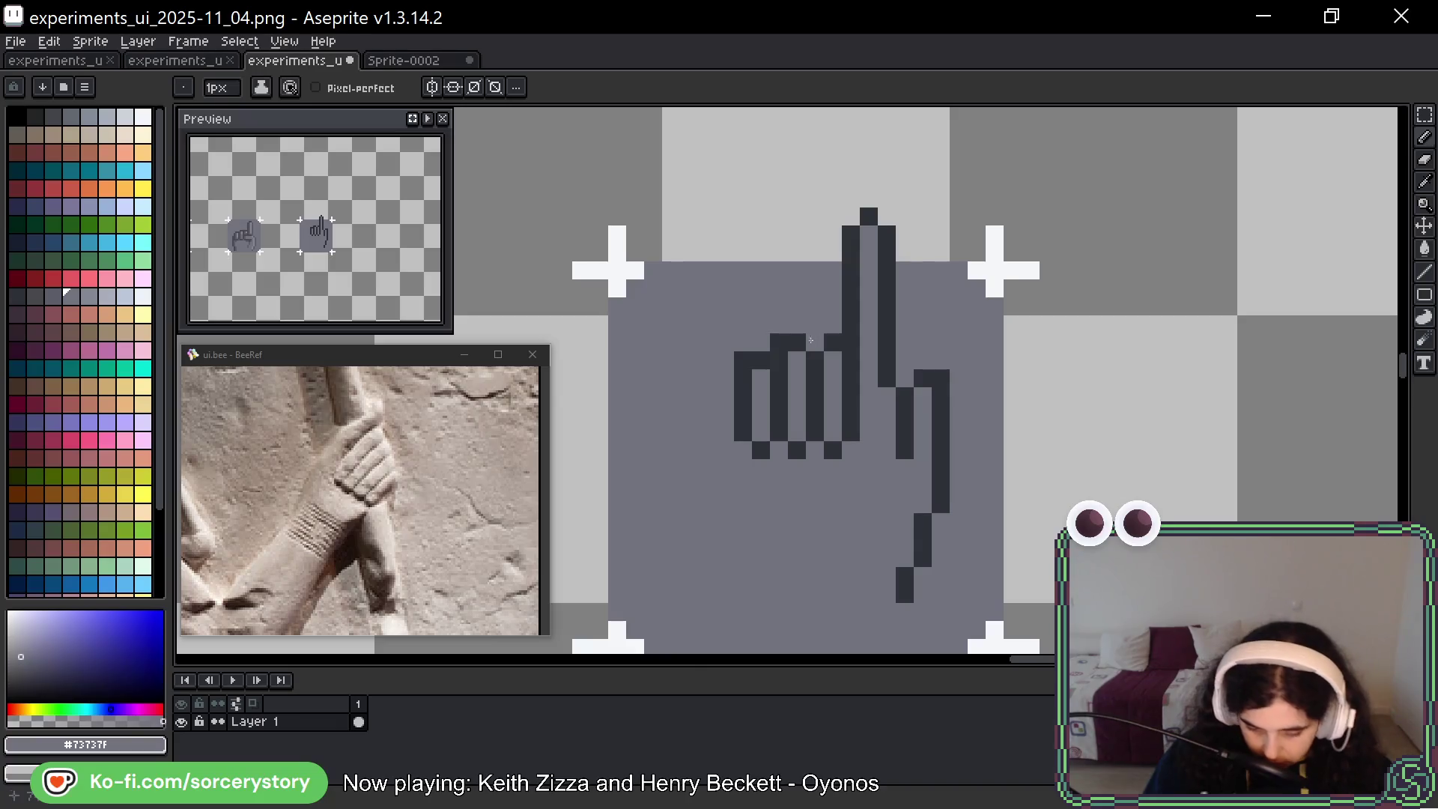
alt+click(834, 374)
drag(815, 342, 779, 342)
click(760, 613)
key(ctrl+z)
click(995, 486)
key(ctrl+z)
Extend the hand's left outline further downward
drag(986, 532, 983, 458)
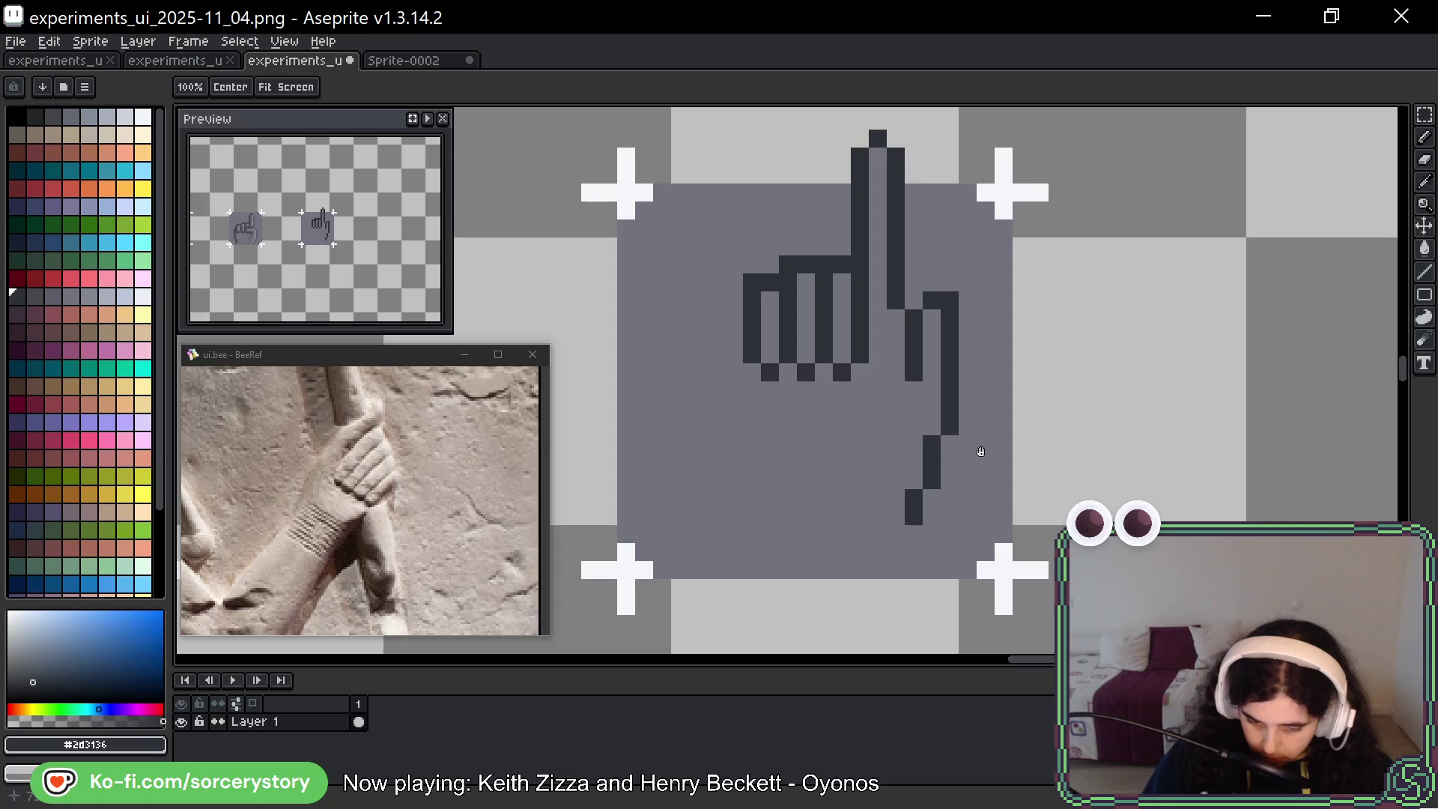
drag(752, 391, 752, 426)
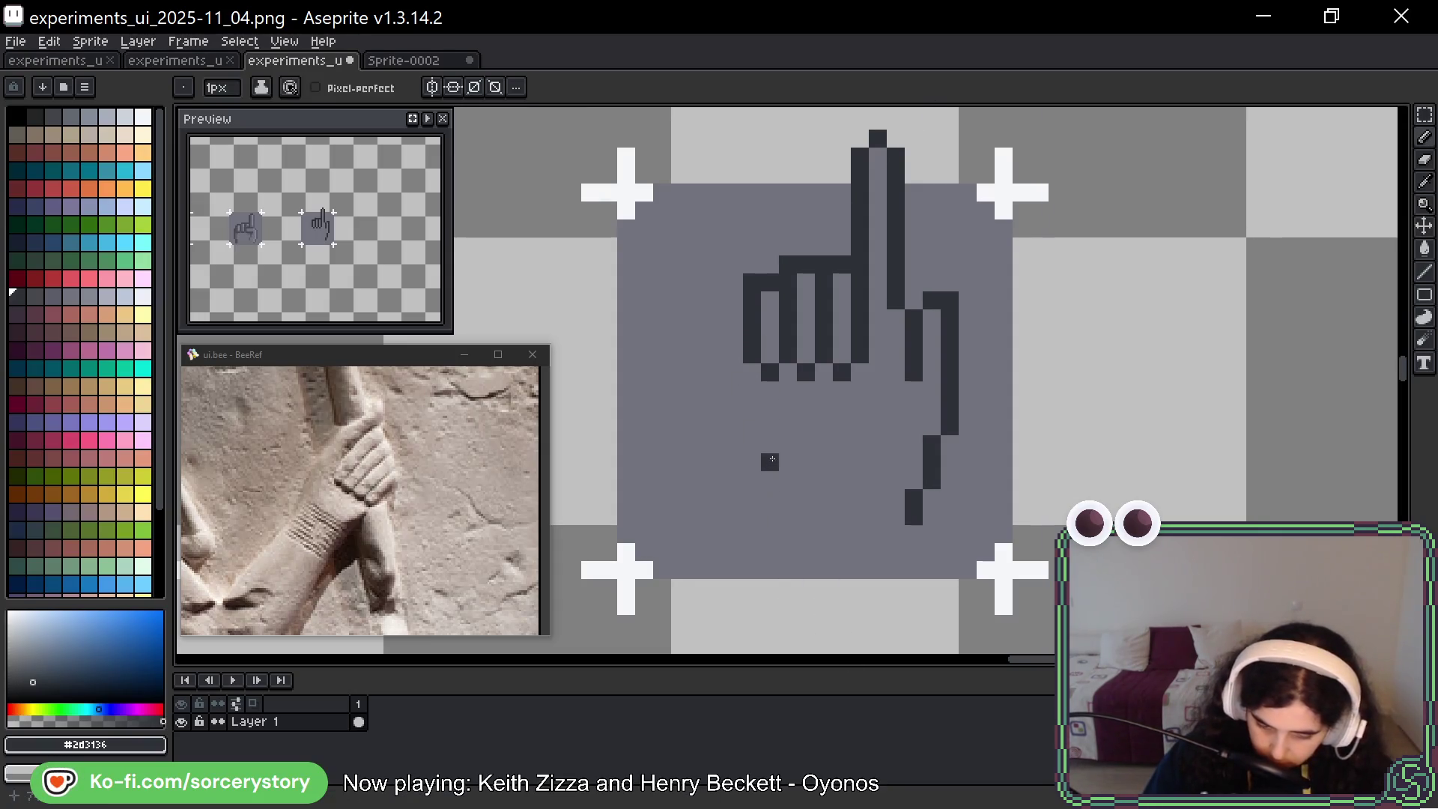
drag(747, 382, 751, 463)
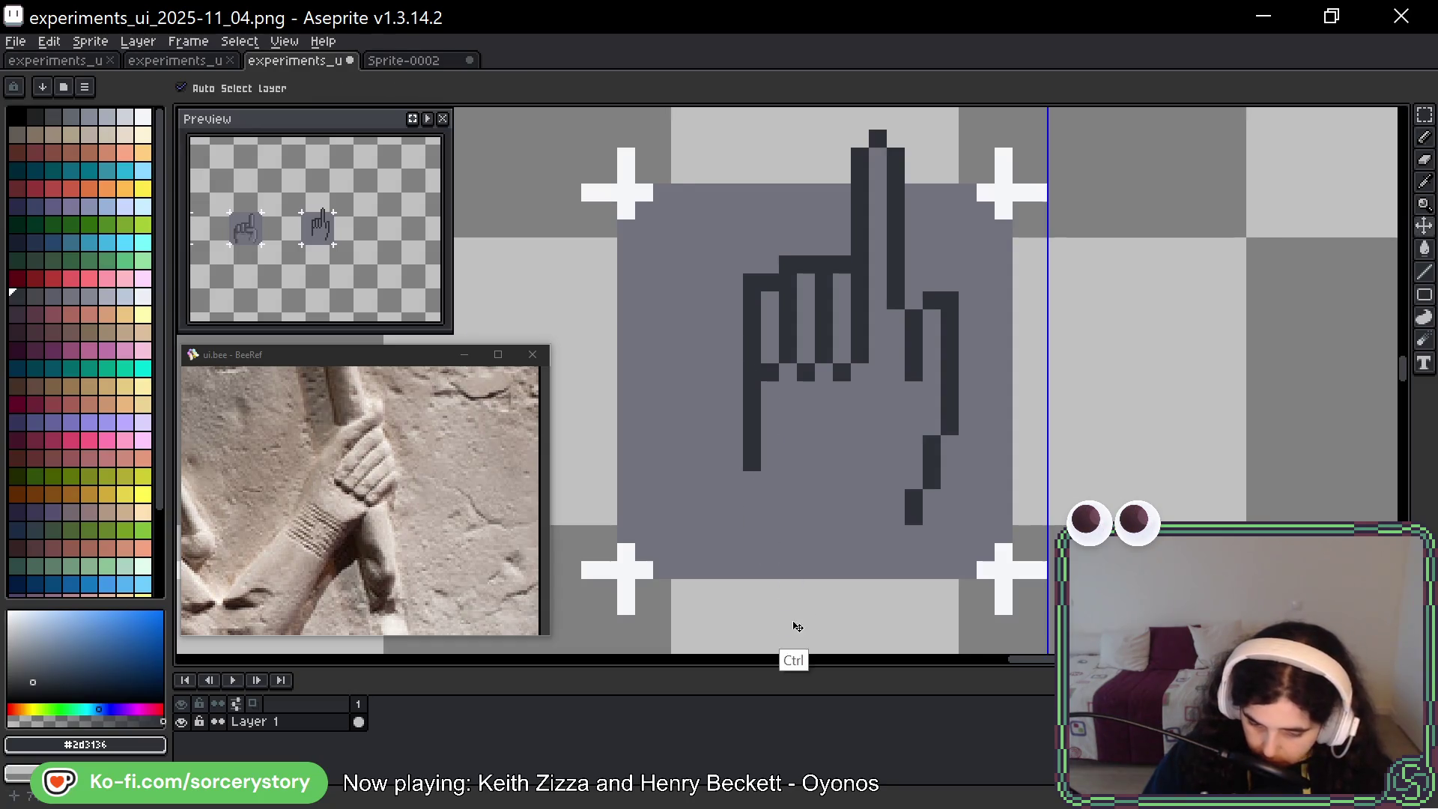
Try a lower left-outline stroke, then undo it along with a stray pixel
key(ctrl+z)
key(ctrl+z)
click(736, 336)
drag(736, 336, 752, 498)
key(ctrl+z)
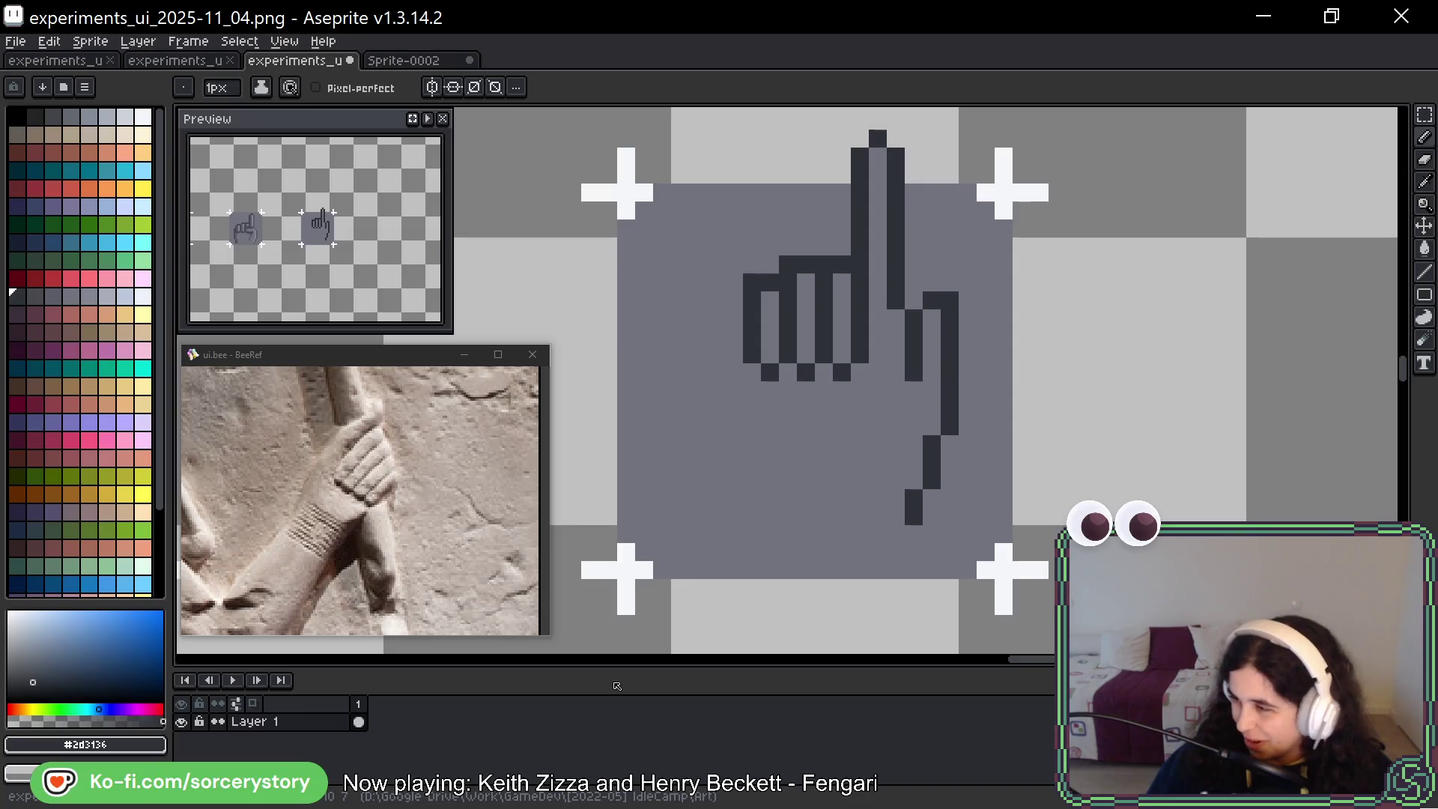
click(874, 510)
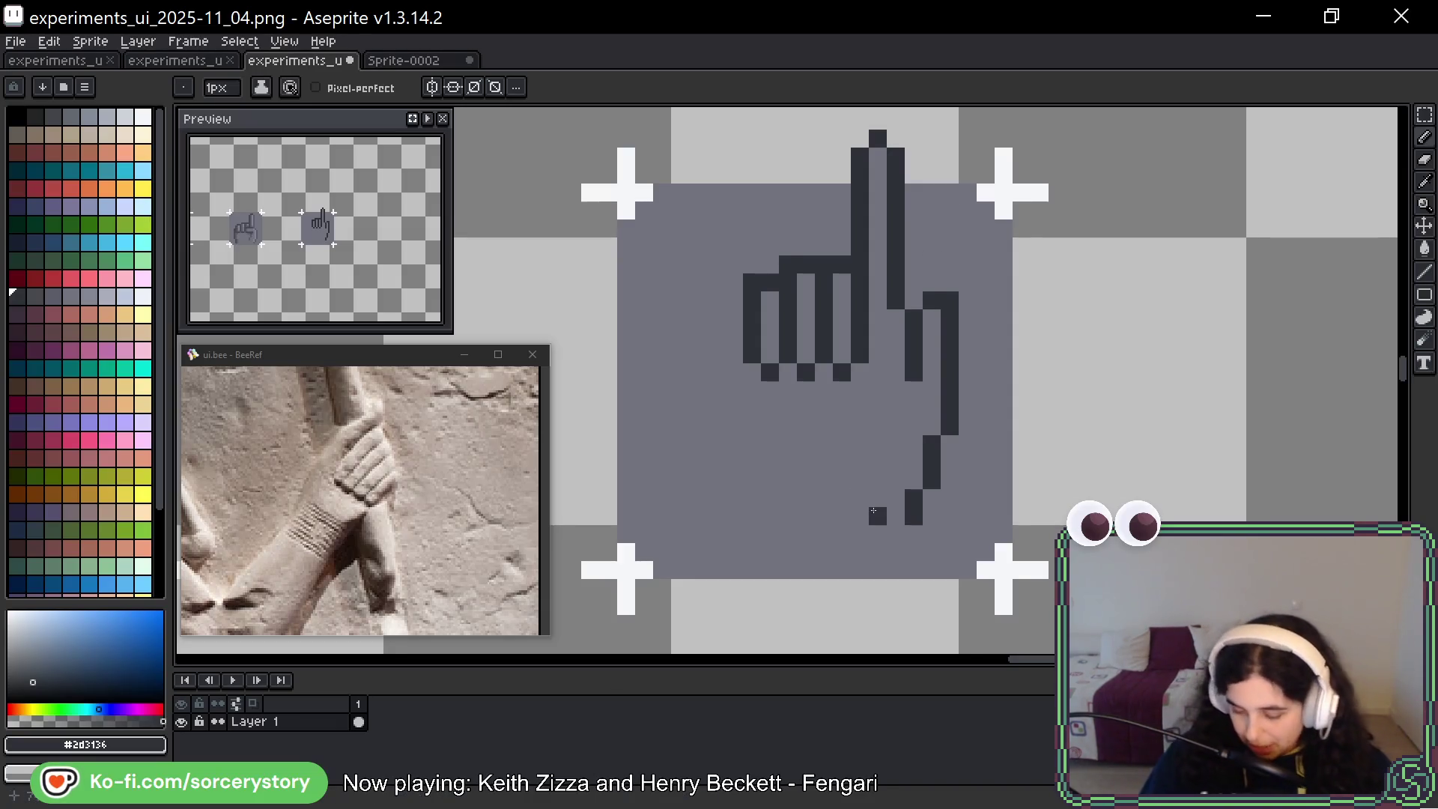
key(ctrl+z)
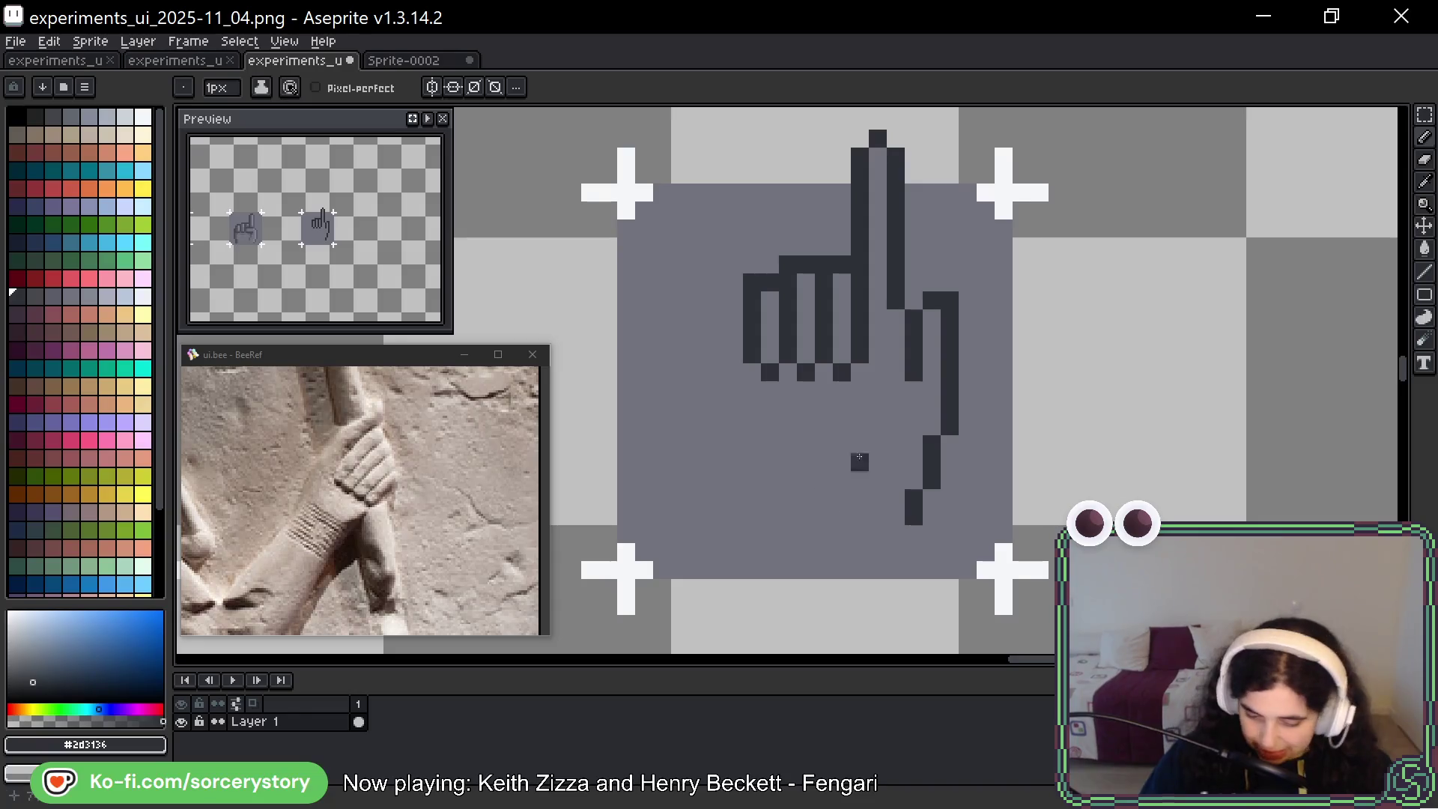
Extend the thumb outline up to meet the fingers and touch up its pixels
key(space)
drag(997, 381, 971, 413)
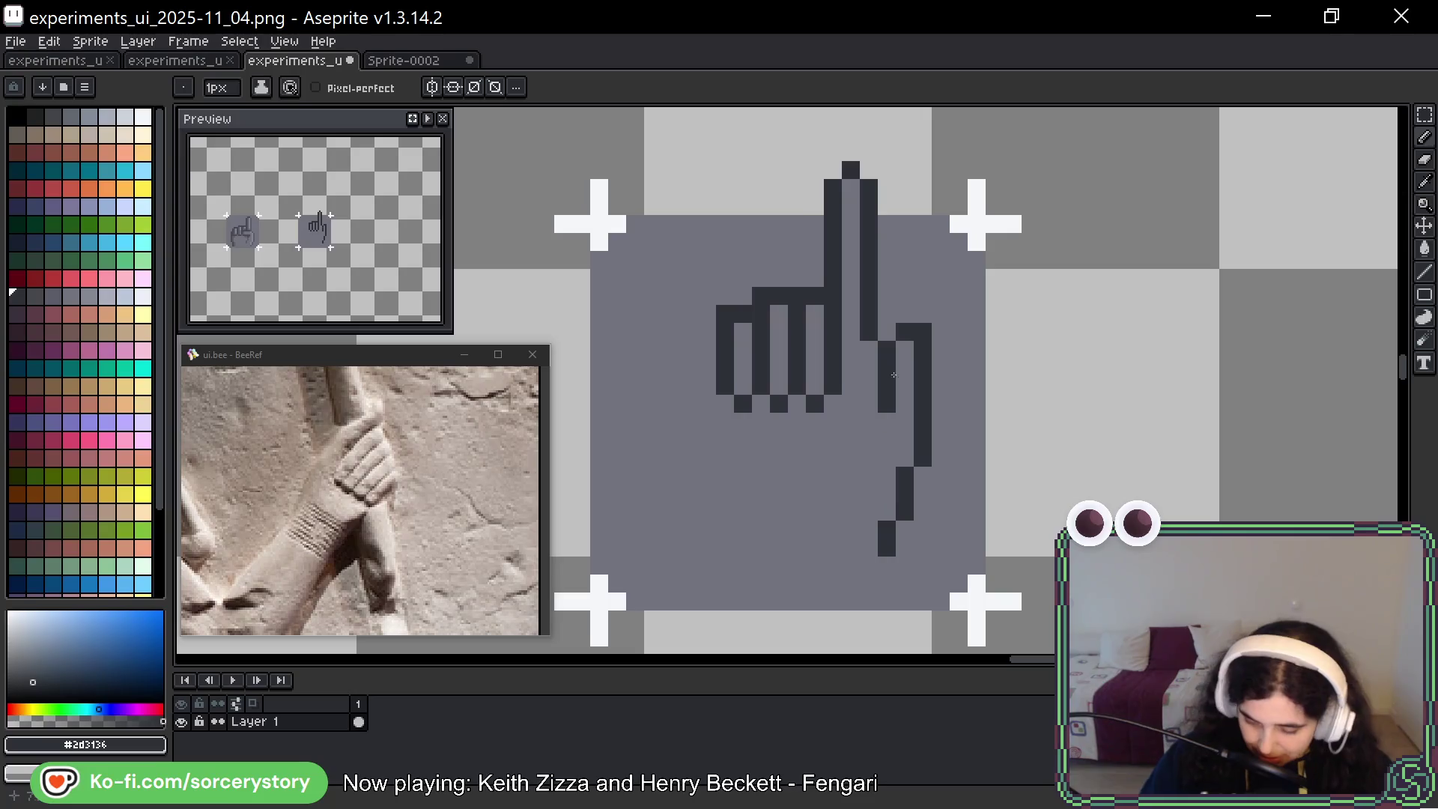
click(905, 297)
drag(923, 297, 923, 314)
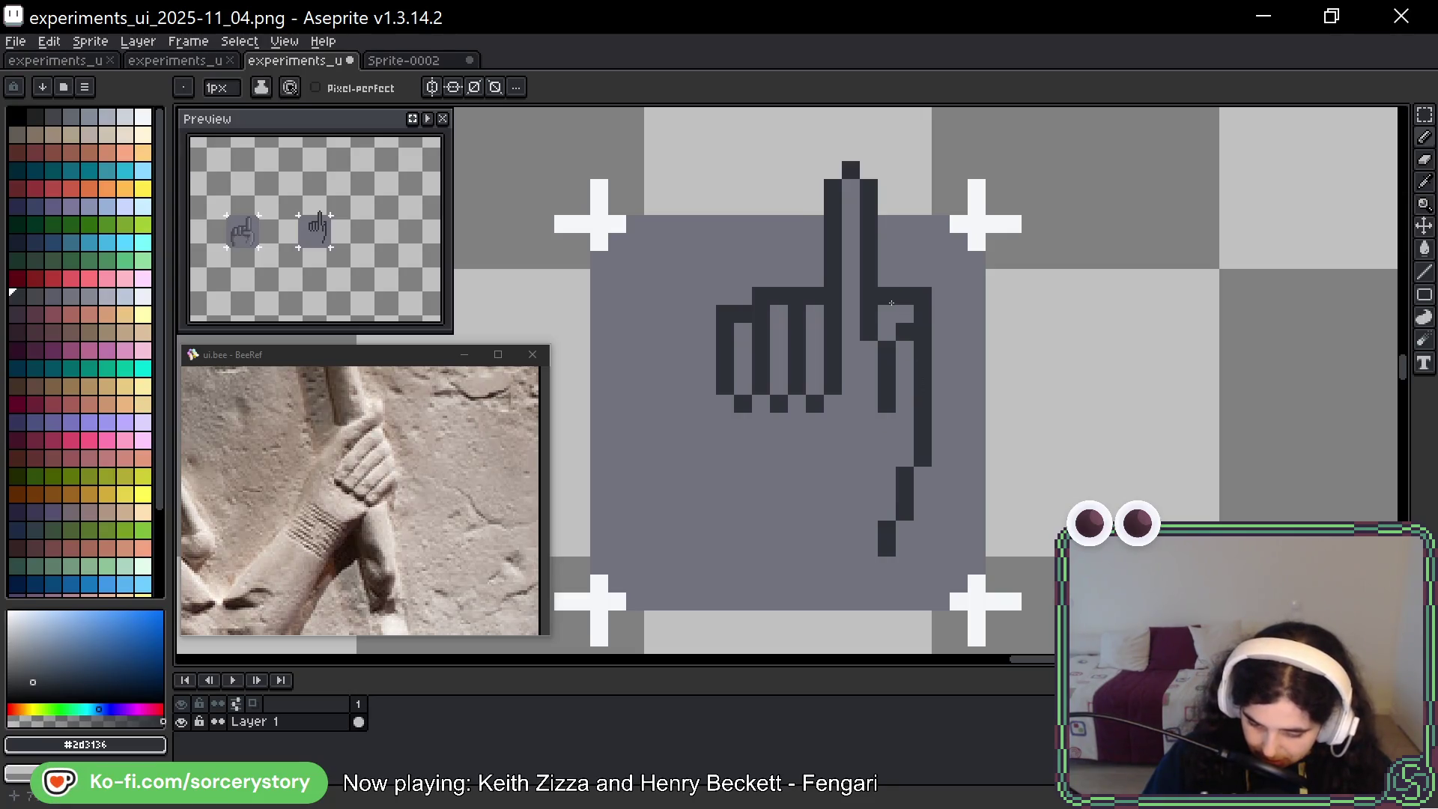
click(905, 403)
alt+click(899, 392)
click(905, 331)
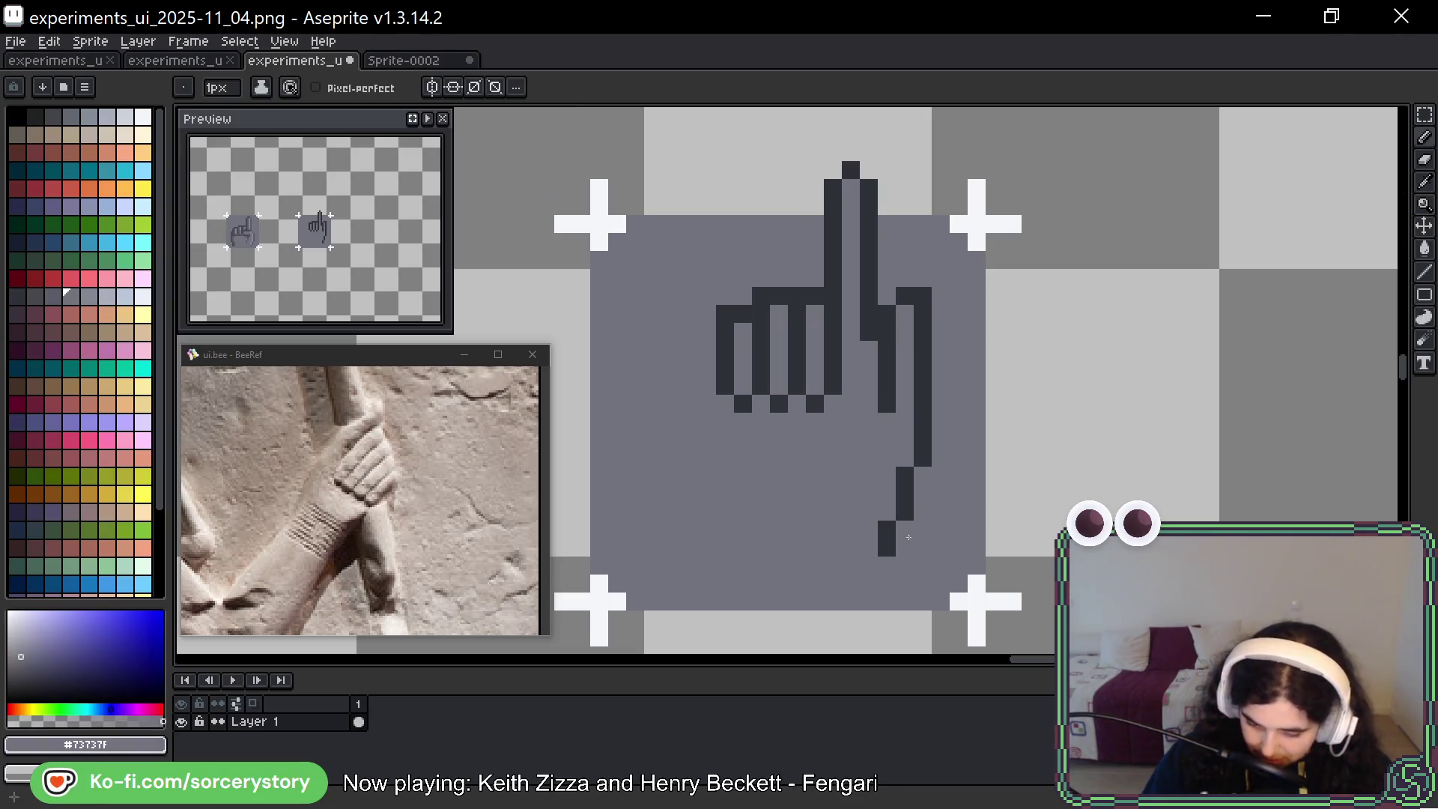
alt+click(873, 363)
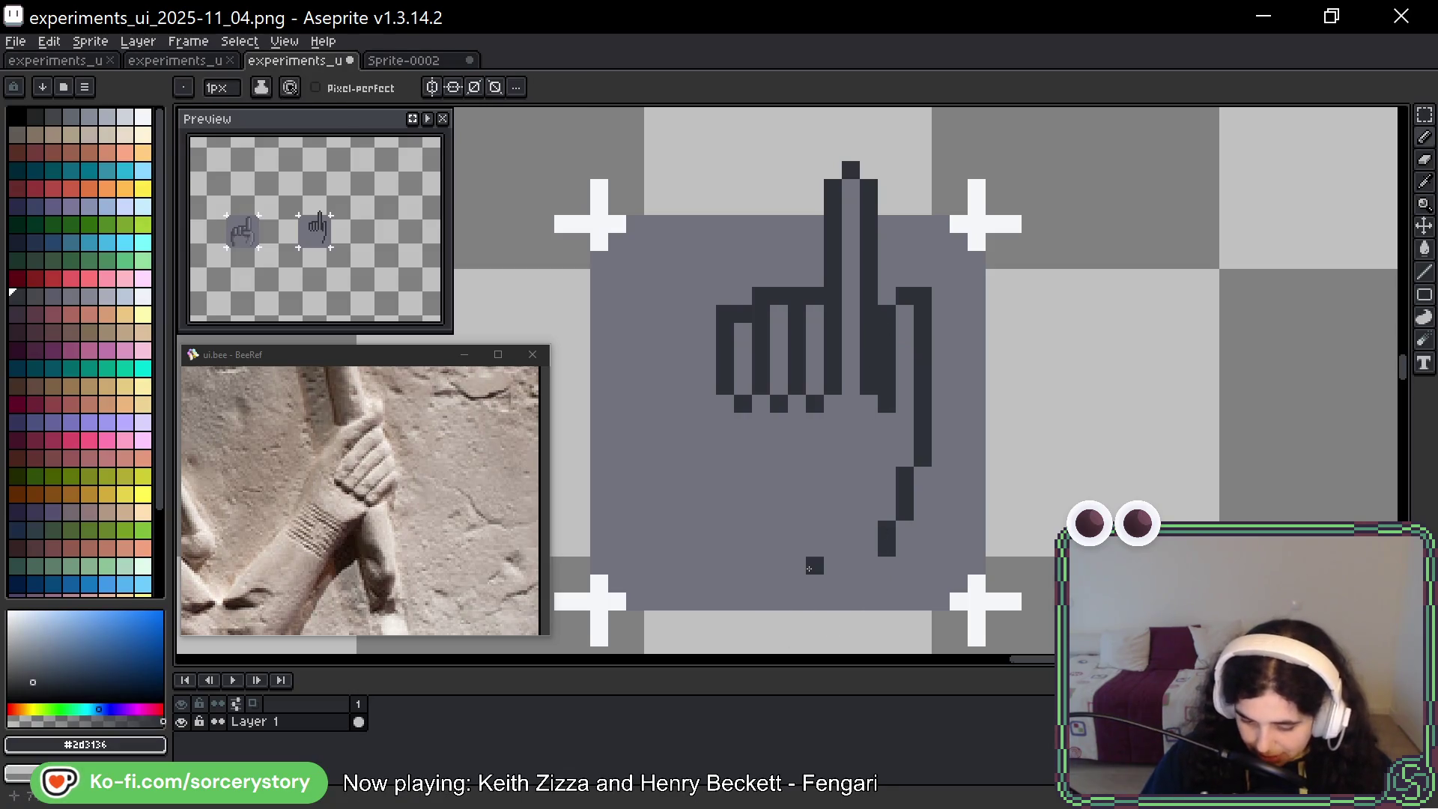
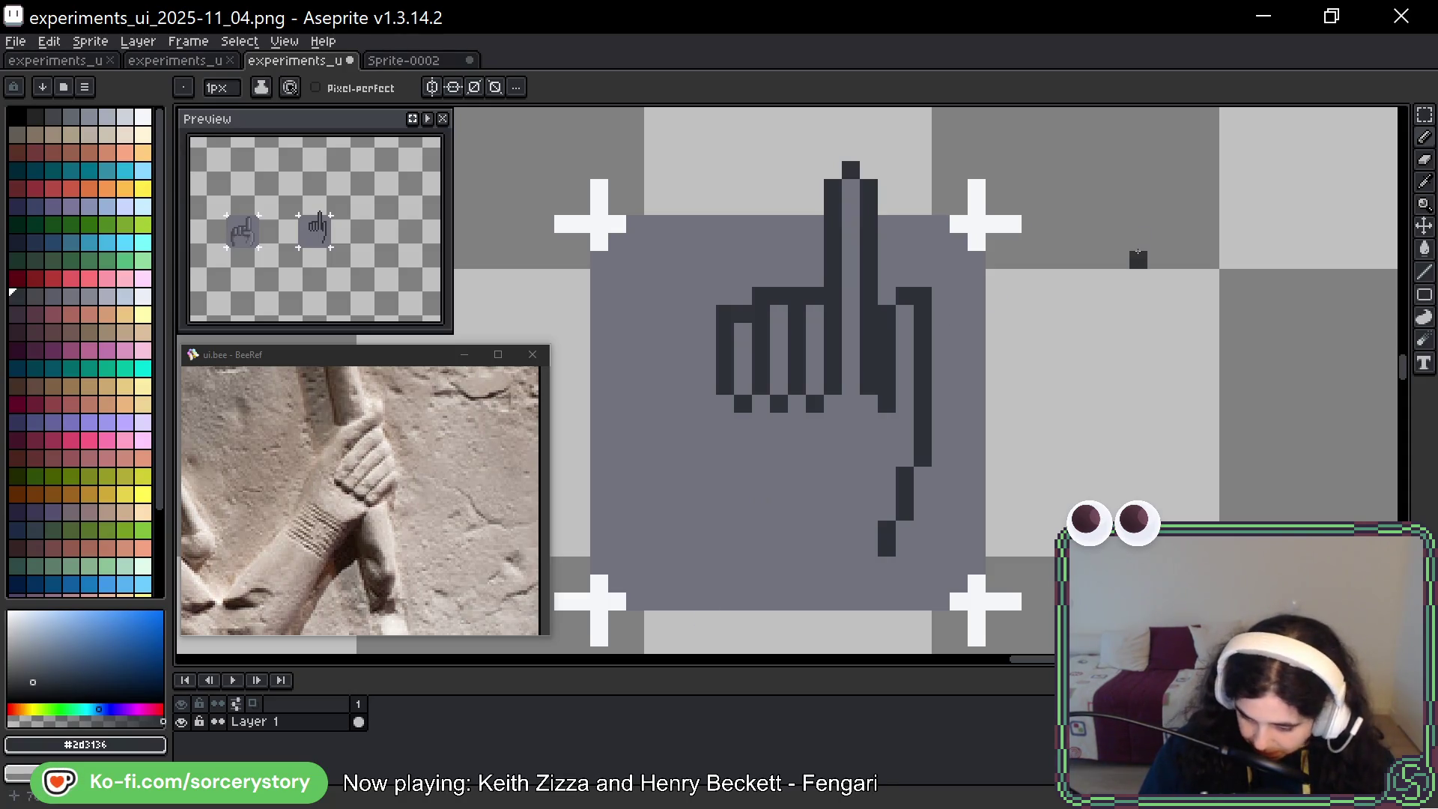
Shift the right finger column one pixel to the right with a rectangular selection
key(m)
drag(878, 288, 935, 452)
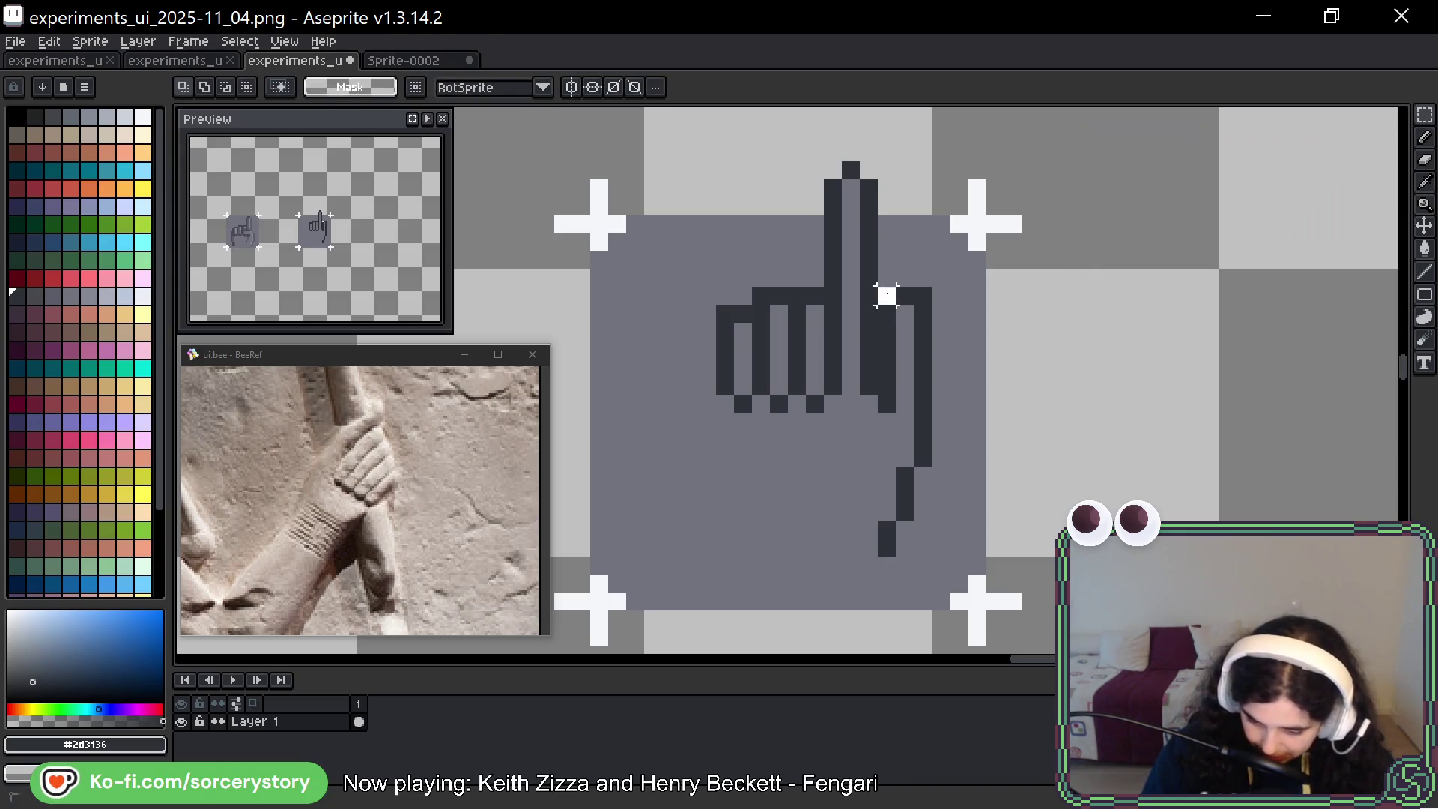
drag(931, 370, 913, 369)
key(ctrl+d)
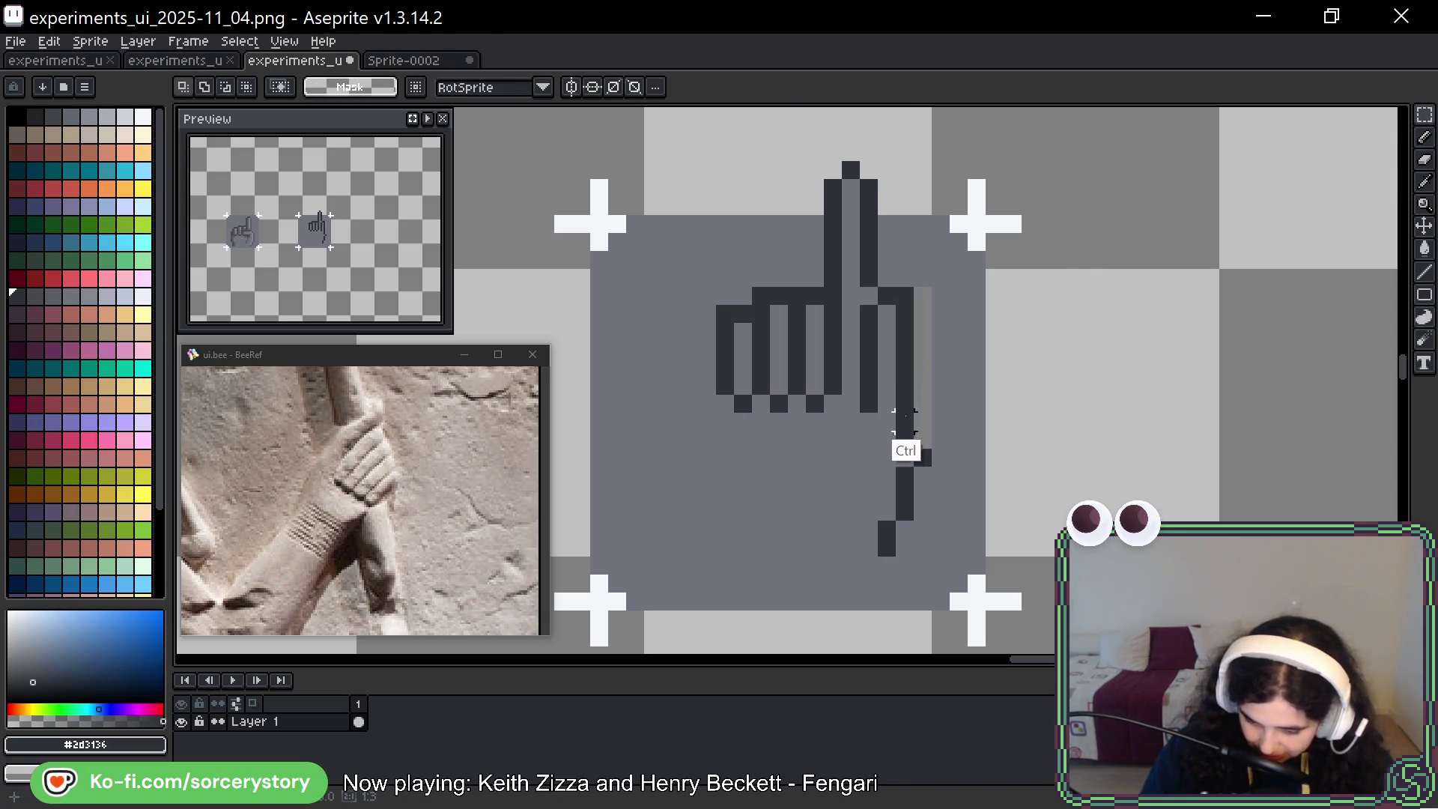
key(ctrl+z)
key(ctrl+z)
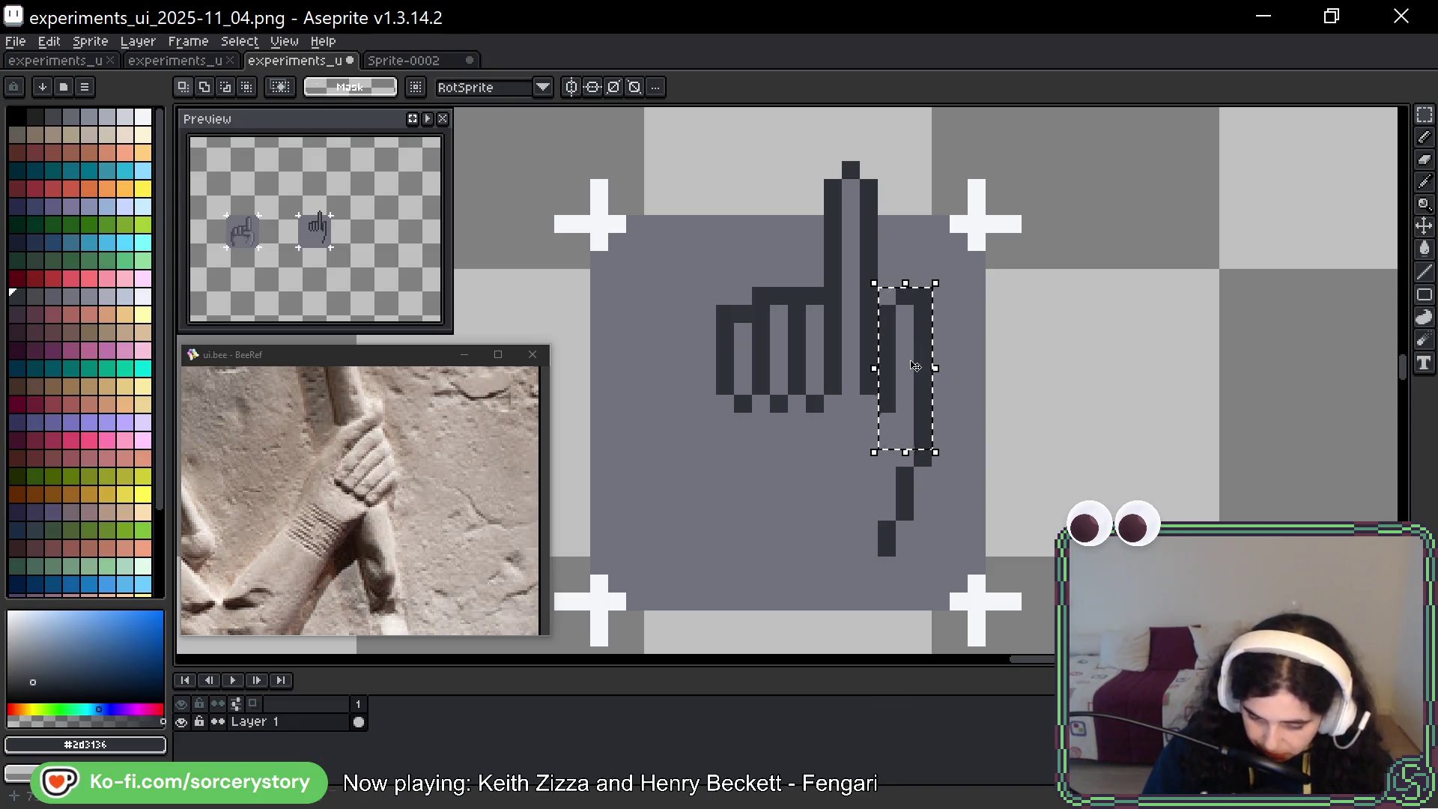
drag(916, 366, 932, 368)
key(ctrl+d)
Extend the right edge down a pixel and add dark pixels below the diagonal
key(b)
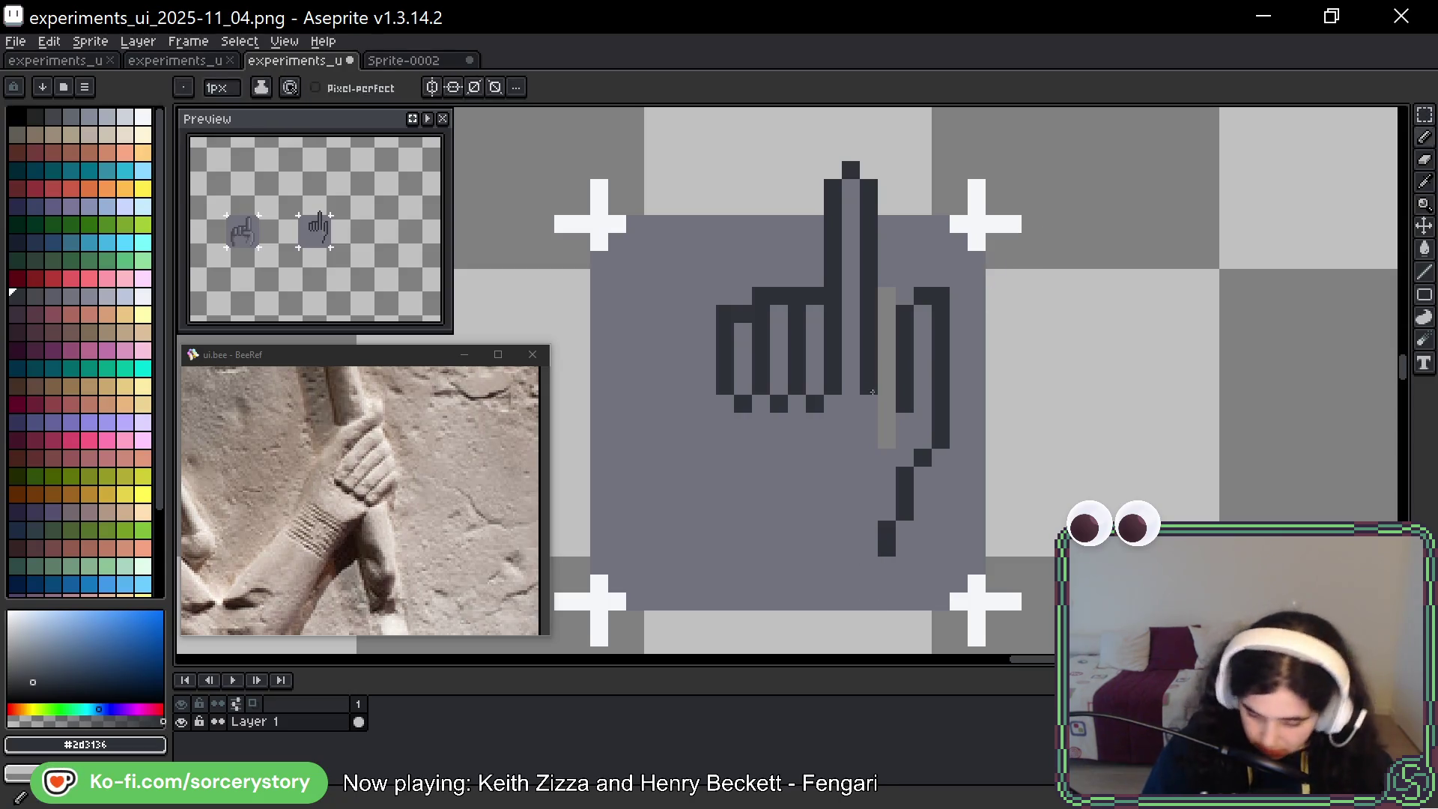
alt+click(904, 439)
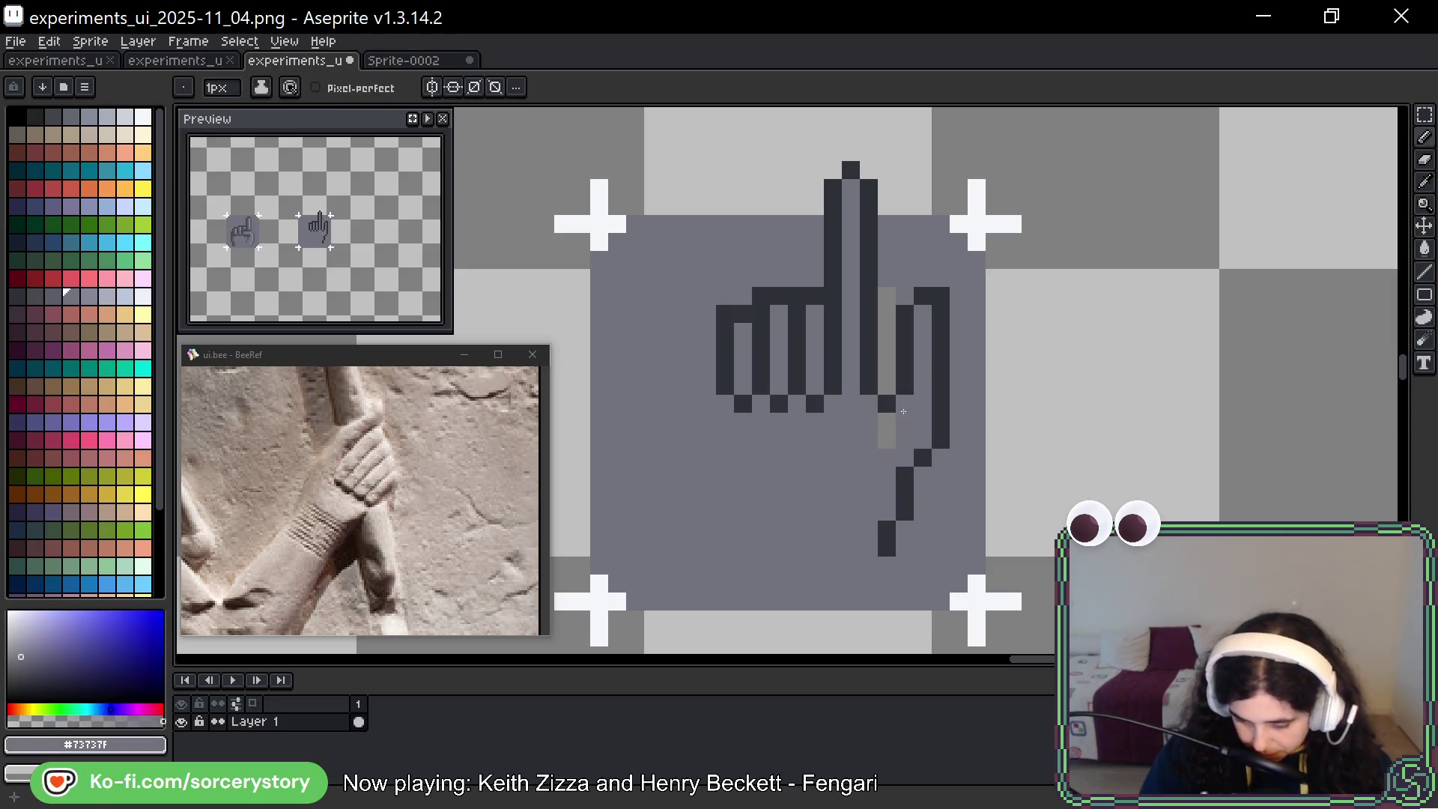
alt+click(903, 373)
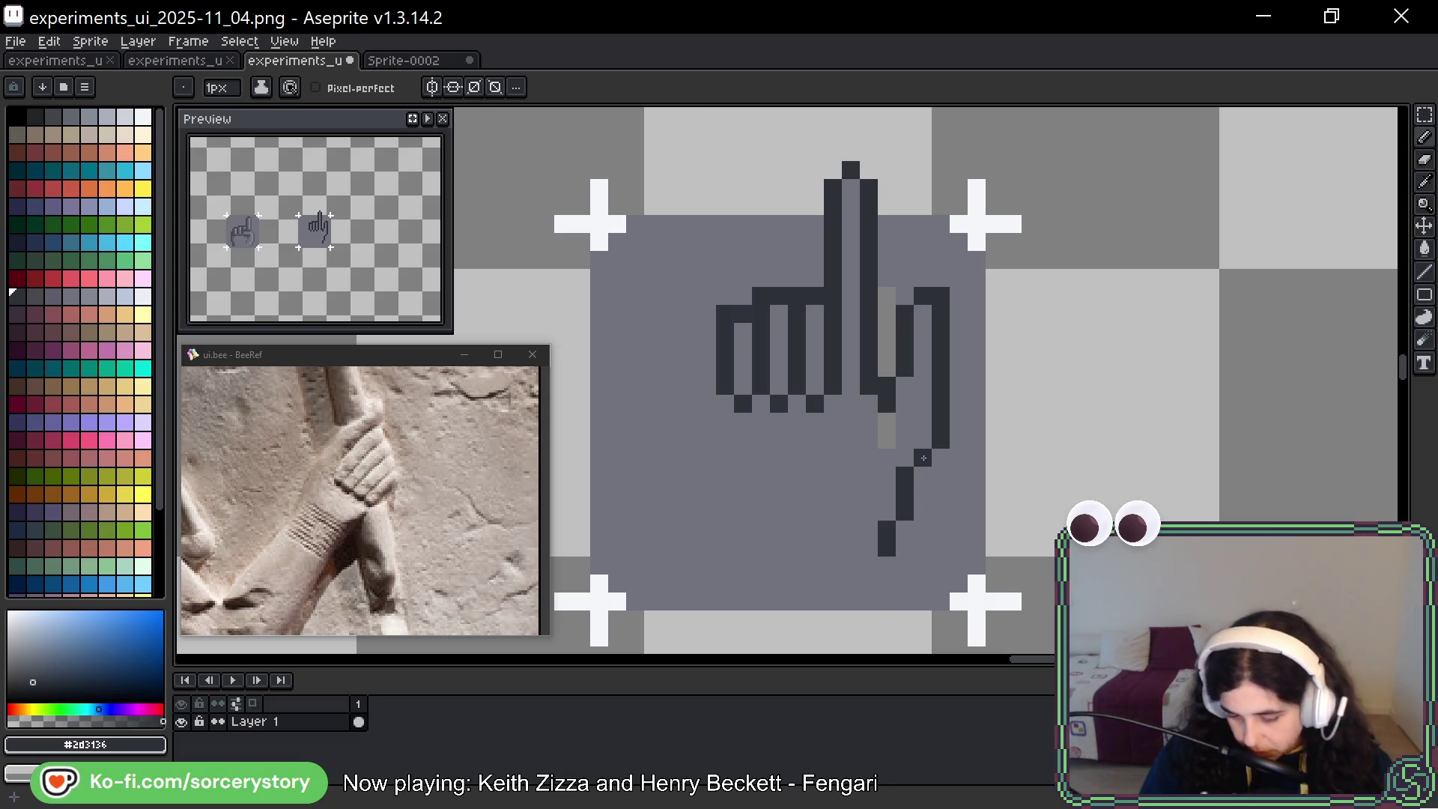
click(942, 457)
click(923, 475)
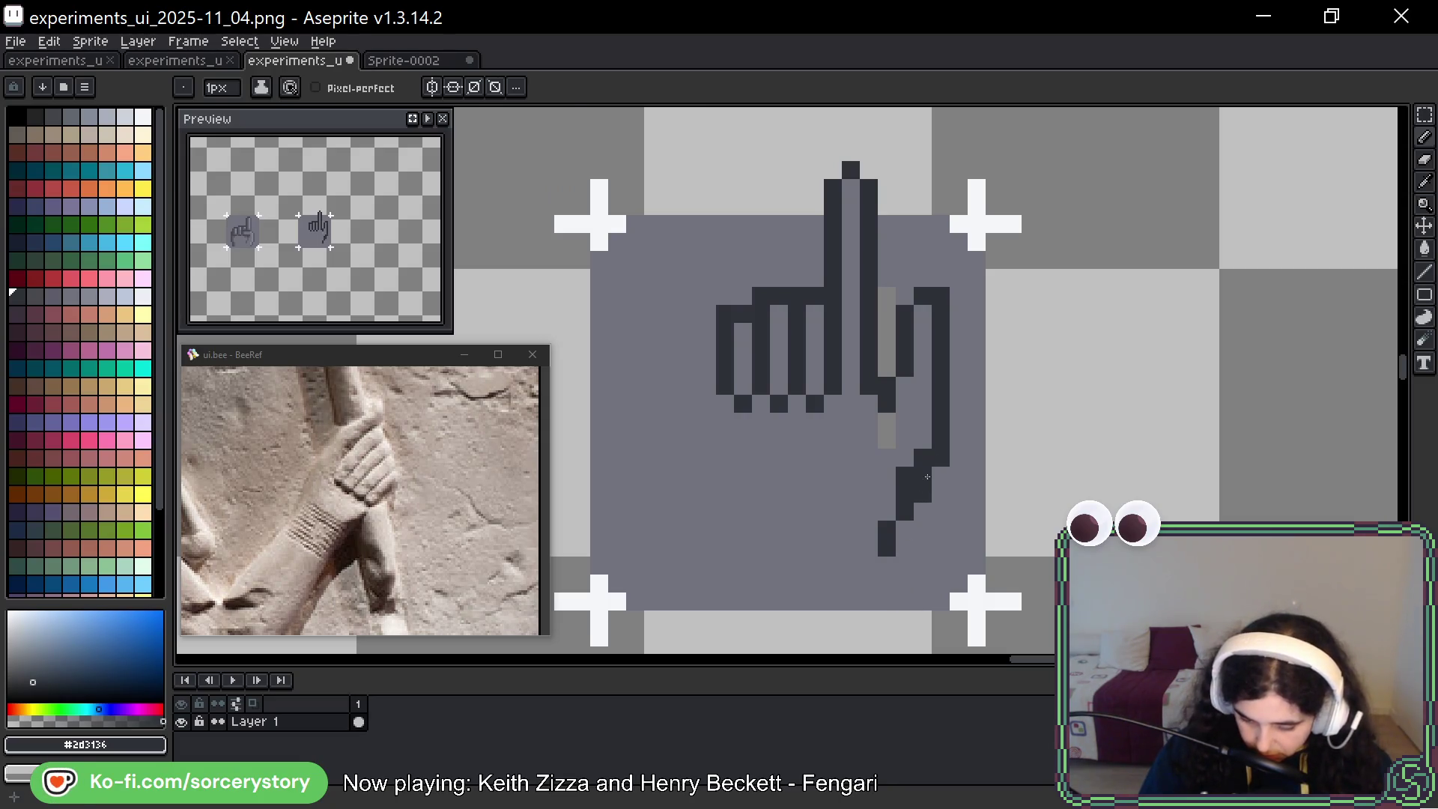
alt+click(937, 474)
click(926, 459)
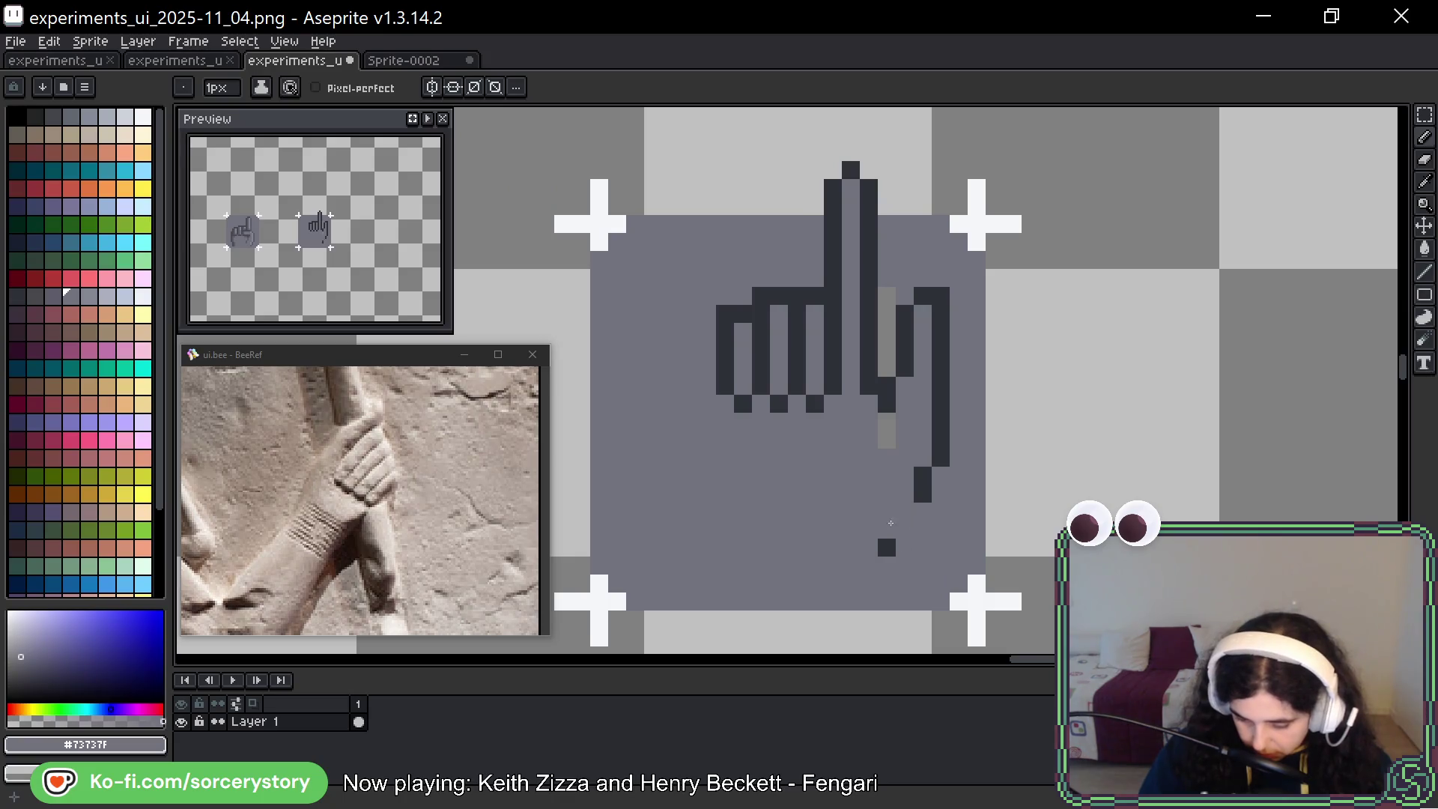
Try extending the dark diagonal downward, then undo the extension and stray pixel
alt+click(887, 547)
drag(923, 511, 905, 529)
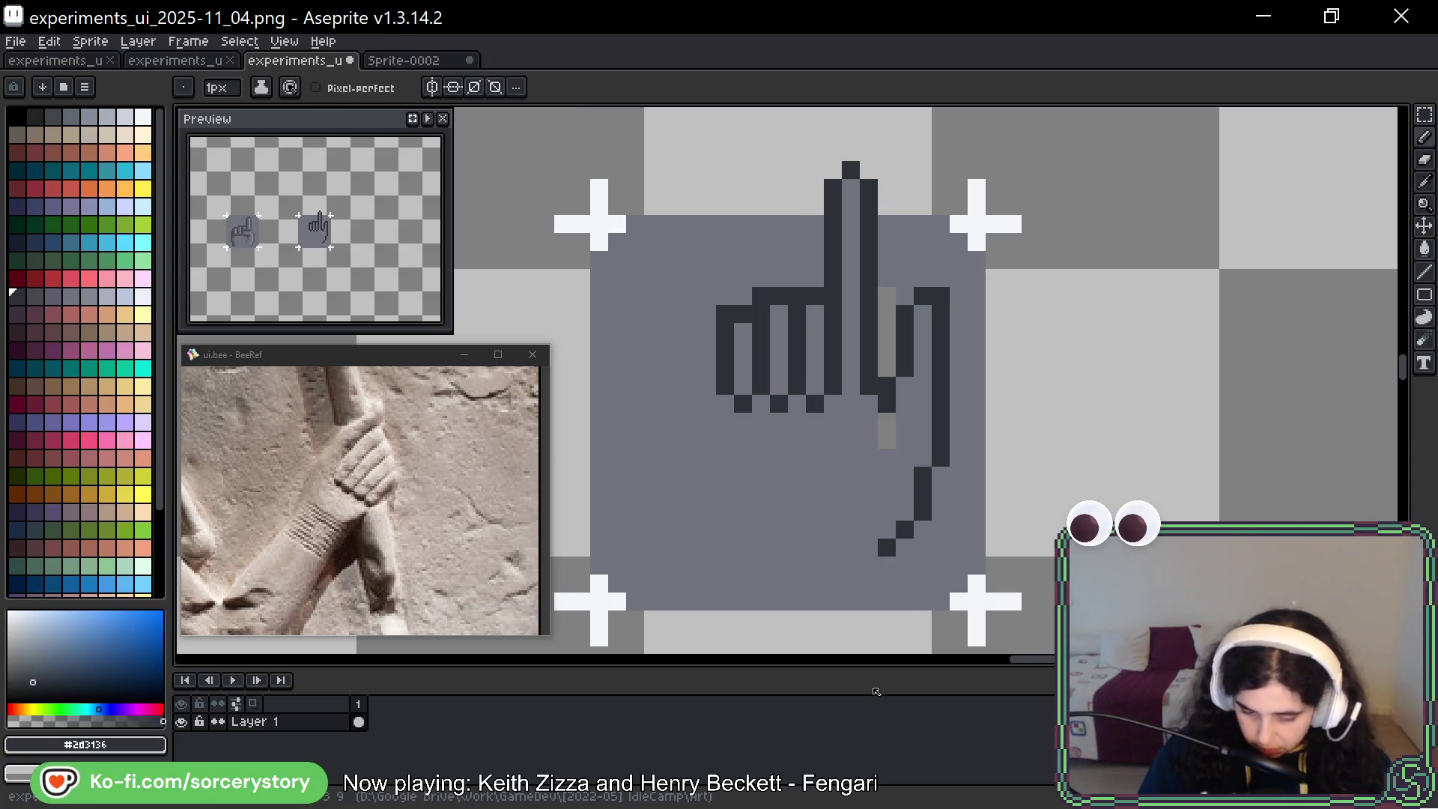
key(ctrl+z)
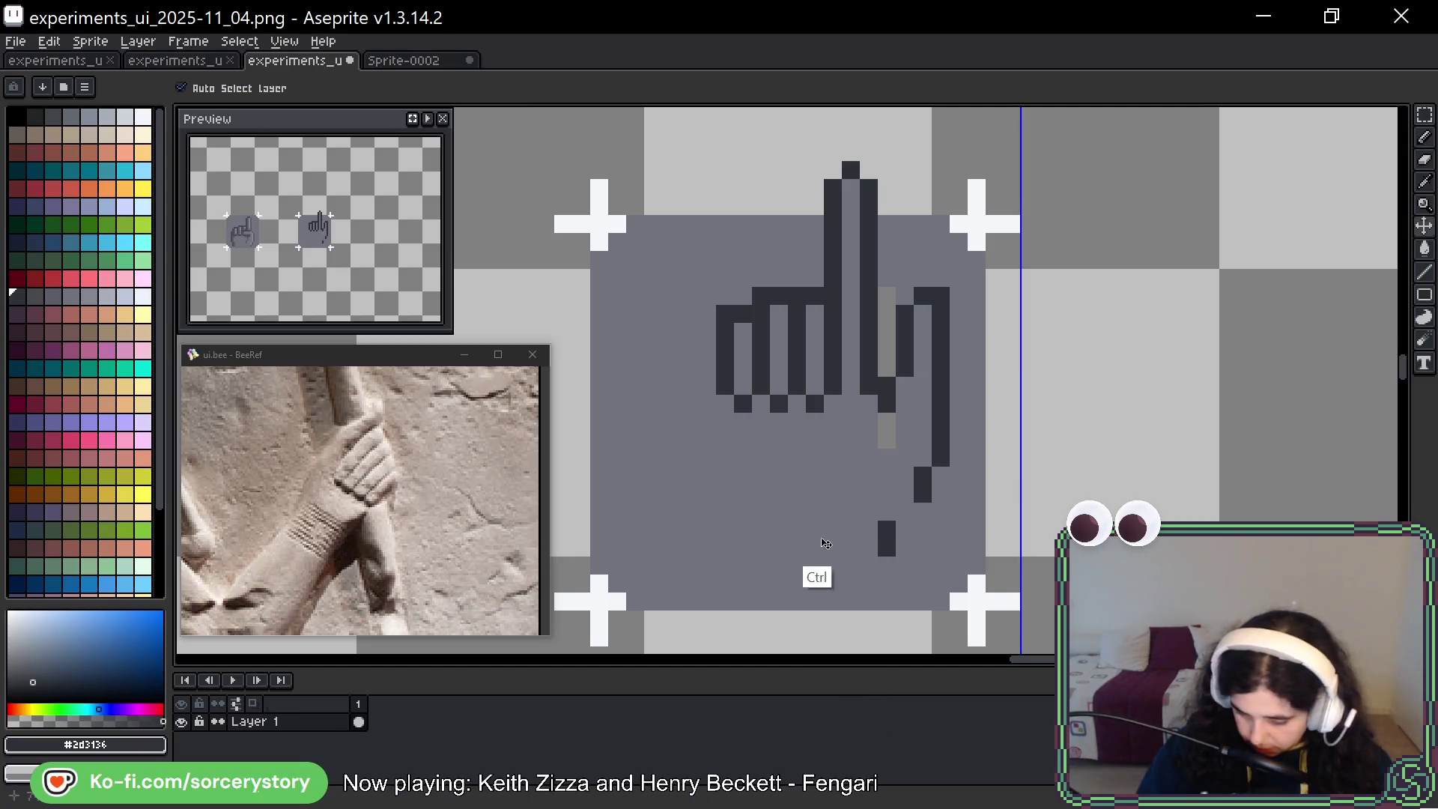
key(ctrl+z)
key(ctrl+z)
key(ctrl+z)
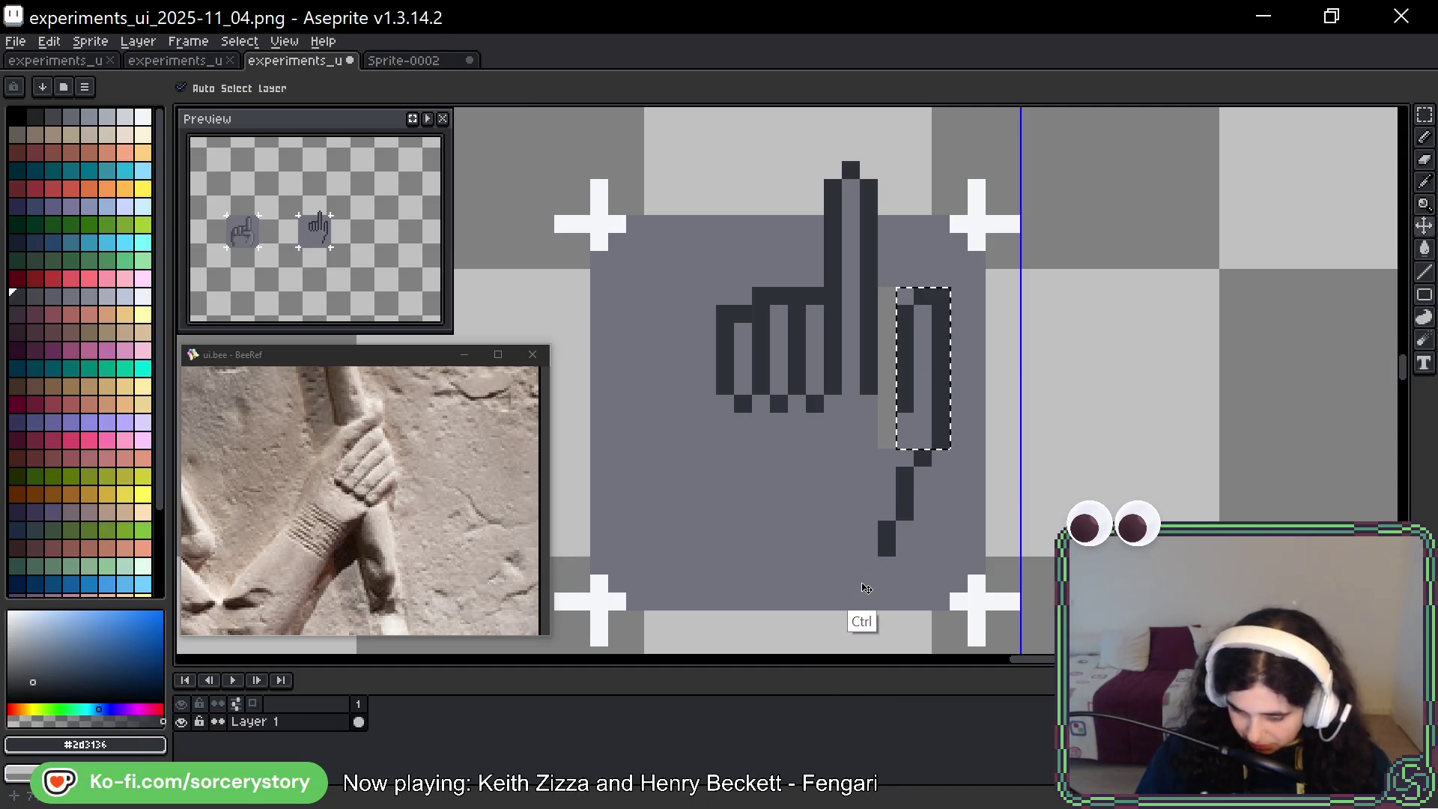
key(ctrl+y)
key(ctrl+y)
click(862, 568)
key(ctrl+z)
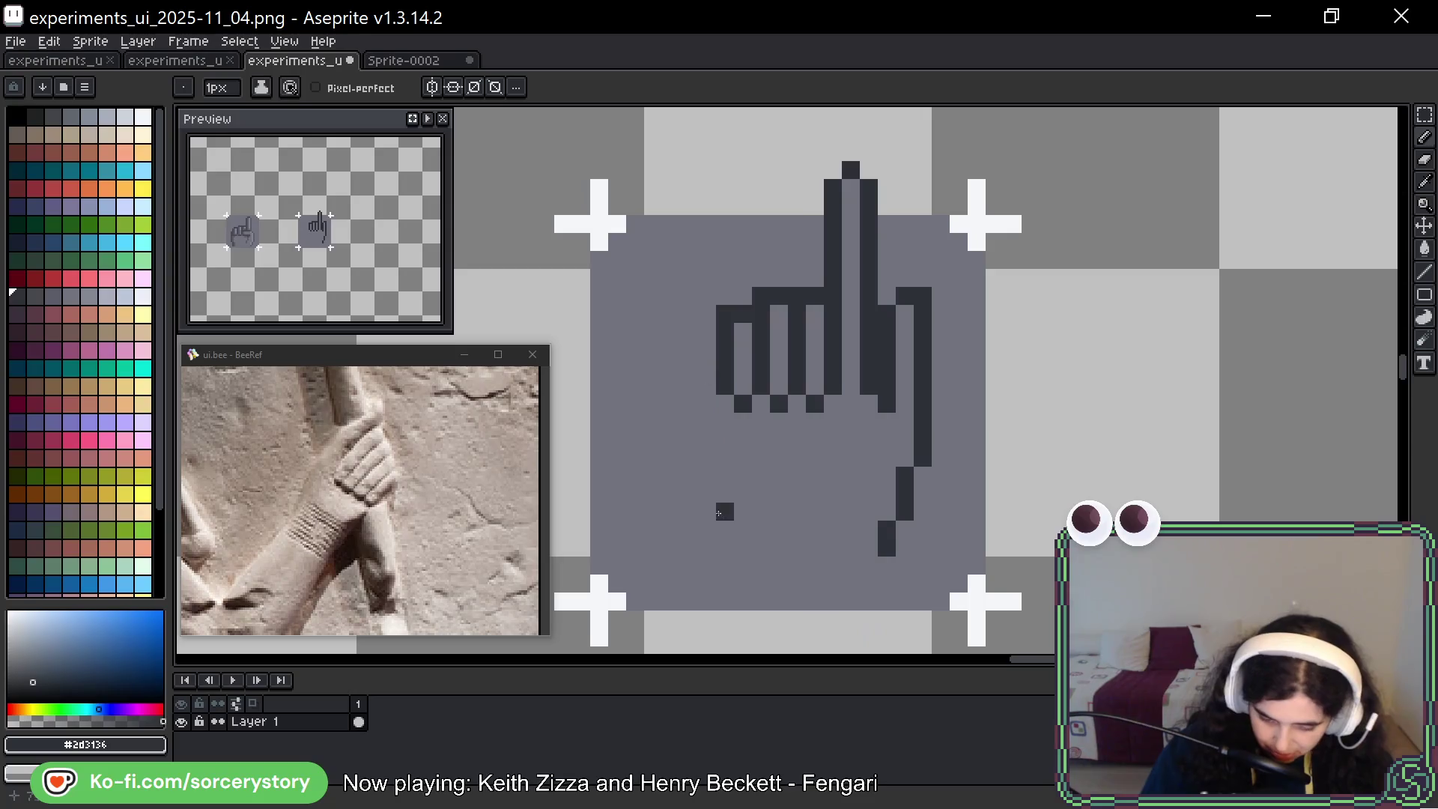
Draw the dark left-edge outline stepping one pixel inward at the bottom, cleaning stray pixels grey
drag(725, 404, 724, 538)
key(ctrl+z)
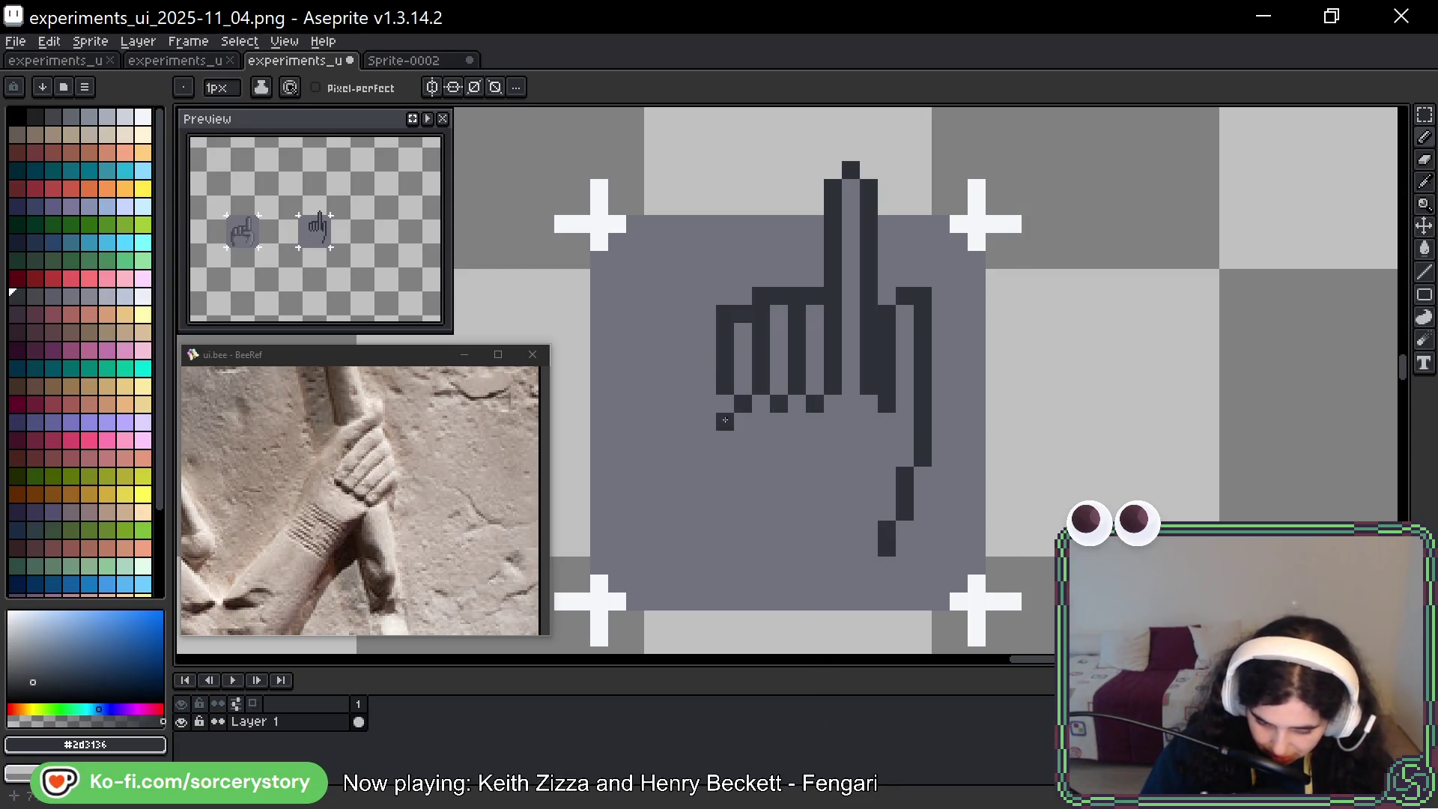
drag(725, 412, 743, 532)
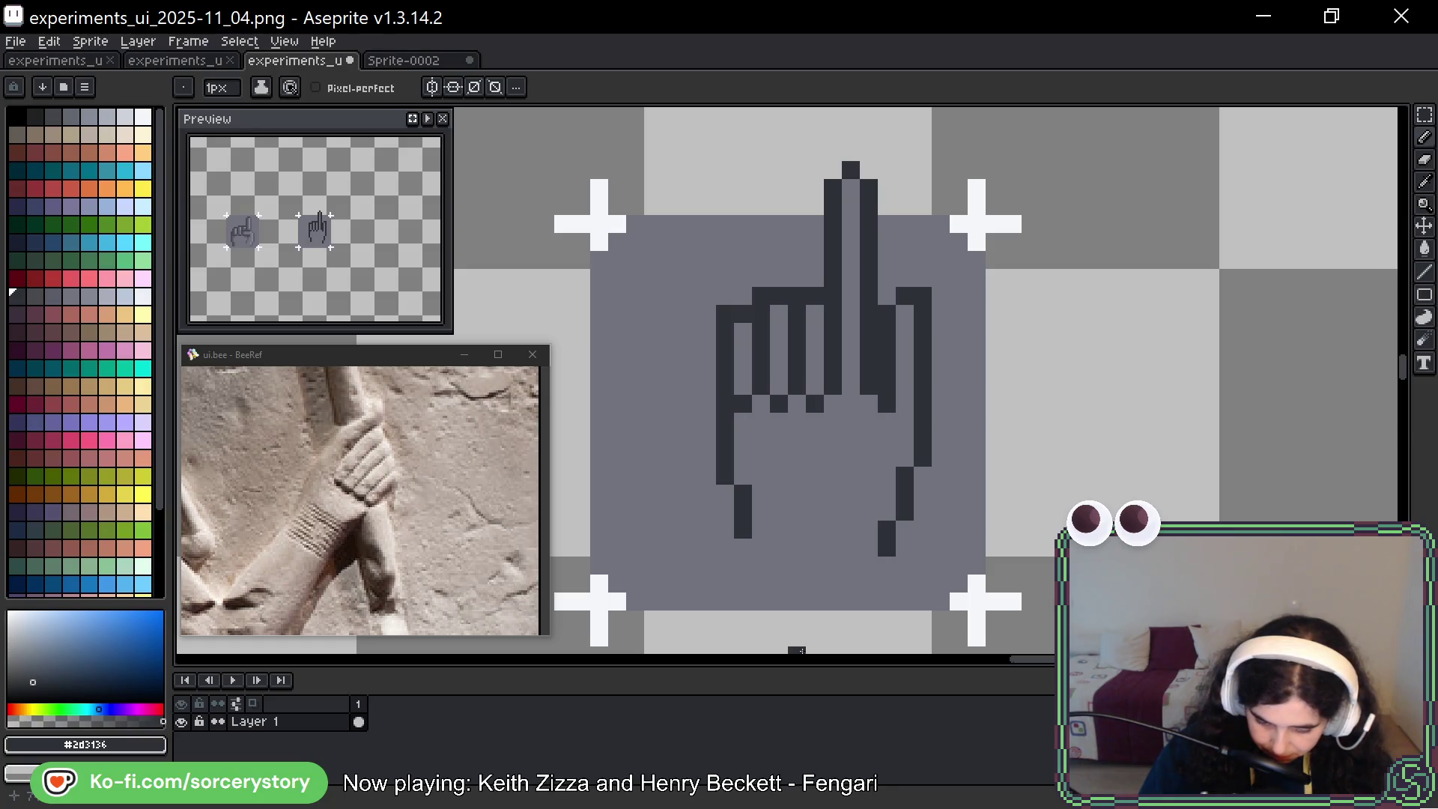
mouse_move(707, 332)
mouse_down()
mouse_move(725, 493)
mouse_move(725, 417)
mouse_up()
alt+click(735, 475)
click(719, 350)
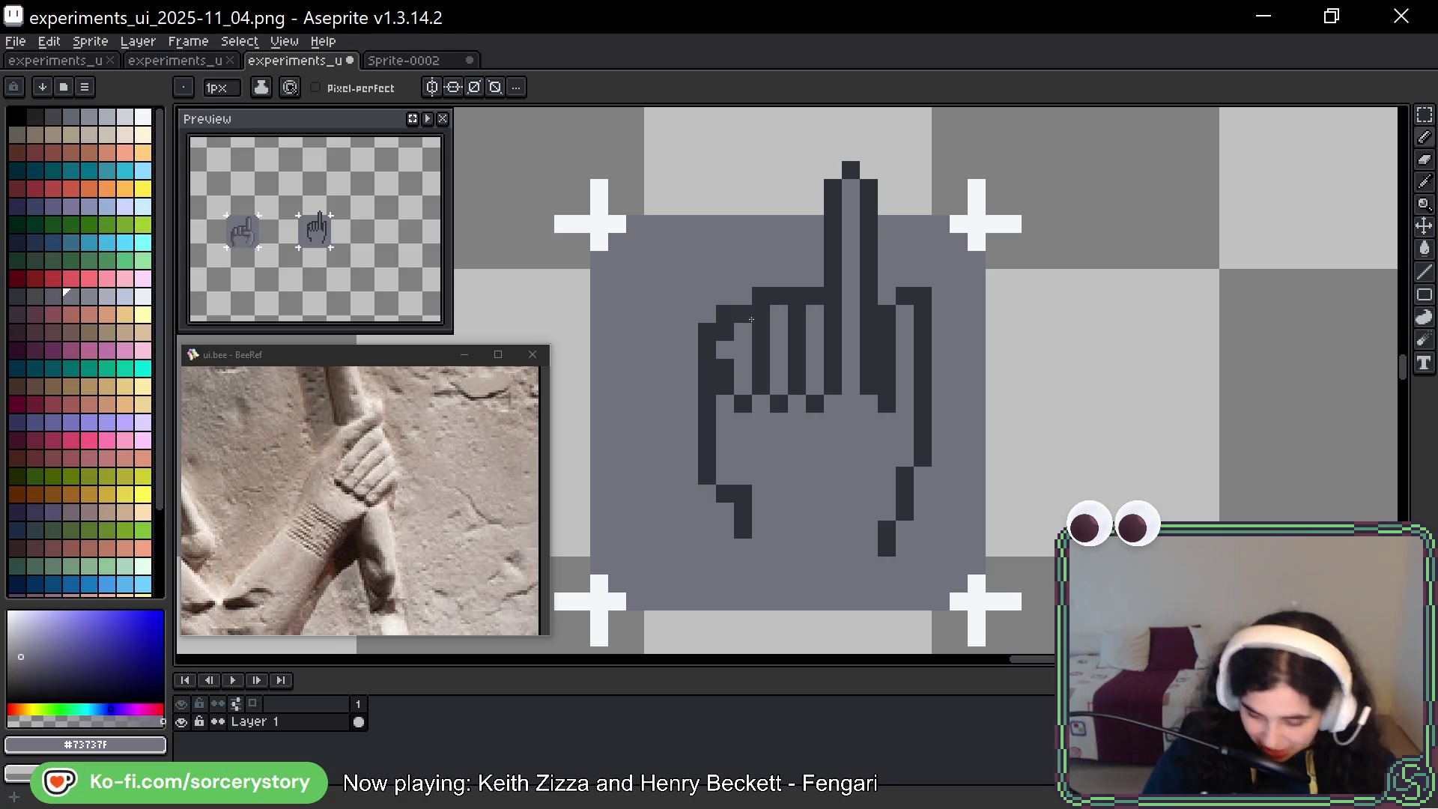
Round off the top-left finger corner and paint the thumb-base outline pixels grey
alt+click(715, 440)
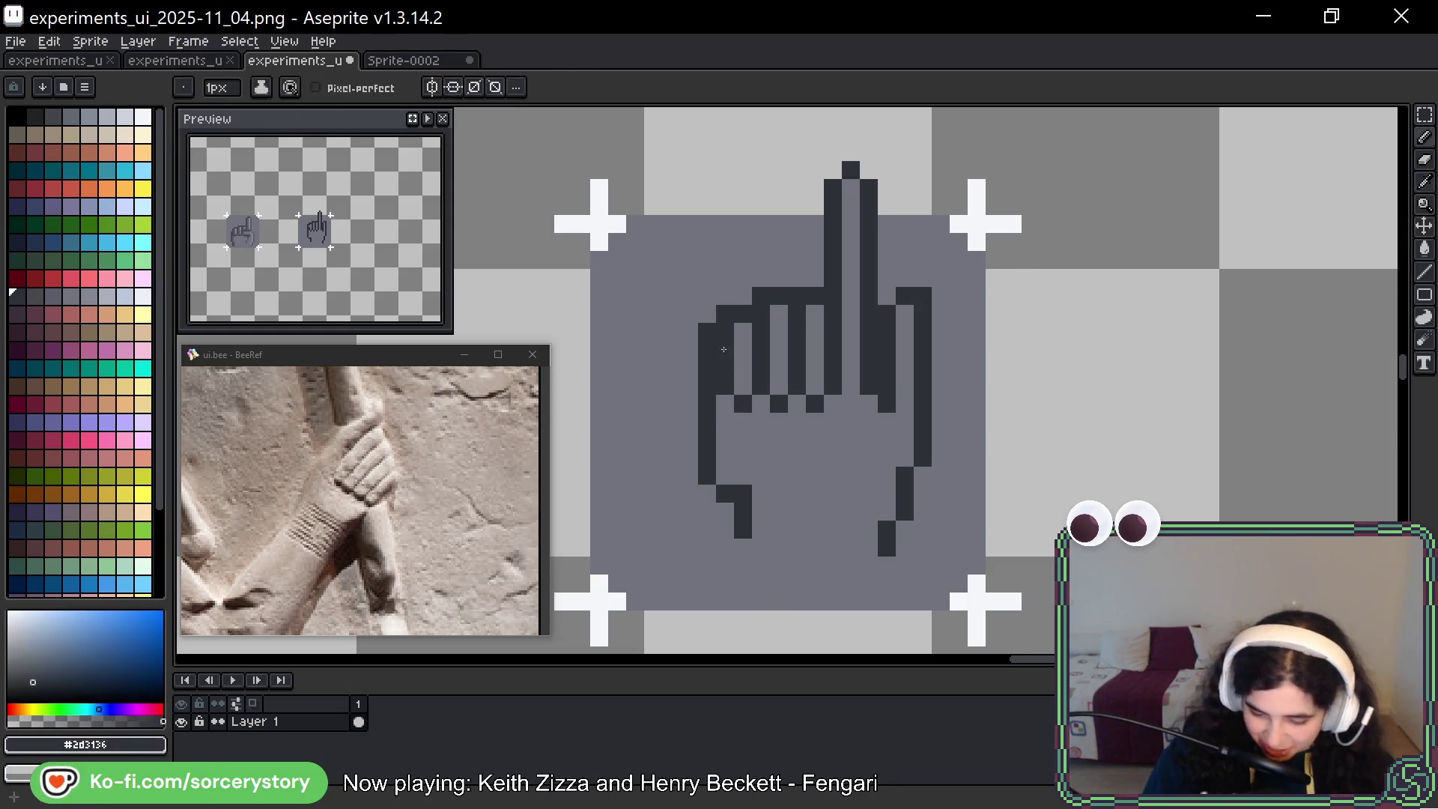
alt+click(688, 341)
click(713, 370)
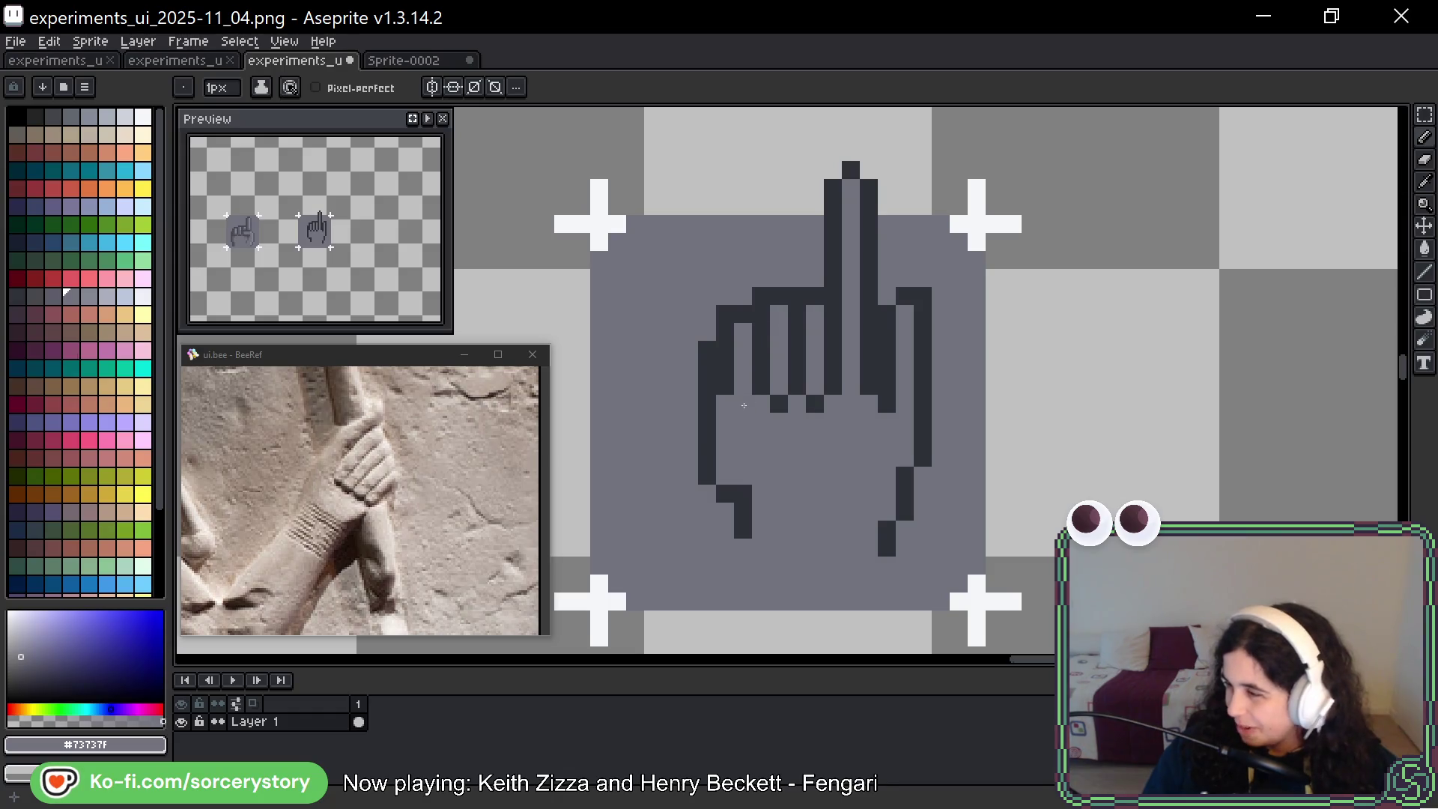
click(726, 315)
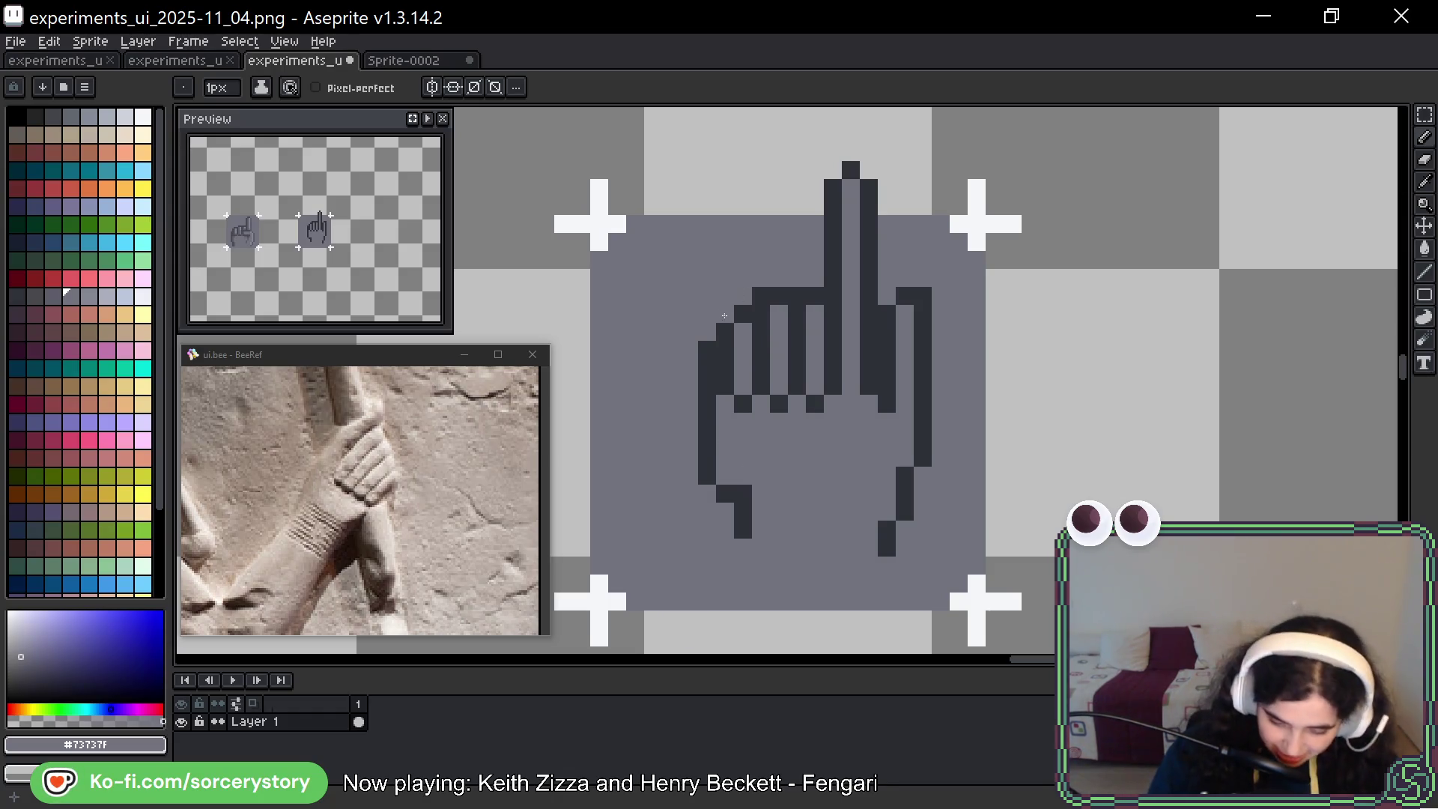
click(742, 529)
drag(742, 494, 742, 529)
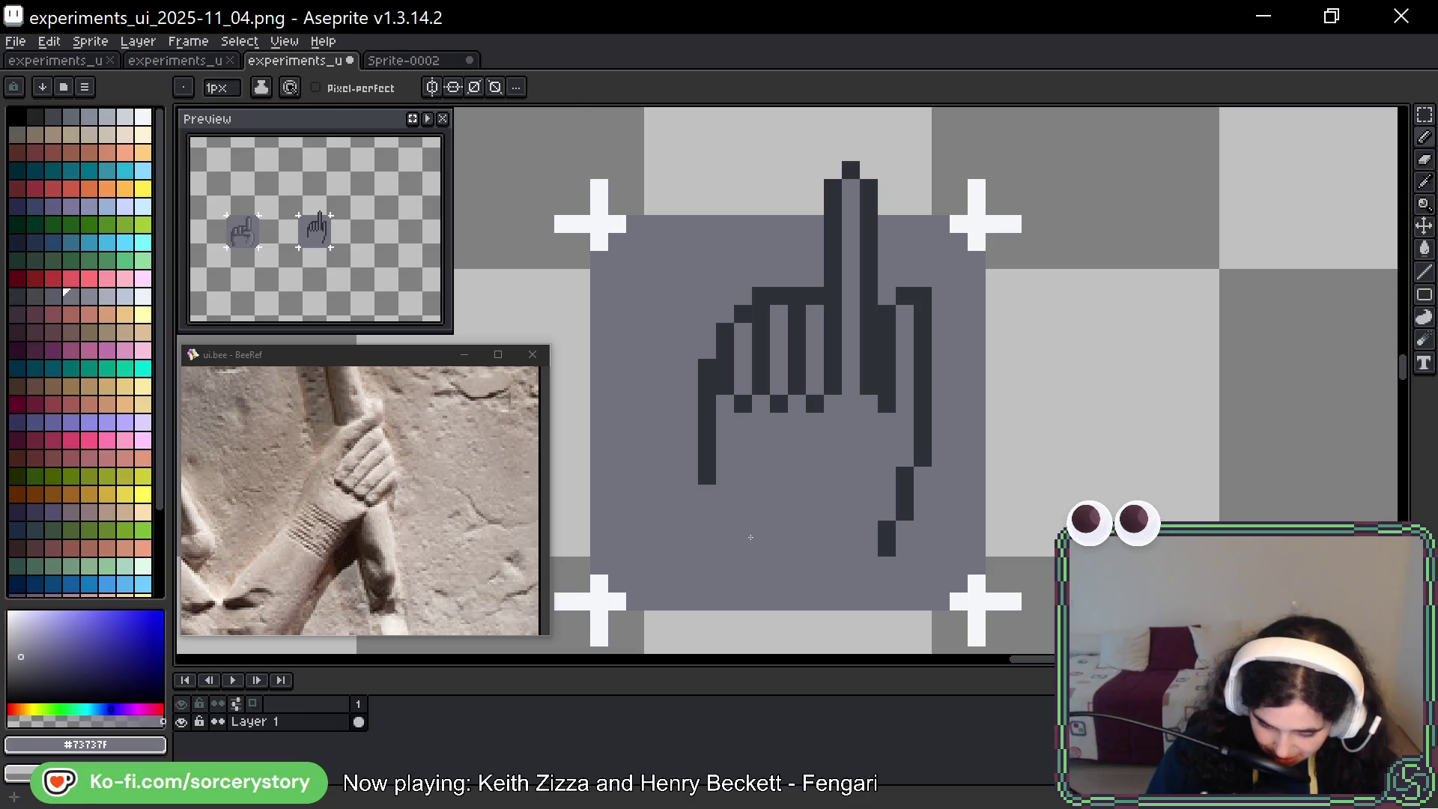
Draw a stepped dark outline along the thumb's bottom and add a dark pixel above it
alt+click(720, 497)
click(725, 512)
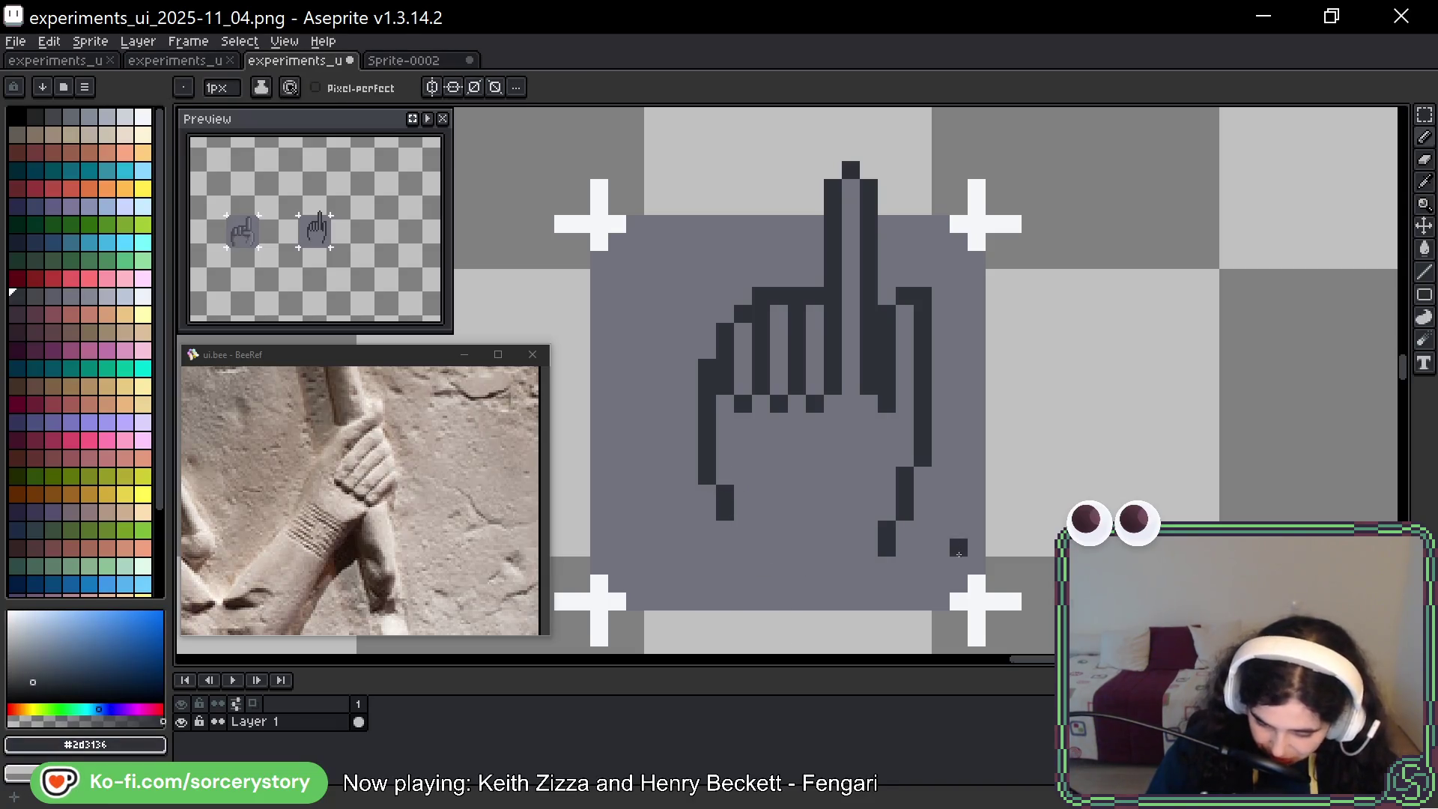
drag(734, 541, 723, 526)
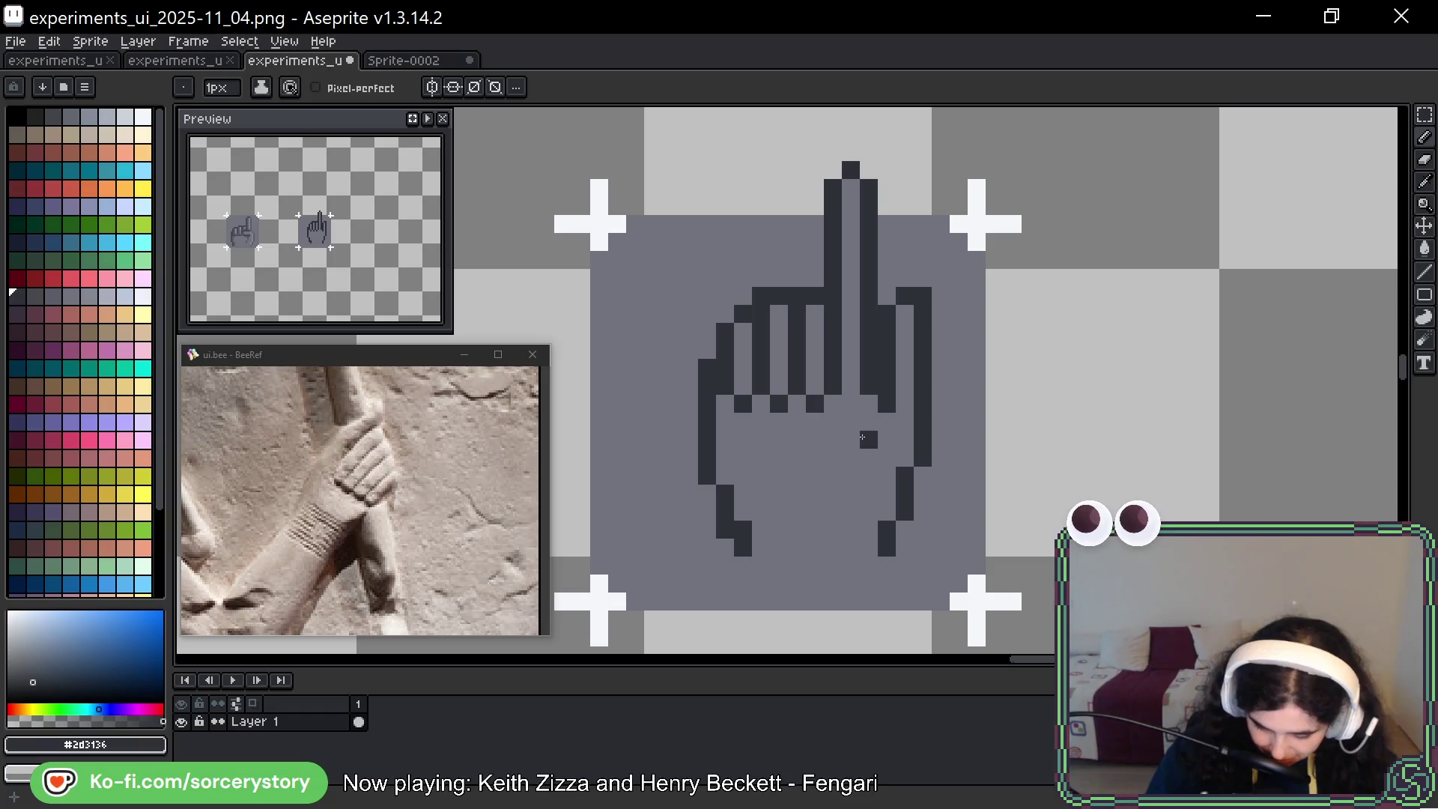
alt+click(761, 513)
click(725, 528)
alt+click(725, 493)
click(725, 456)
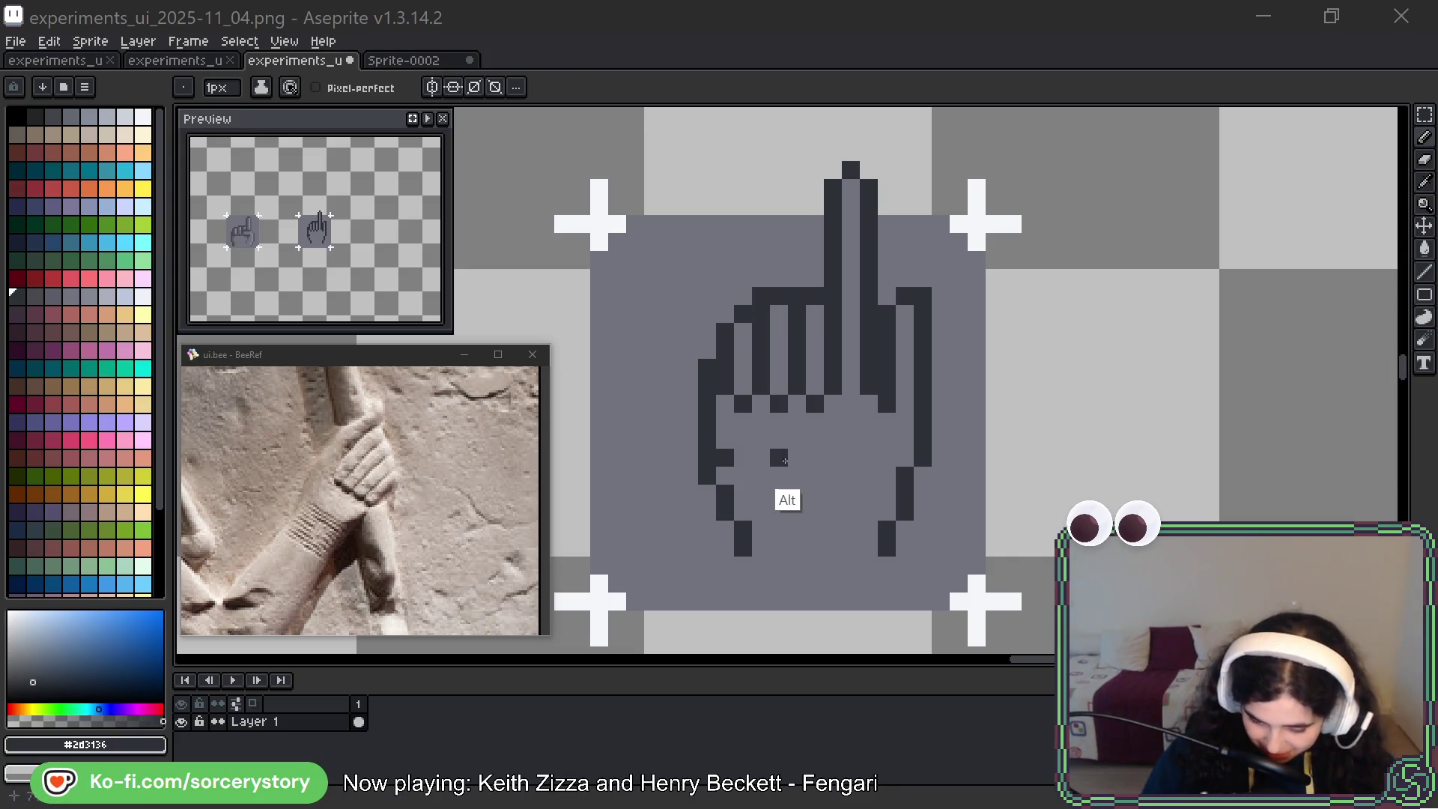
alt+click(743, 467)
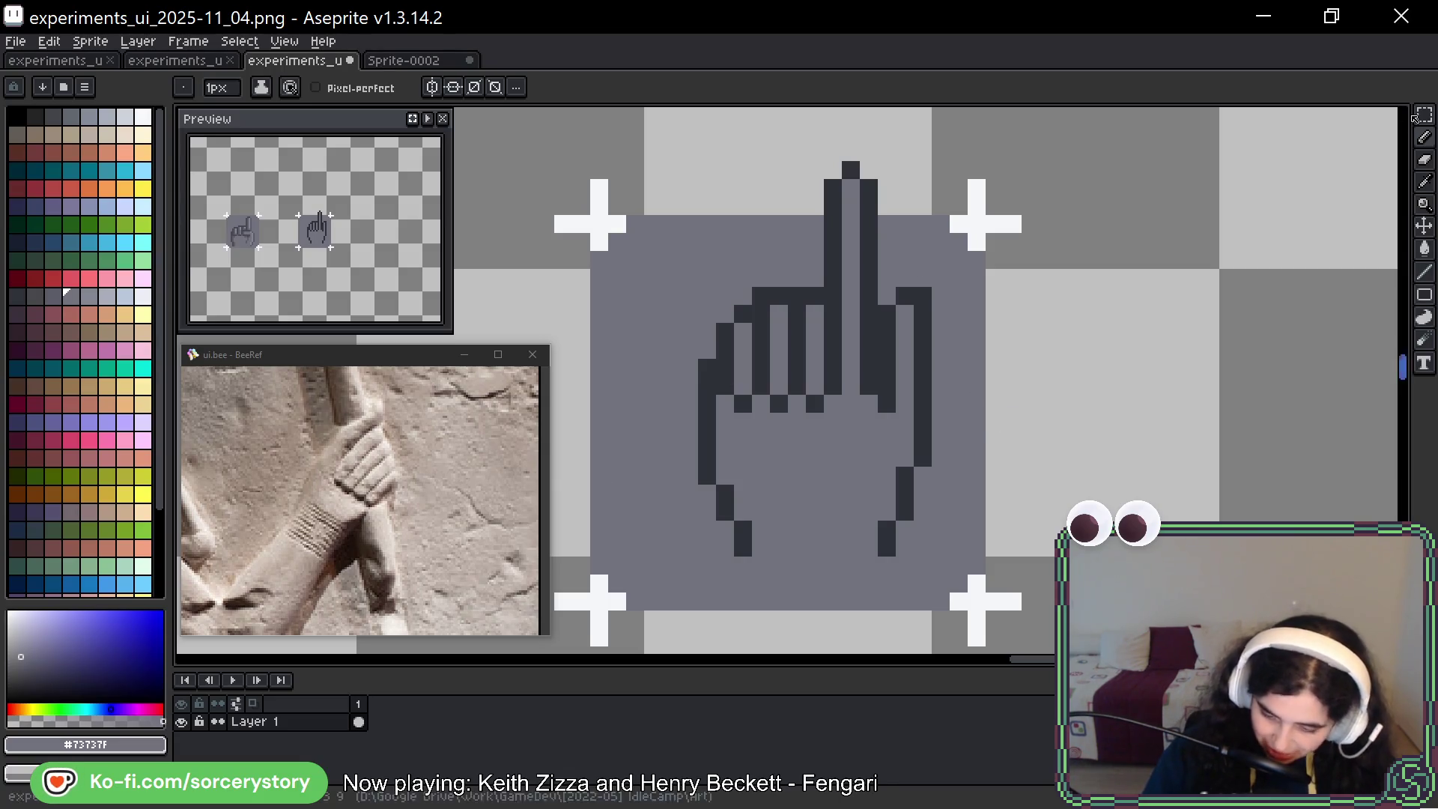
key(shift+q)
click(717, 305)
click(753, 305)
click(753, 431)
click(717, 430)
mouse_move(744, 374)
mouse_down()
mouse_move(707, 386)
mouse_move(707, 483)
mouse_up()
key(Up)
key(ctrl+d)
key(b)
click(707, 440)
alt+click(707, 352)
click(716, 553)
drag(743, 313, 743, 386)
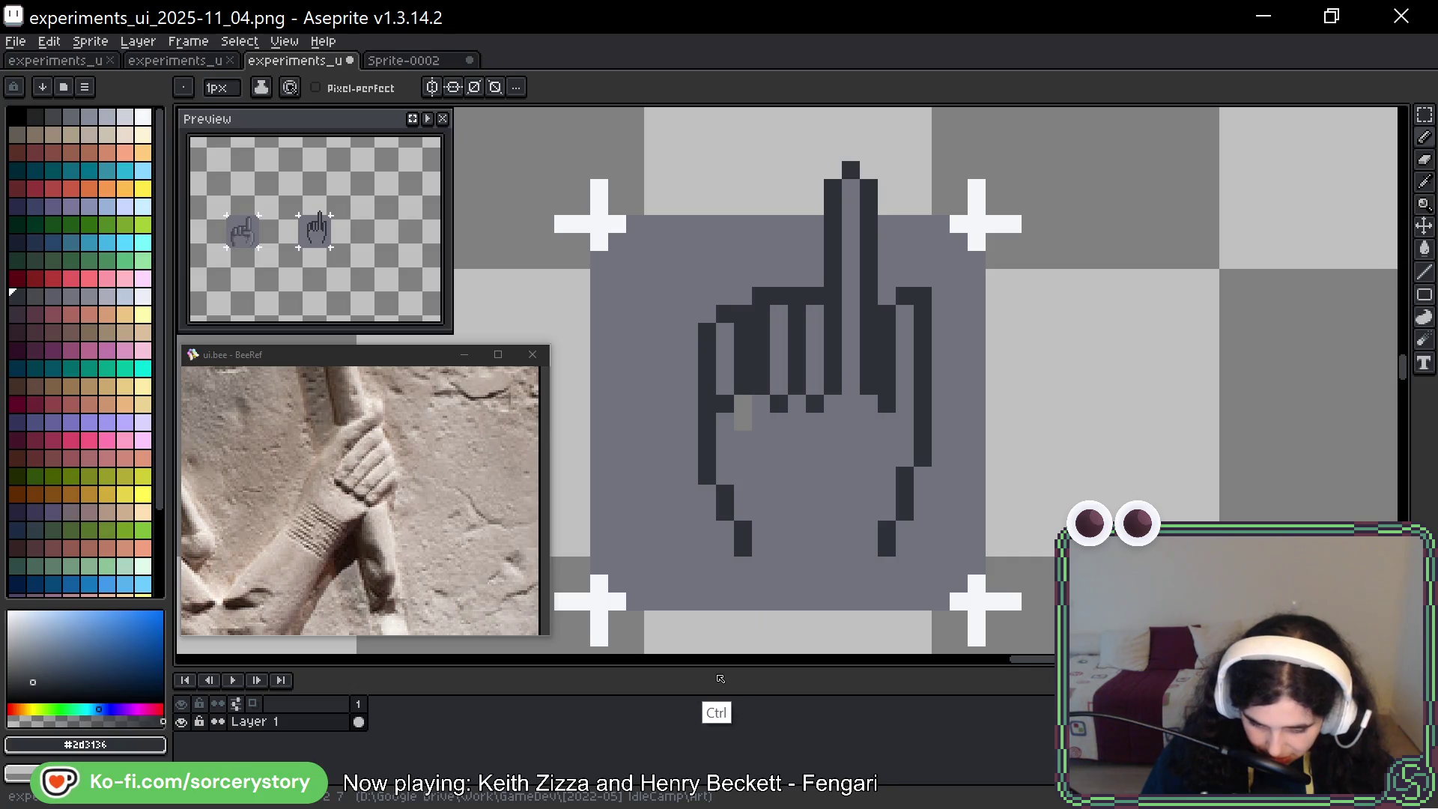
click(1425, 114)
drag(749, 284, 828, 434)
drag(821, 380, 804, 381)
click(725, 600)
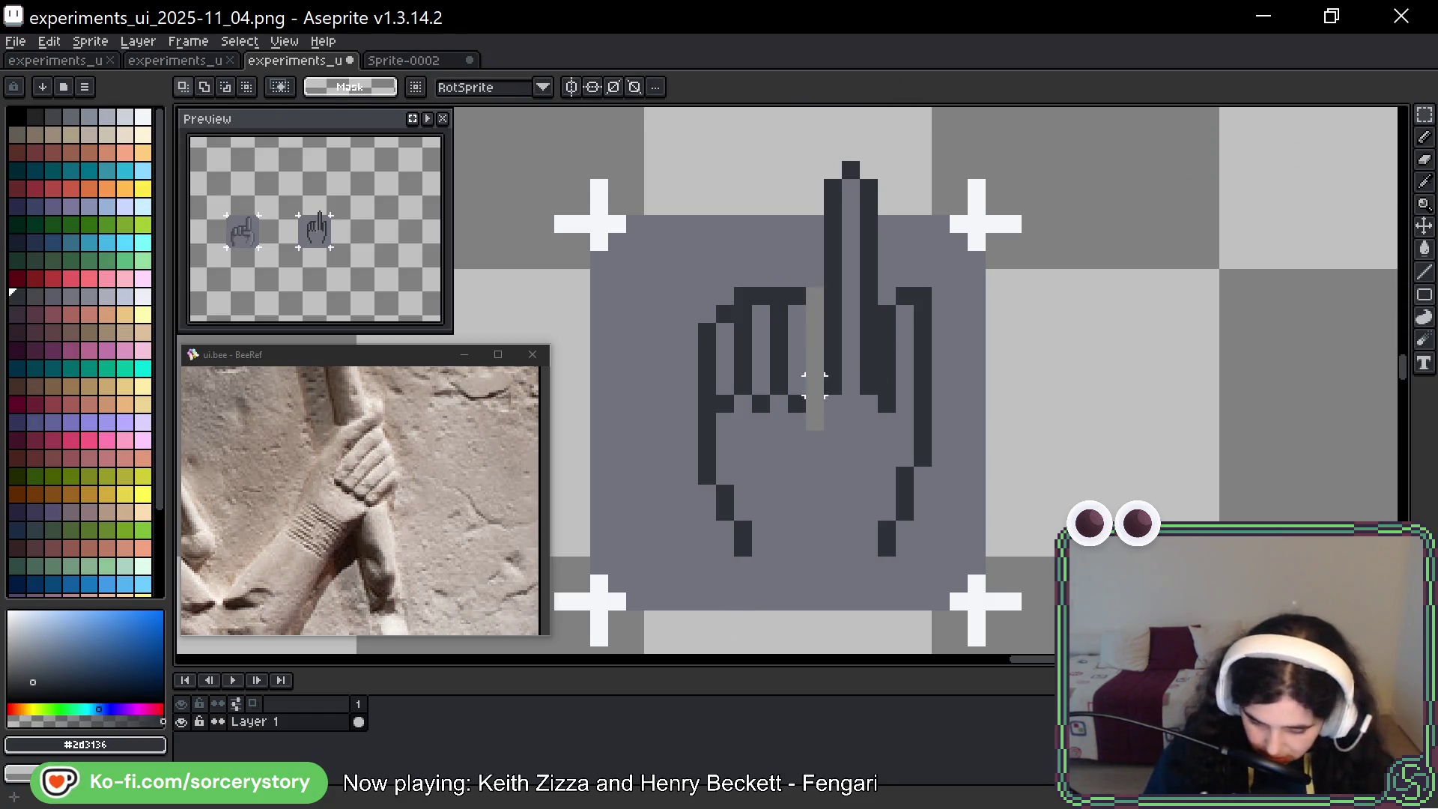
key(b)
drag(814, 313, 819, 419)
alt+click(779, 493)
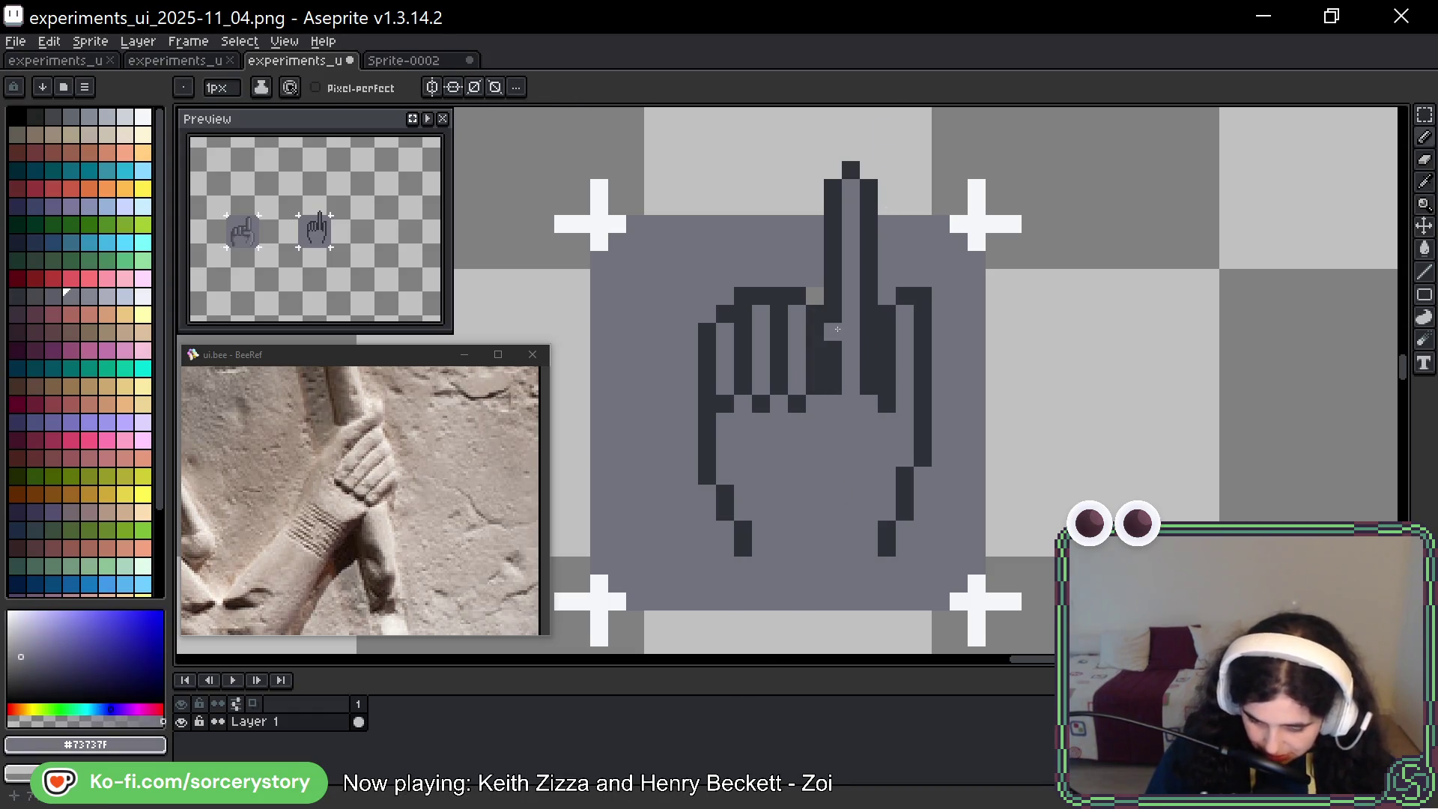
key(v)
key(ctrl+z)
key(ctrl+z)
key(ctrl+z)
key(ctrl+z)
key(ctrl+z)
key(ctrl+z)
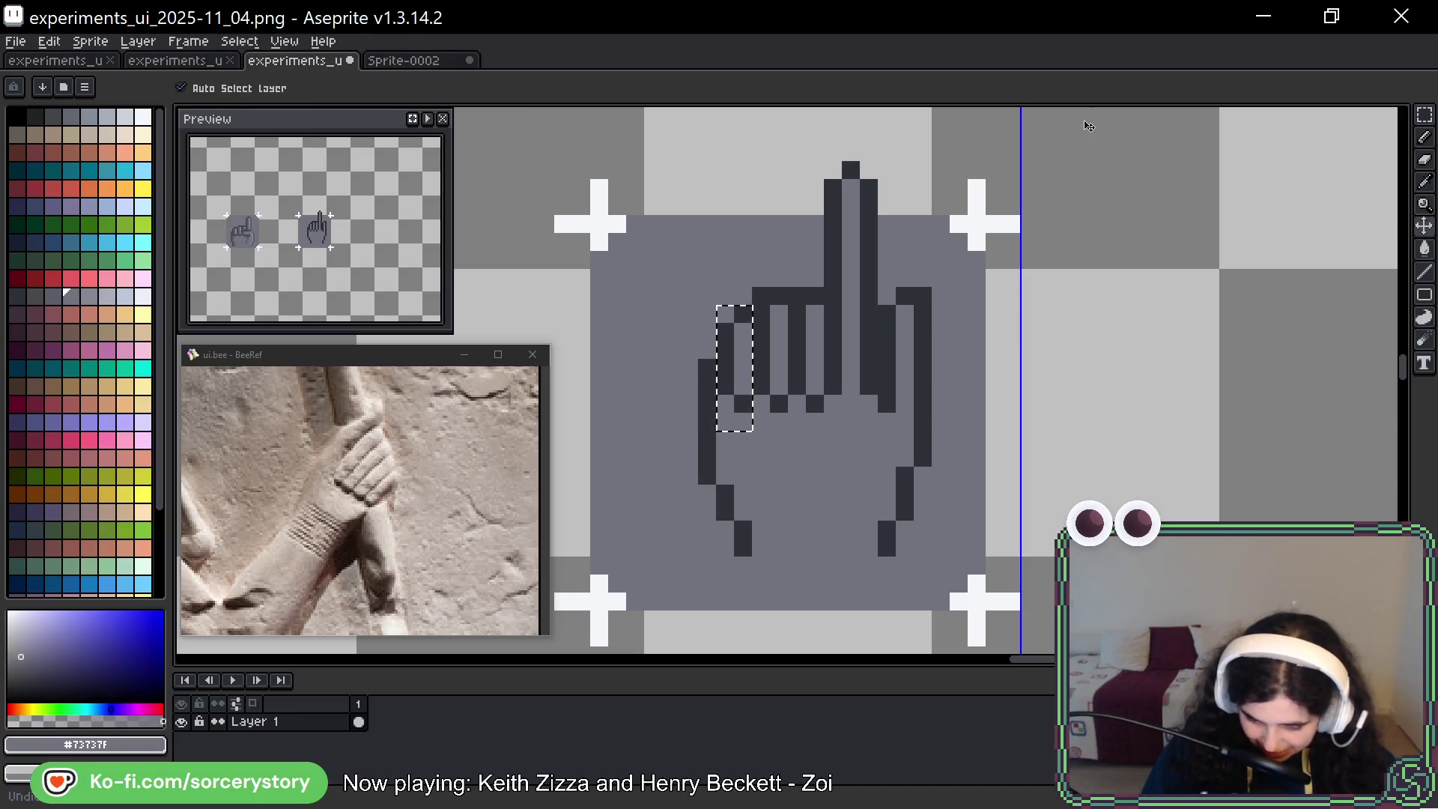
key(b)
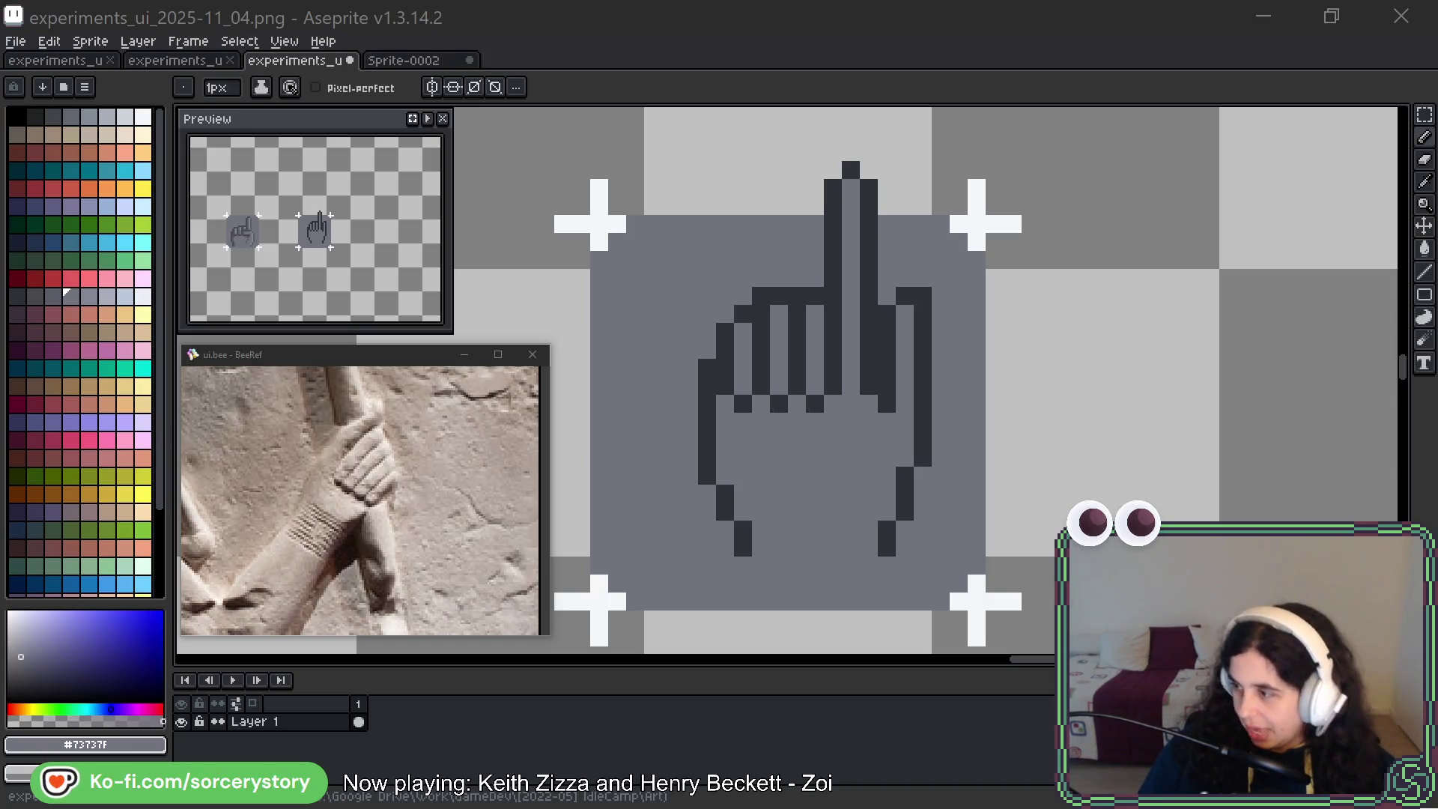
drag(971, 387, 967, 357)
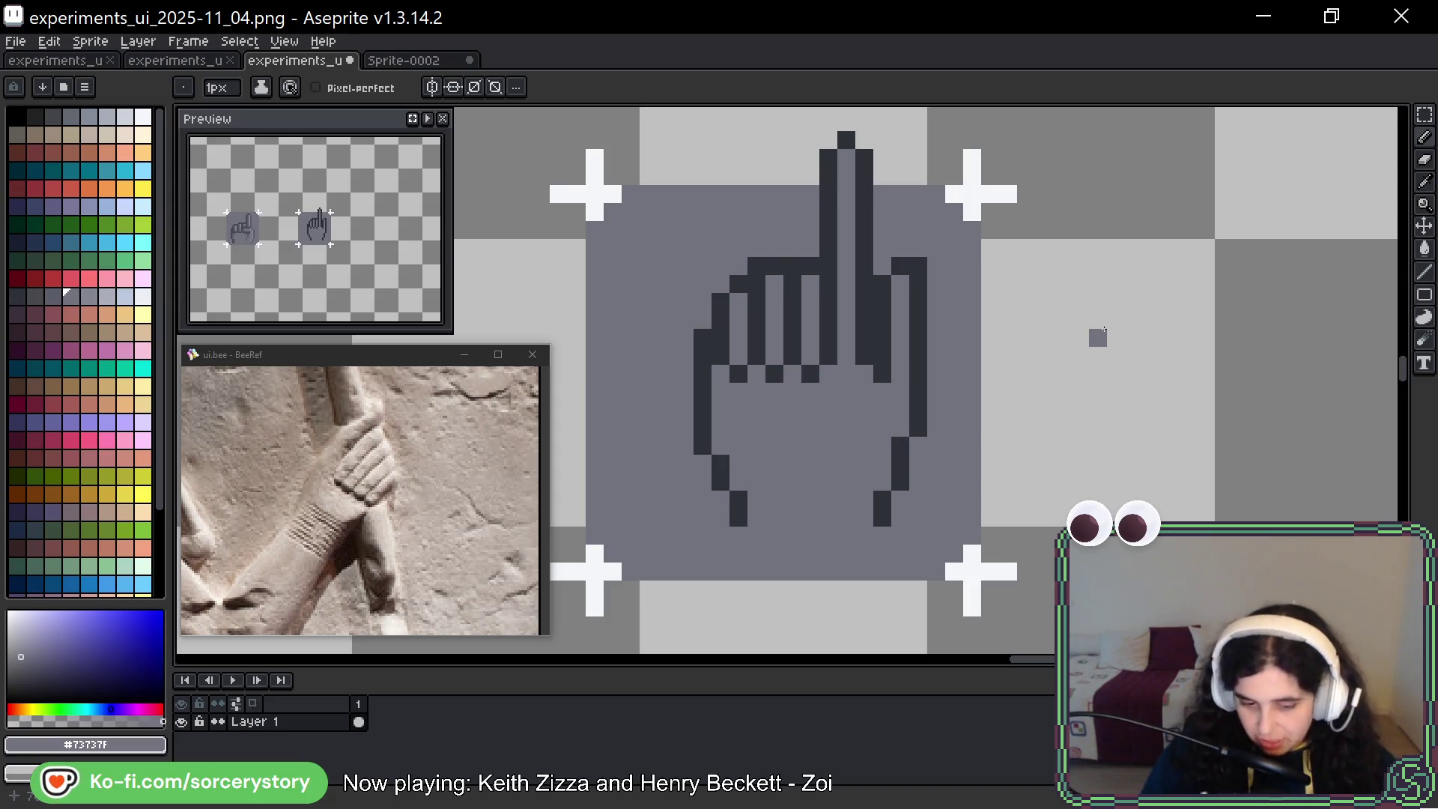
drag(1220, 248, 1168, 259)
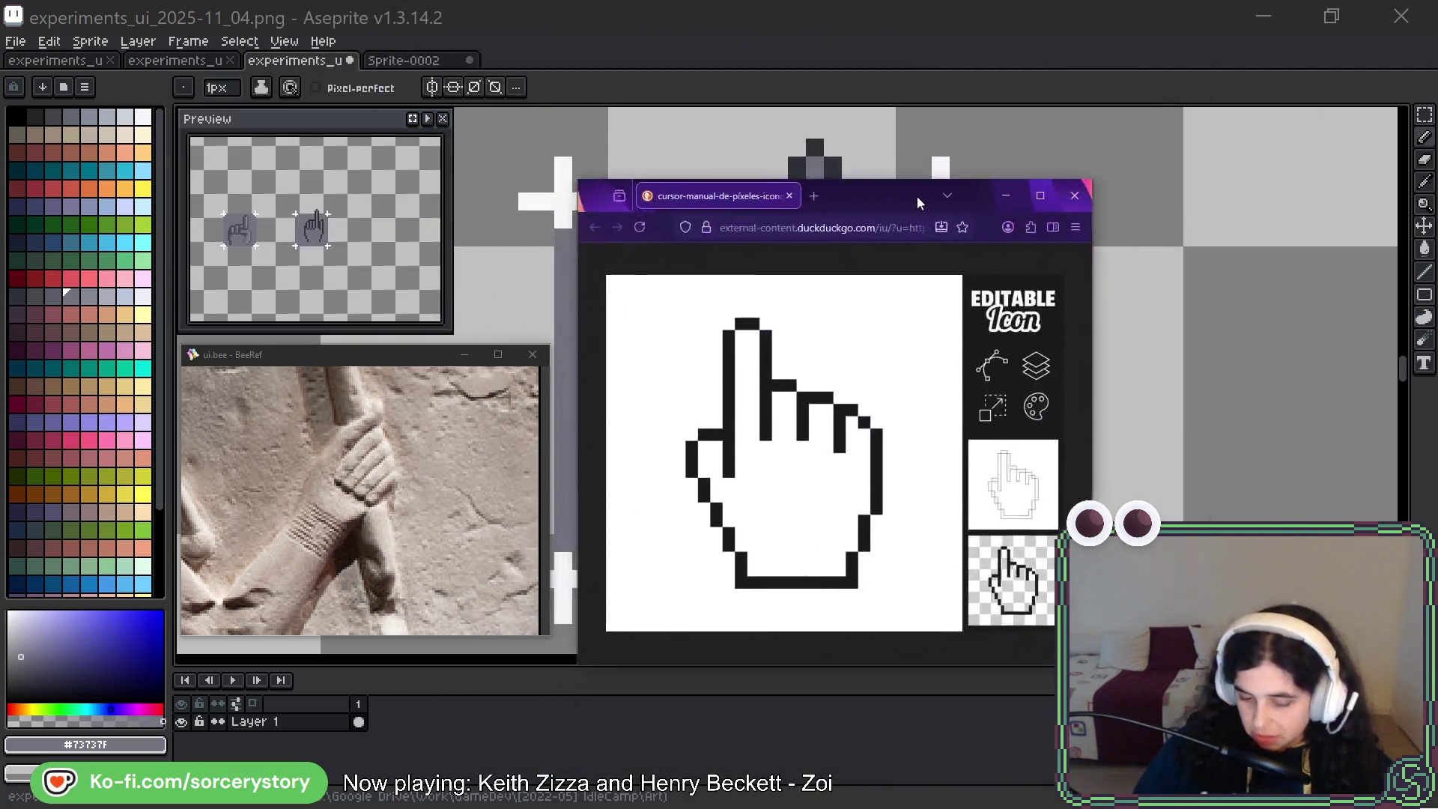
drag(916, 201, 929, 169)
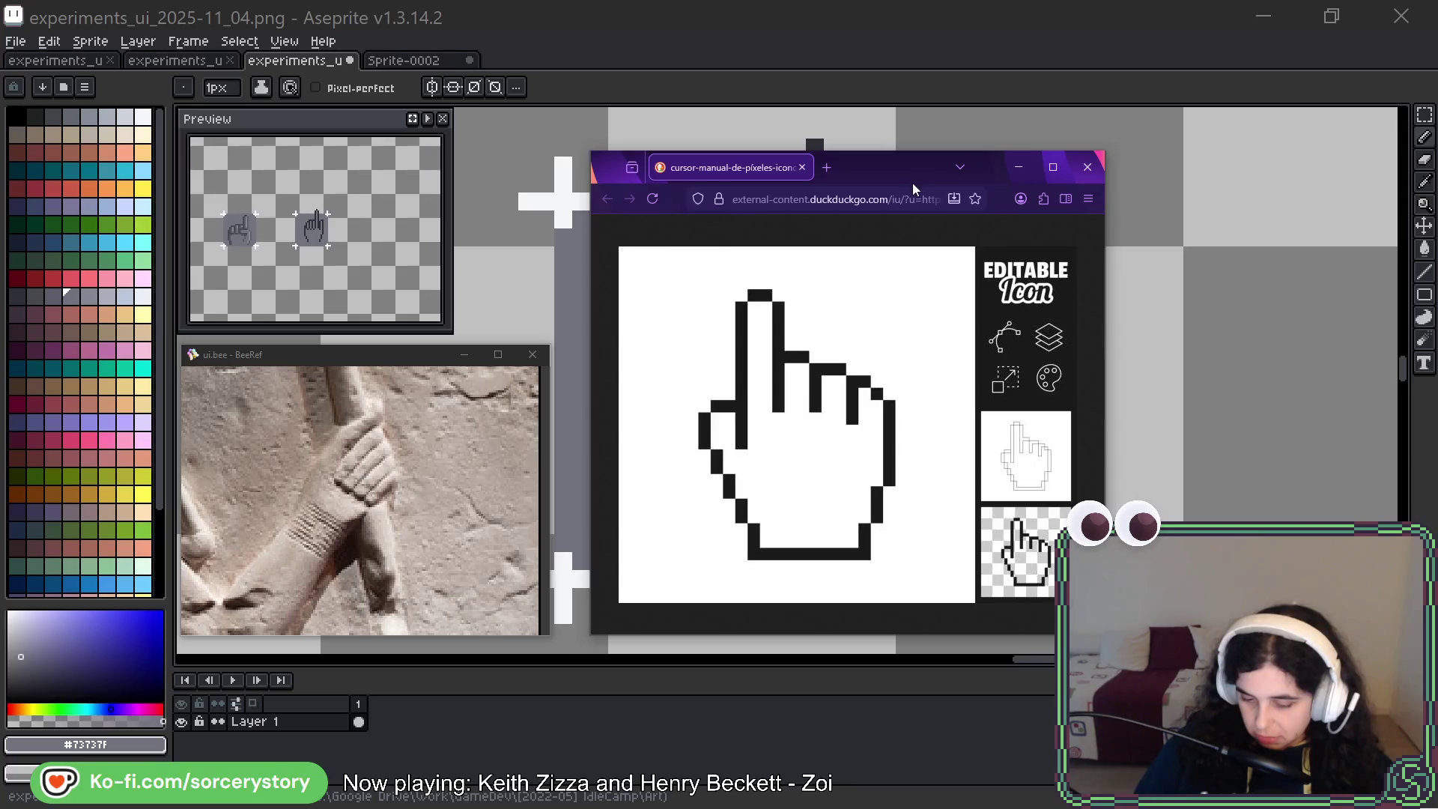
click(1018, 167)
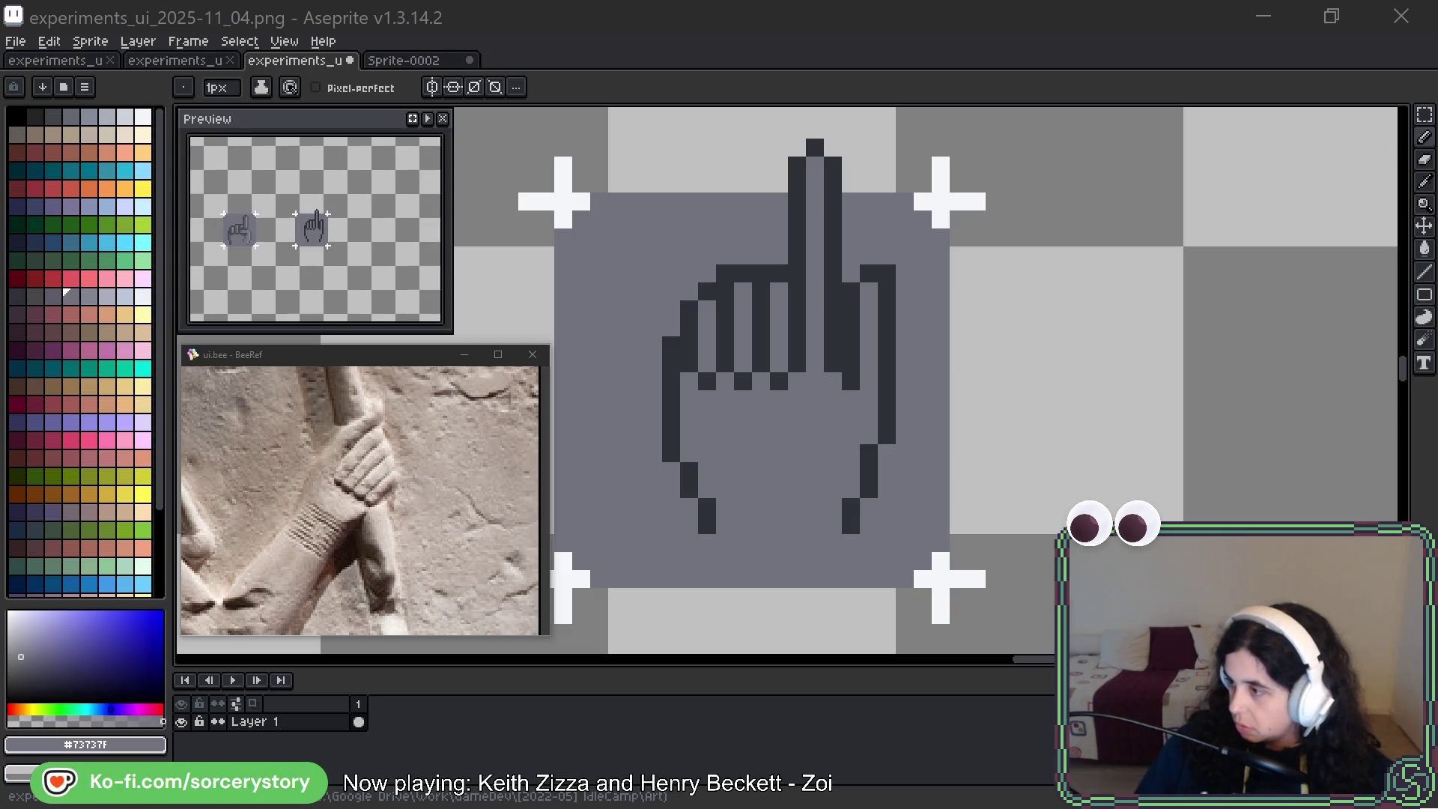
Bring up the browser showing the shaded hand reference and move it over the canvas
key(alt+Tab)
drag(1274, 123, 900, 123)
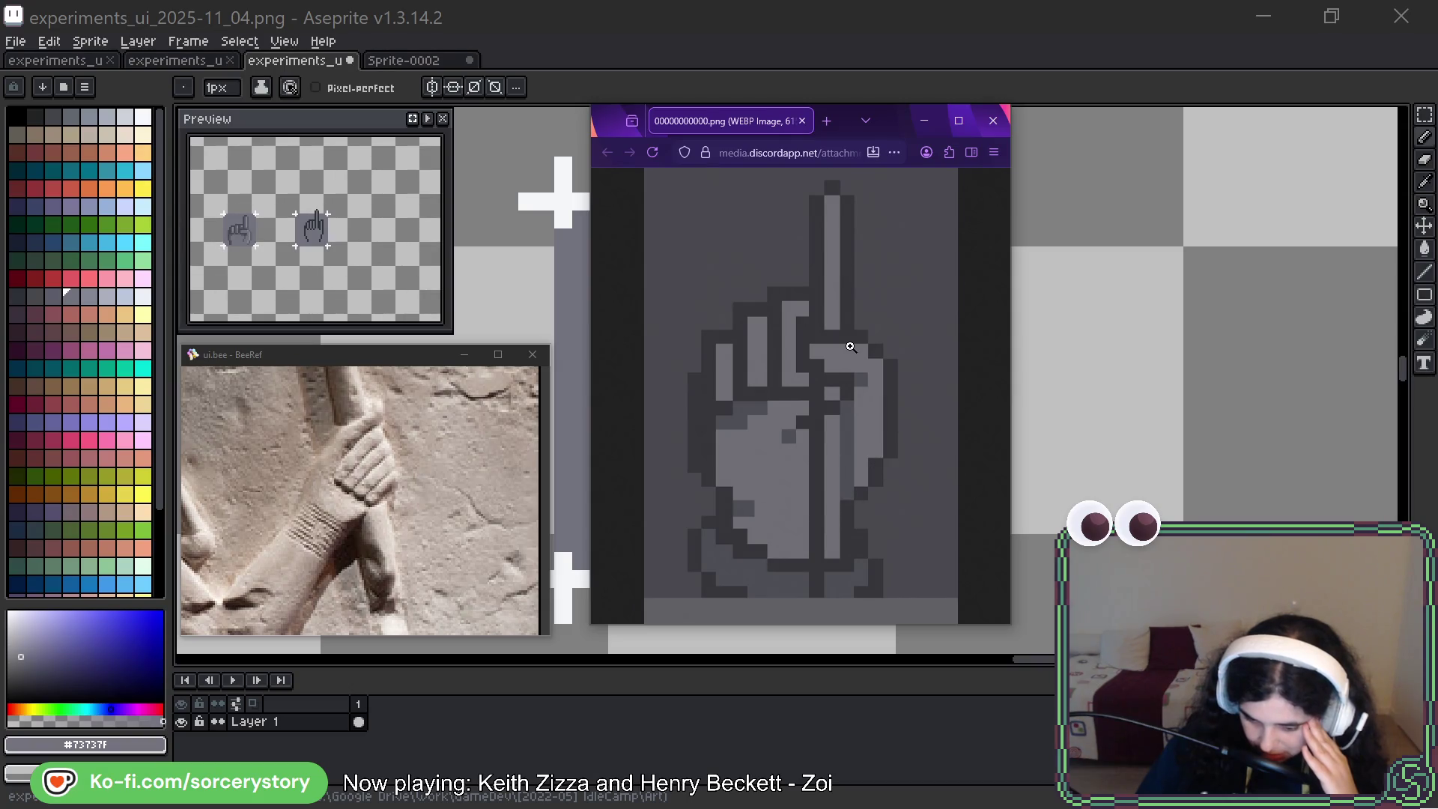
Place the reference window to the right of the sprite and return to the Aseprite editor
drag(884, 120, 1286, 122)
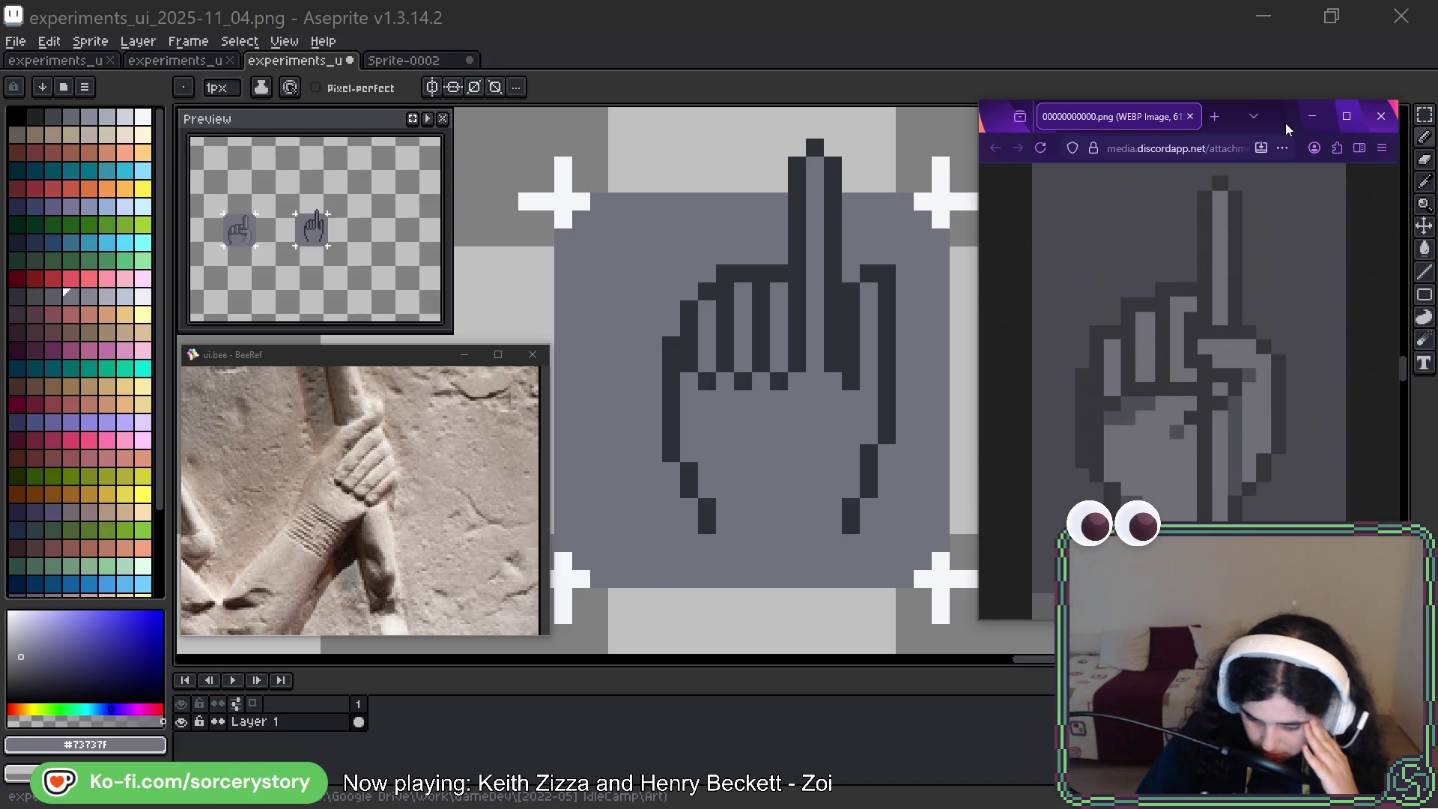
mouse_move(1285, 123)
mouse_down()
mouse_move(1177, 129)
mouse_move(1262, 132)
mouse_up()
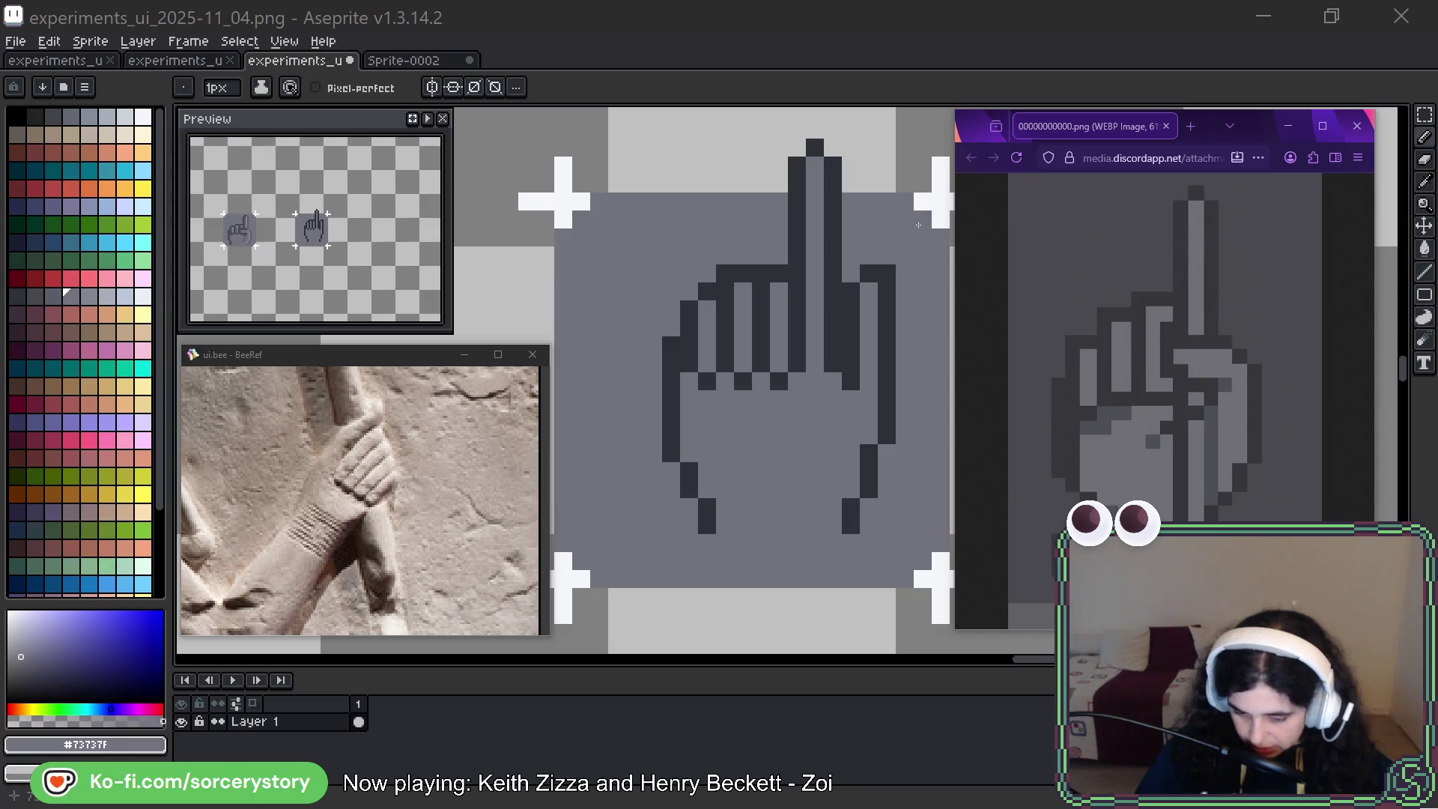
drag(869, 147, 761, 184)
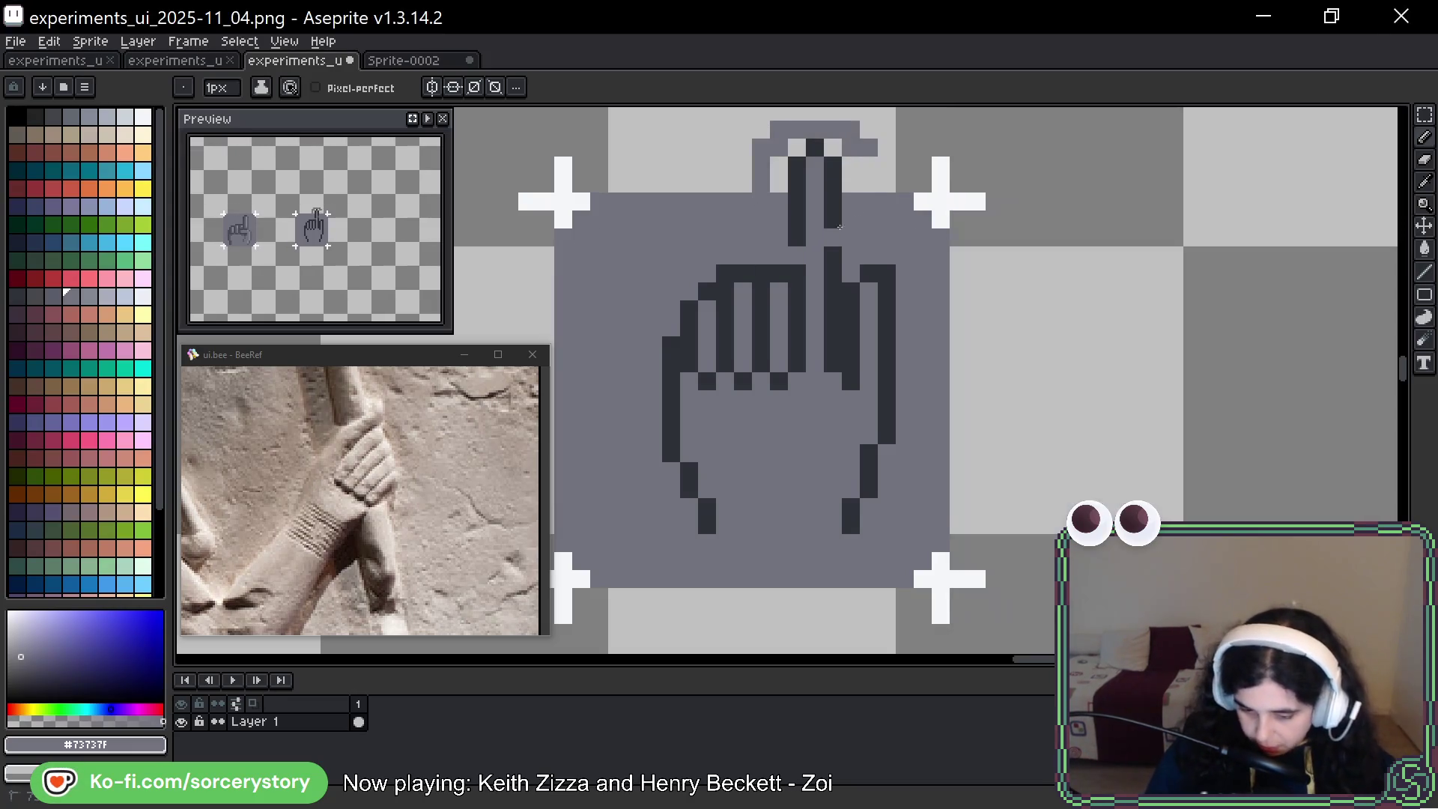
Undo the stray grey stroke on the fingertip and bring the reference window forward again
key(ctrl+z)
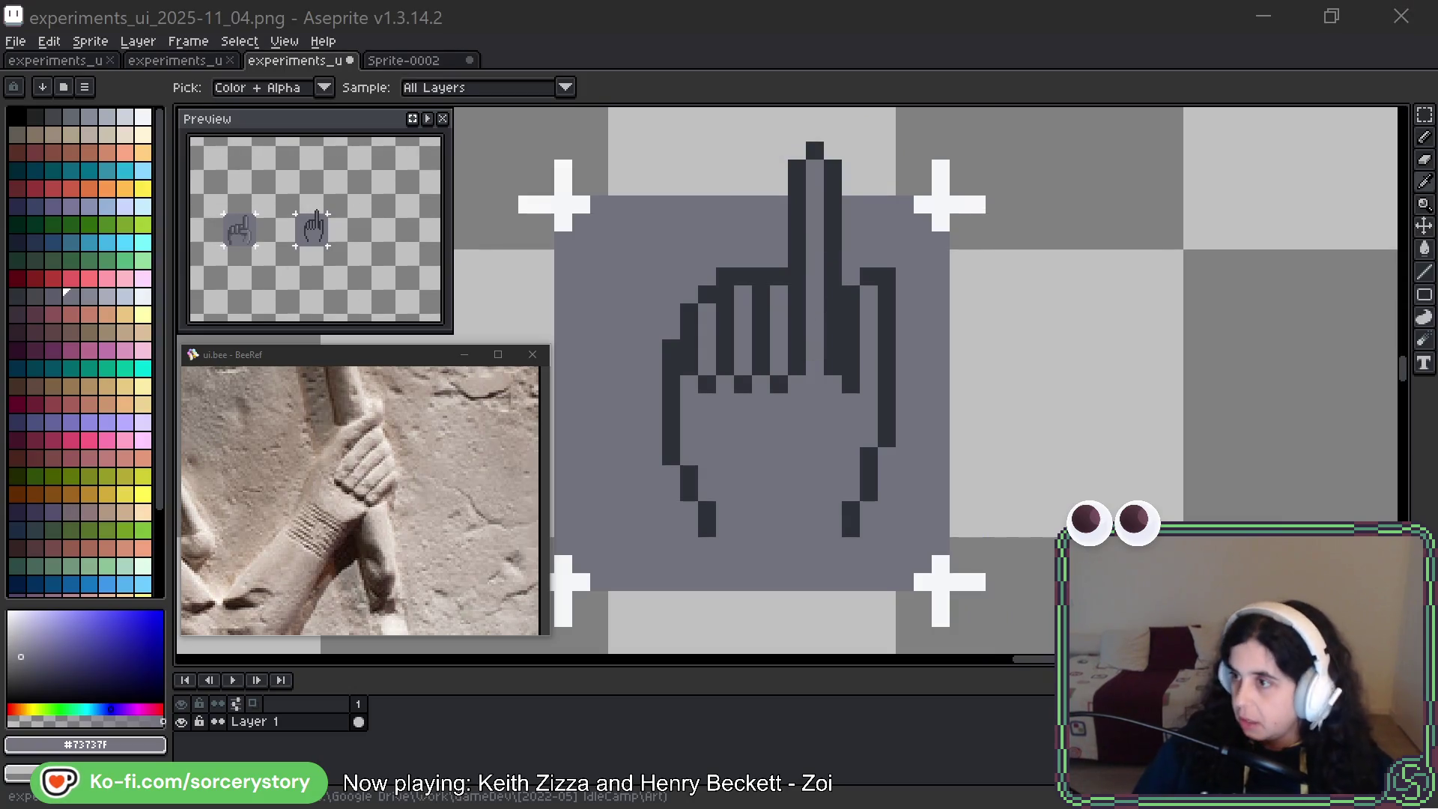
key(alt+Tab)
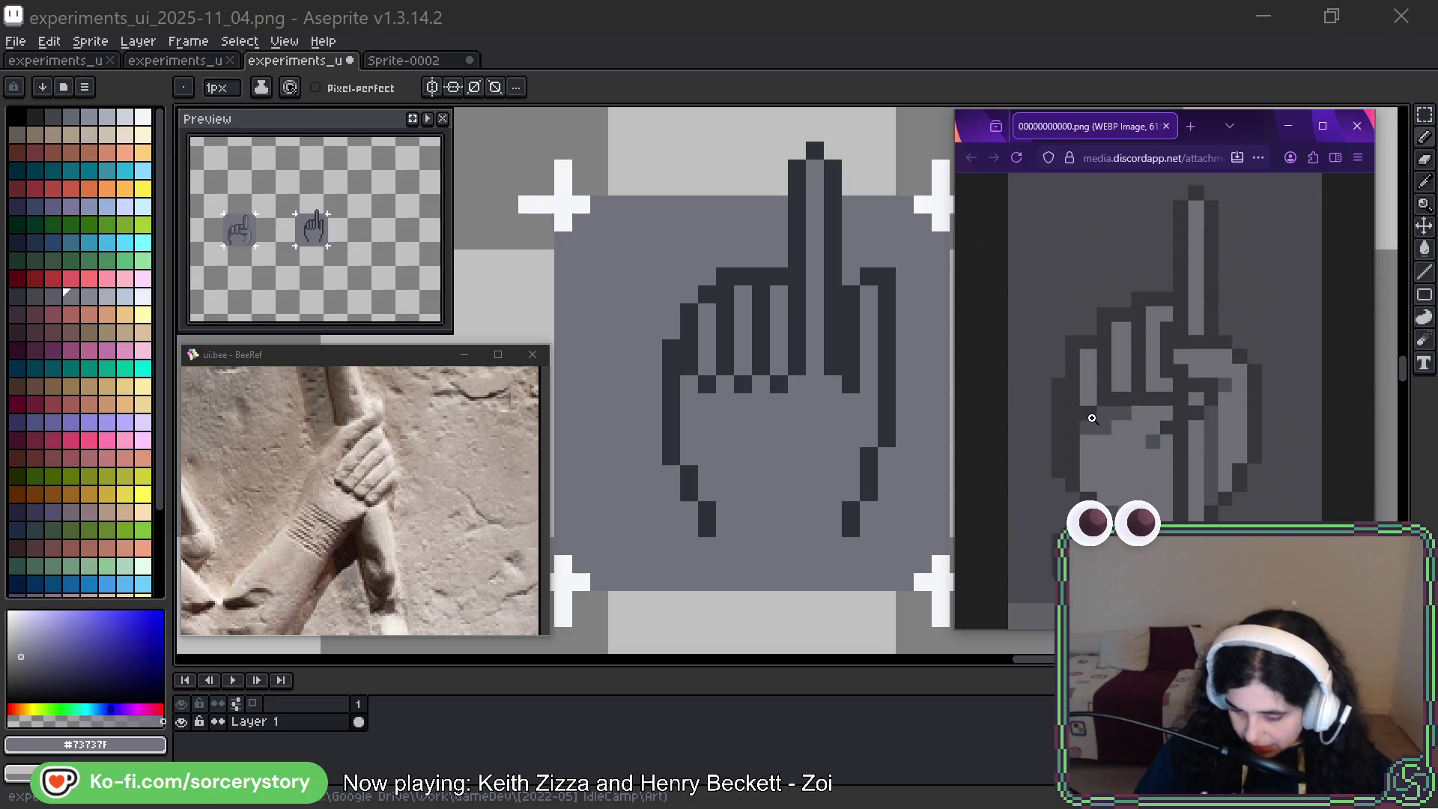
Minimize the browser reference window so the hand sprite is fully visible
click(1289, 125)
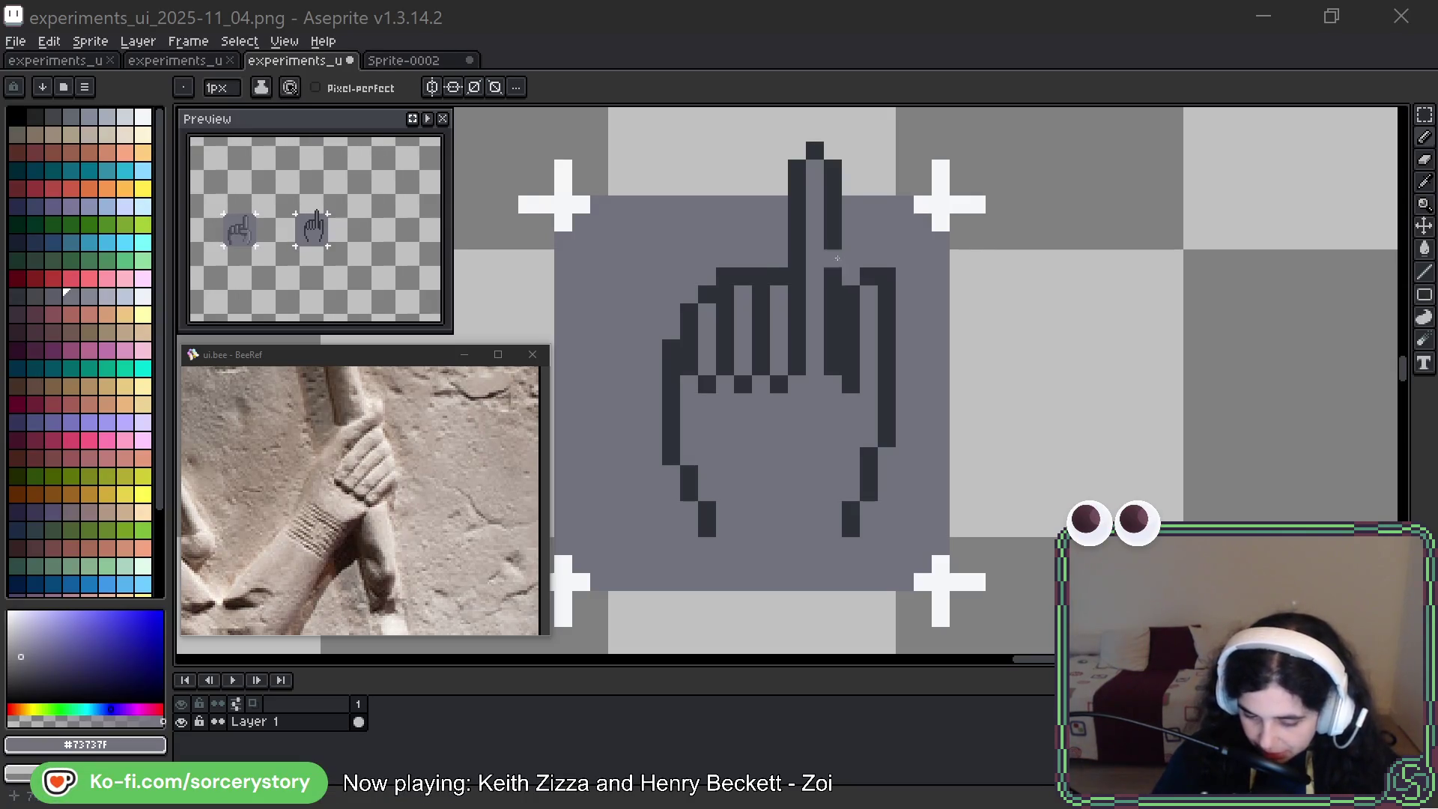
Recentre the canvas on the hand sprite, undoing an accidental grey pixel
click(835, 283)
drag(834, 282, 962, 283)
click(961, 283)
key(ctrl+z)
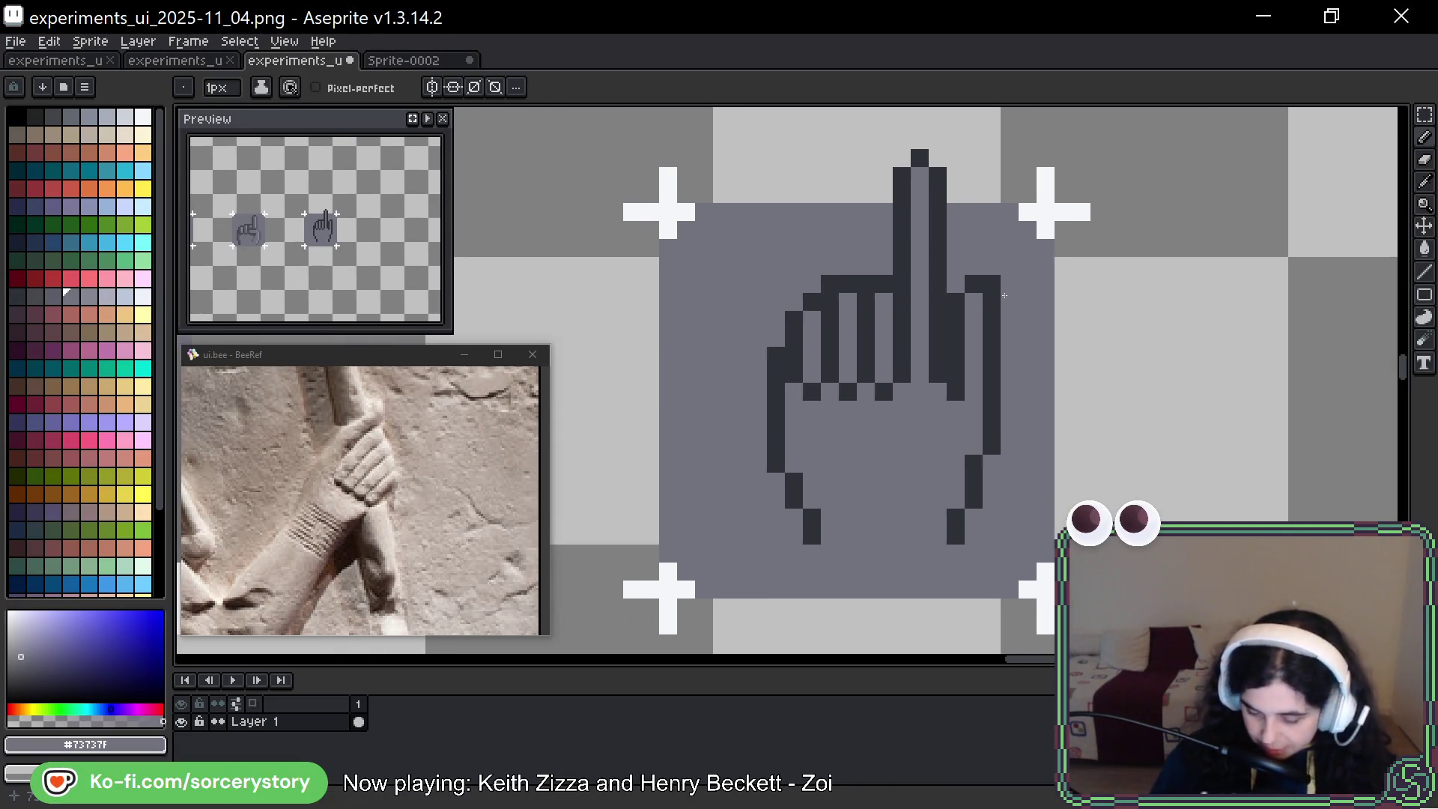
mouse_move(1134, 213)
mouse_down()
mouse_move(1120, 296)
mouse_move(1055, 349)
mouse_move(1064, 372)
mouse_up()
Nudge one finger column a pixel left and repaint its inner column dark
click(1423, 116)
drag(849, 329, 805, 427)
key(Left)
key(Return)
key(b)
click(836, 414)
drag(837, 378, 818, 342)
alt+click(836, 432)
click(818, 450)
key(ctrl+z)
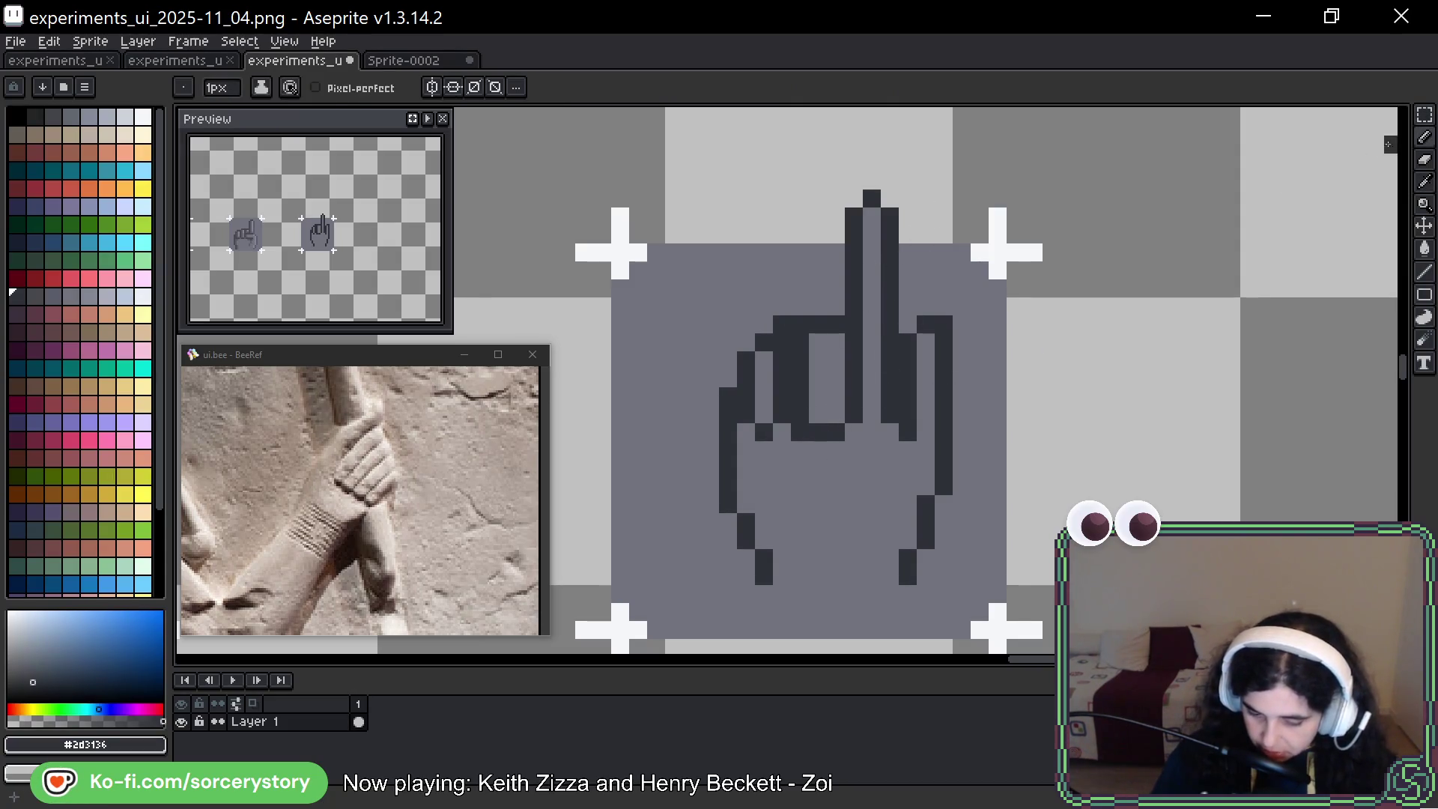
Revert the repaint and shift the whole set of finger columns one pixel left
click(1424, 114)
key(ctrl+shift+d)
key(ctrl+z)
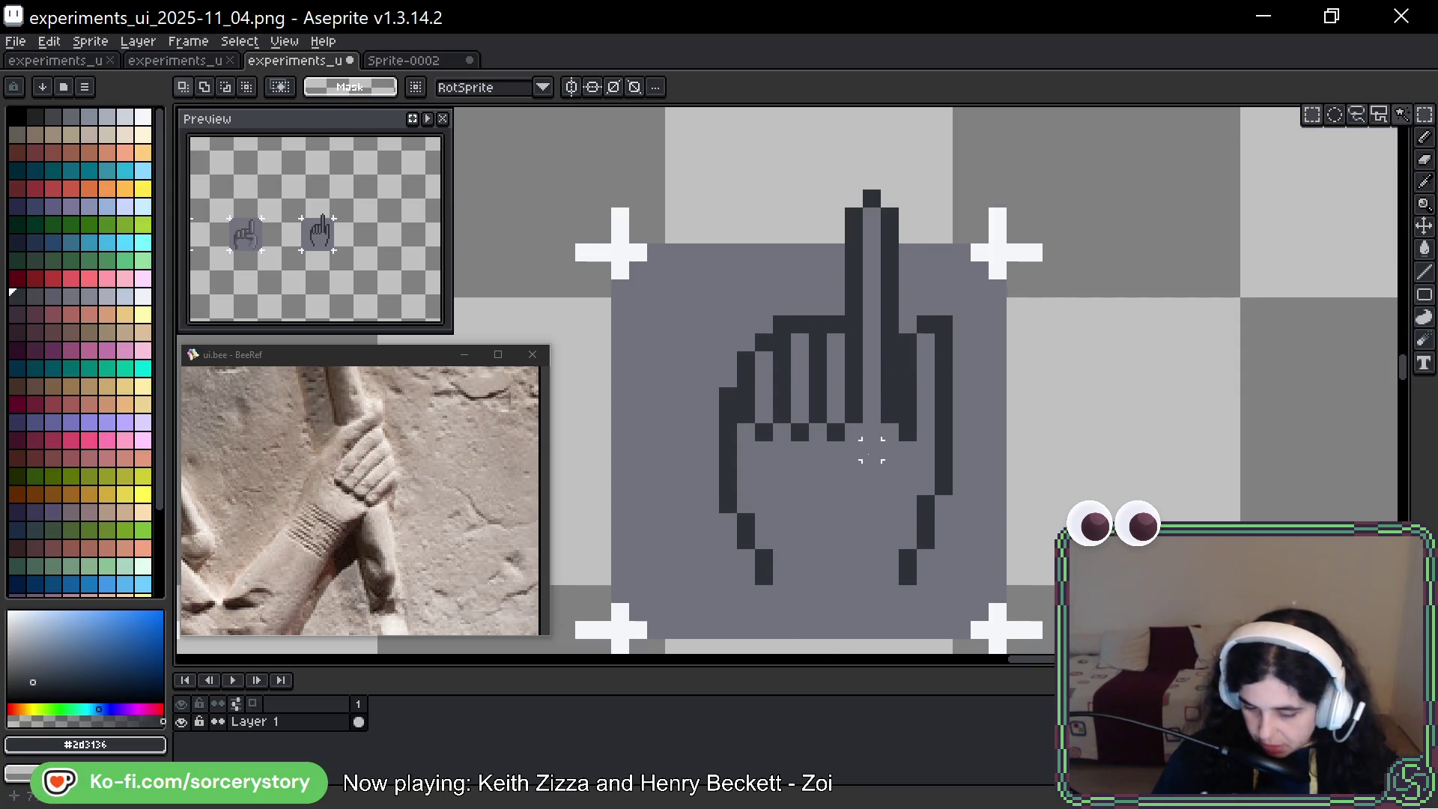
drag(836, 306, 723, 450)
key(Left)
key(ctrl+d)
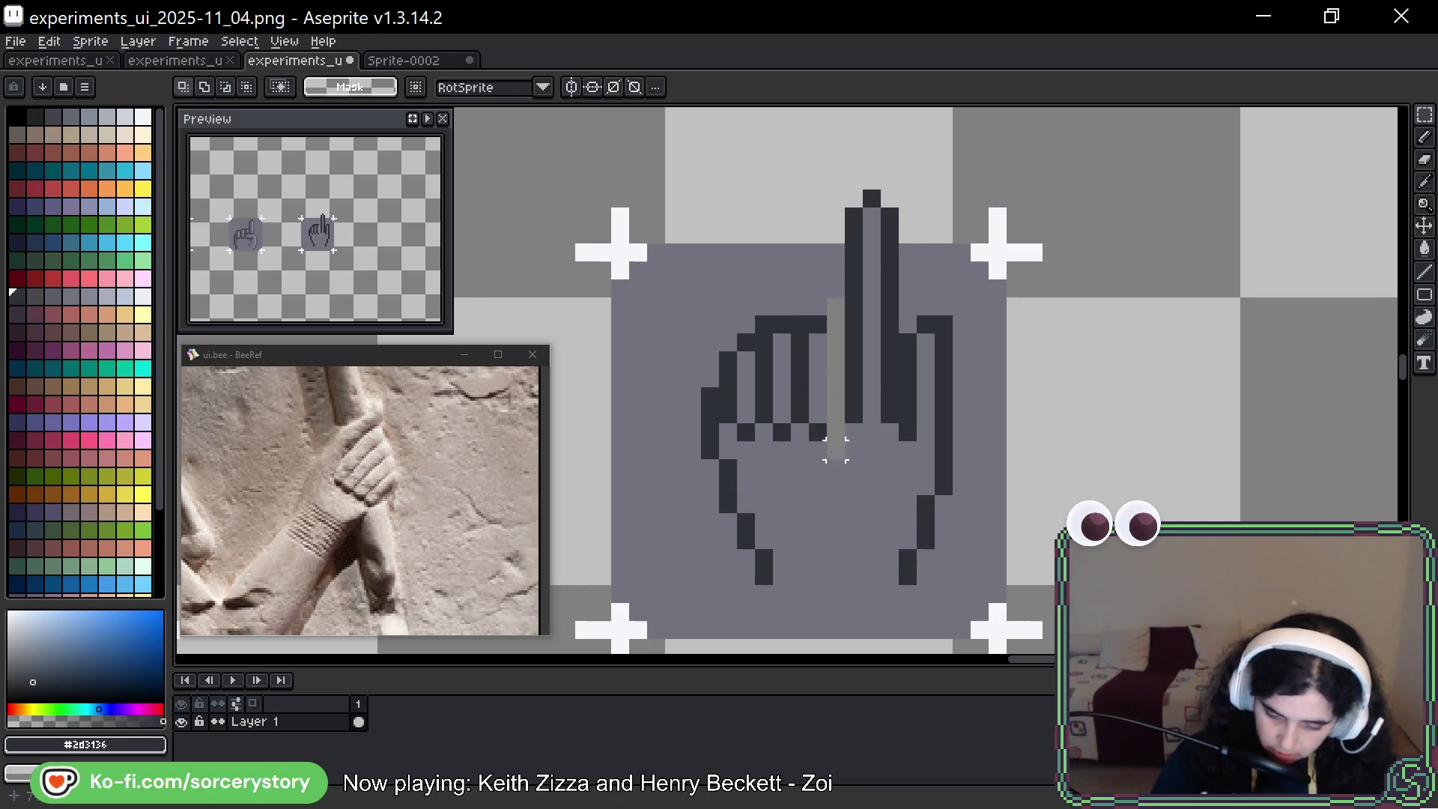
Draw the dark #2d3136 outline at the fingertip's top-left and down the finger
key(b)
click(854, 199)
click(837, 216)
mouse_move(836, 221)
mouse_down()
mouse_move(836, 408)
mouse_move(860, 259)
mouse_up()
Fill the knuckle pixels below the fingers with base grey #73737f and deselect
alt+click(835, 441)
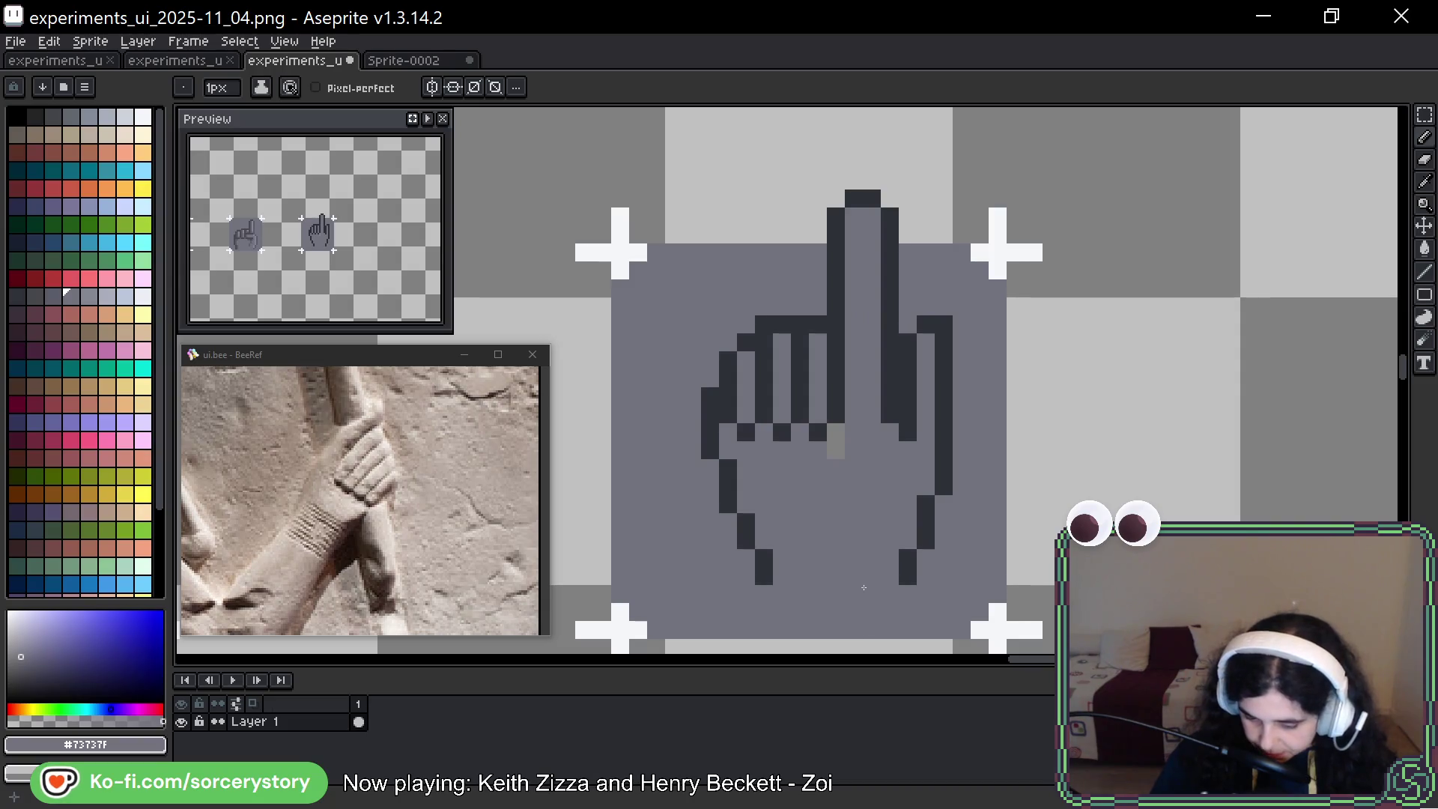
click(827, 450)
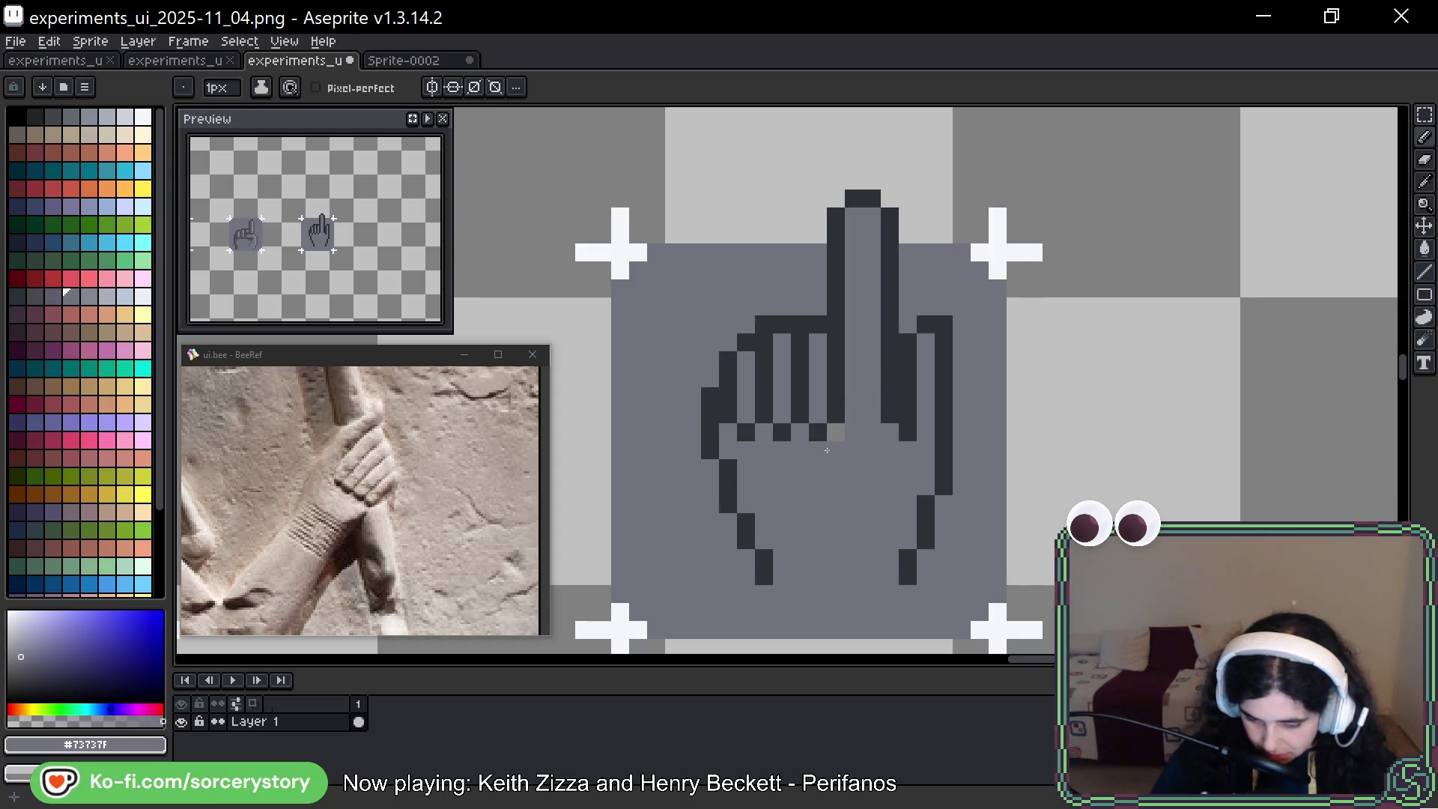
key(ctrl+z)
drag(818, 432, 752, 437)
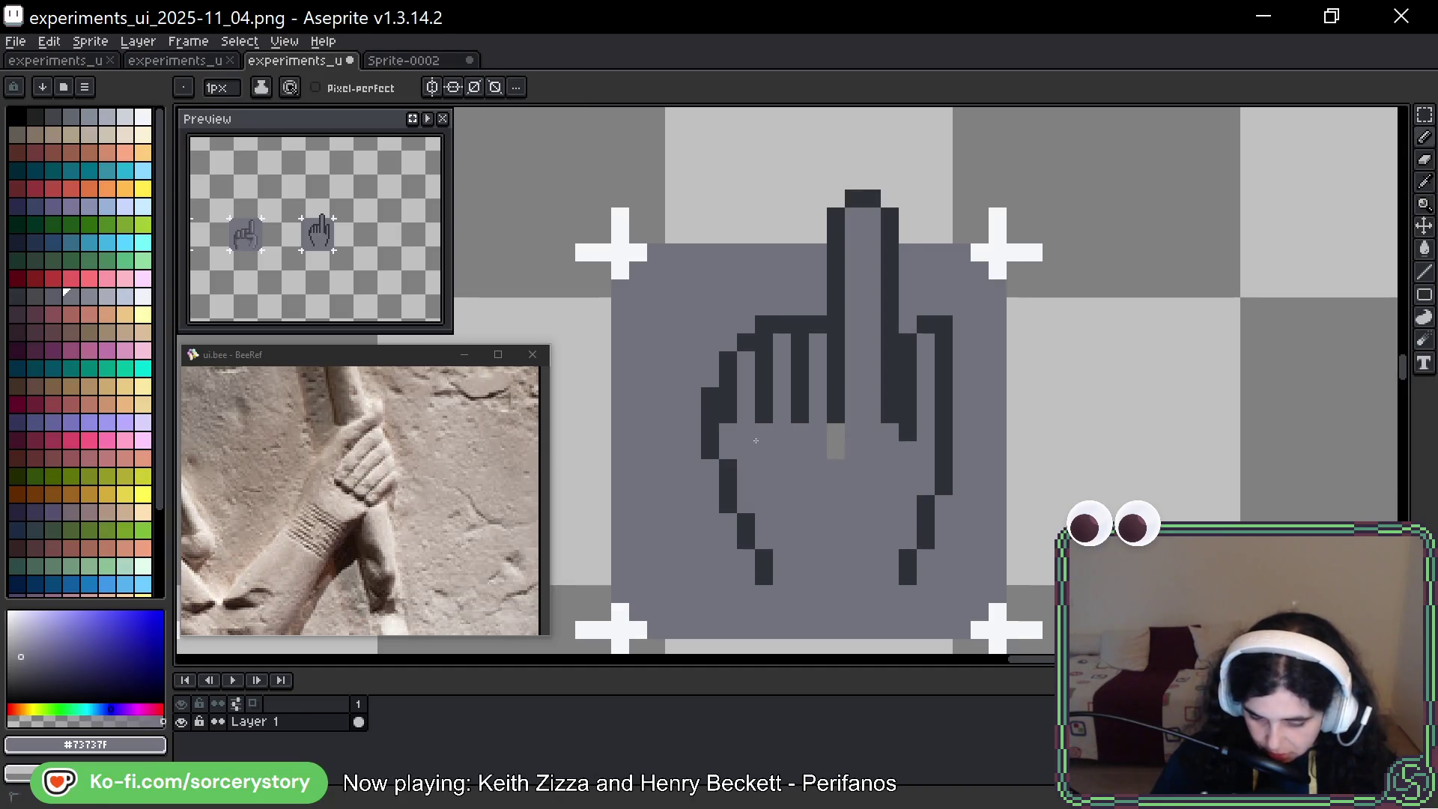
click(829, 434)
click(833, 449)
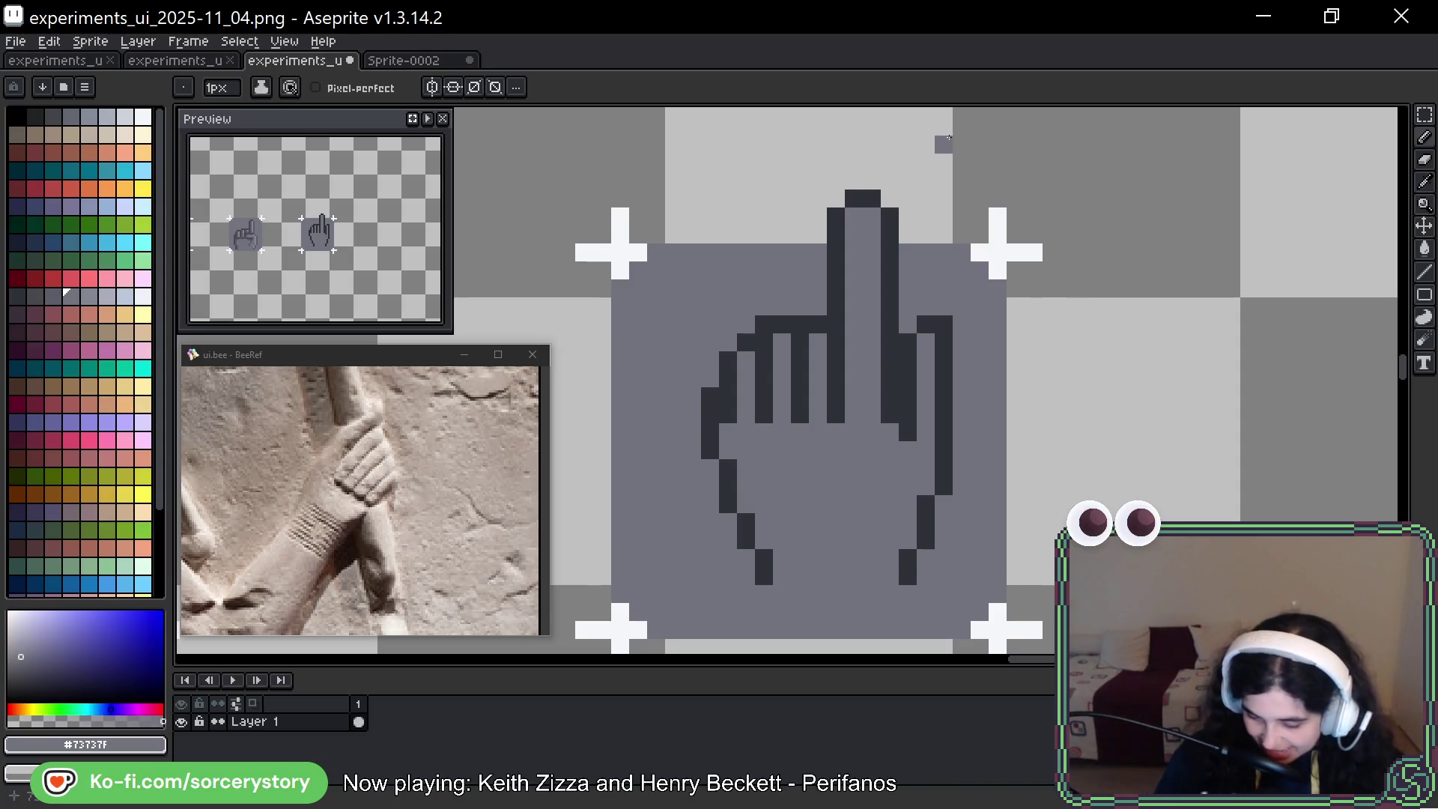
key(m)
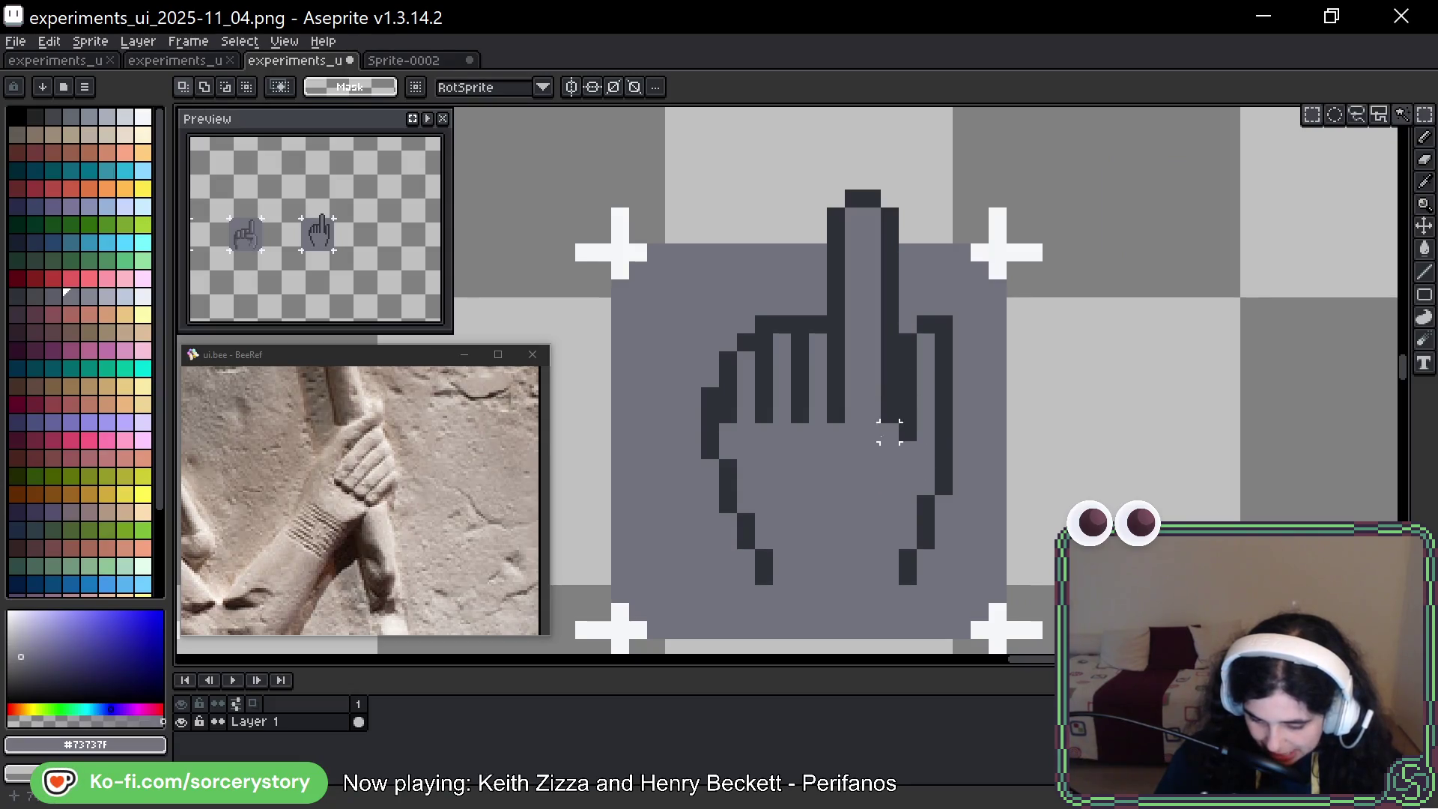
key(ctrl+z)
key(ctrl+z)
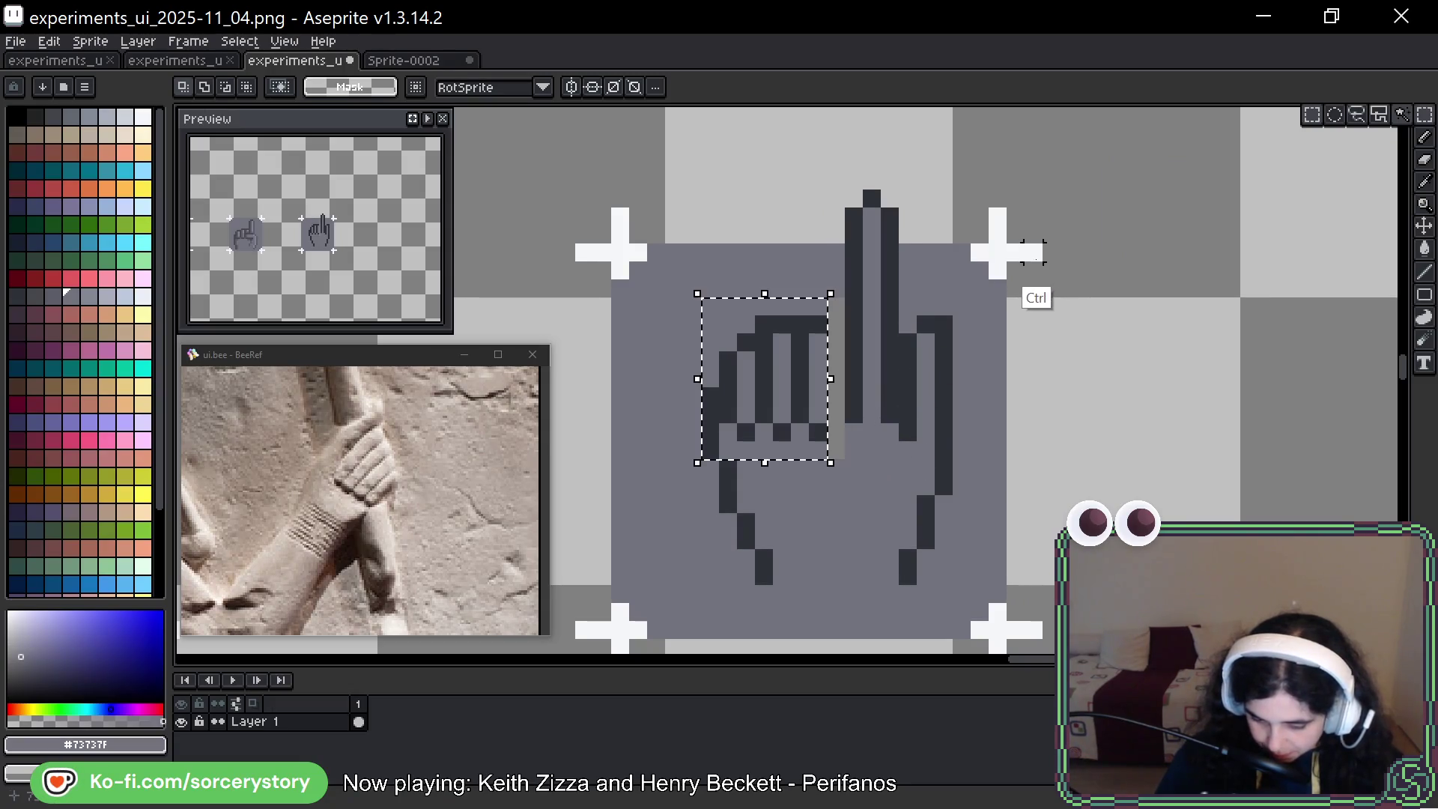
key(ctrl+d)
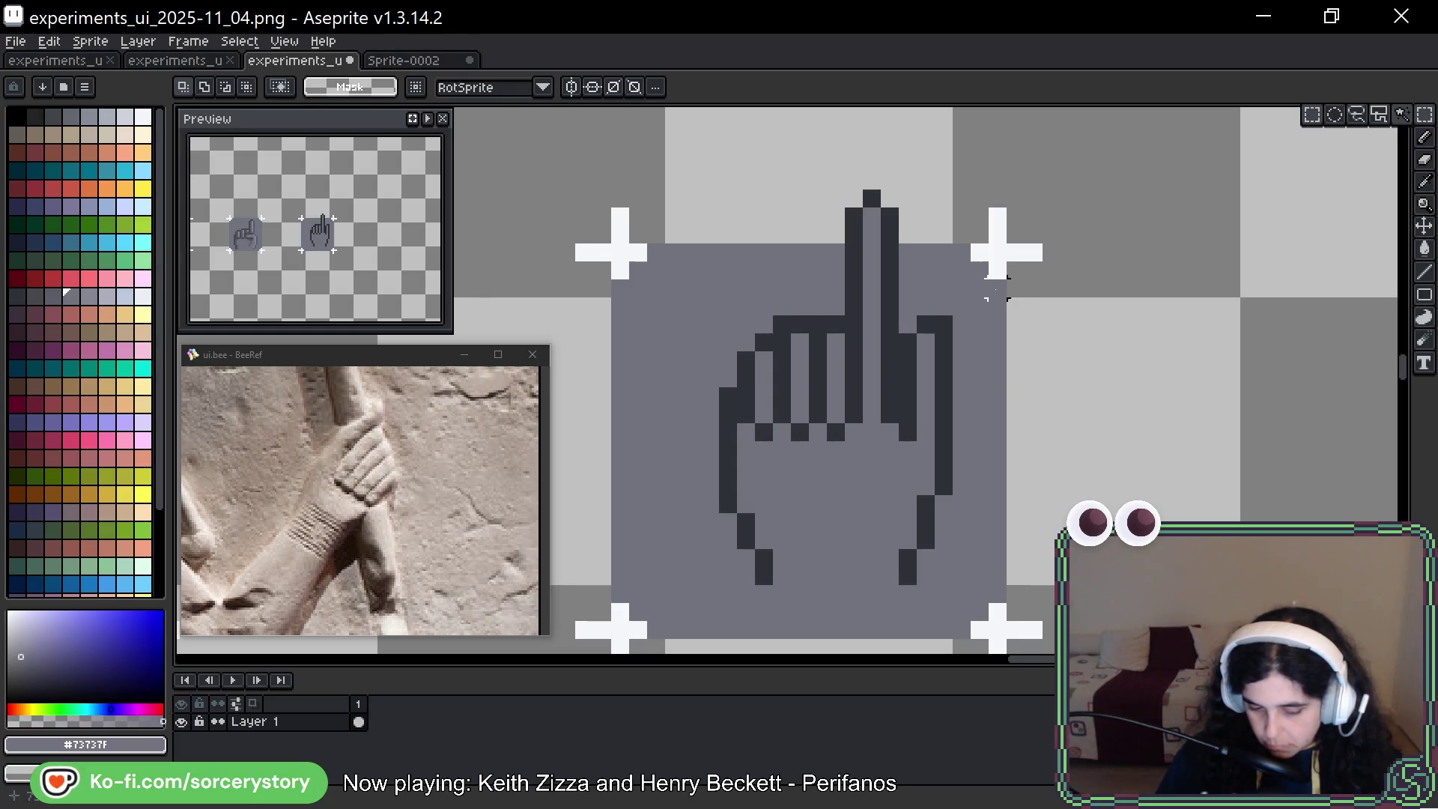
drag(989, 283, 1148, 309)
Zoom out and pan along the row of hand icons to the vertical-finger variant
scroll(1148, 309, down, 4)
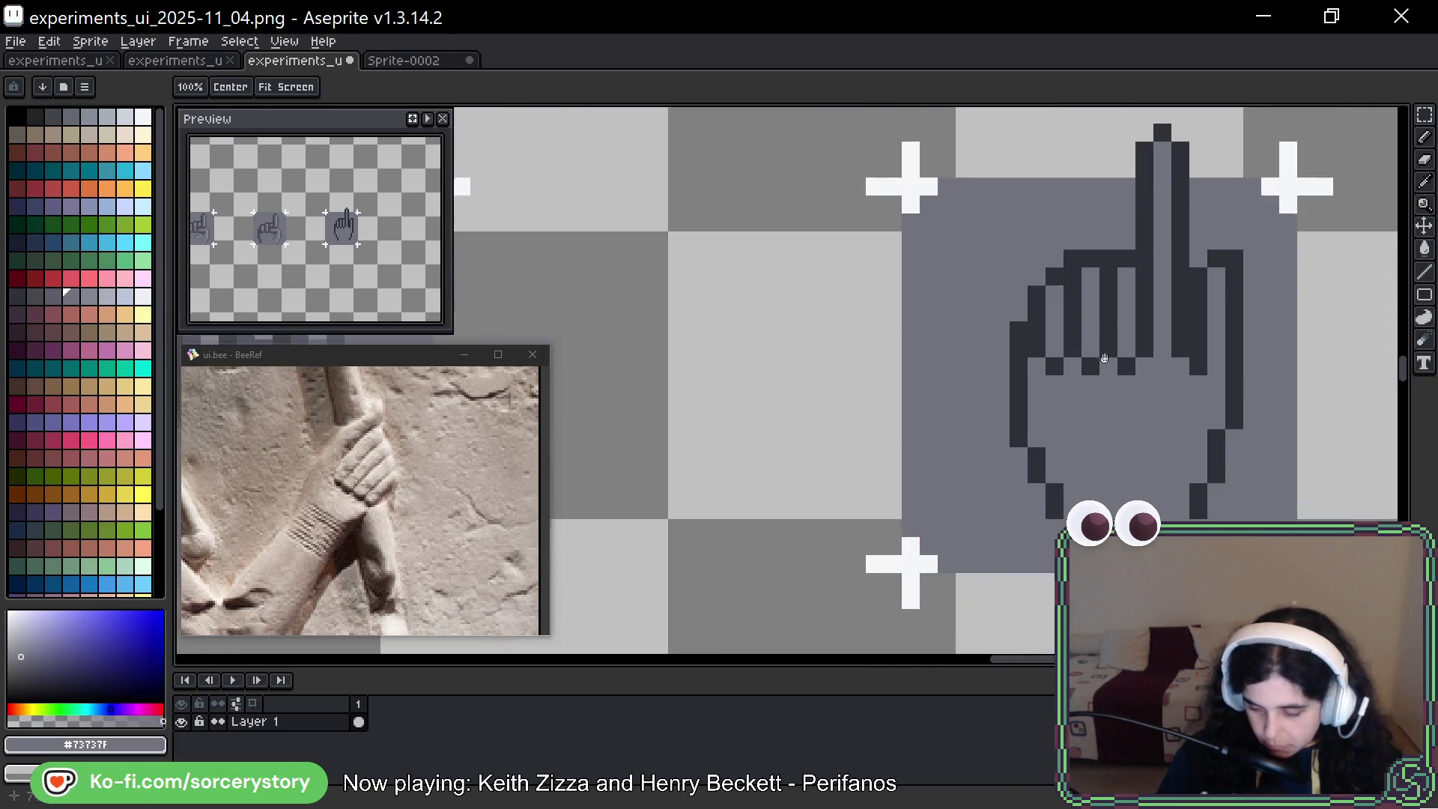
scroll(1160, 313, down, 2)
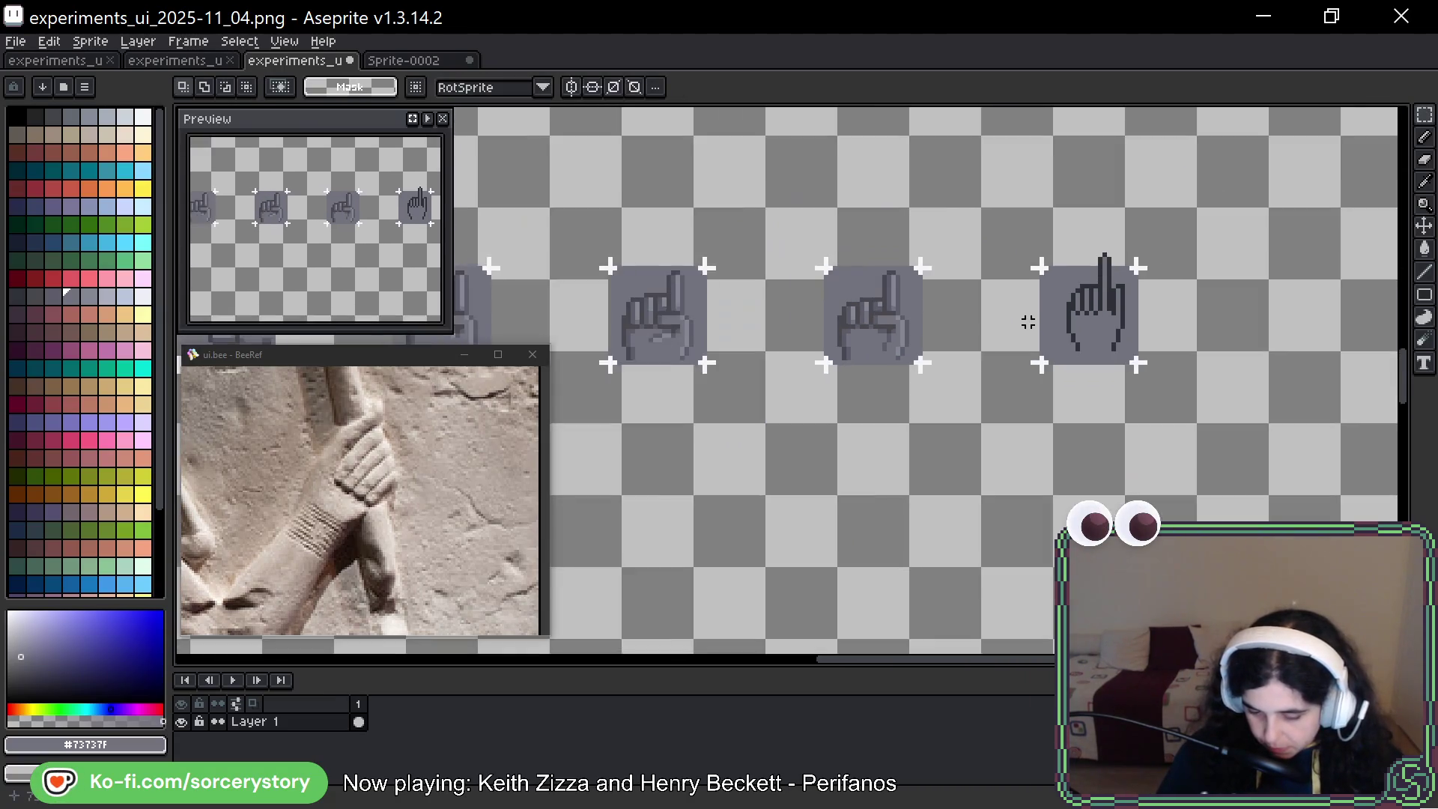
mouse_move(916, 322)
mouse_down()
mouse_move(869, 319)
mouse_move(991, 327)
mouse_up()
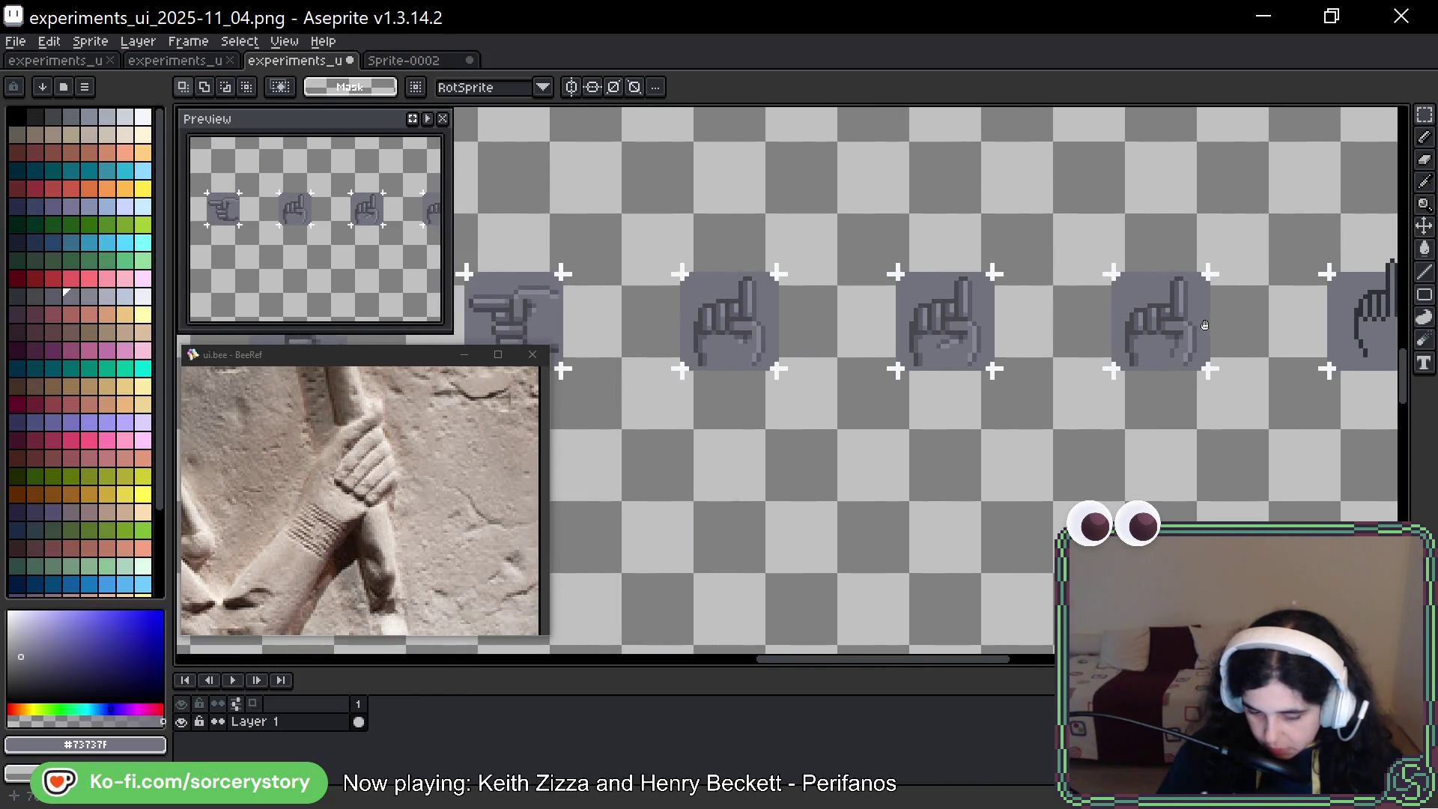
drag(1205, 325, 949, 322)
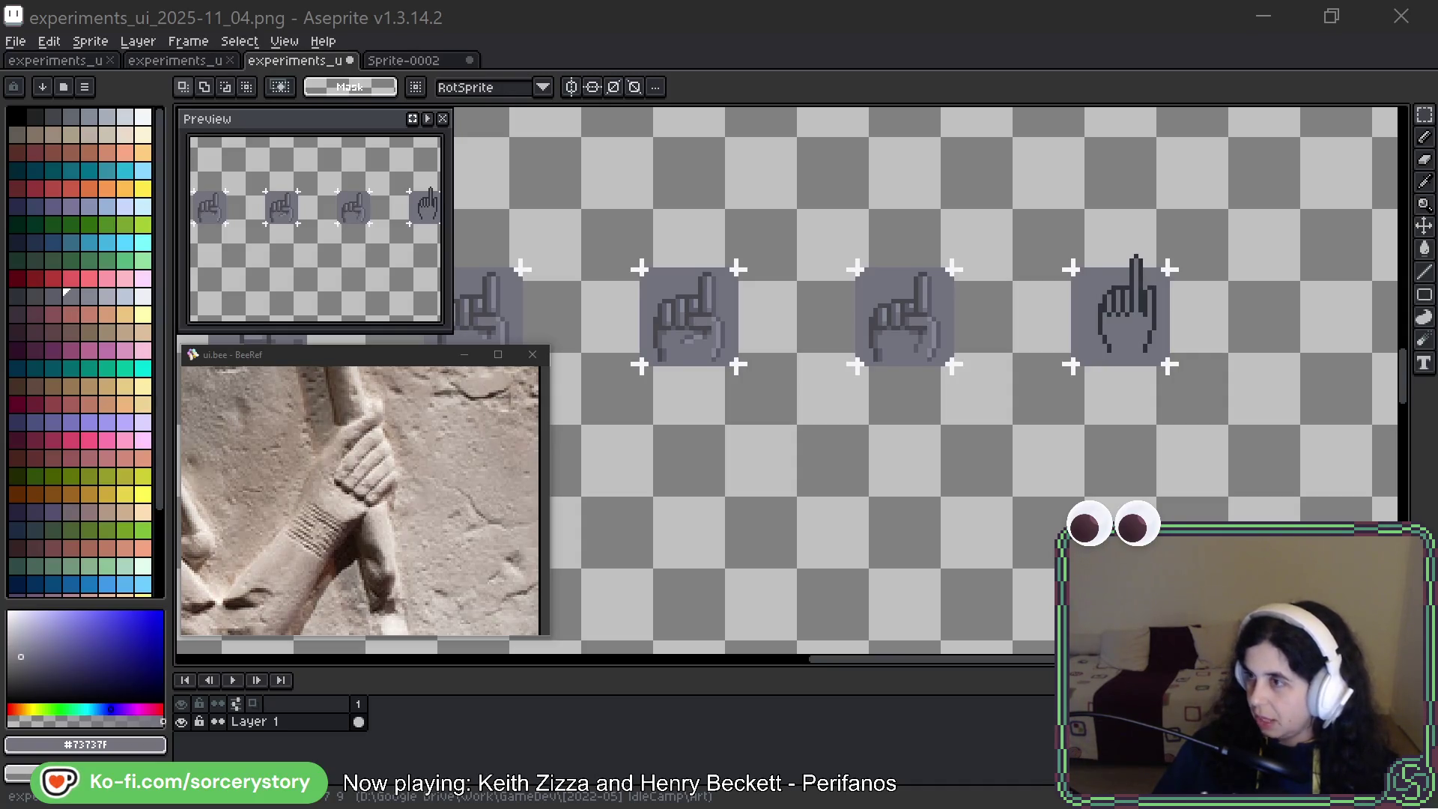
key(alt+Tab)
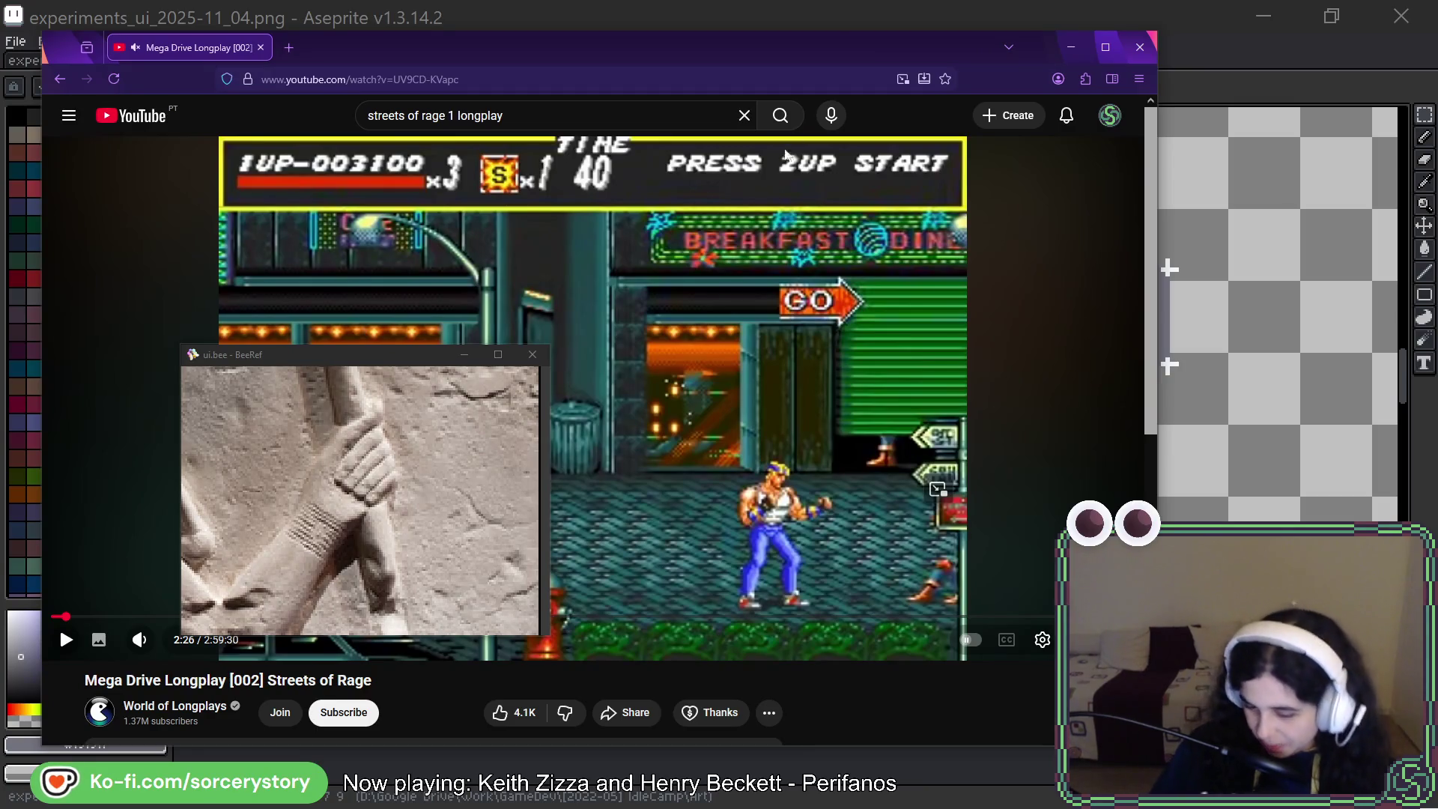
key(alt+Tab)
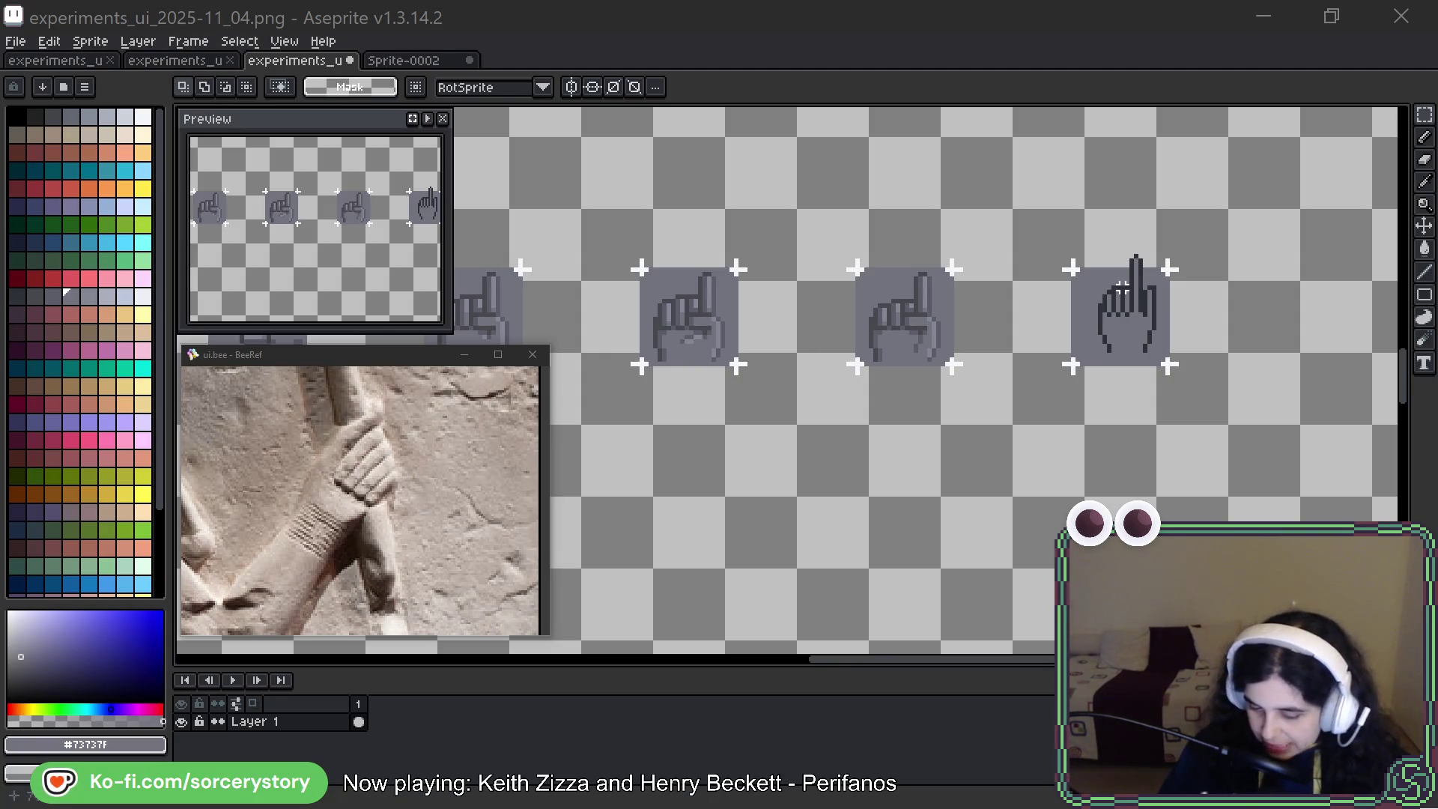
Repaint the finger tops grey, then undo that stroke
scroll(1118, 305, up, 3)
scroll(1118, 305, up, 1)
scroll(1022, 203, down, 1)
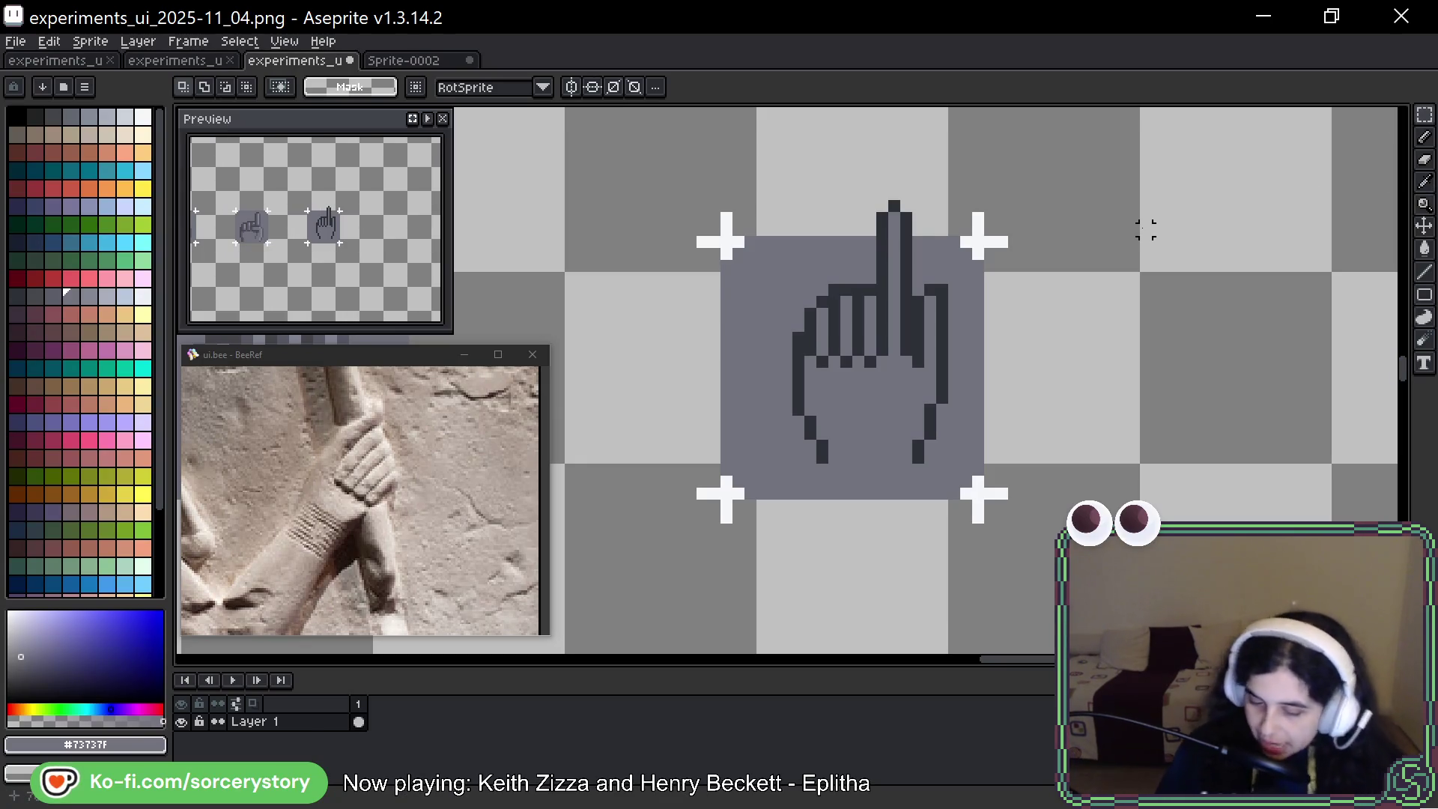
key(b)
mouse_move(869, 290)
mouse_down()
mouse_move(809, 318)
mouse_move(823, 315)
mouse_up()
alt+click(872, 293)
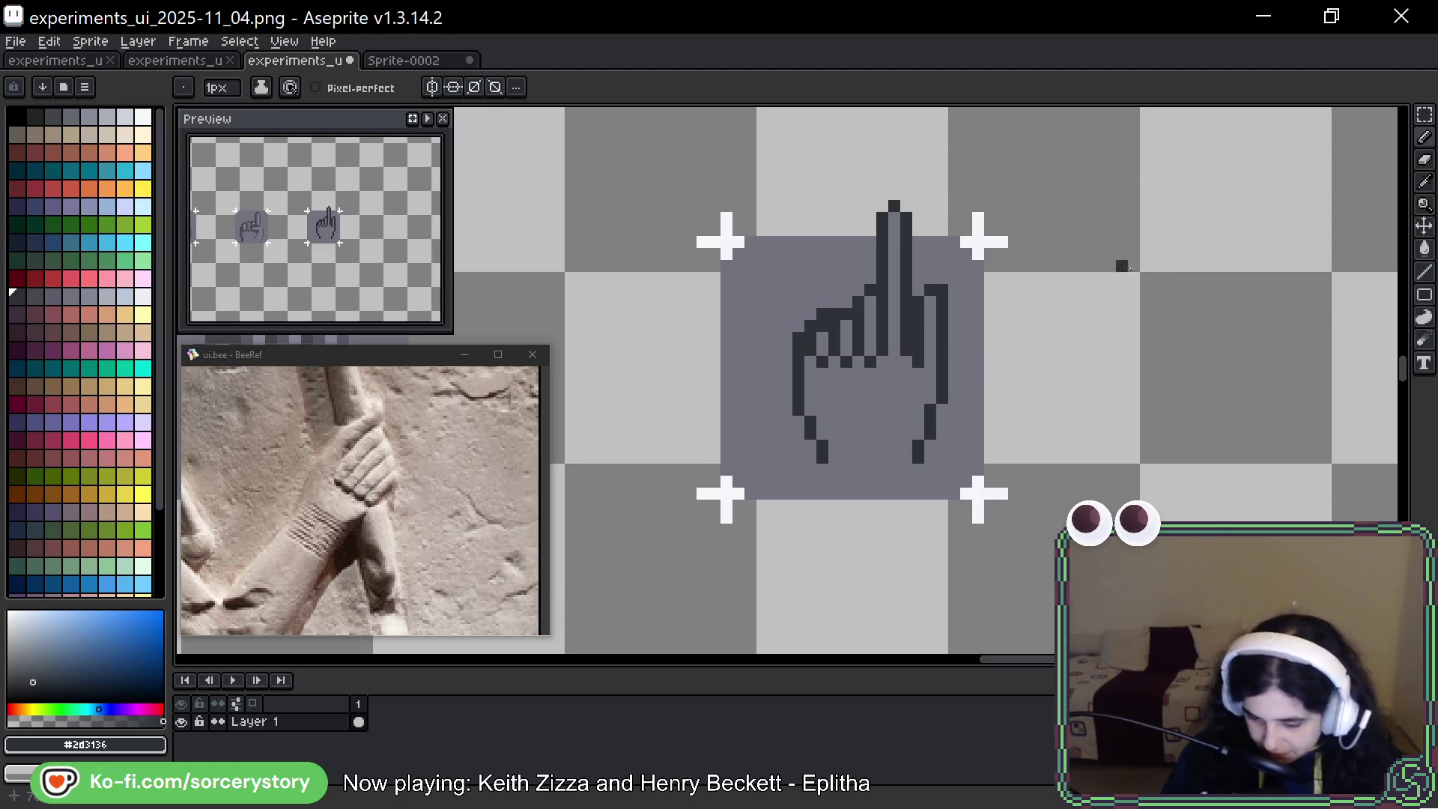
key(ctrl)
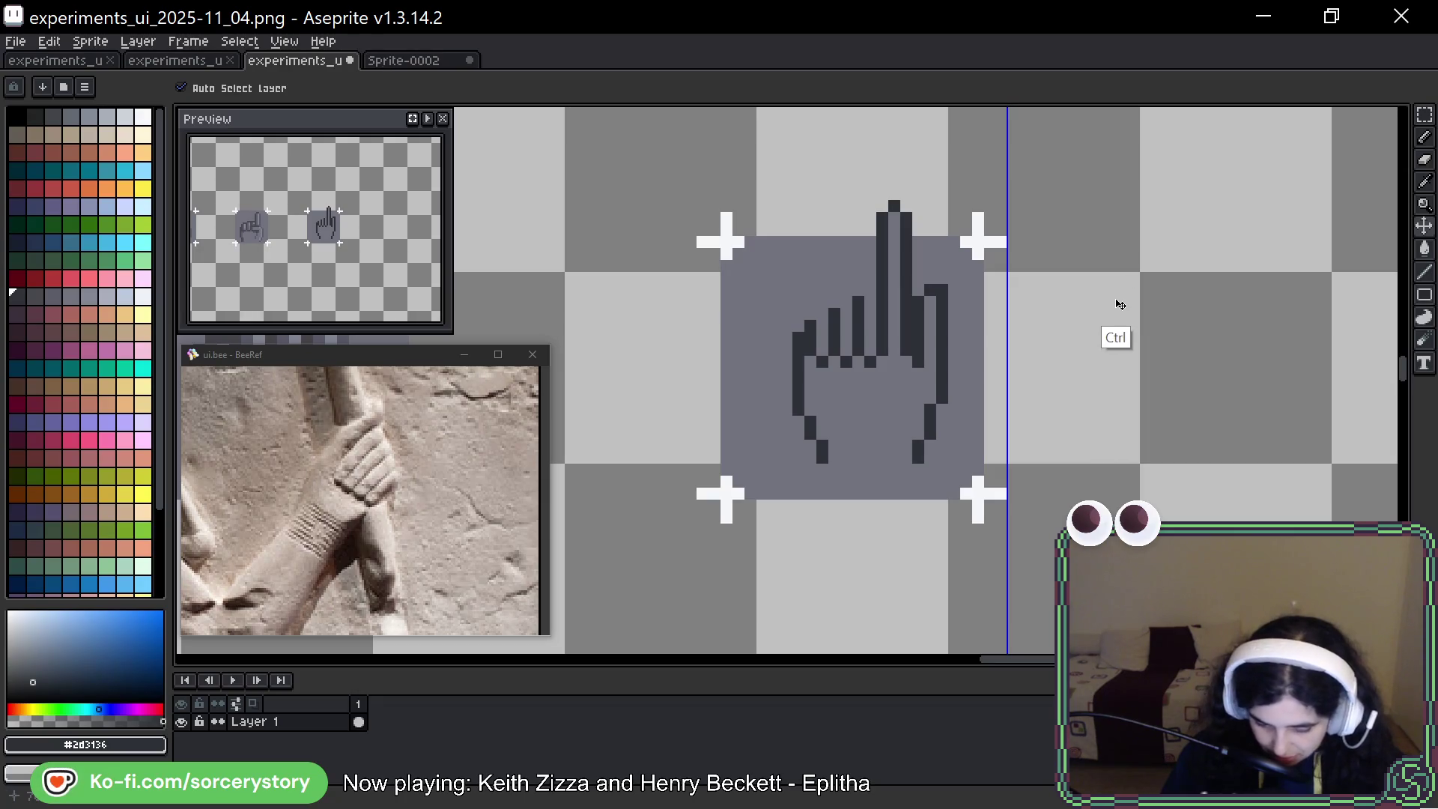
key(ctrl+z)
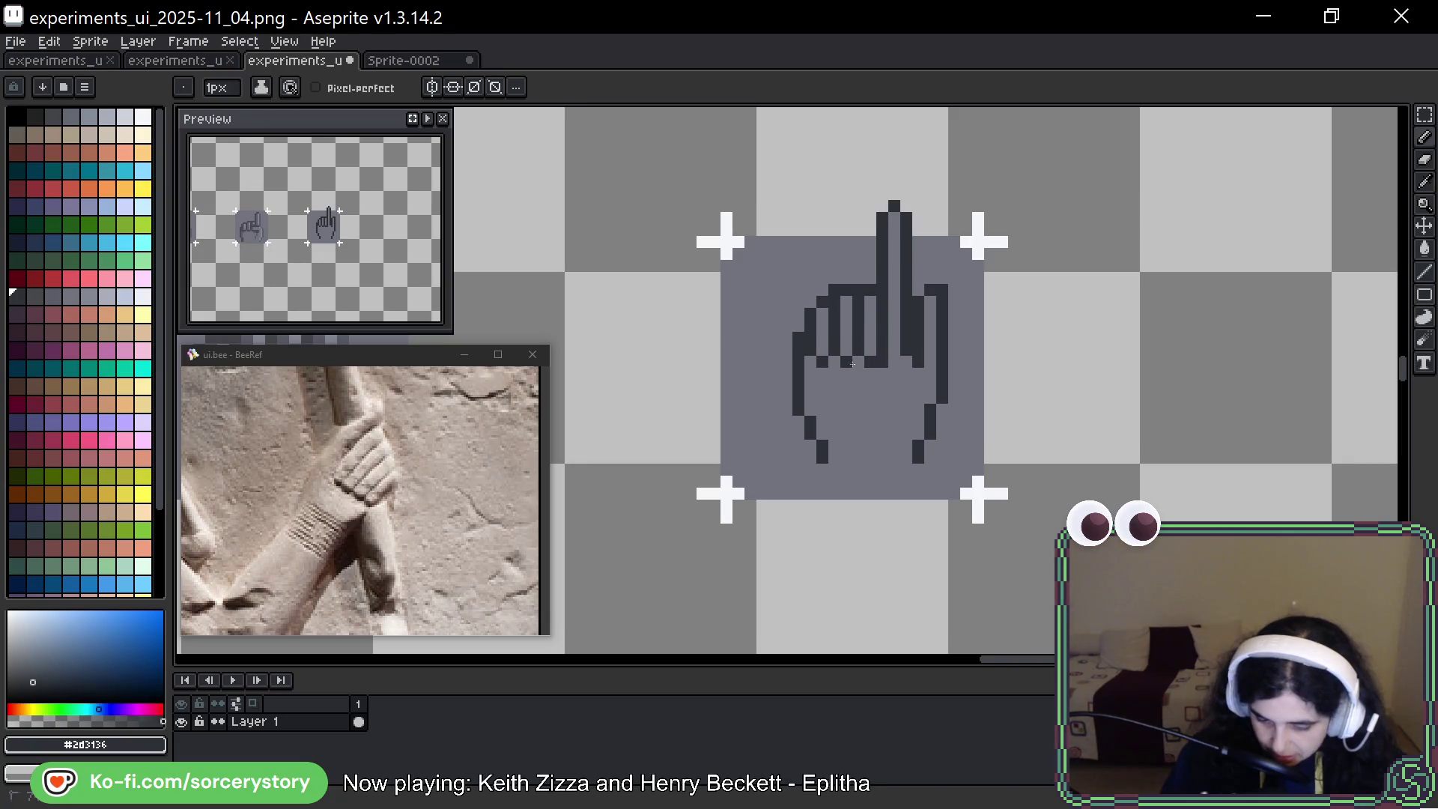
Draw a dark outline line along the curled fingers' bottom edge
drag(860, 362, 810, 386)
alt+click(834, 372)
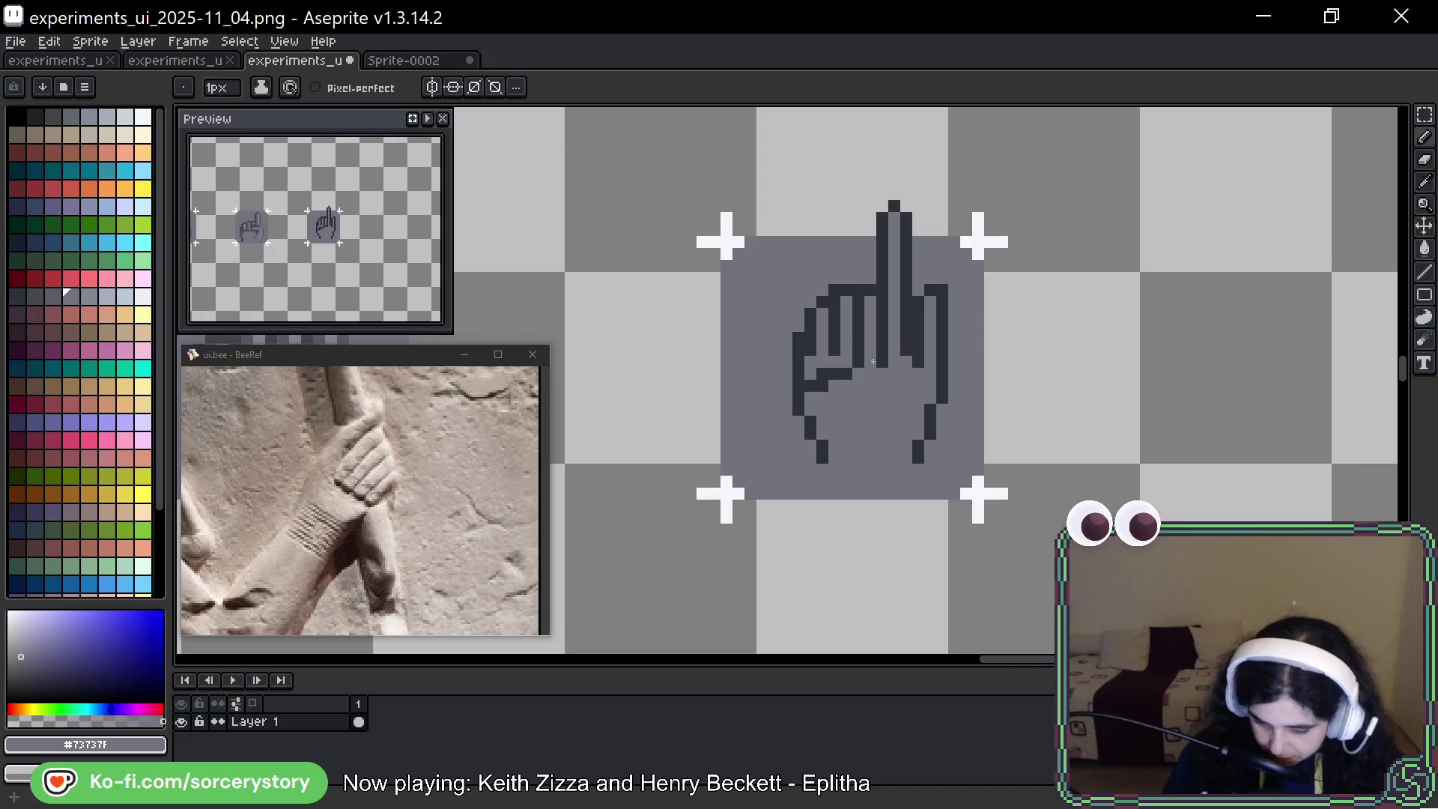
alt+click(869, 373)
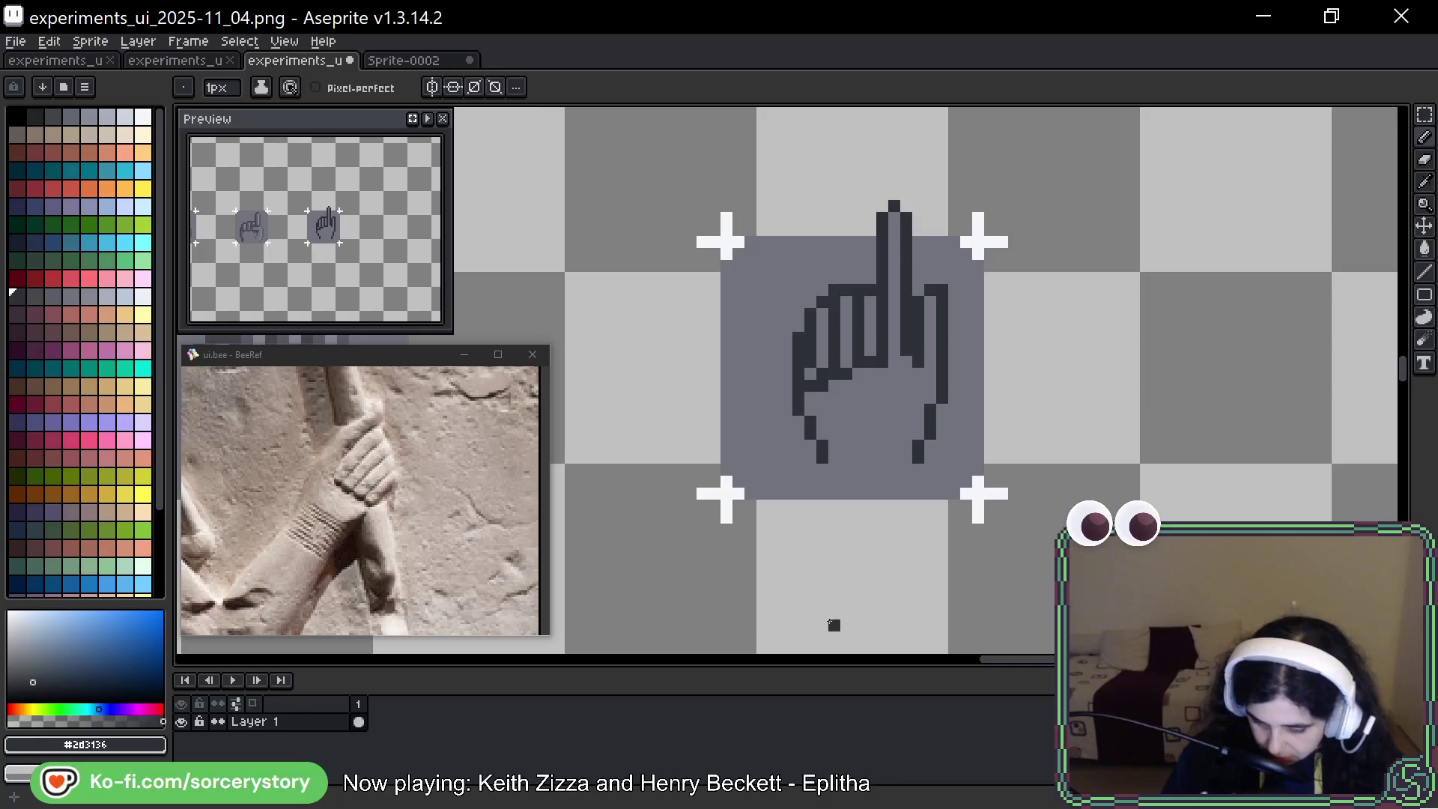
click(1423, 114)
Select the leftmost finger's outline, move it down one pixel, and resample grey and dark colours
drag(789, 292, 823, 384)
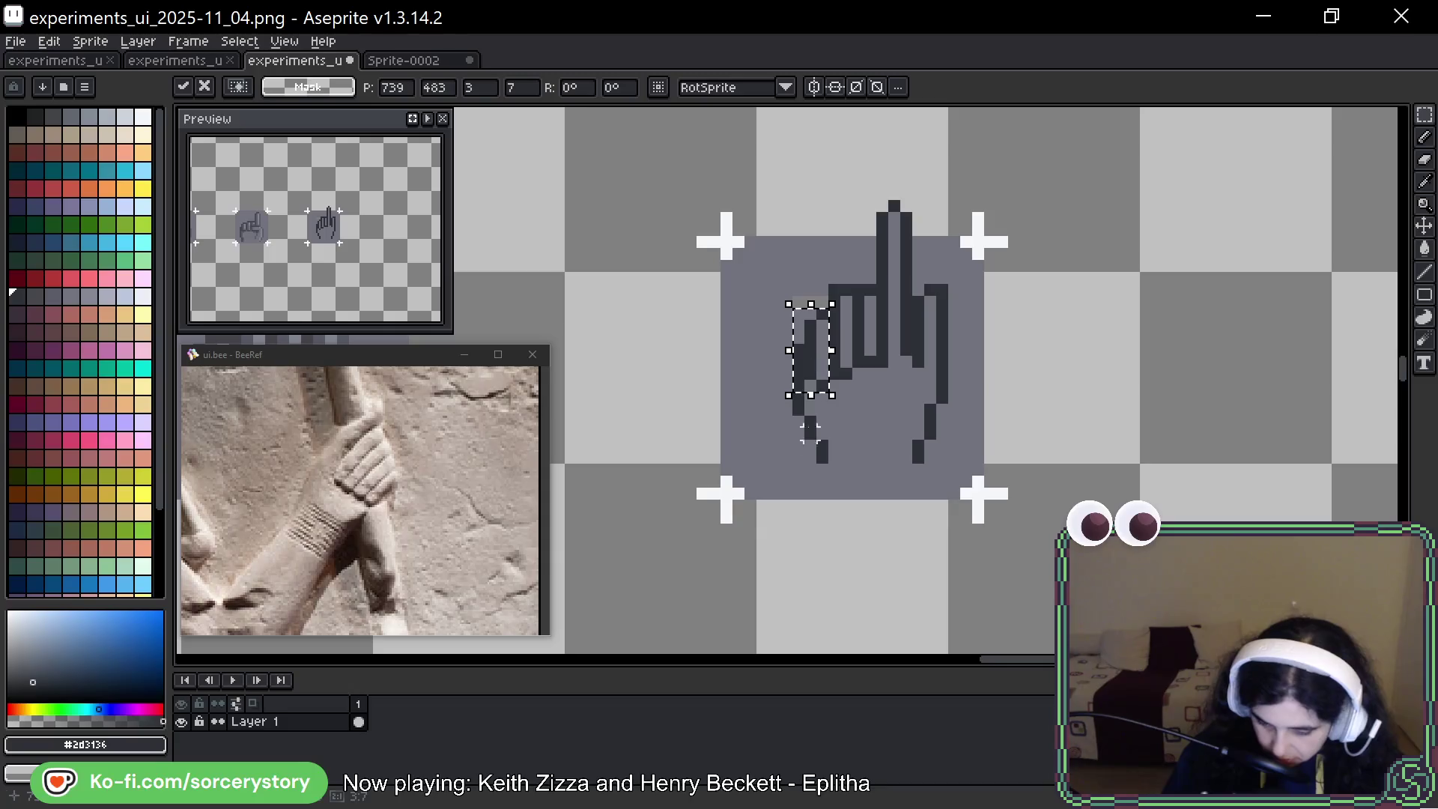
click(819, 507)
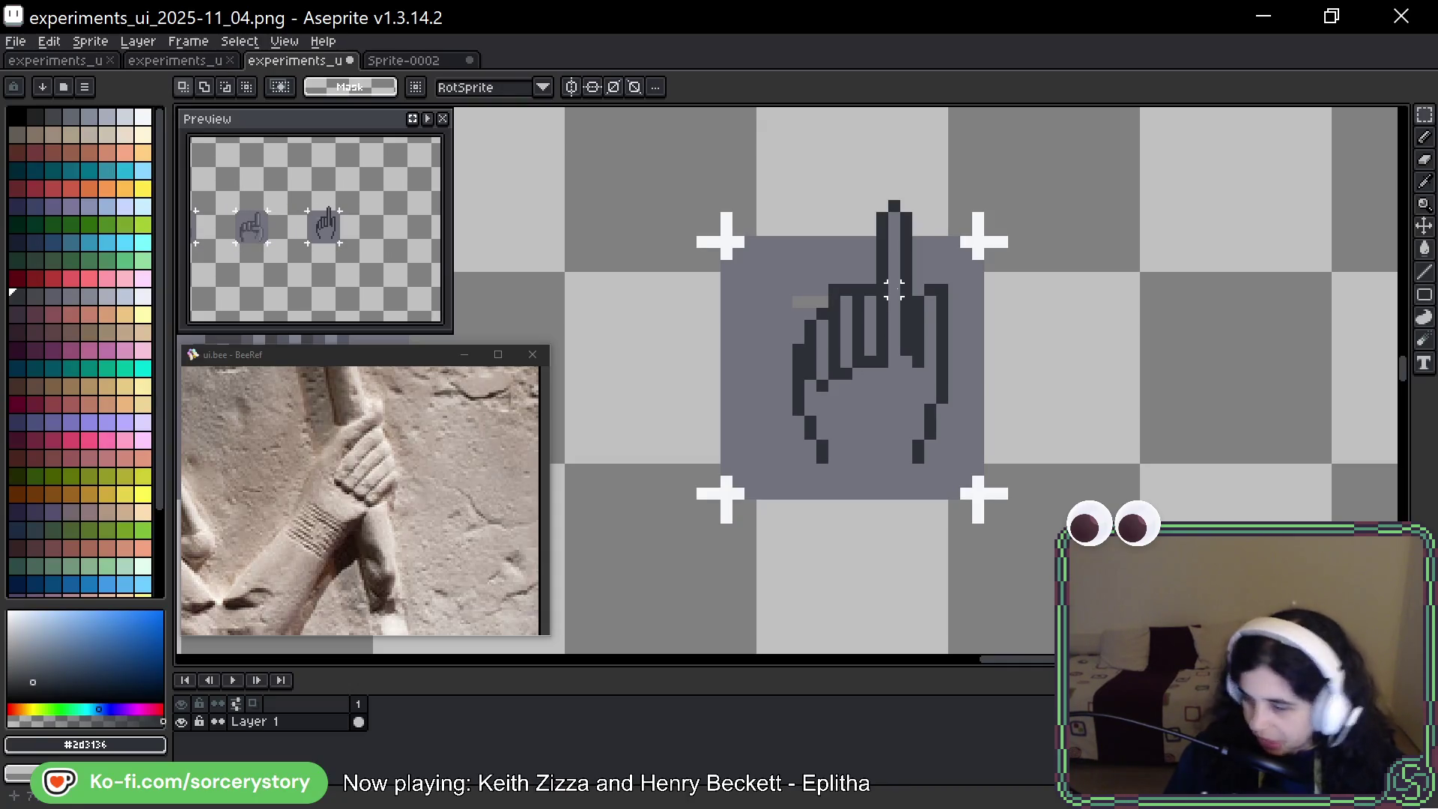
key(alt)
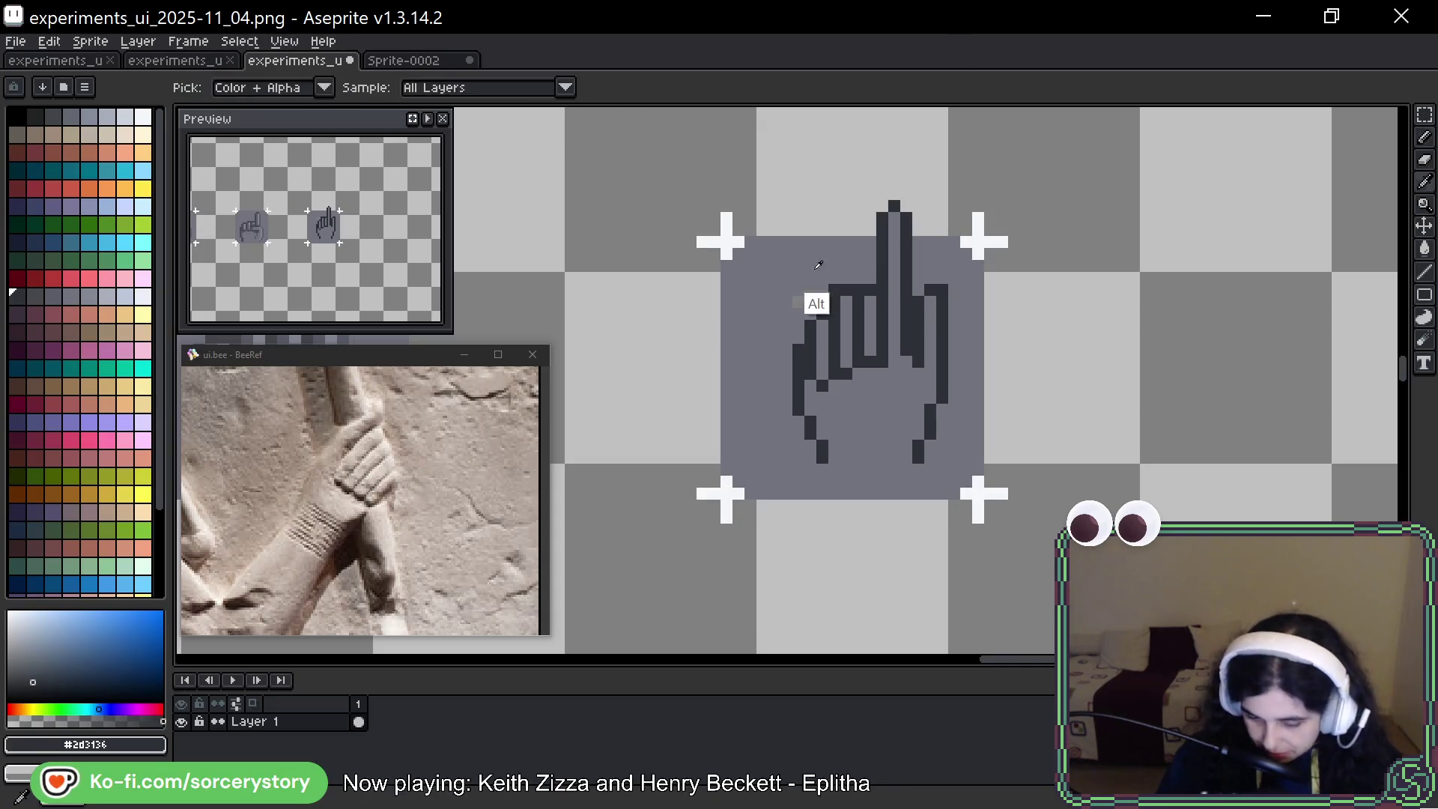
alt+click(818, 263)
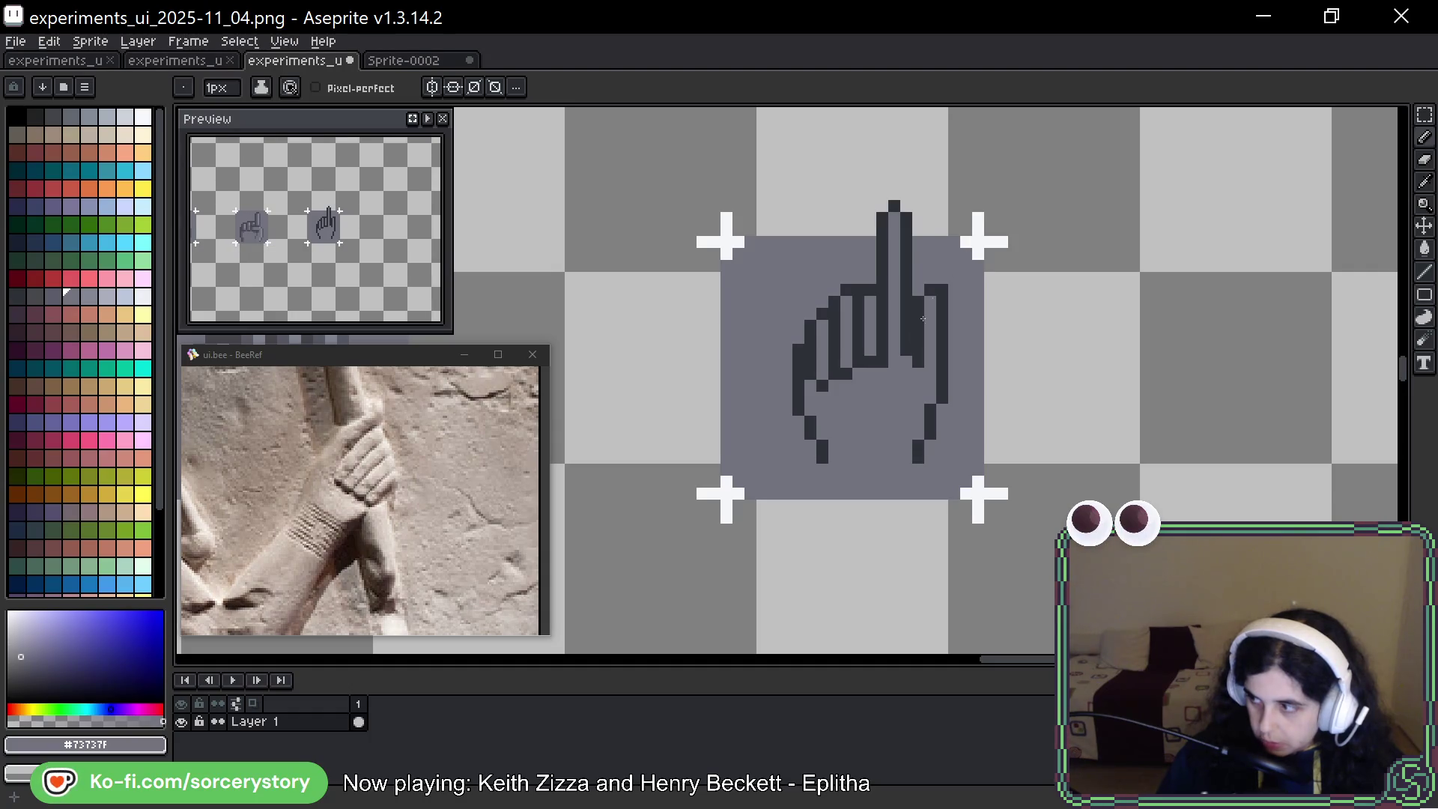
alt+click(883, 362)
Draw a short dark diagonal crease on the palm beneath the curled fingers, redrawing it shorter
mouse_move(908, 385)
mouse_down()
mouse_move(847, 409)
mouse_move(888, 391)
mouse_move(869, 420)
mouse_up()
key(ctrl+z)
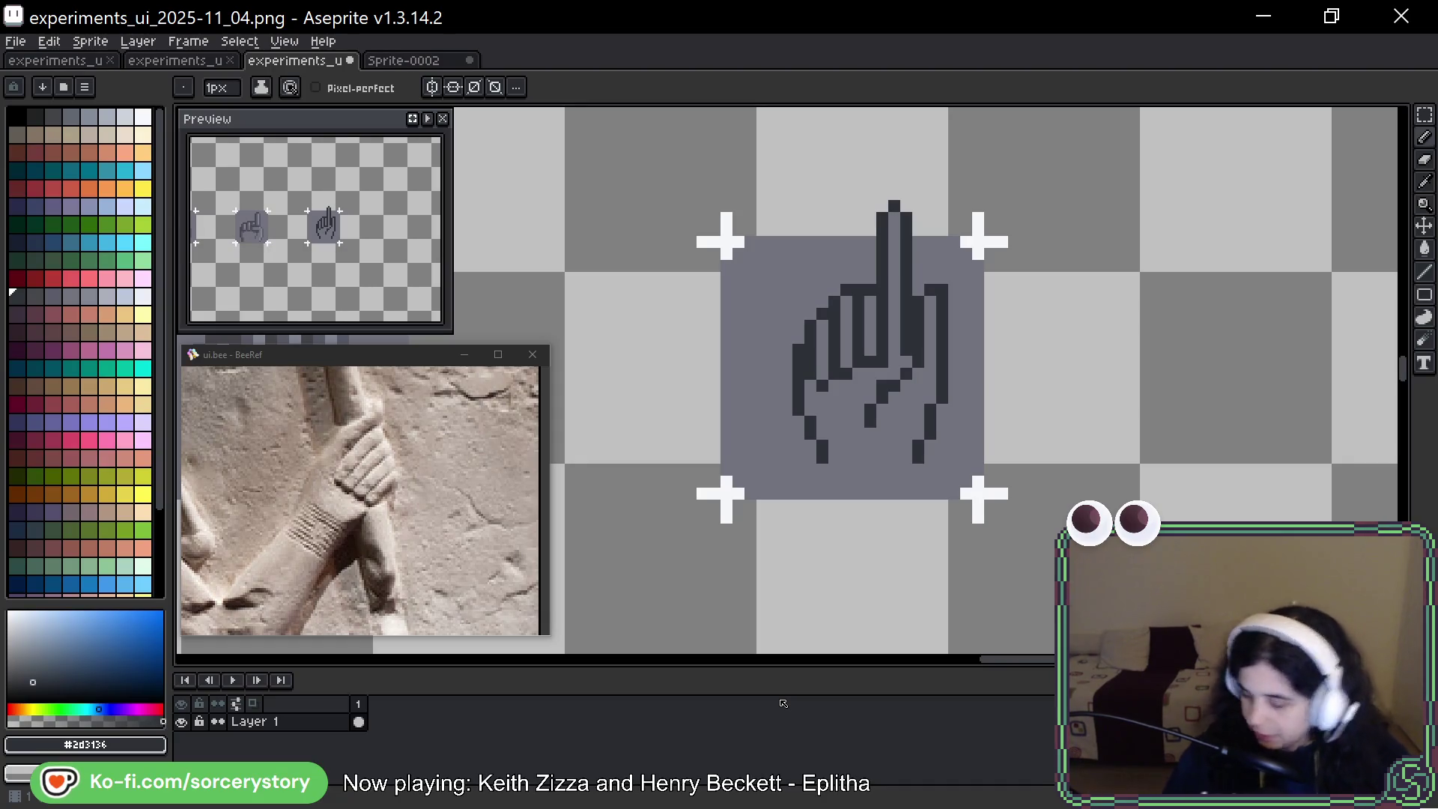
alt+click(881, 366)
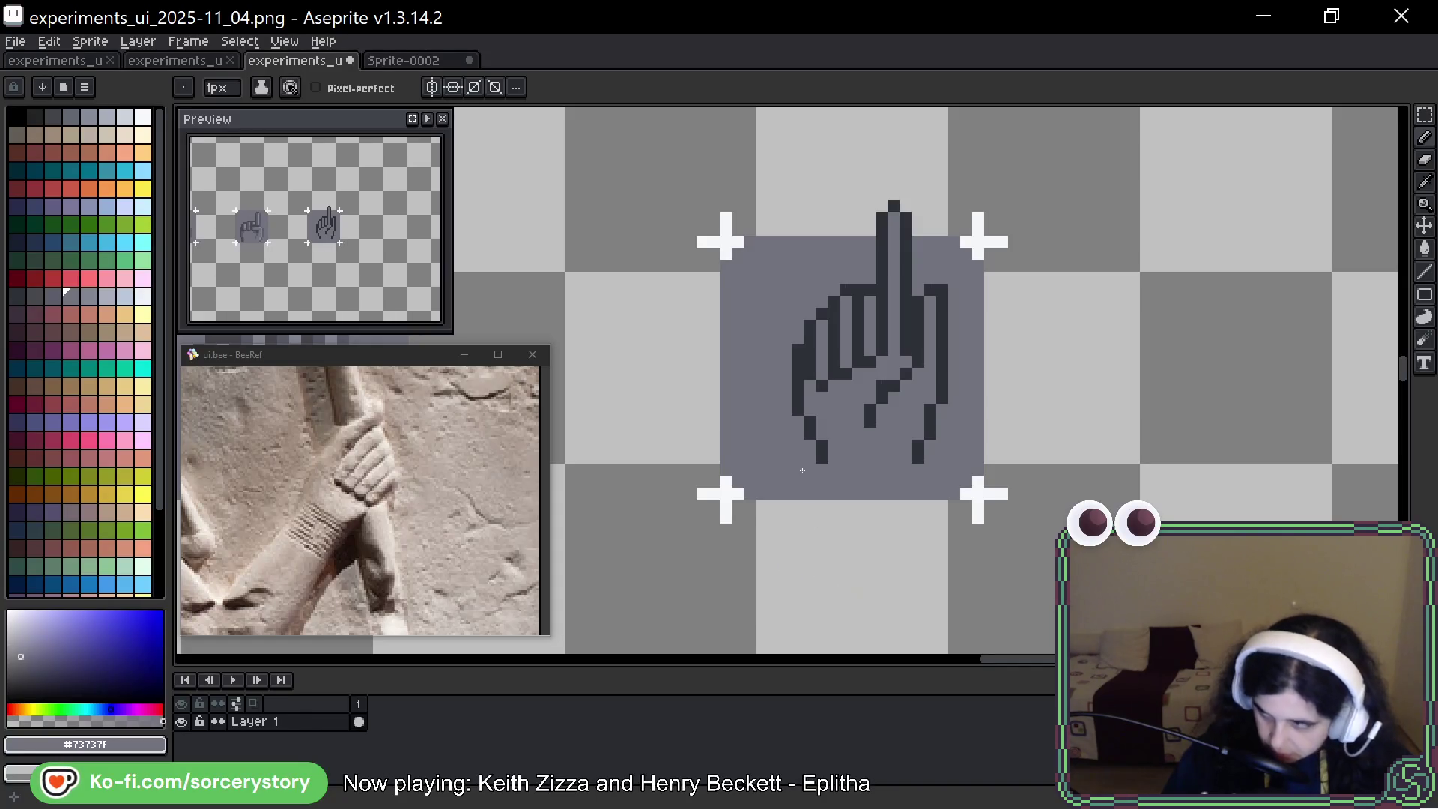
click(873, 411)
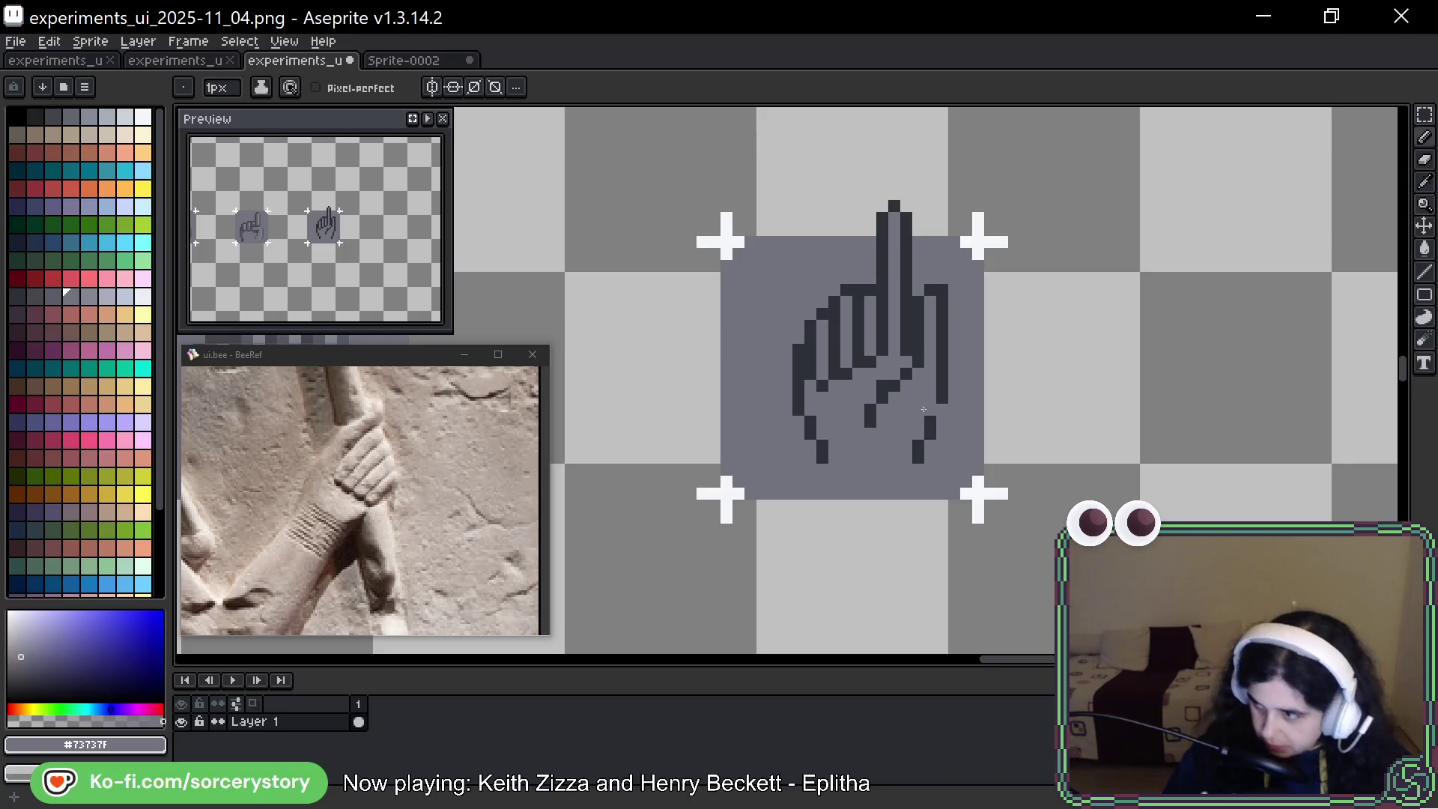
key(ctrl+z)
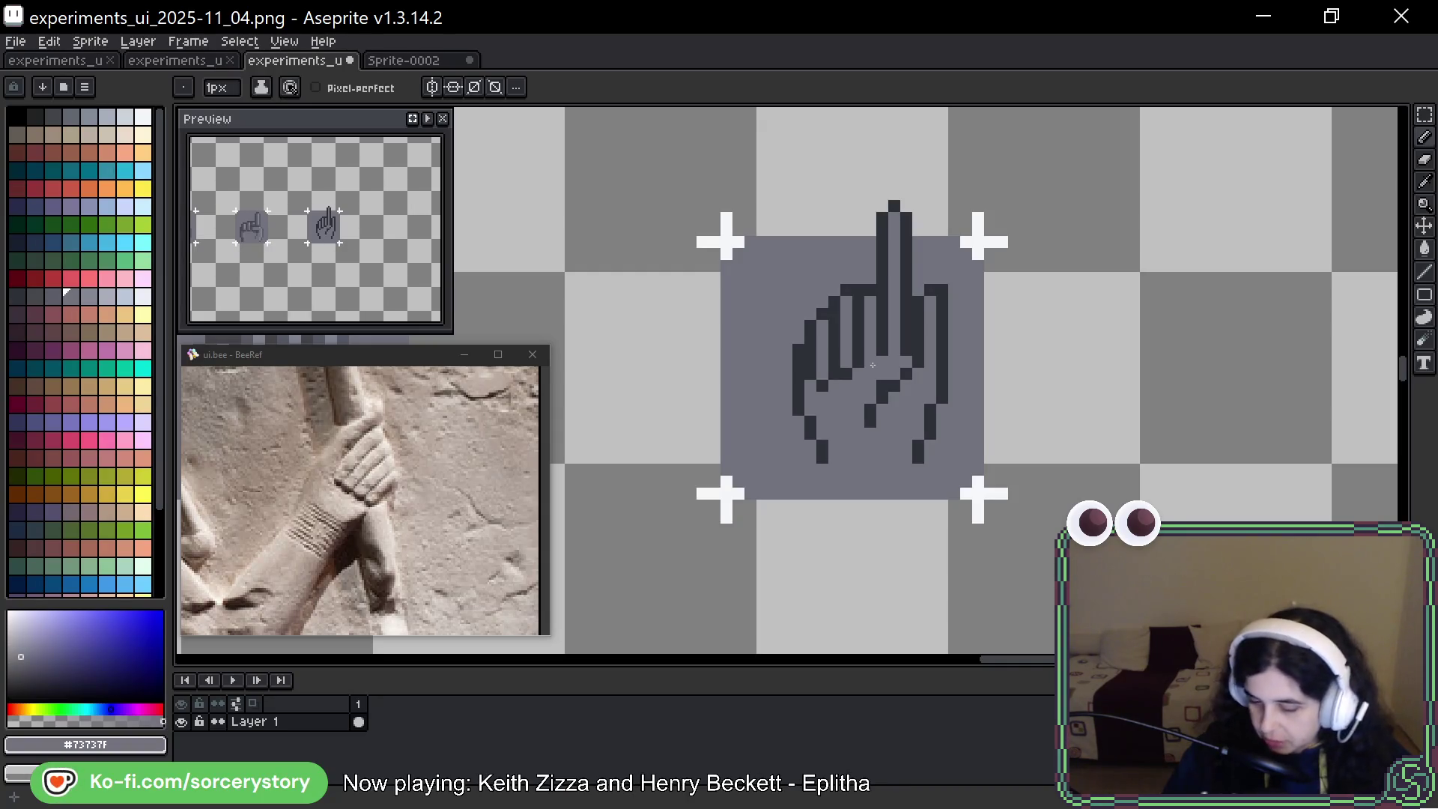
key(ctrl+z)
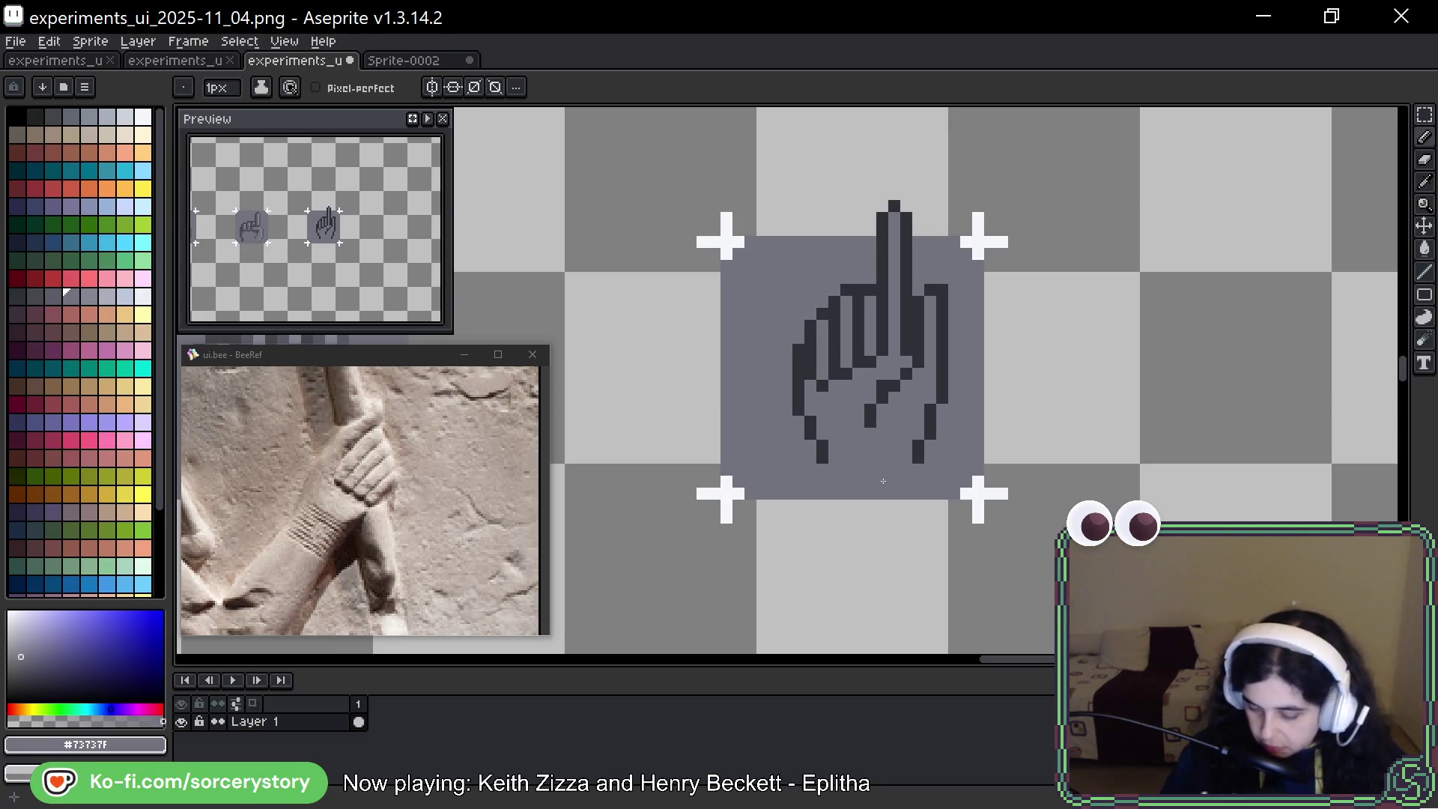
click(1425, 115)
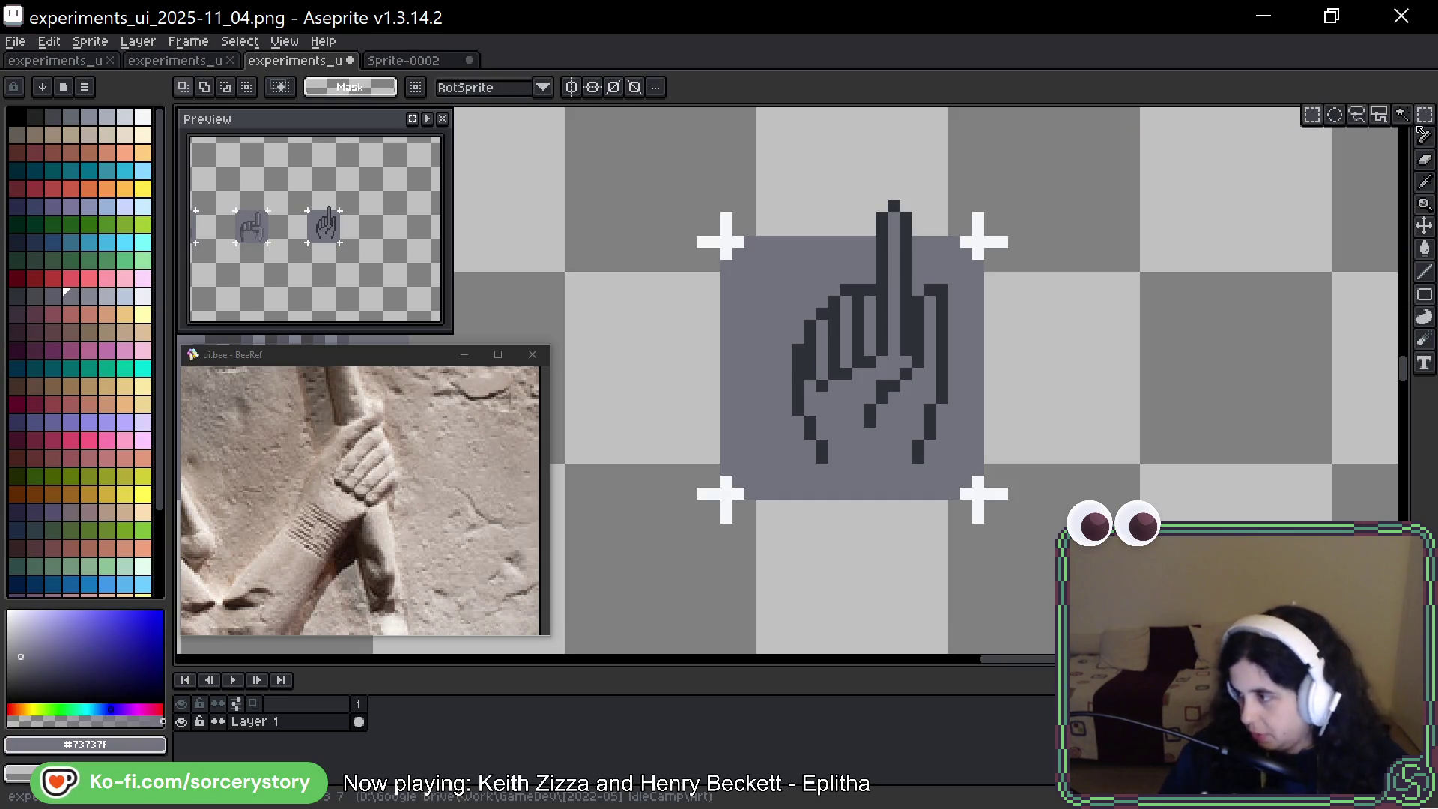
Shift the curled left fingers one pixel to the right
drag(794, 274, 869, 404)
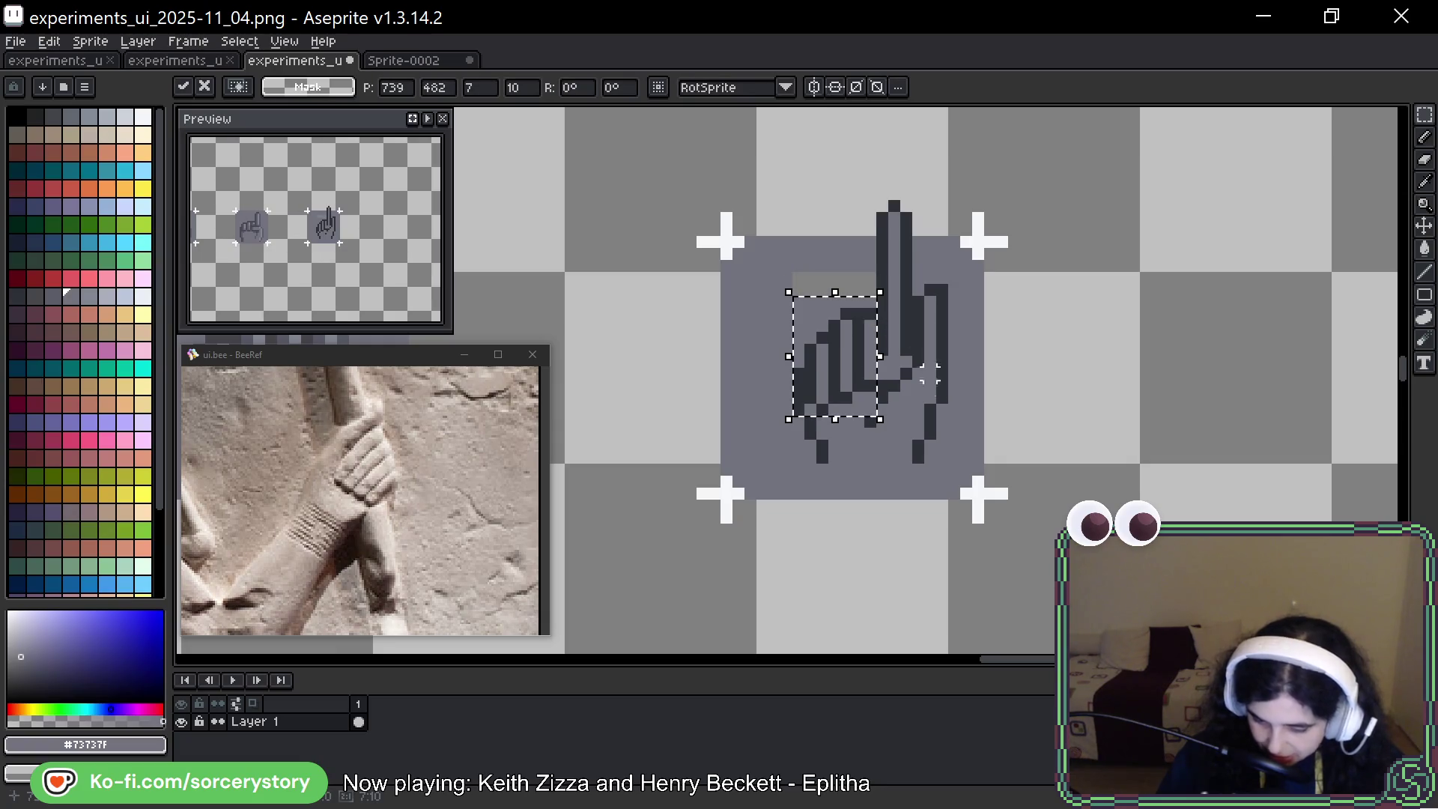
key(Right)
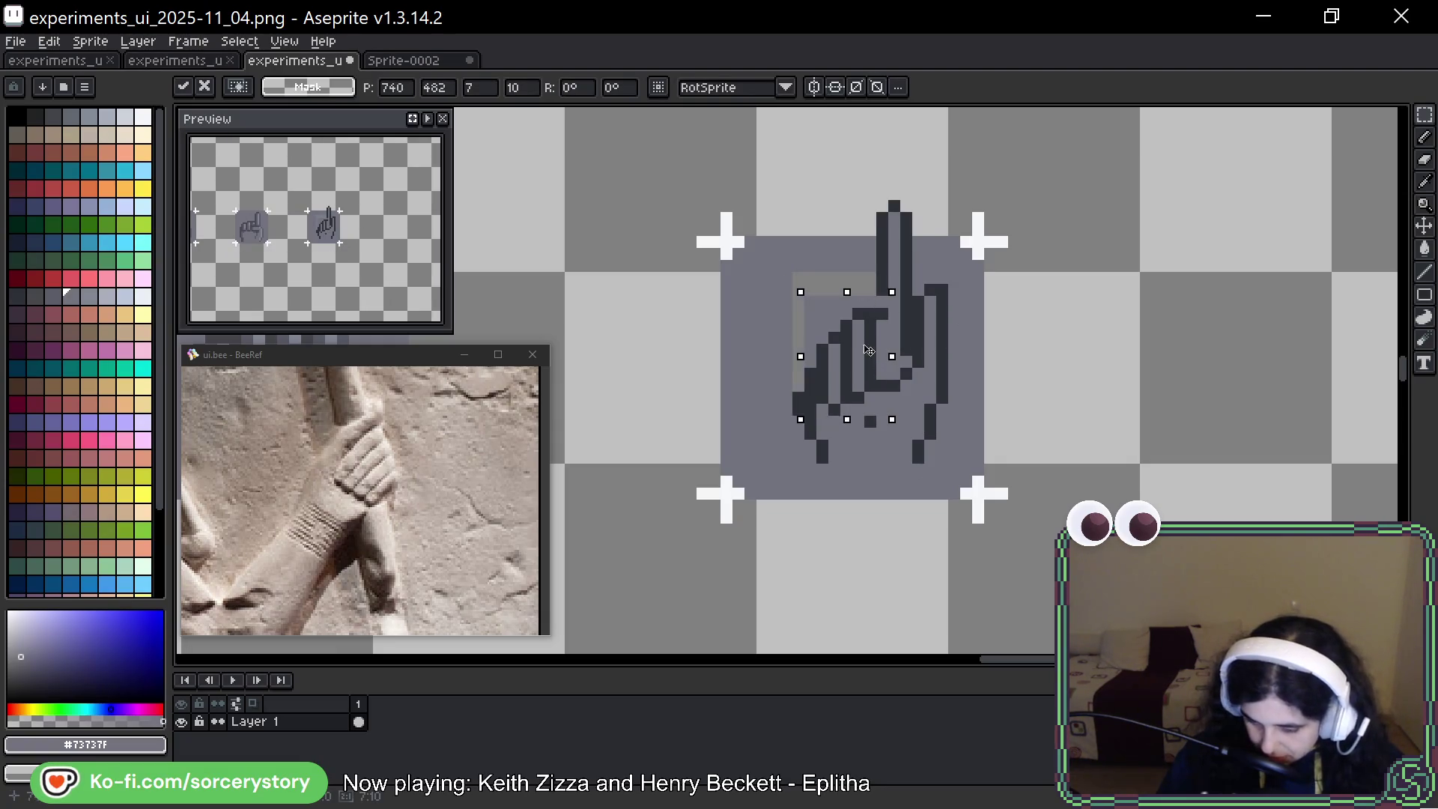
key(Return)
key(ctrl+d)
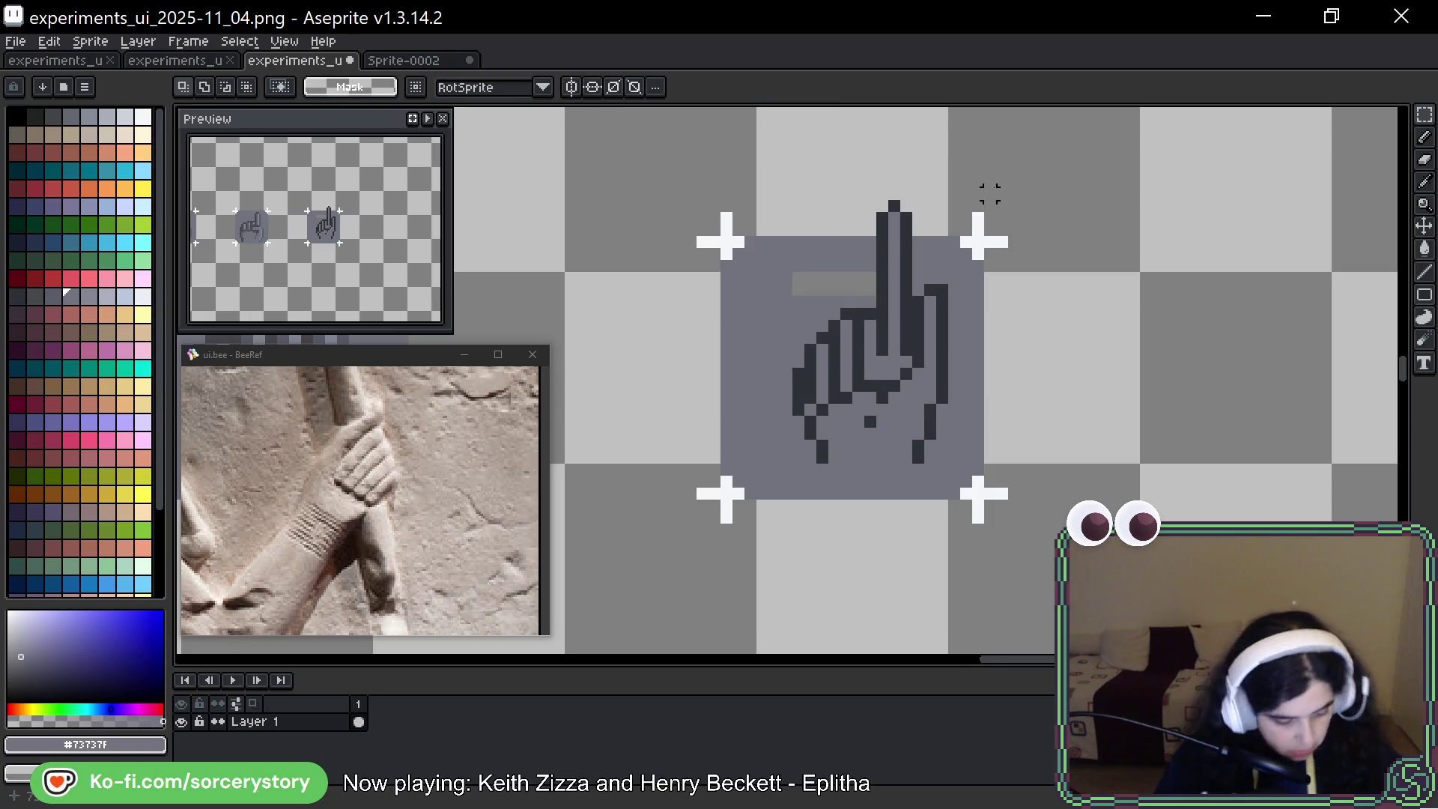
Clean up stray finger outline pixels, alternating between the dark outline colour and base grey
key(alt)
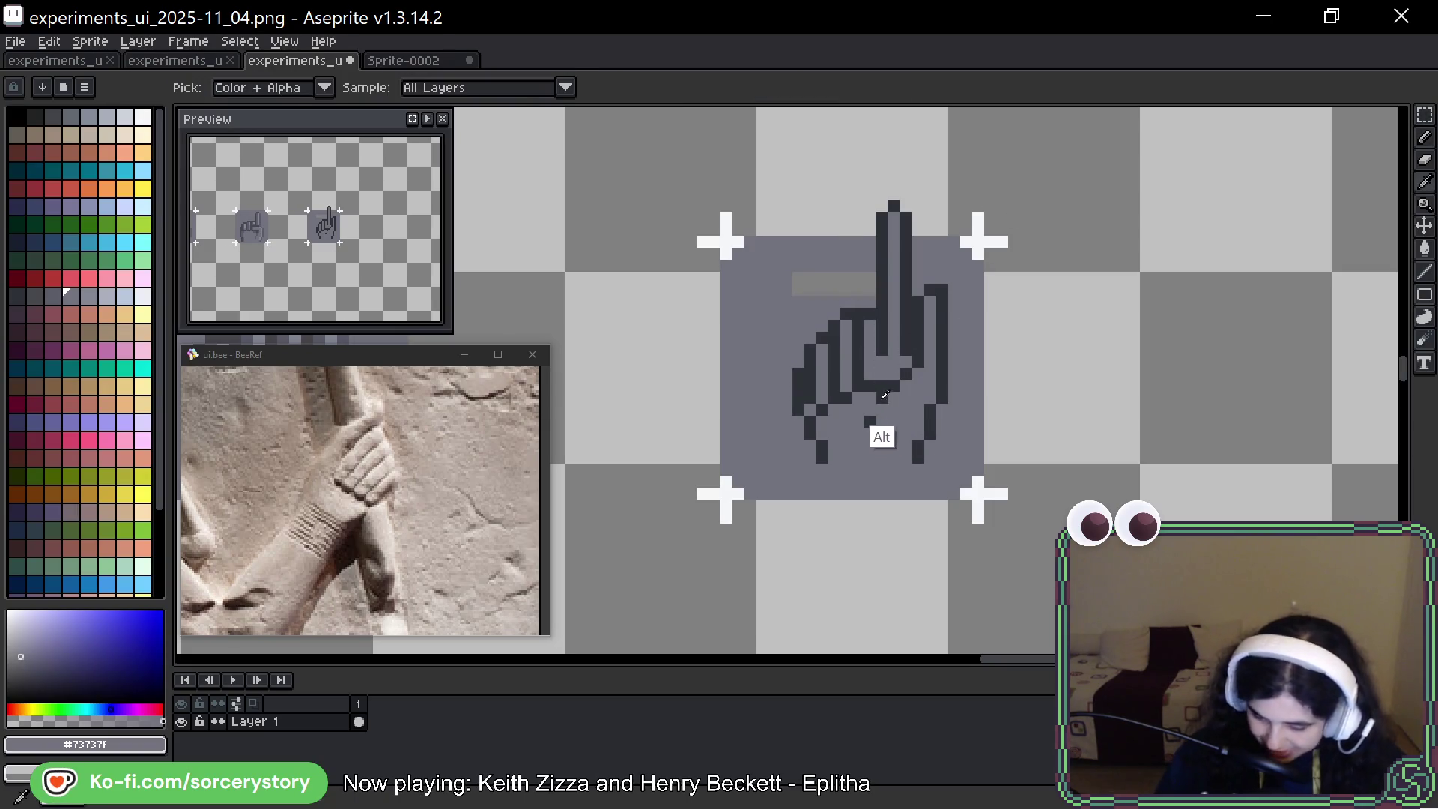
alt+click(870, 421)
click(883, 371)
alt+click(873, 442)
click(884, 392)
click(870, 421)
alt+click(891, 386)
click(893, 395)
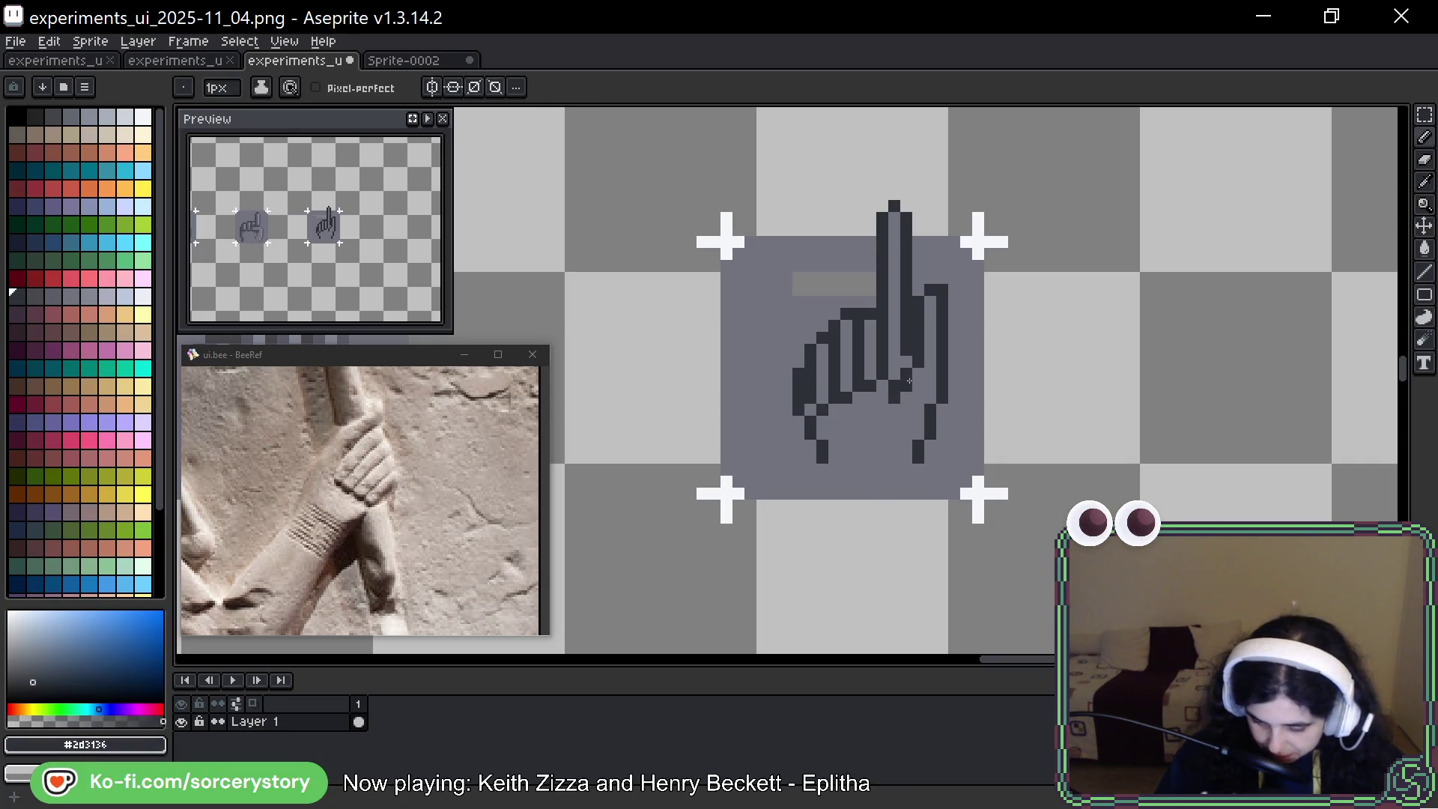
alt+click(902, 397)
click(893, 386)
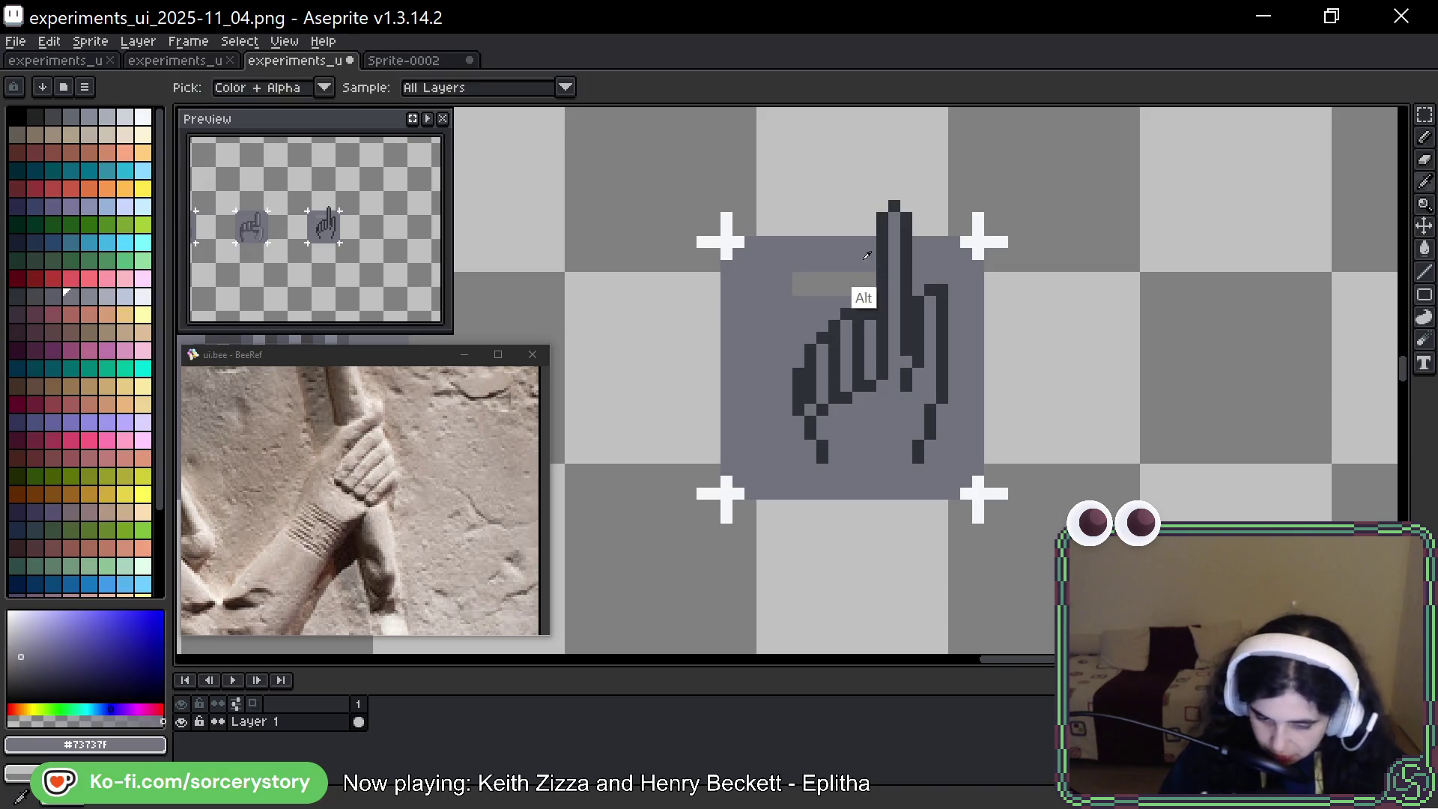
Paint over the light grey bar with the square's base grey
drag(860, 289, 796, 291)
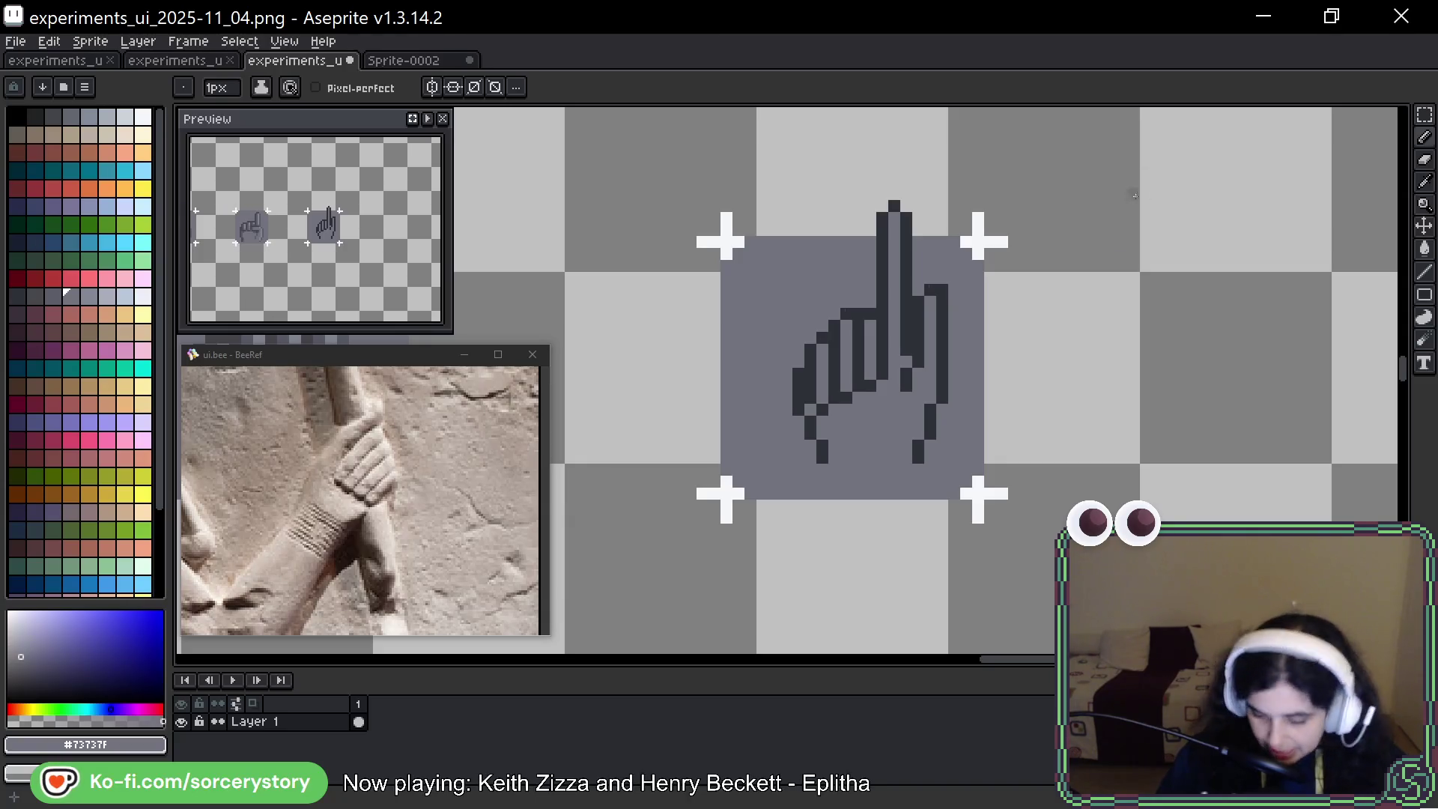
key(space)
drag(1102, 342, 1058, 348)
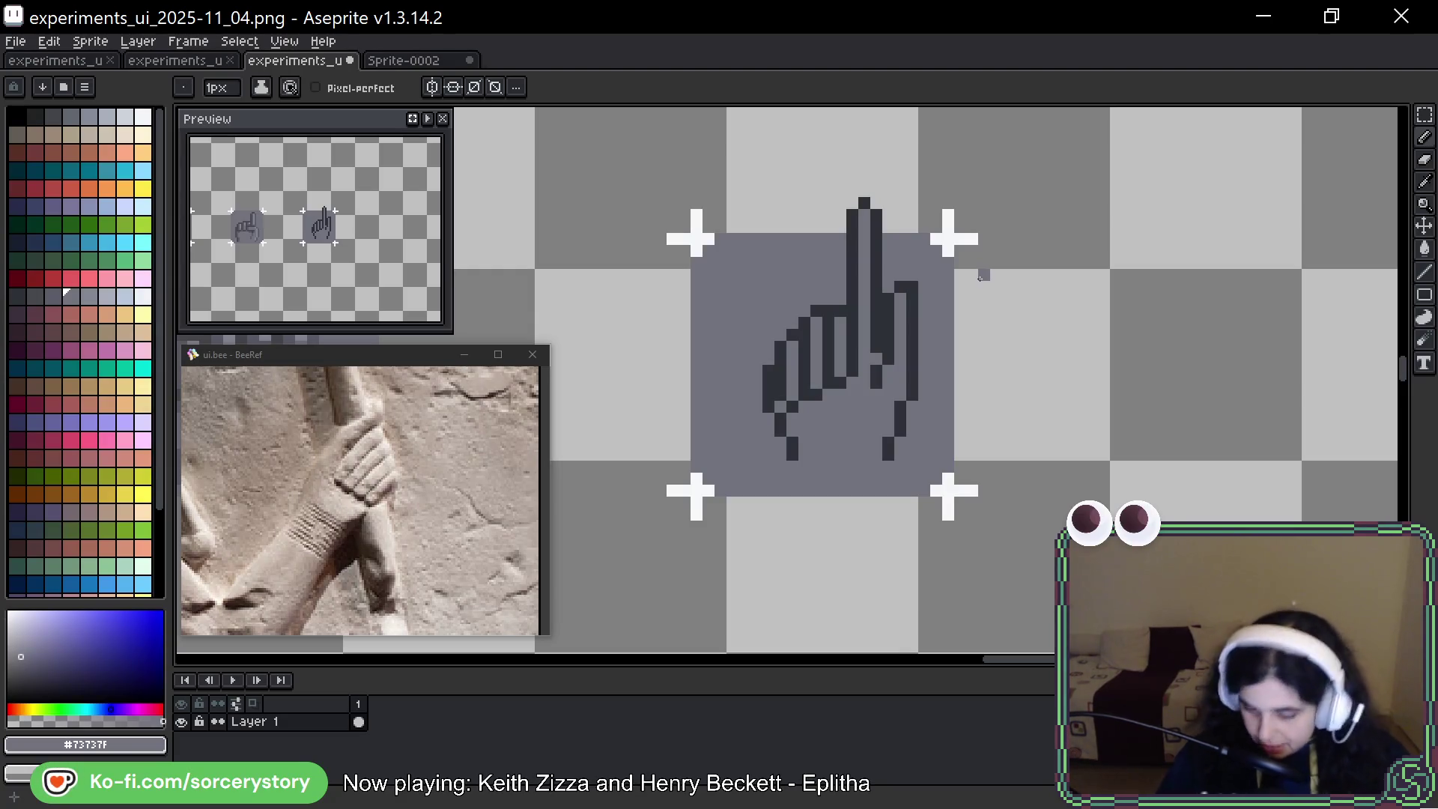
key(shift+q)
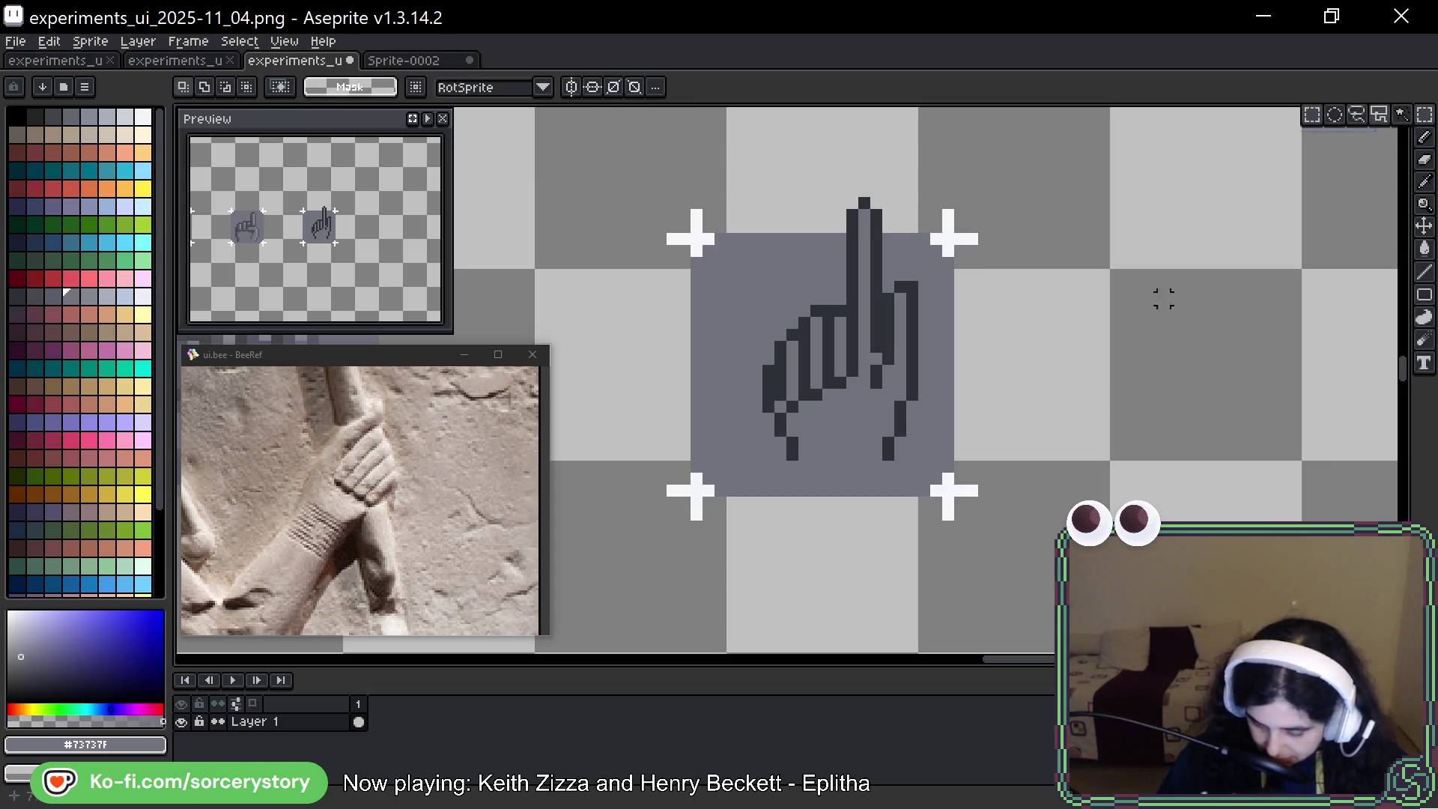
Select the pointing fingertip with the polygonal lasso and move it down two pixels
scroll(1128, 255, up, 1)
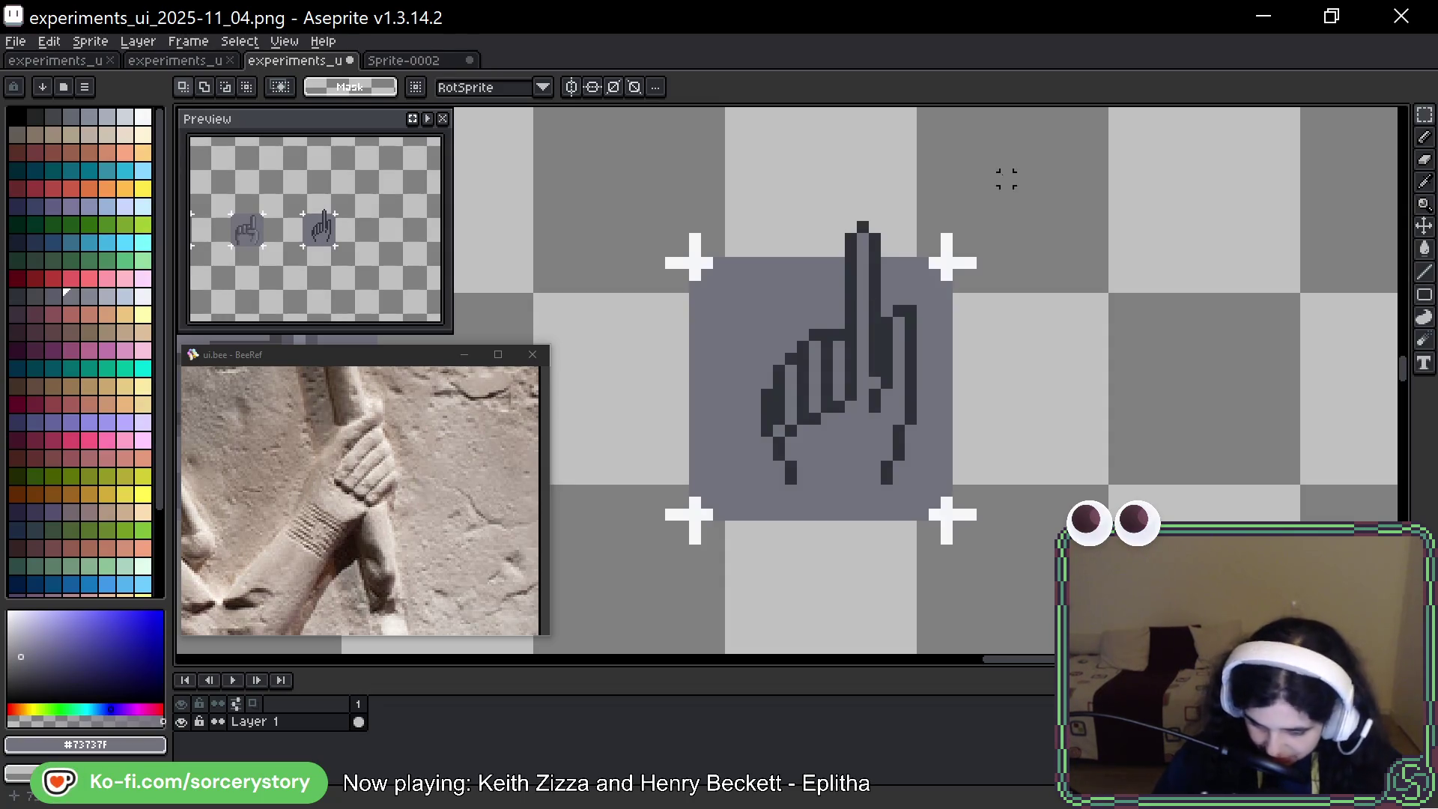
click(878, 290)
click(921, 290)
click(921, 356)
click(878, 357)
click(878, 289)
drag(913, 333, 913, 357)
click(1091, 227)
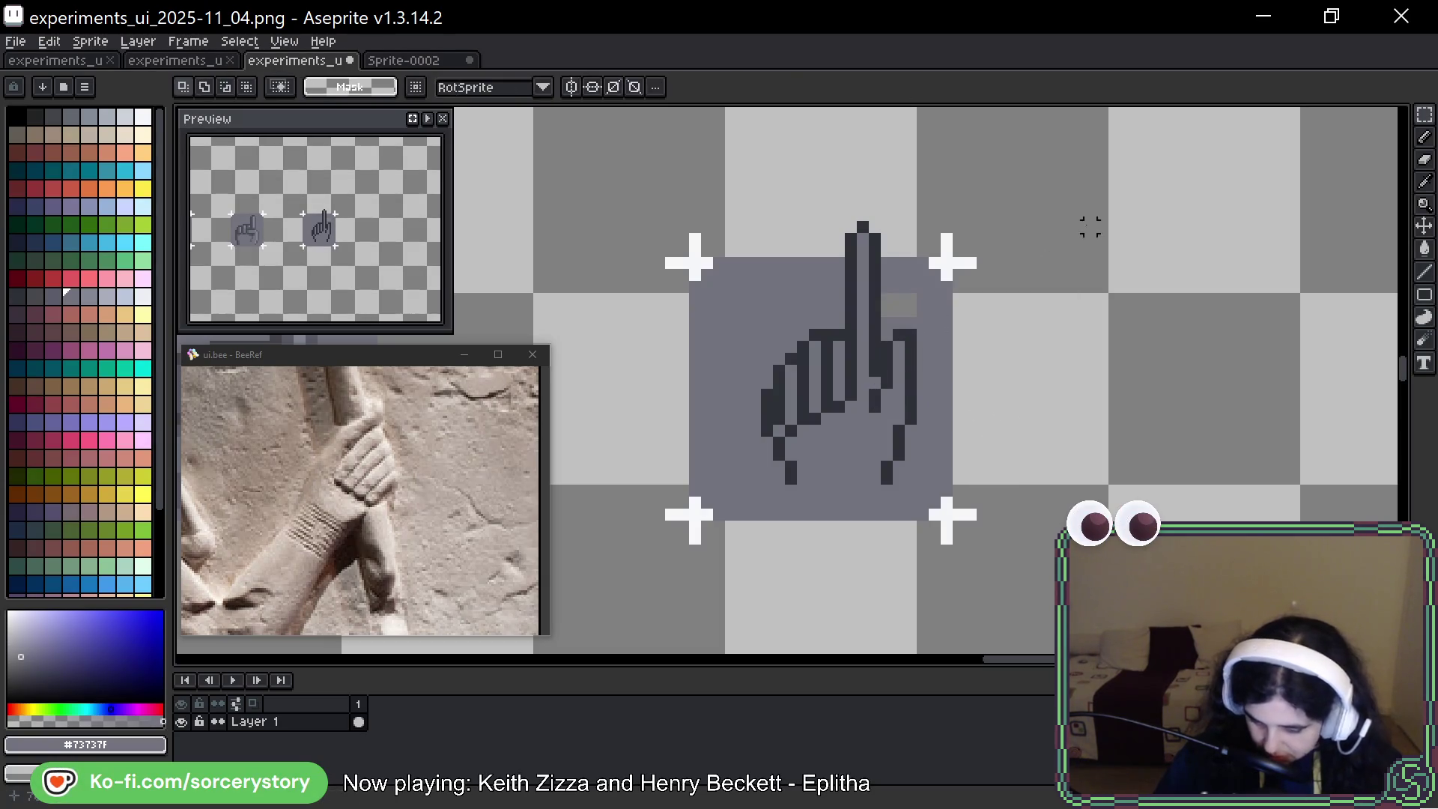
mouse_move(845, 187)
mouse_down()
mouse_move(877, 233)
mouse_move(873, 256)
mouse_up()
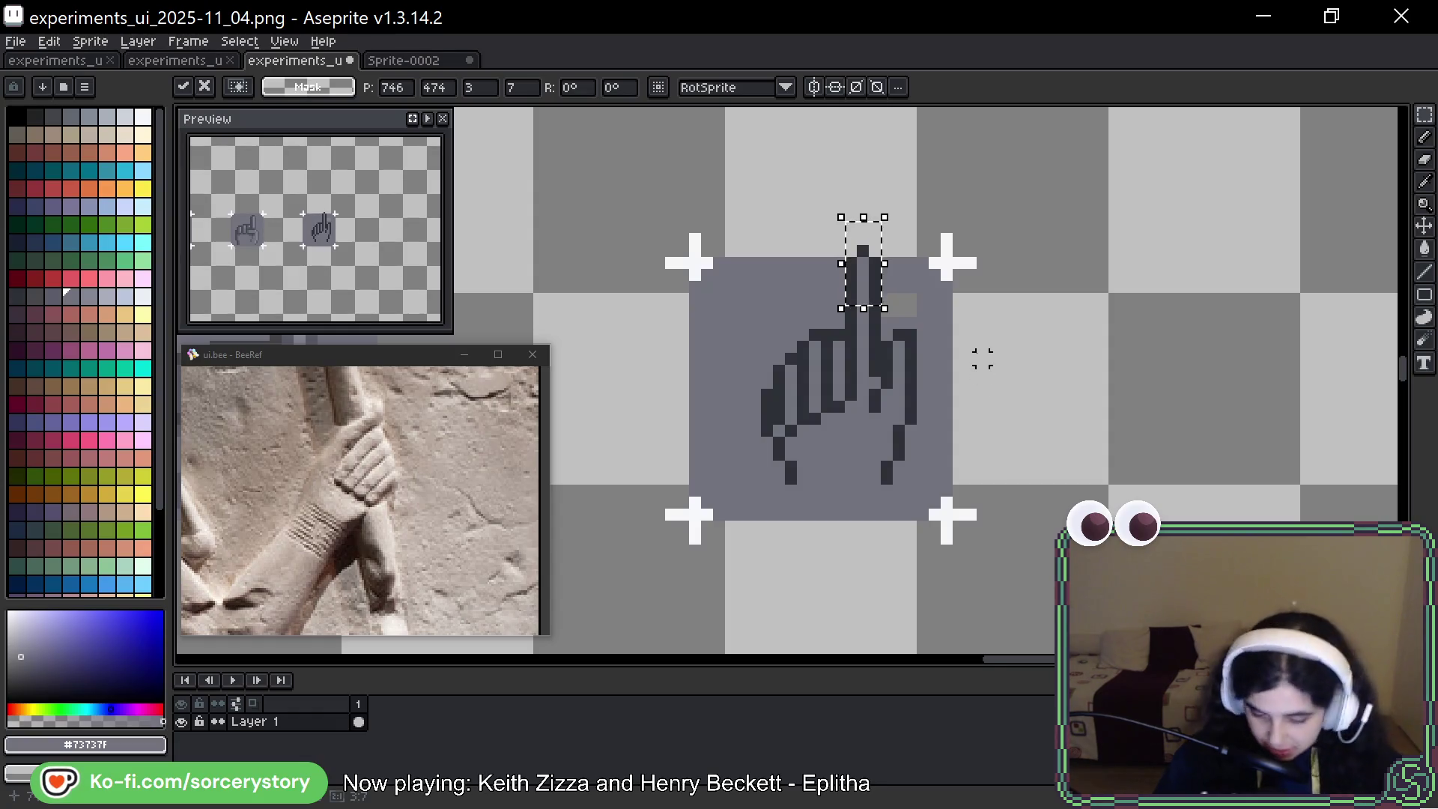
key(ctrl+d)
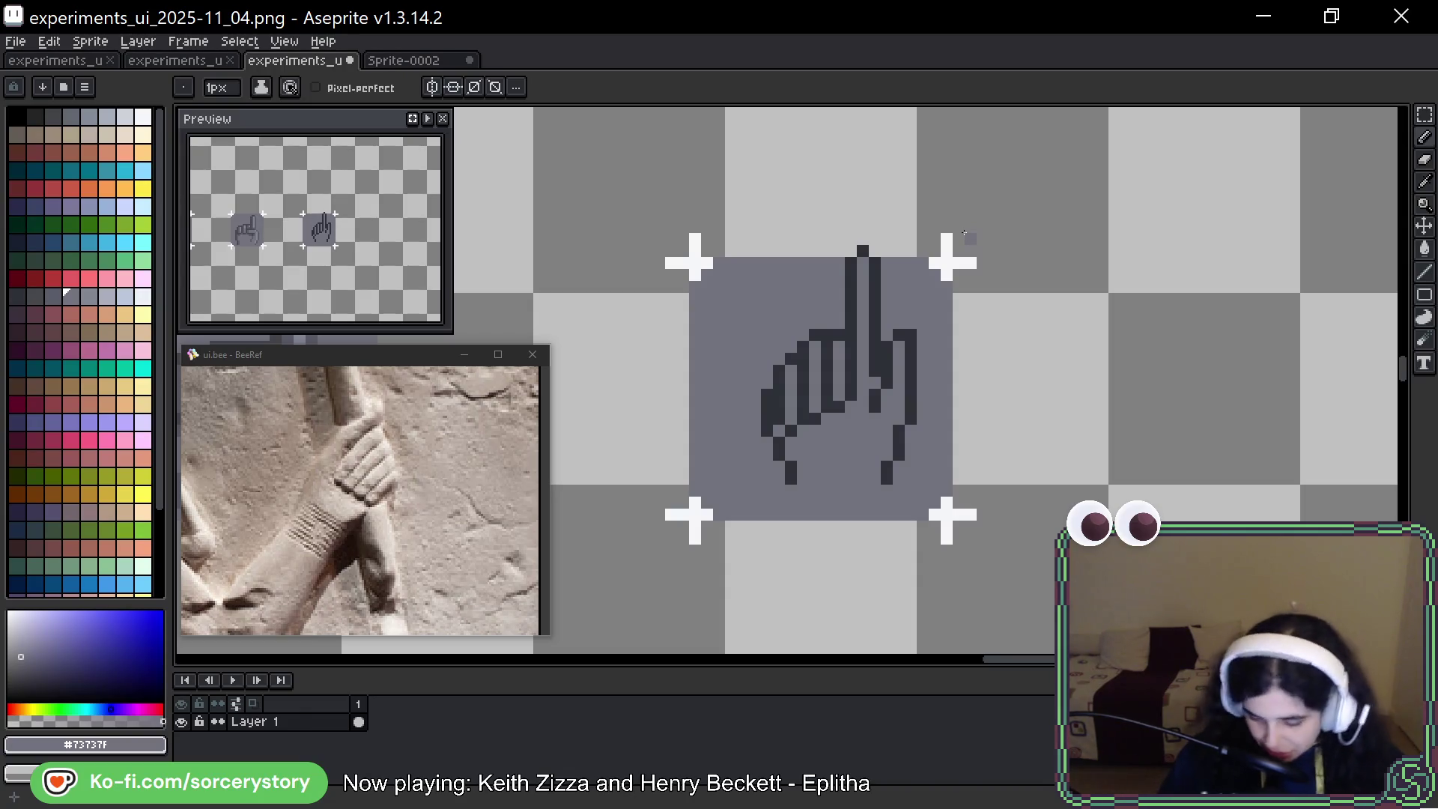
click(1425, 114)
Select the whole hand outline and nudge it one pixel left
drag(751, 212, 905, 468)
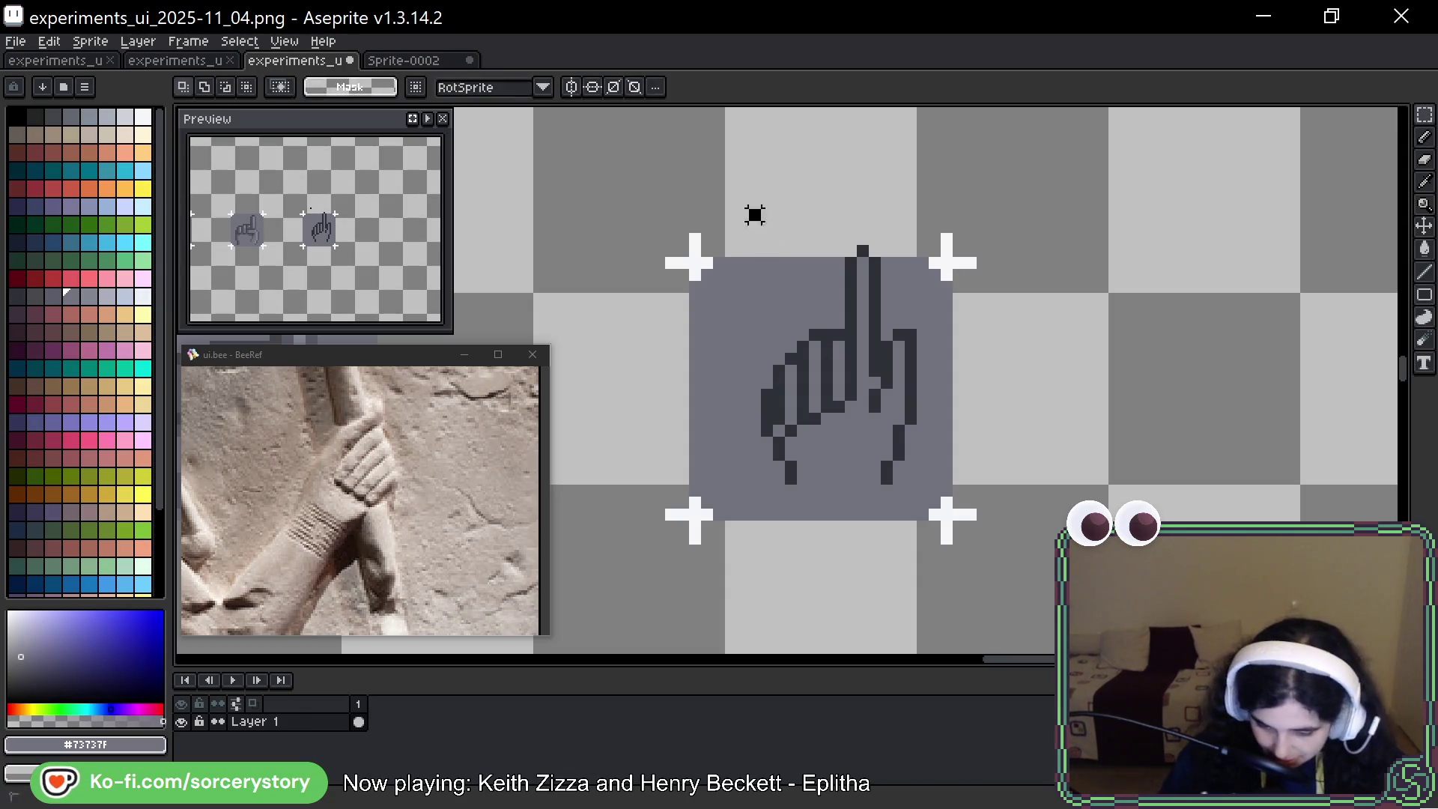
click(902, 368)
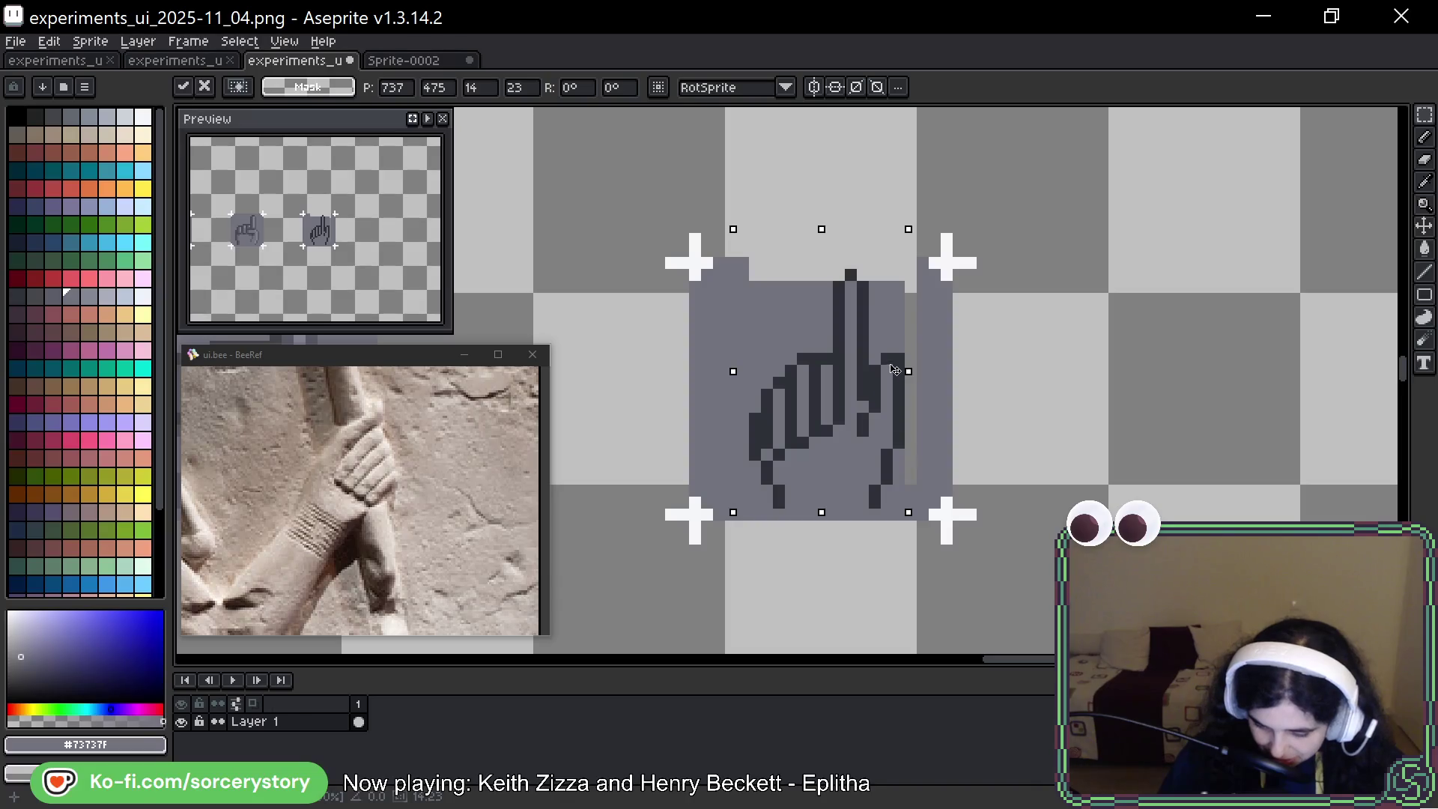
mouse_move(938, 272)
mouse_down()
mouse_move(698, 469)
mouse_move(699, 509)
mouse_up()
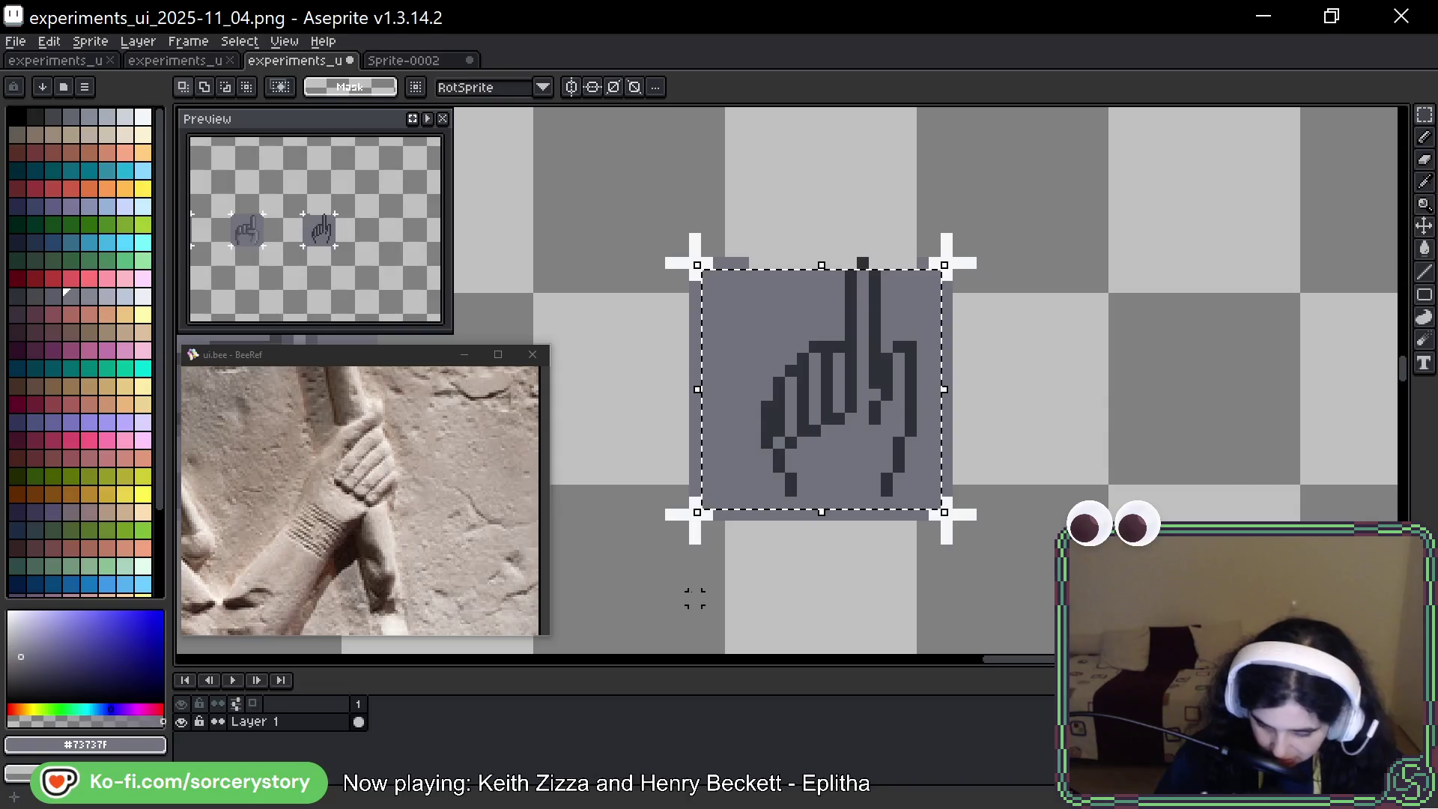
key(ctrl+d)
mouse_move(920, 261)
mouse_down()
mouse_move(771, 507)
mouse_move(745, 517)
mouse_up()
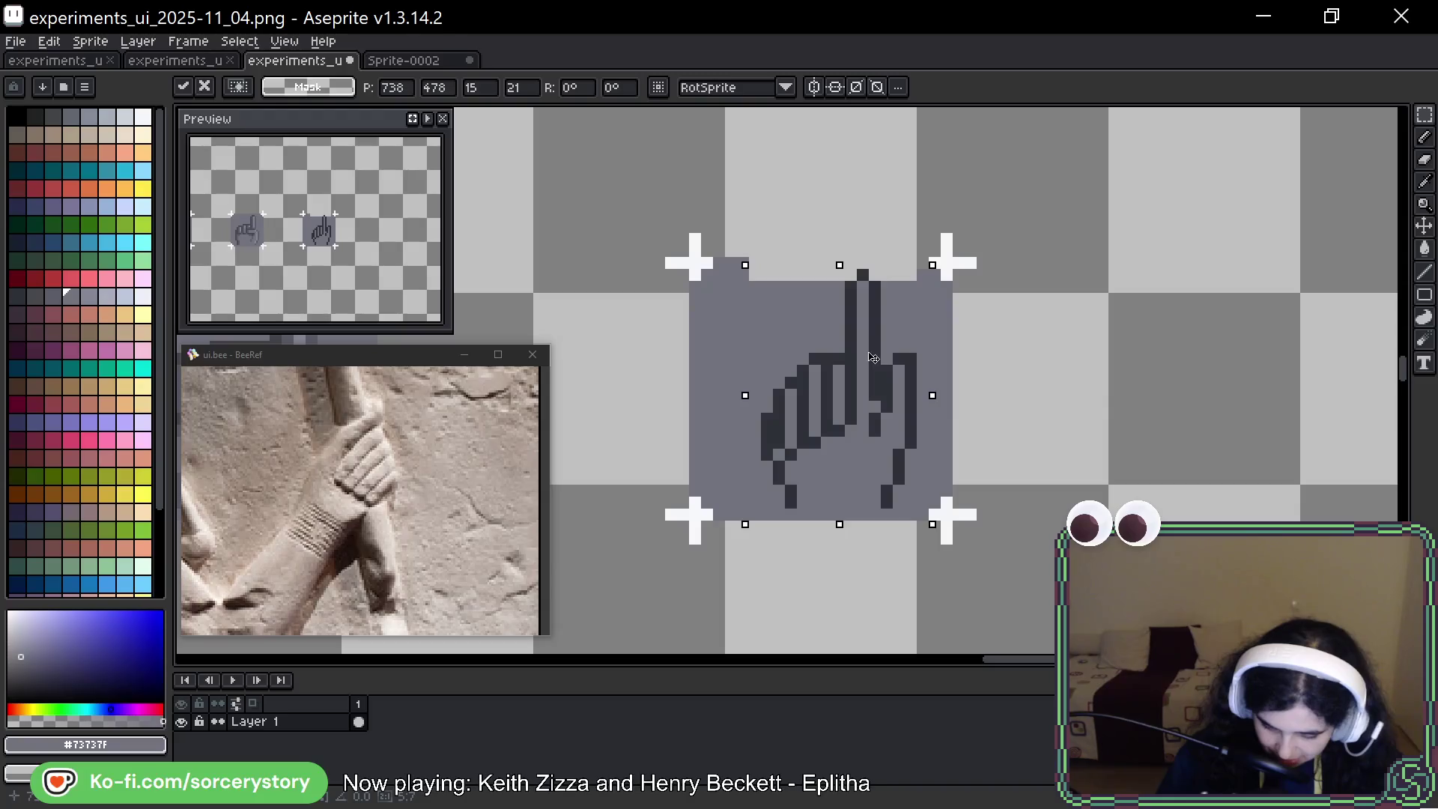
key(Left)
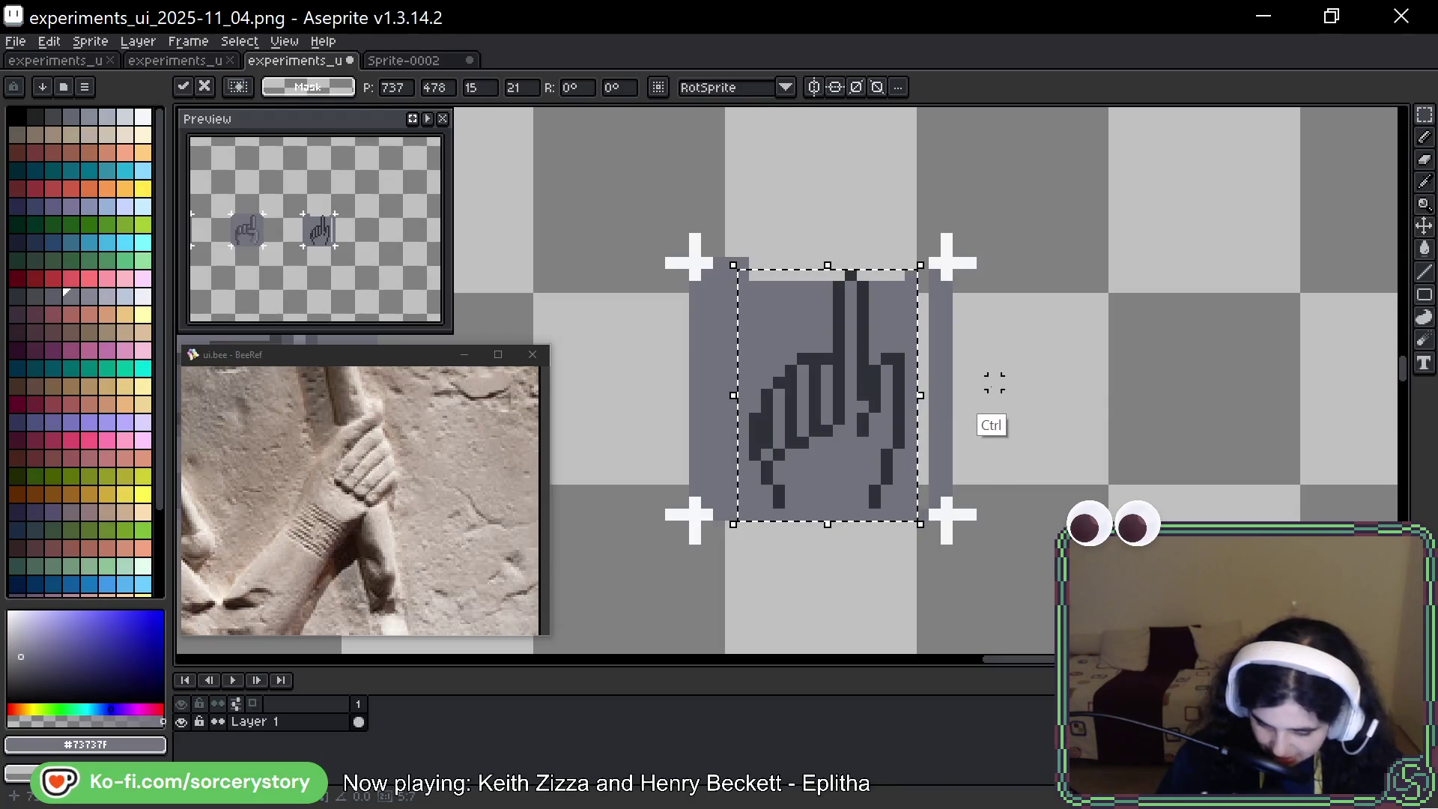
key(ctrl+d)
Fill the leftover light gap column, top strip and stray left-edge column with the square's grey
key(b)
key(alt)
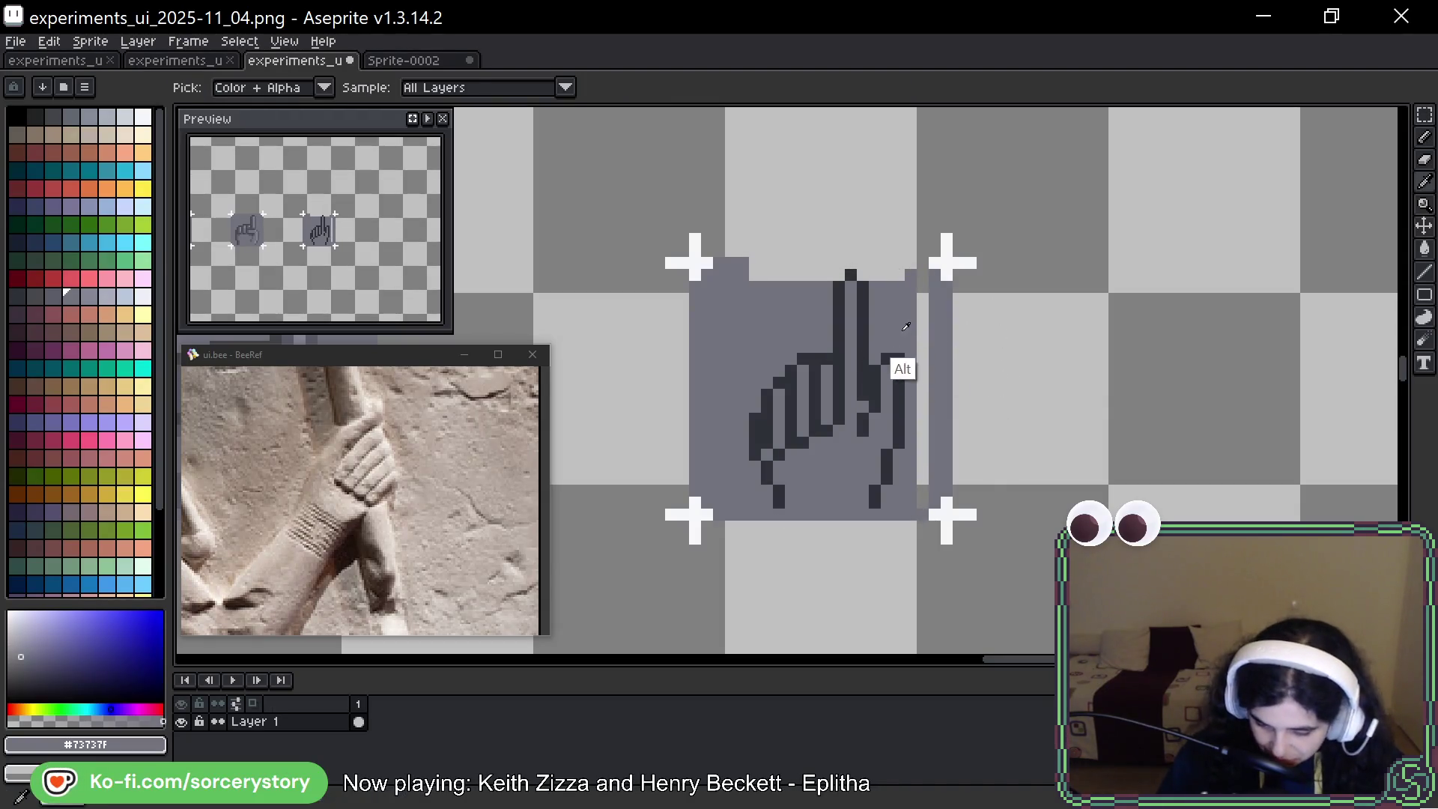
drag(923, 274, 923, 510)
mouse_move(903, 274)
mouse_down()
mouse_move(749, 274)
mouse_move(928, 263)
mouse_up()
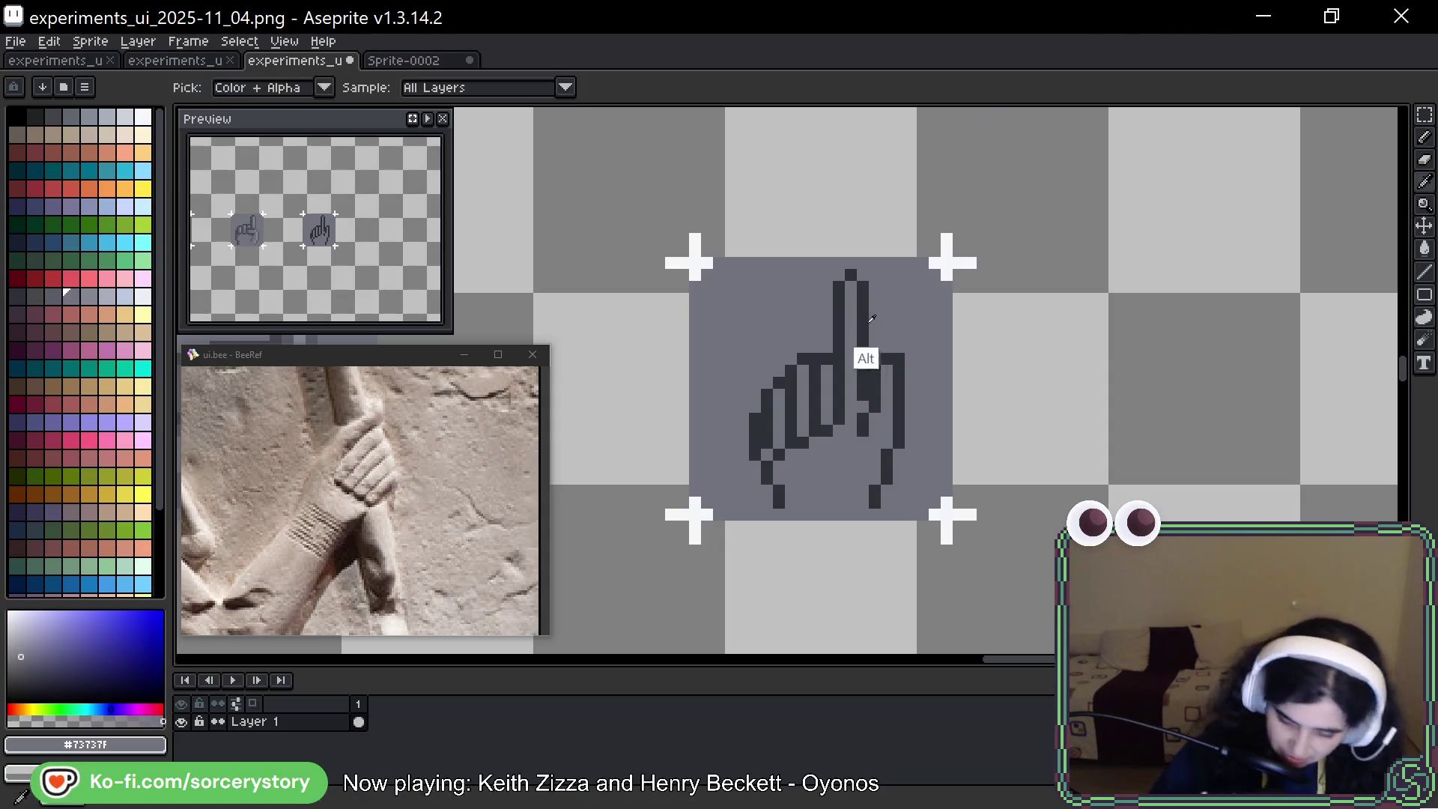
alt+click(863, 404)
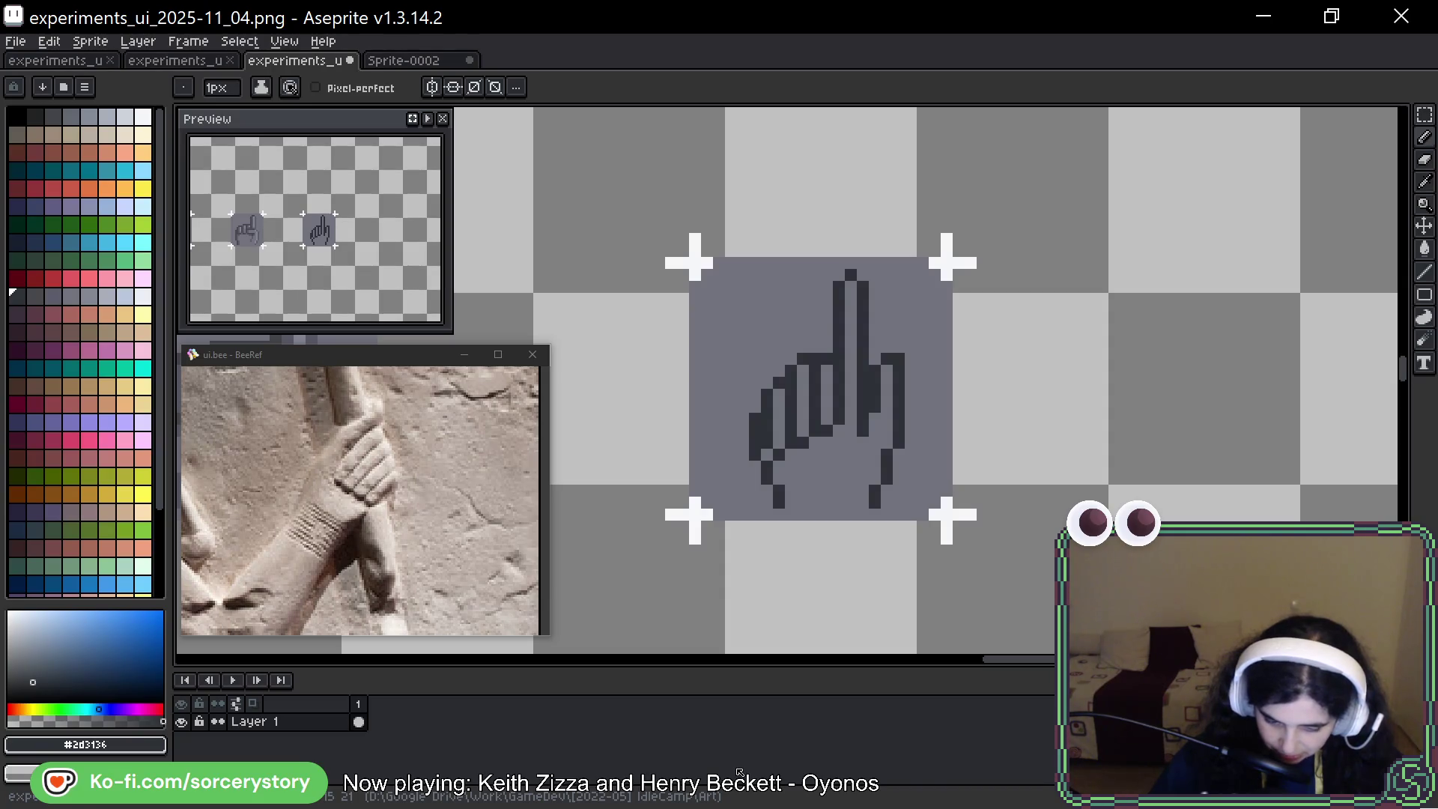
alt+click(748, 433)
drag(755, 417, 755, 454)
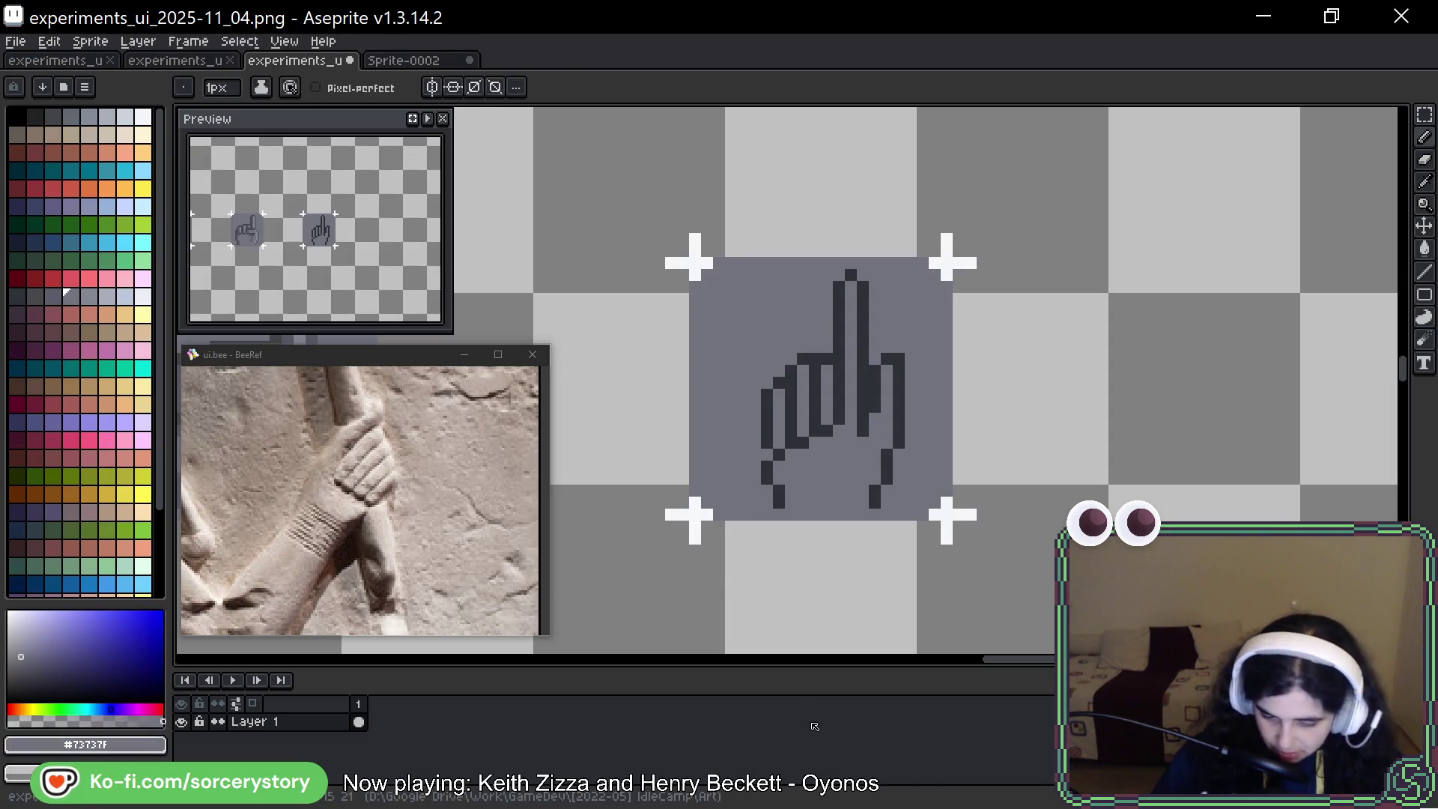
Add a short dark vertical stroke along the lower left outline of the hand
alt+click(764, 475)
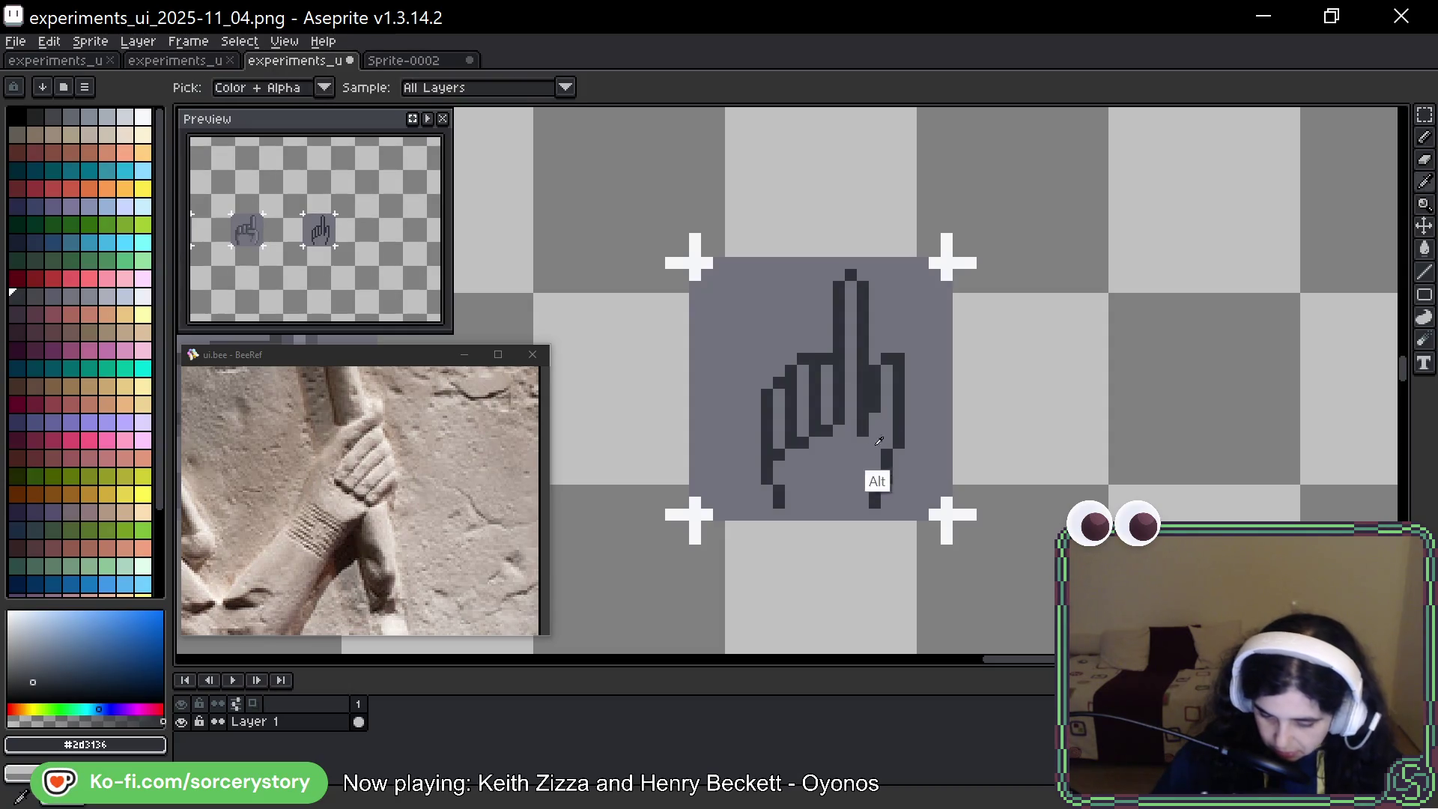
alt+click(880, 474)
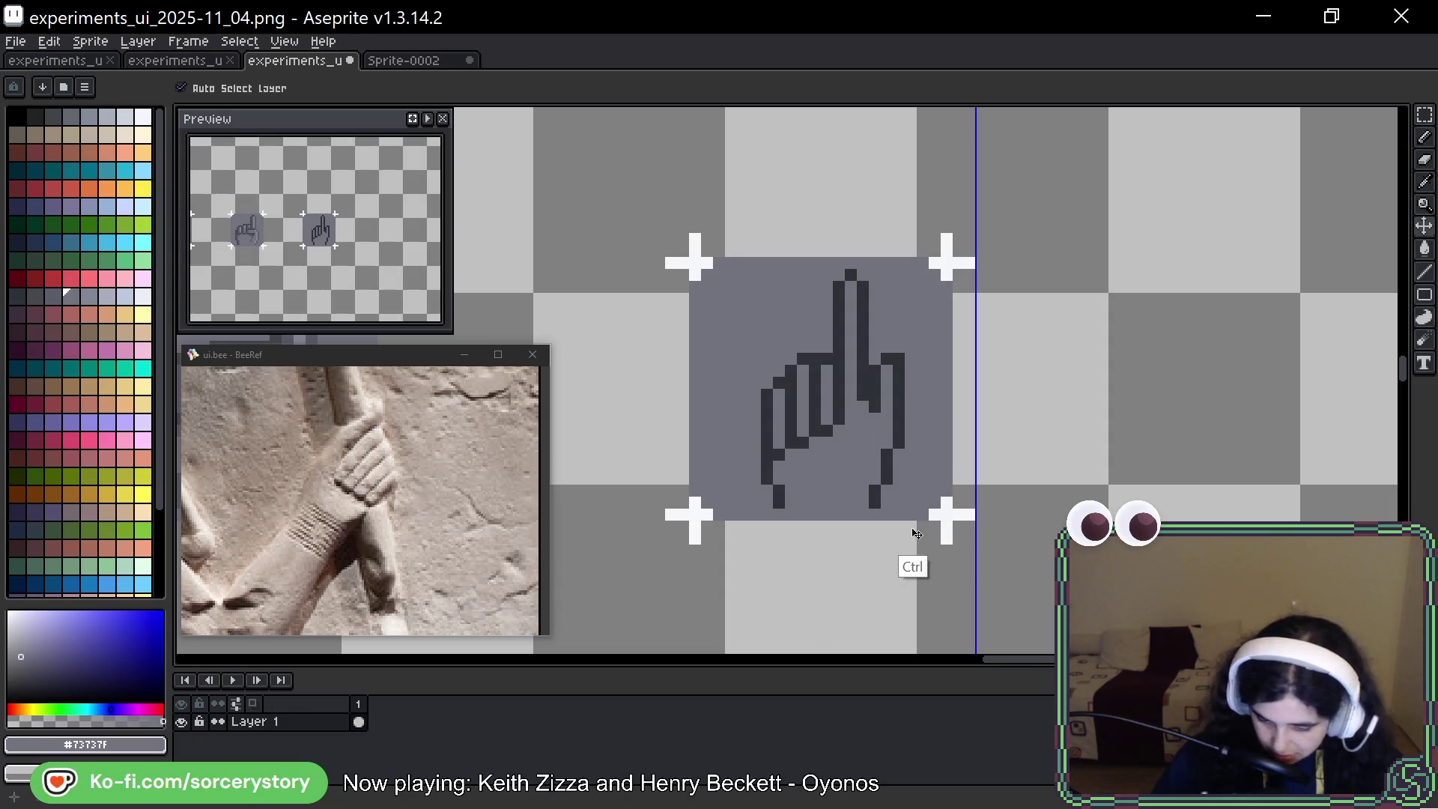
alt+click(851, 444)
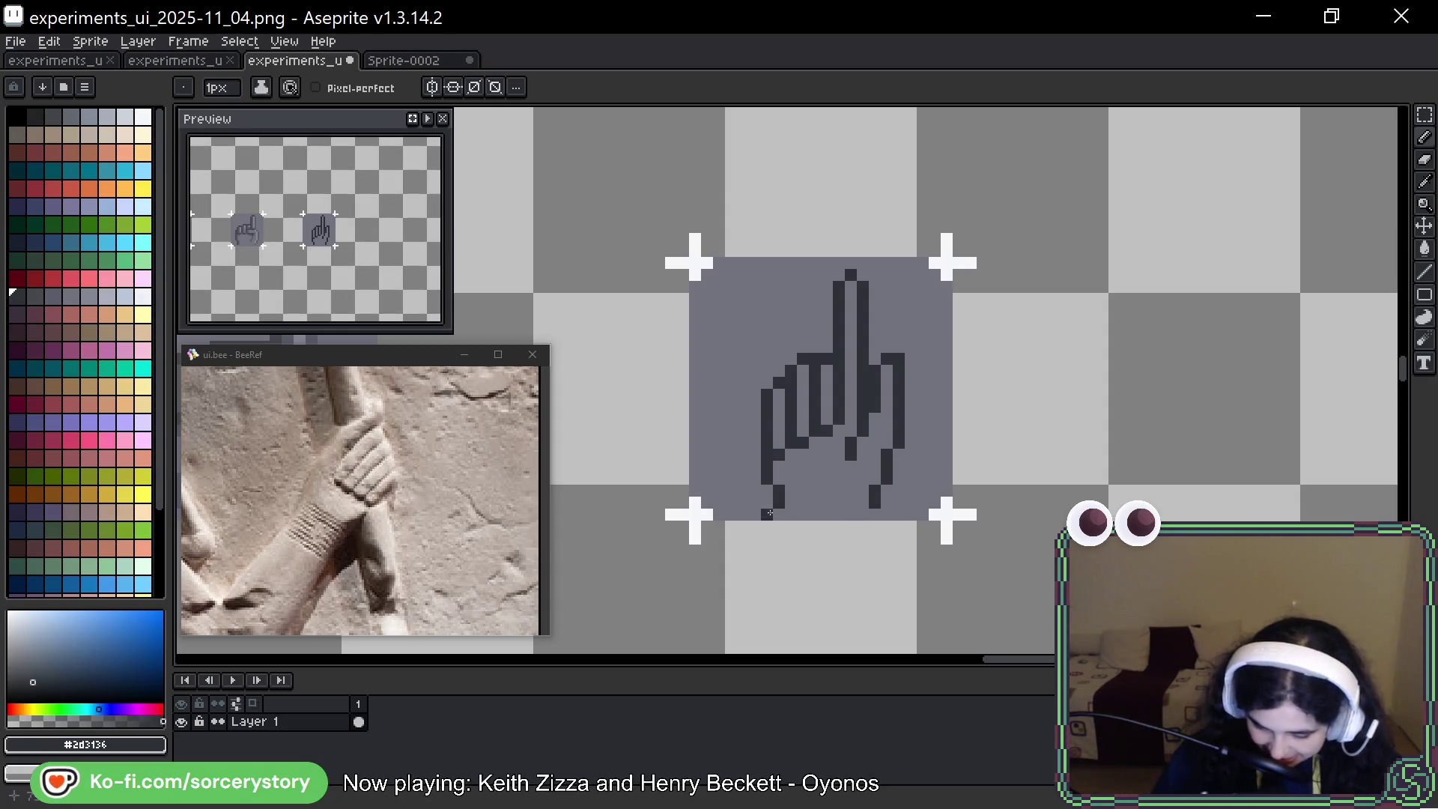
key(alt)
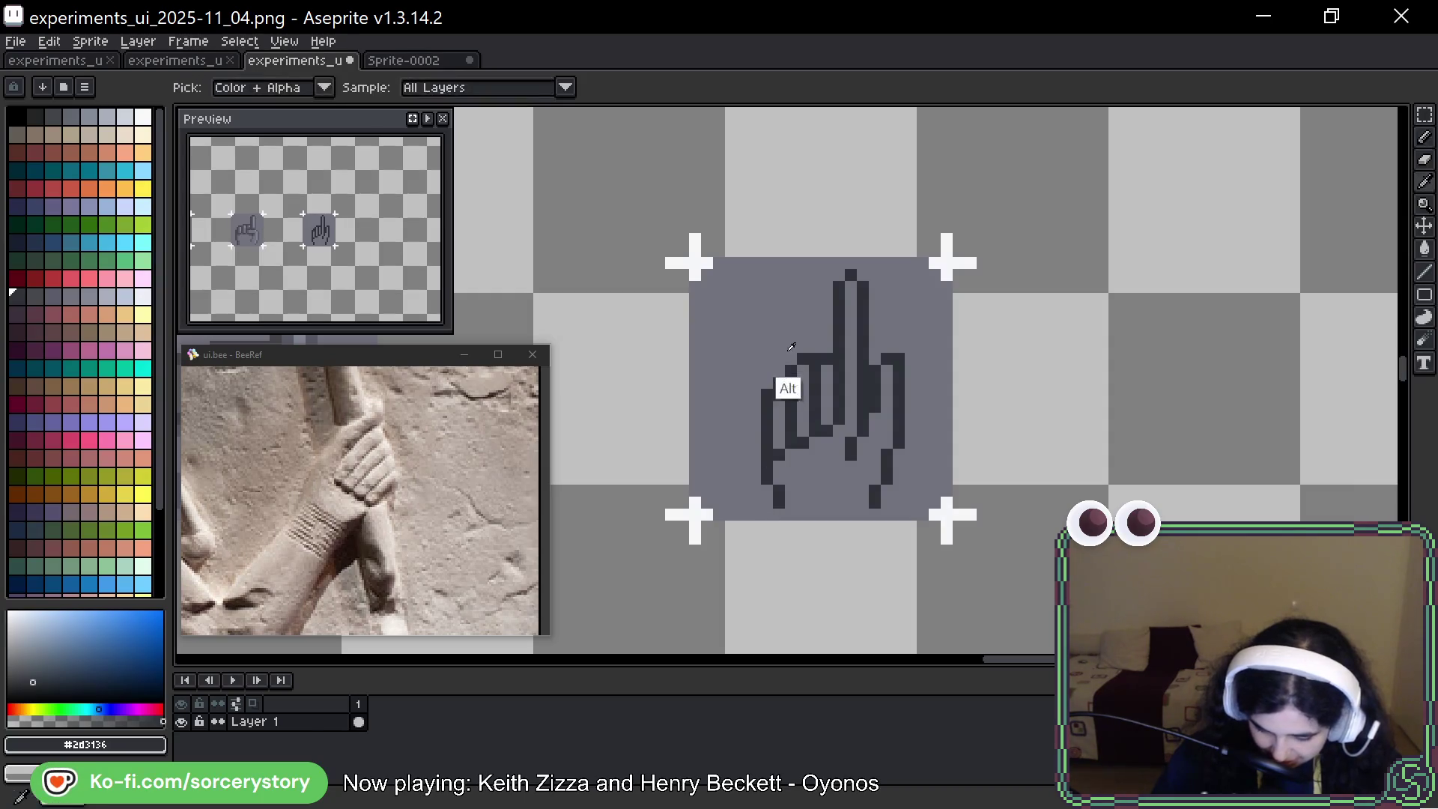
click(816, 339)
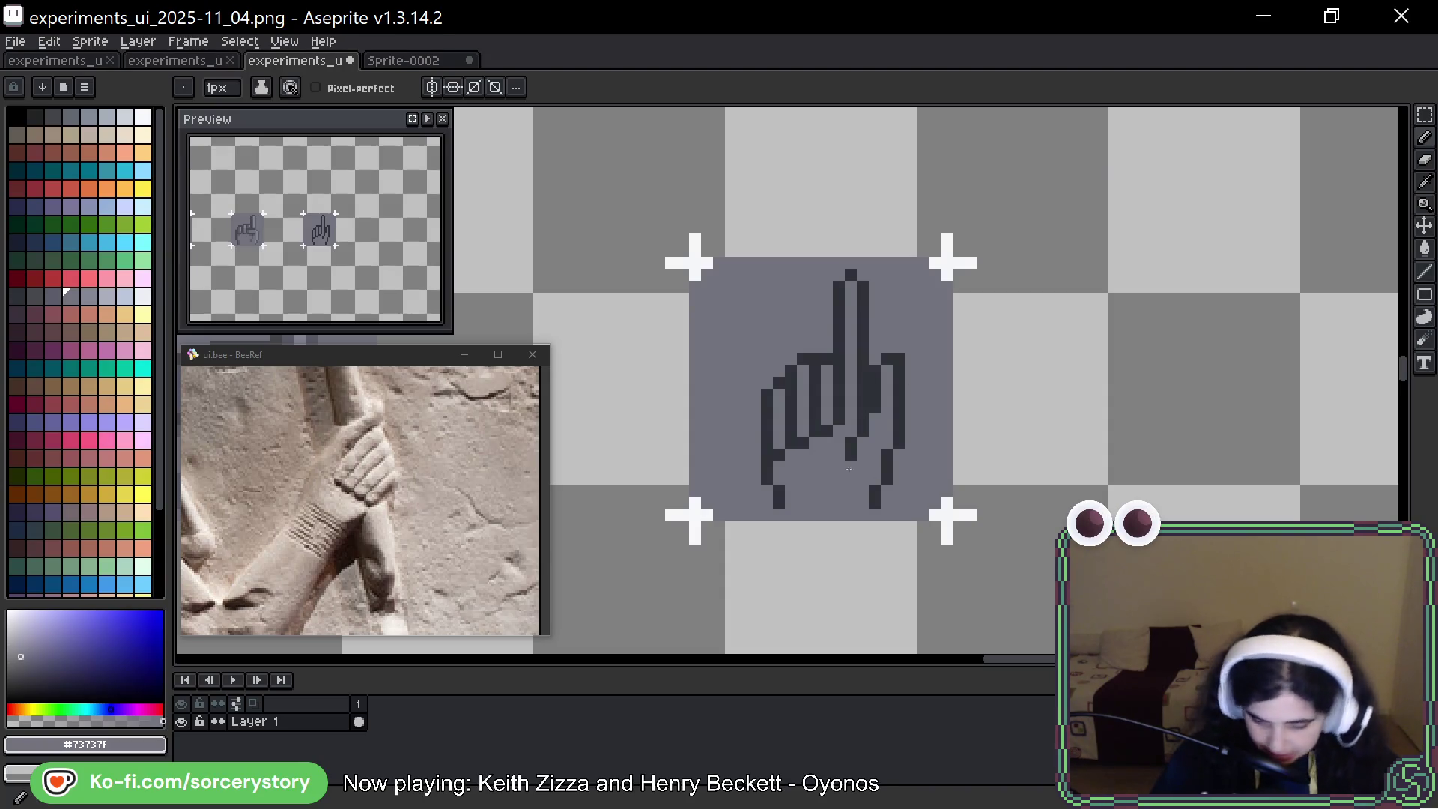
alt+click(869, 431)
drag(815, 448, 819, 473)
Select the shaded hand's cell and drag it one cell to the right on the sheet
scroll(819, 474, down, 2)
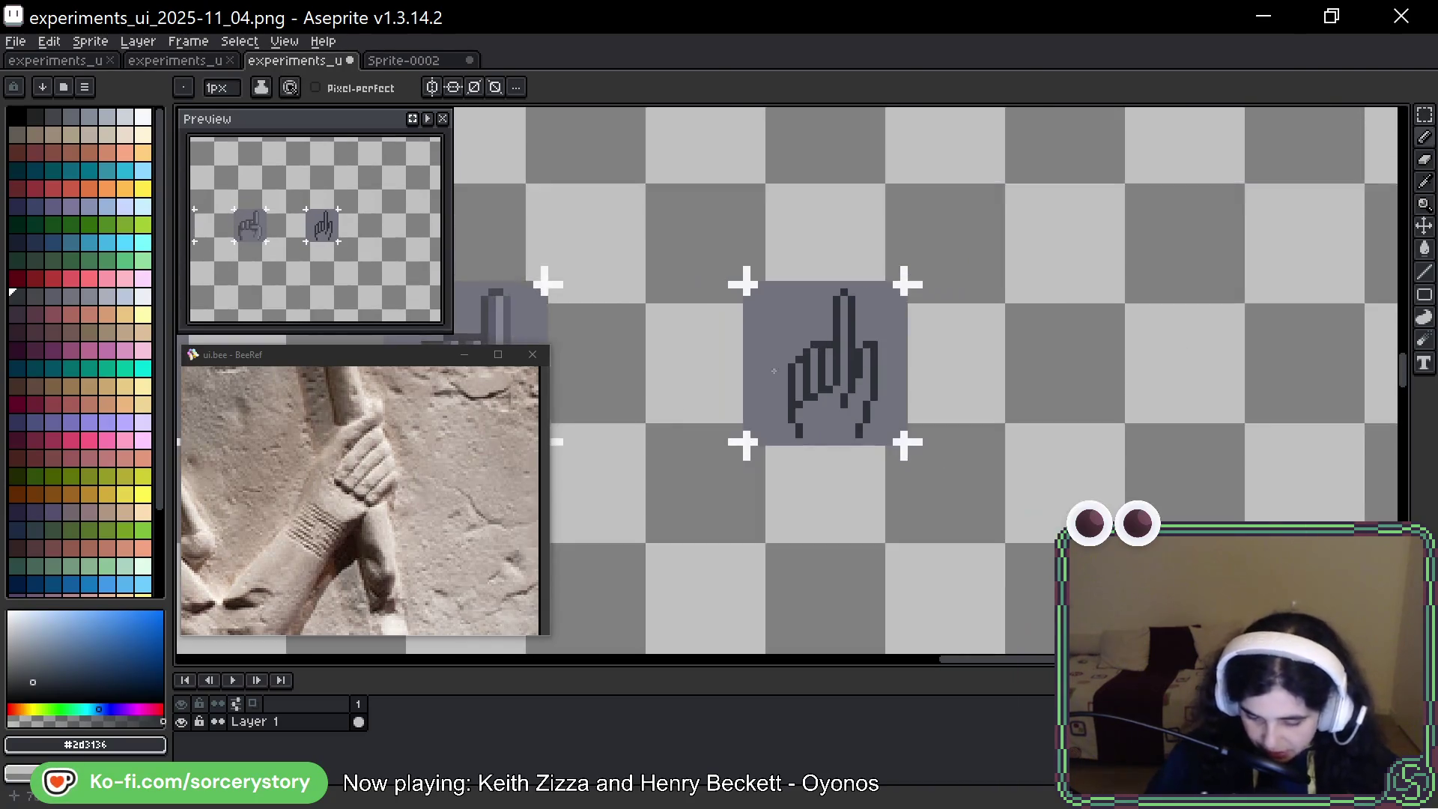
scroll(1059, 363, left, 5)
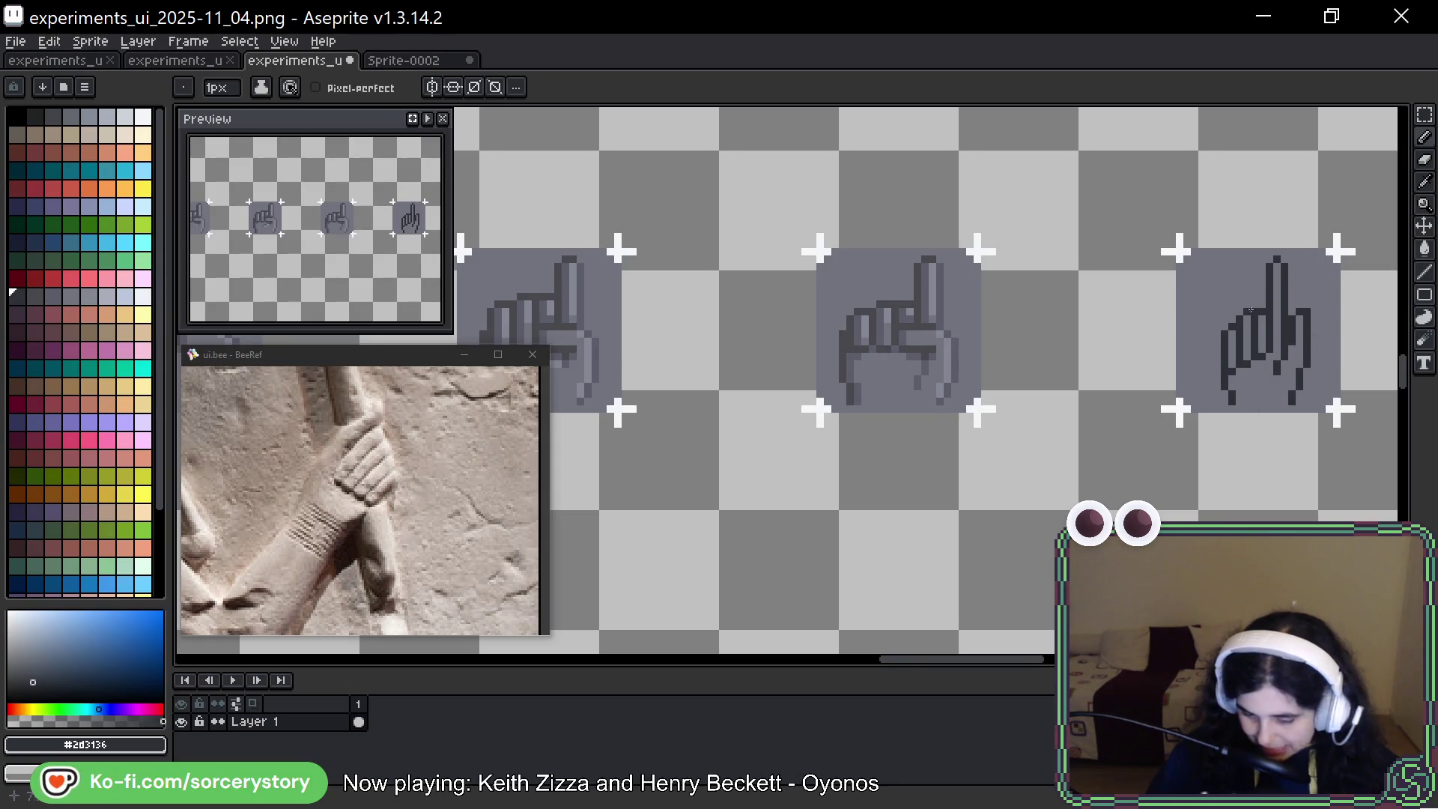
key(v)
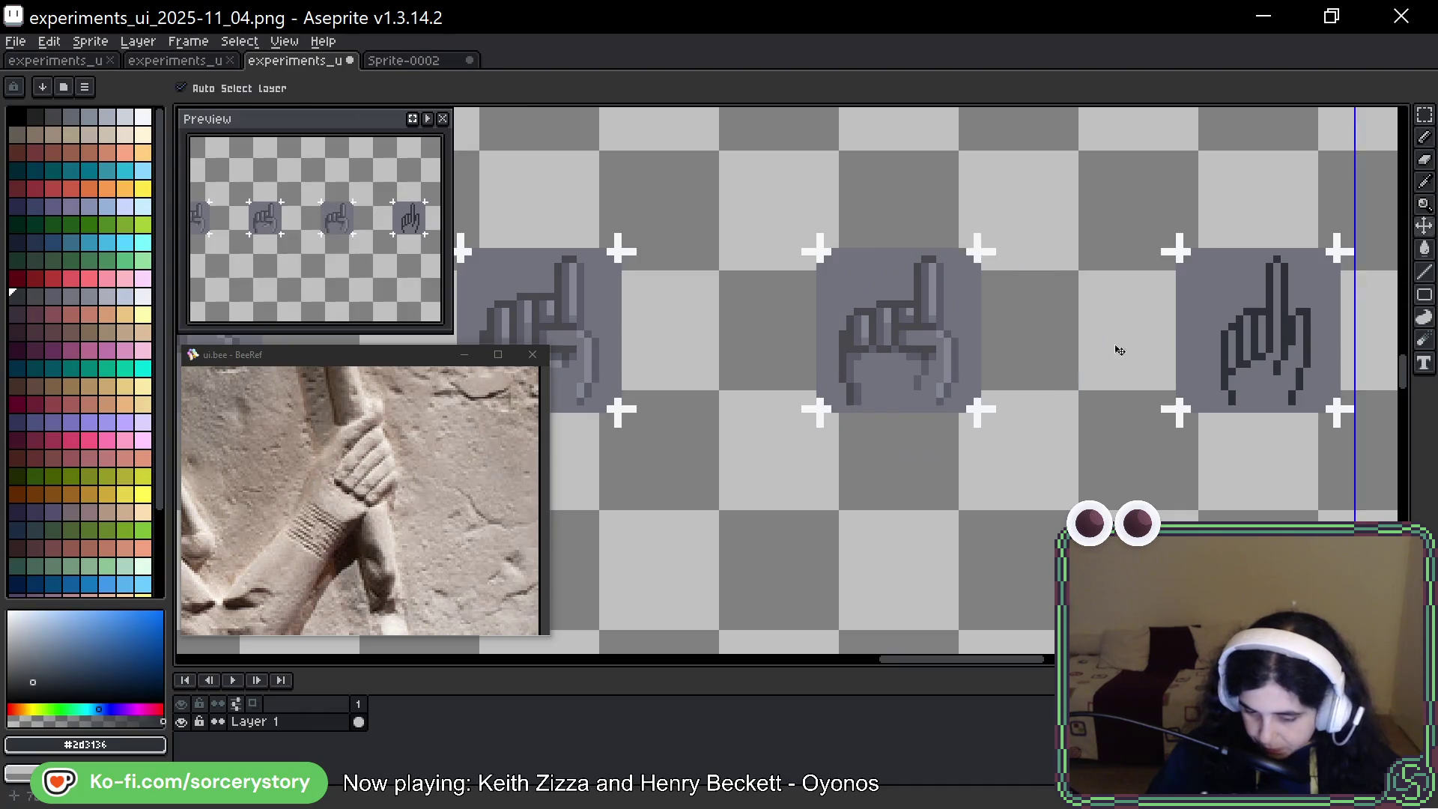
key(b)
scroll(938, 298, right, 4)
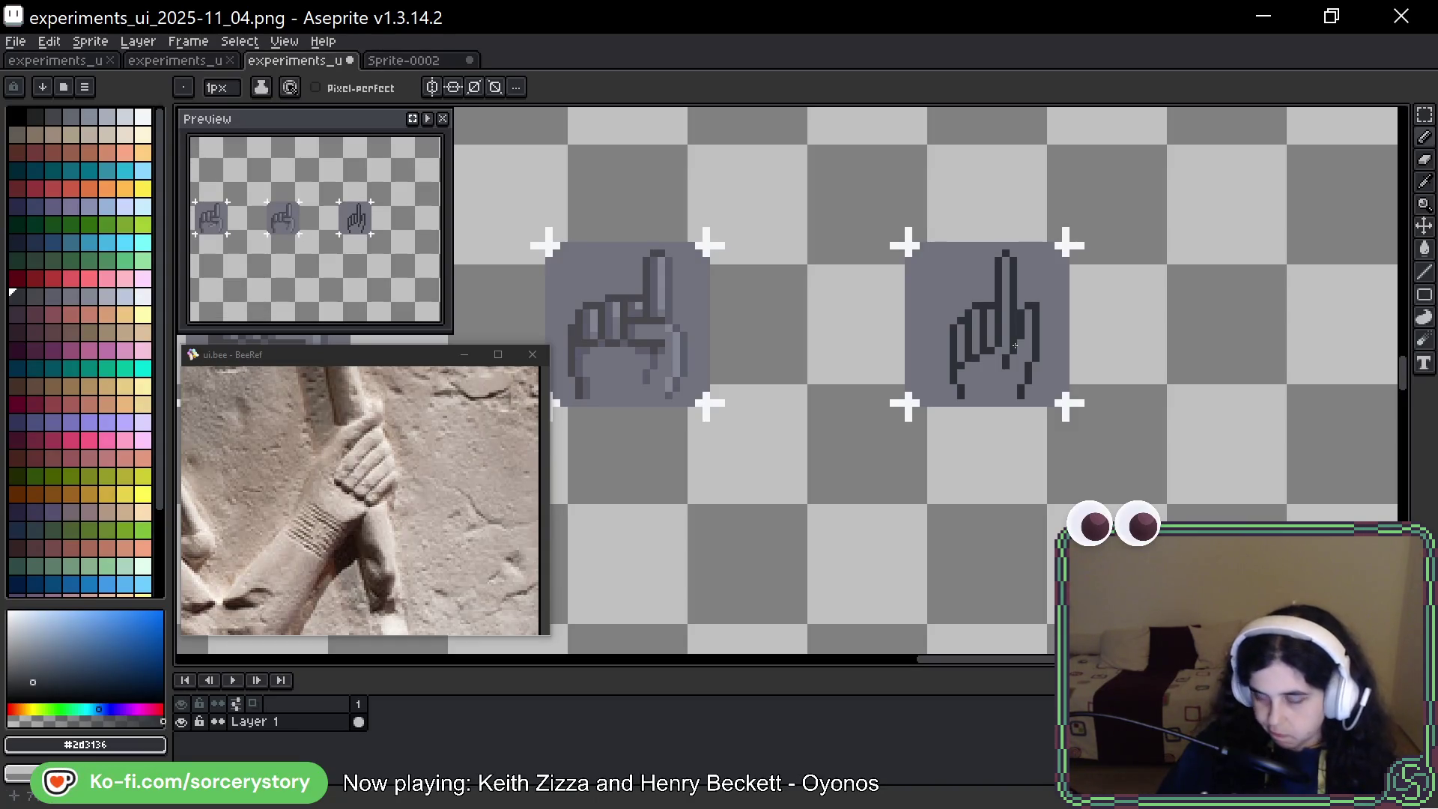
scroll(833, 408, right, 1)
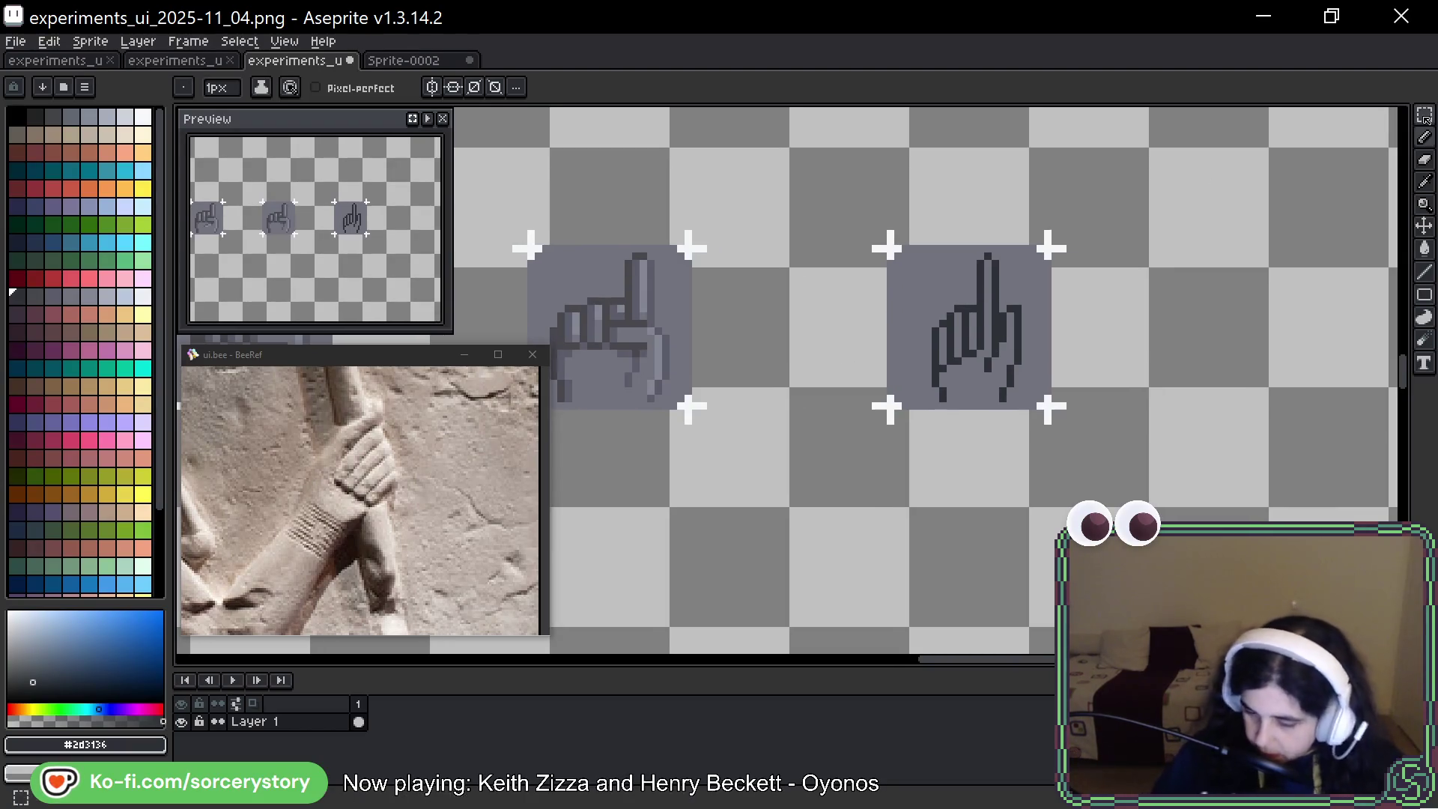
key(m)
mouse_move(538, 225)
mouse_down()
mouse_move(749, 449)
mouse_move(876, 419)
mouse_move(997, 324)
mouse_up()
Lift a block of the hand, rotate it -90°, and drop it on the hand's right side
scroll(974, 330, right, 1)
scroll(940, 336, up, 2)
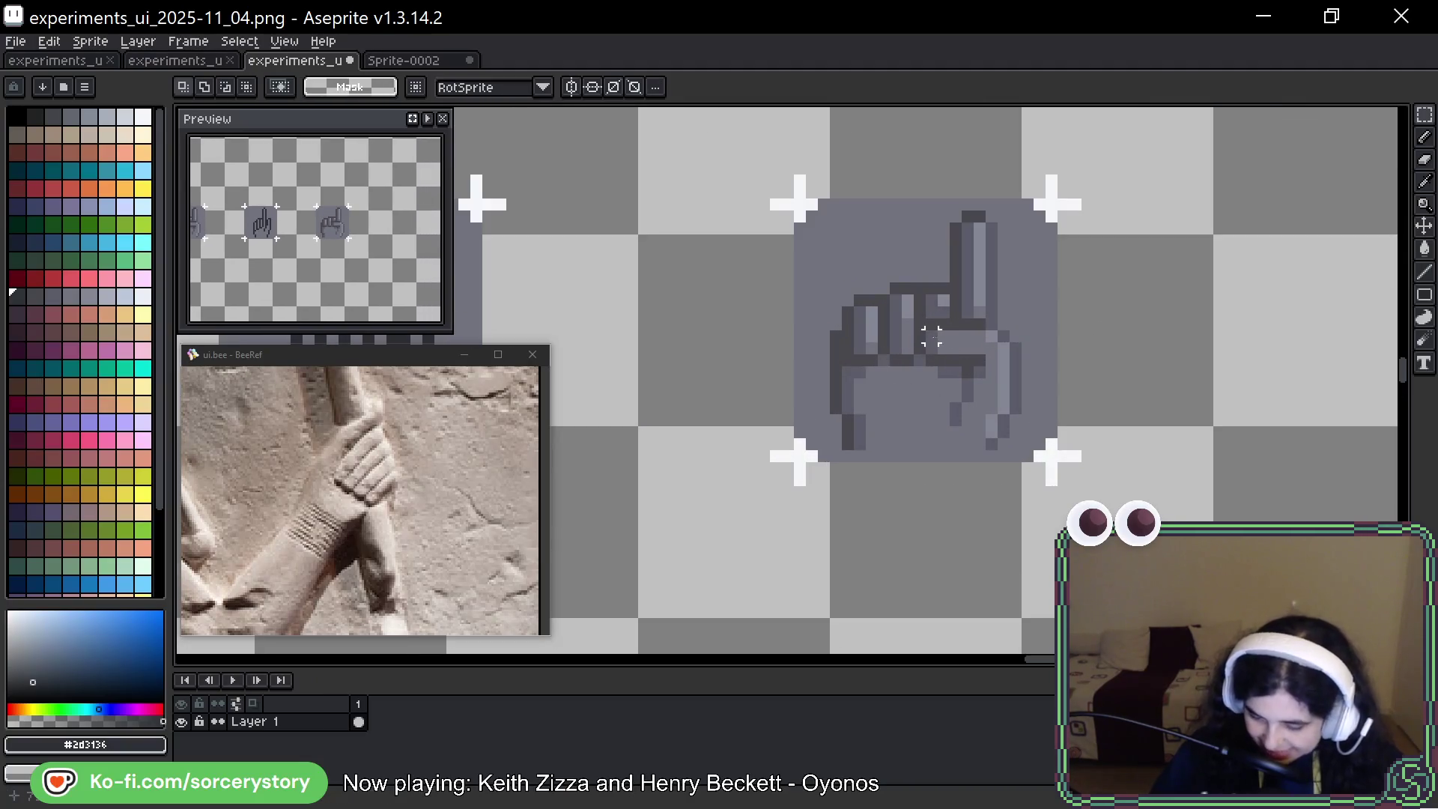
mouse_move(921, 324)
mouse_down()
mouse_move(1001, 367)
mouse_move(1217, 316)
mouse_move(1182, 316)
mouse_move(1246, 353)
mouse_move(1230, 410)
mouse_up()
drag(1174, 315, 1022, 318)
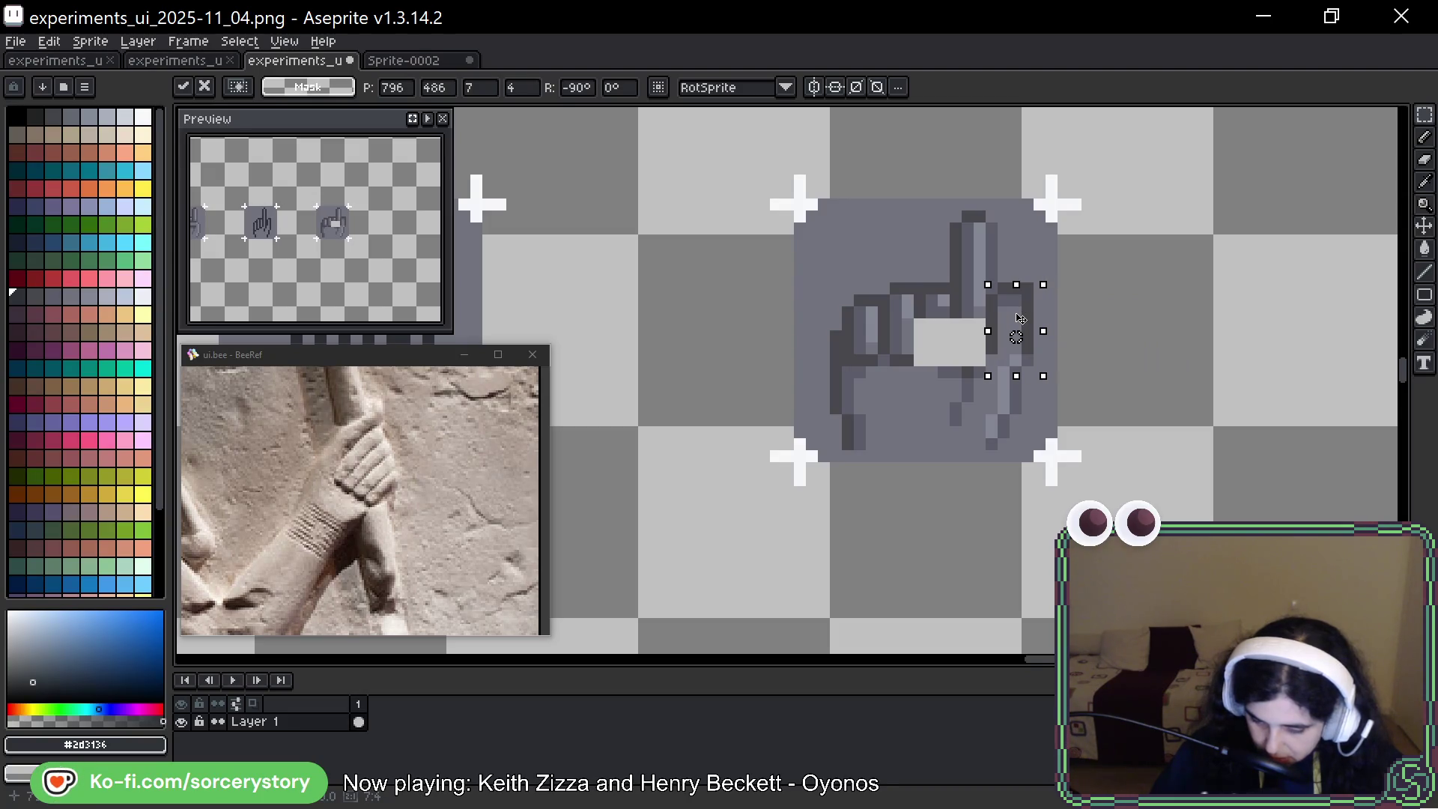
click(1039, 360)
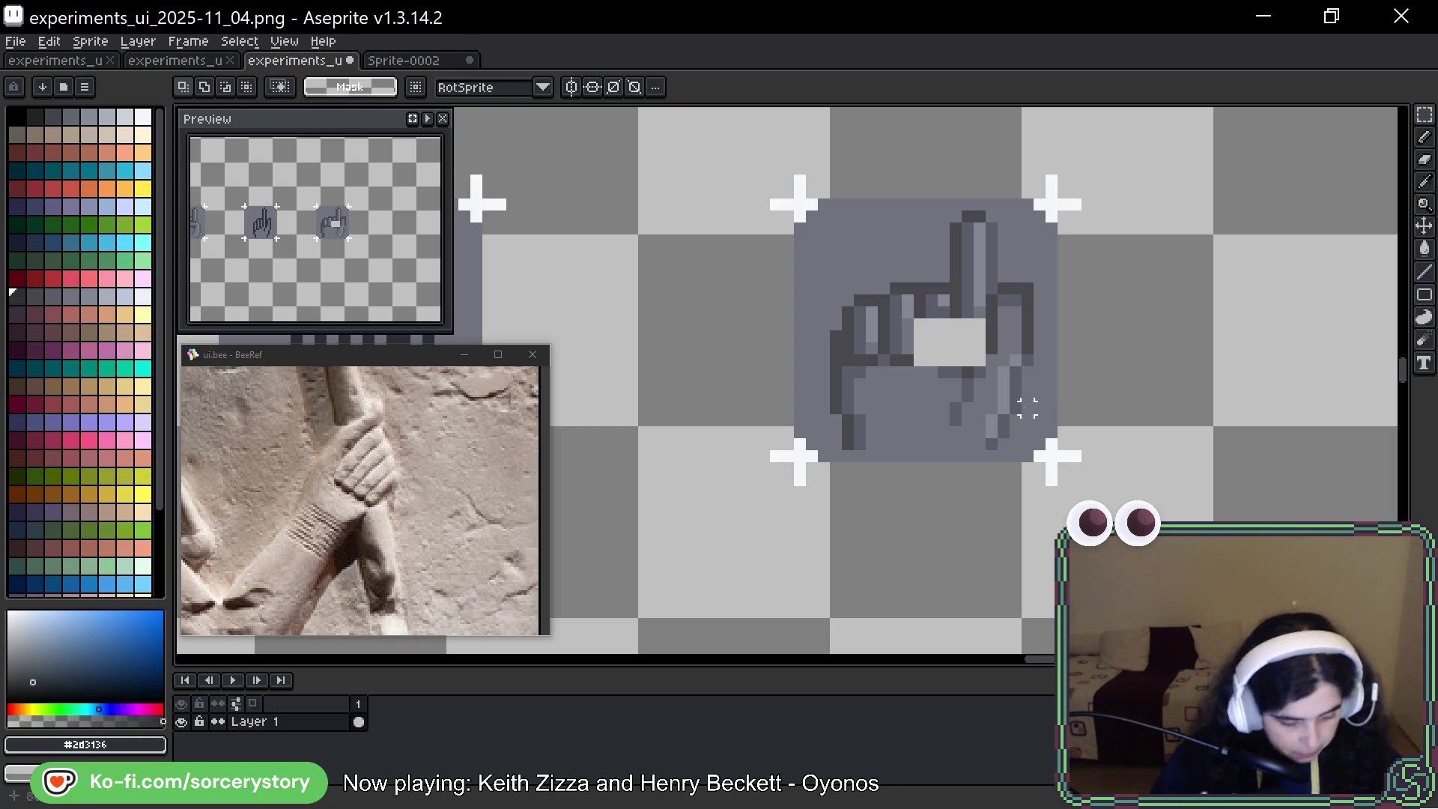
Partly fill the light palm gap with a grey column and extend the dark finger column
key(b)
alt+click(987, 353)
mouse_move(980, 319)
mouse_down()
mouse_move(980, 367)
mouse_move(956, 342)
mouse_move(924, 350)
mouse_up()
alt+click(956, 307)
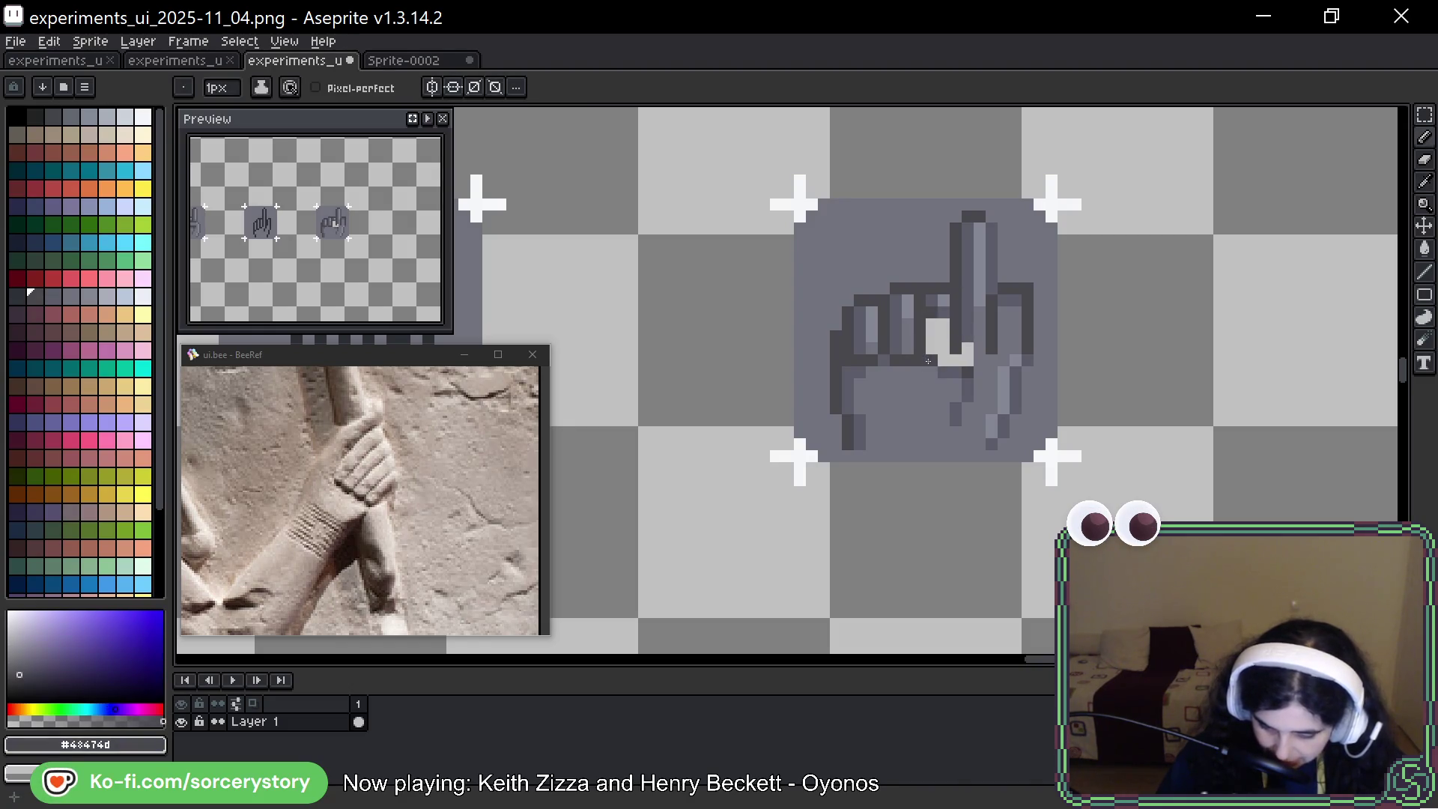
Cover the light patch column and finger highlight pixels with mid-grey
alt+click(930, 332)
drag(933, 308, 933, 352)
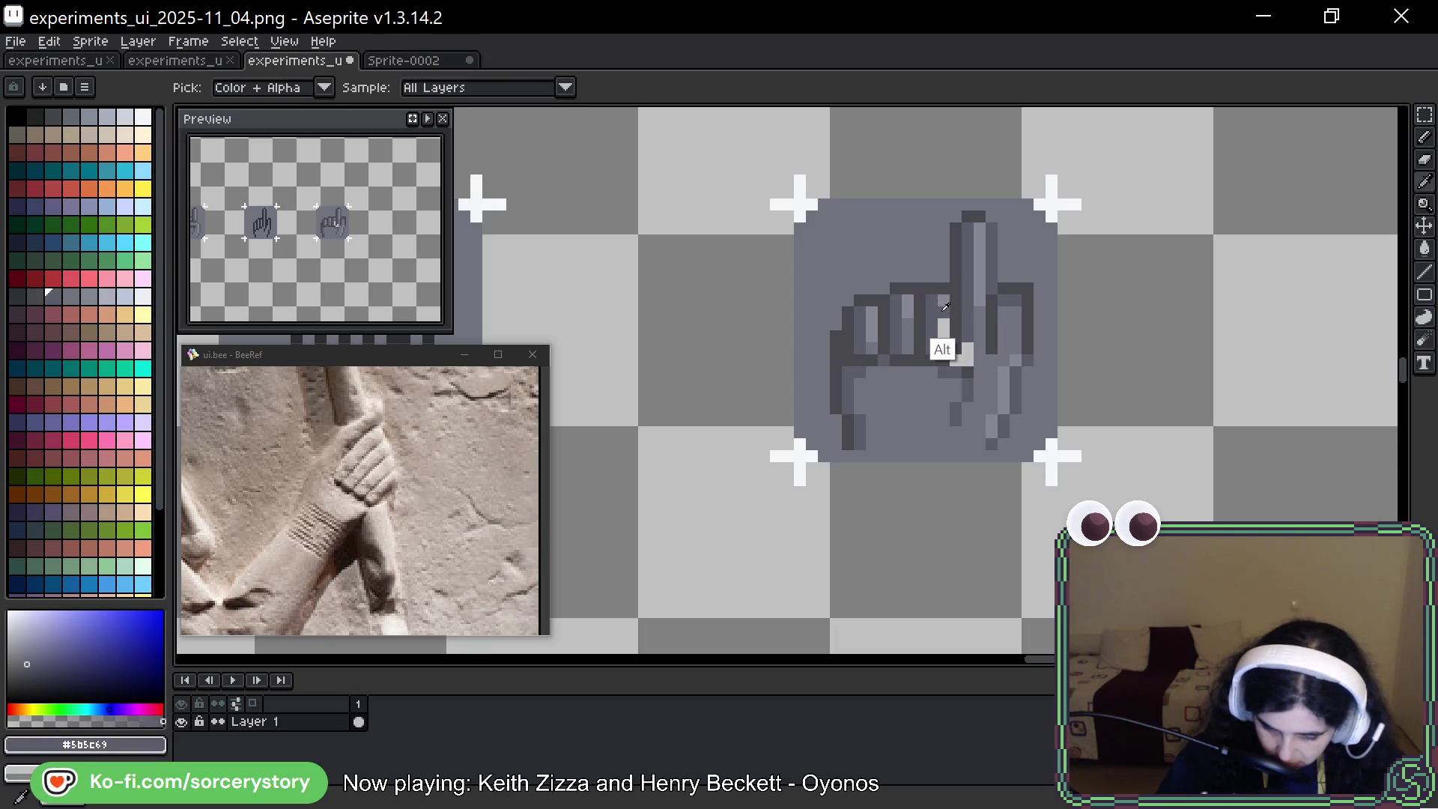
alt+click(944, 301)
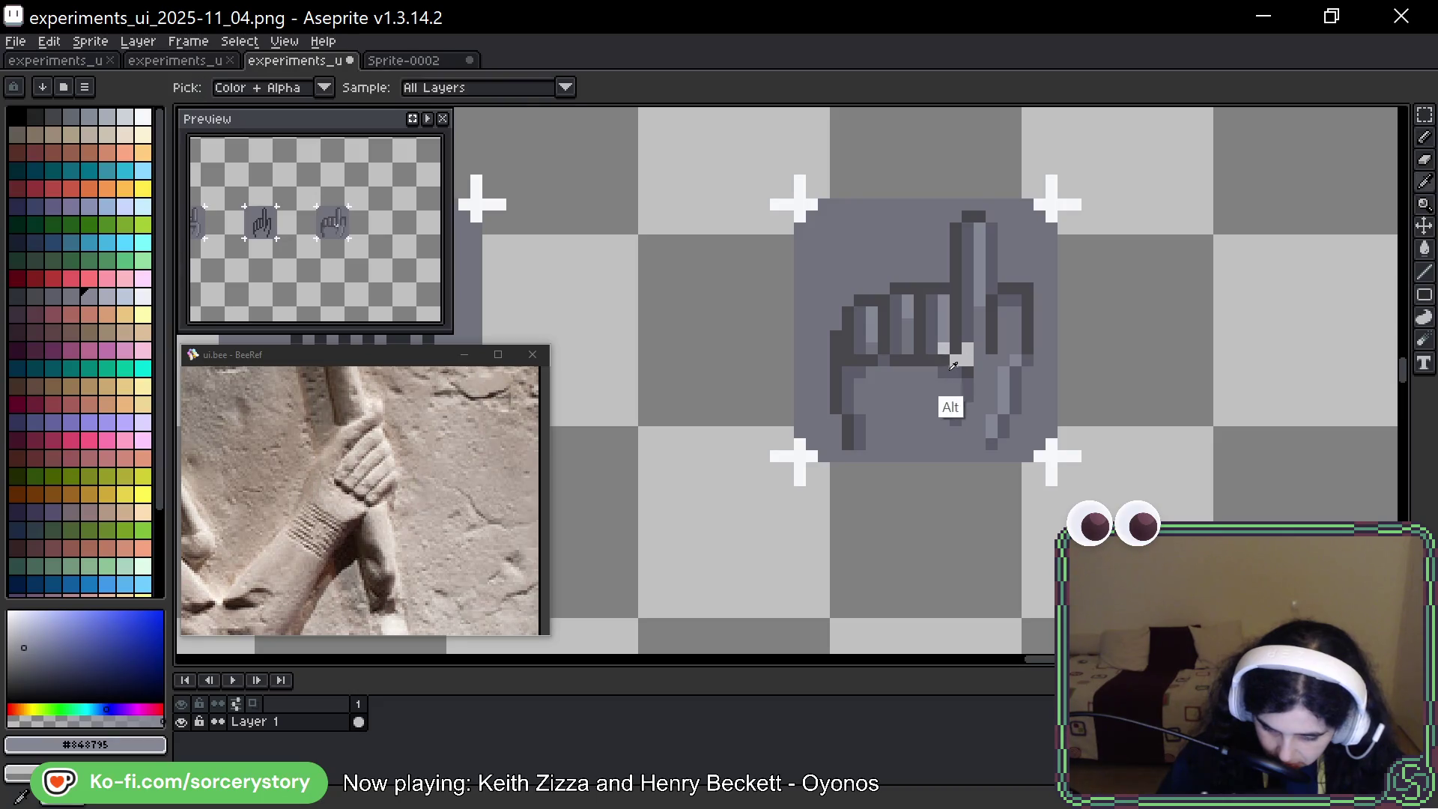
alt+click(945, 342)
alt+click(986, 349)
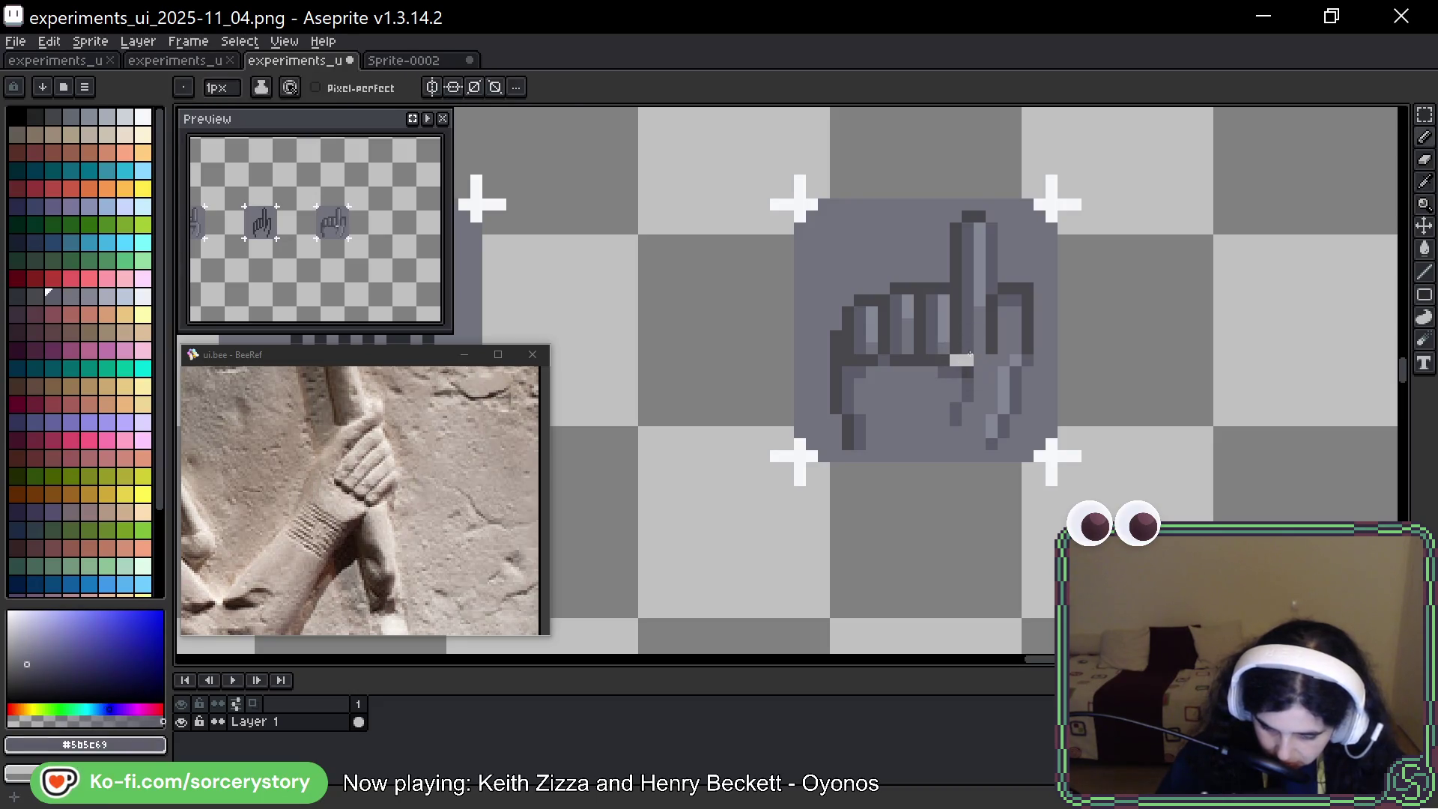
click(966, 356)
alt+click(947, 374)
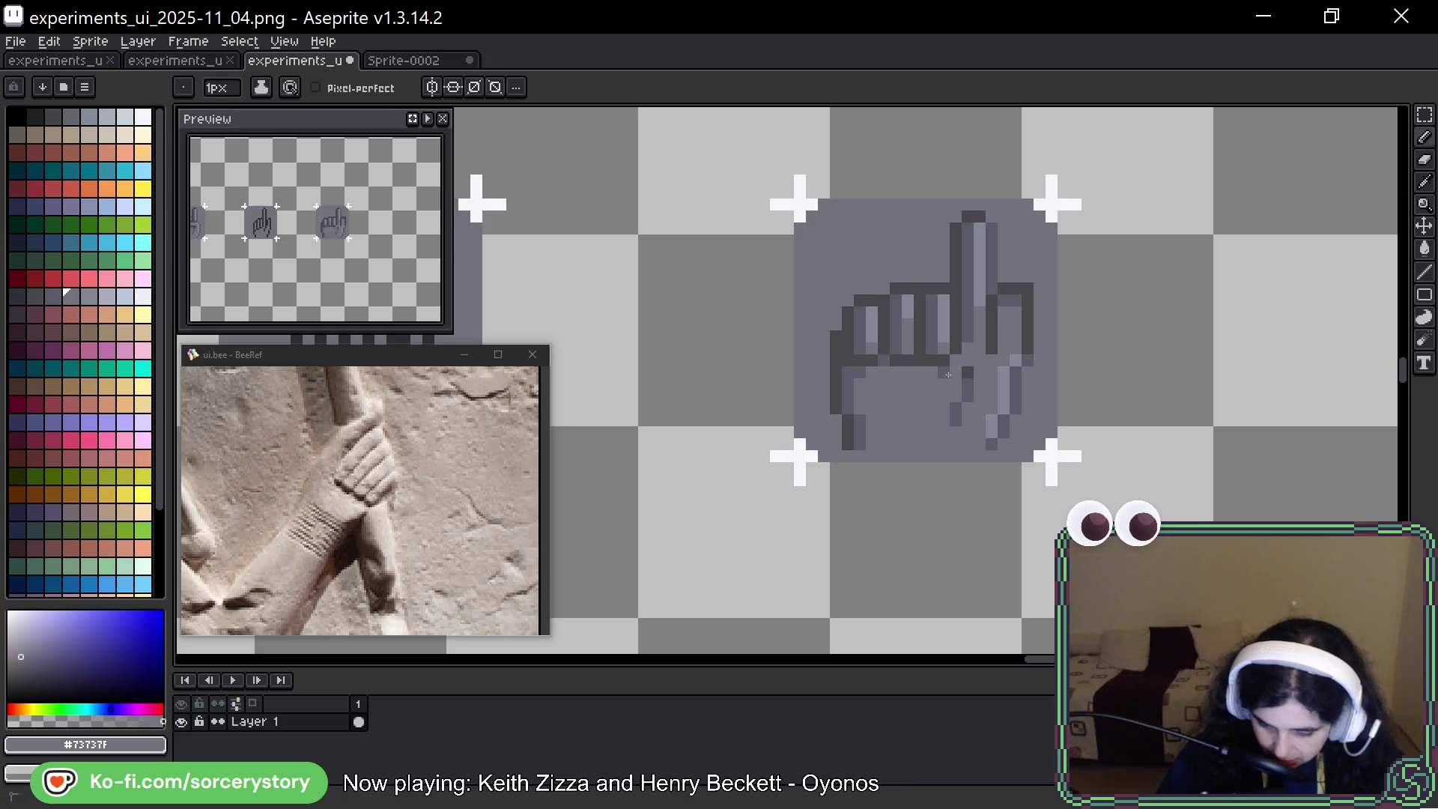
Paint darker #5b5c69 pixels on the lower fingers, reverting some to lighter #73737F
alt+click(982, 389)
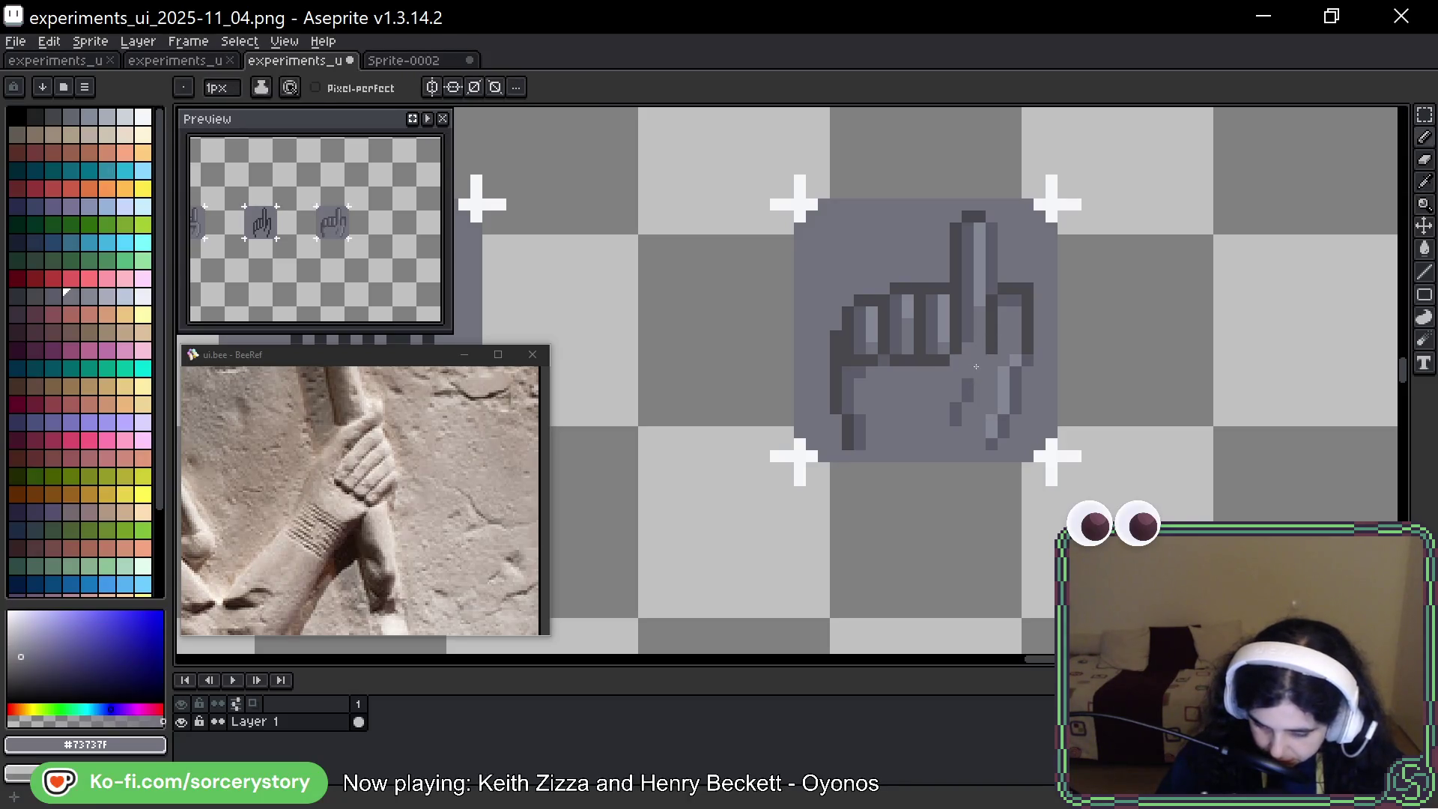
click(990, 359)
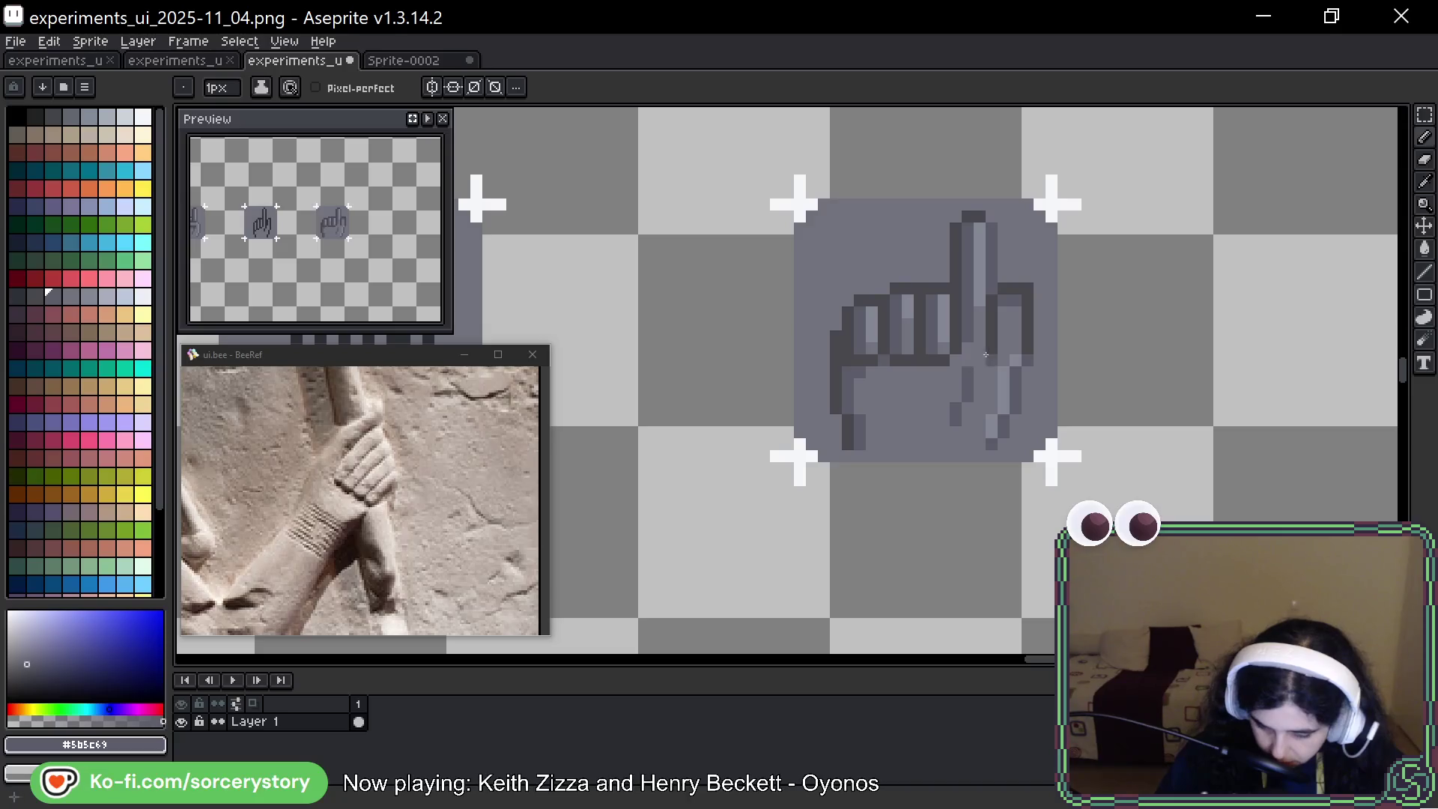
alt+click(1021, 373)
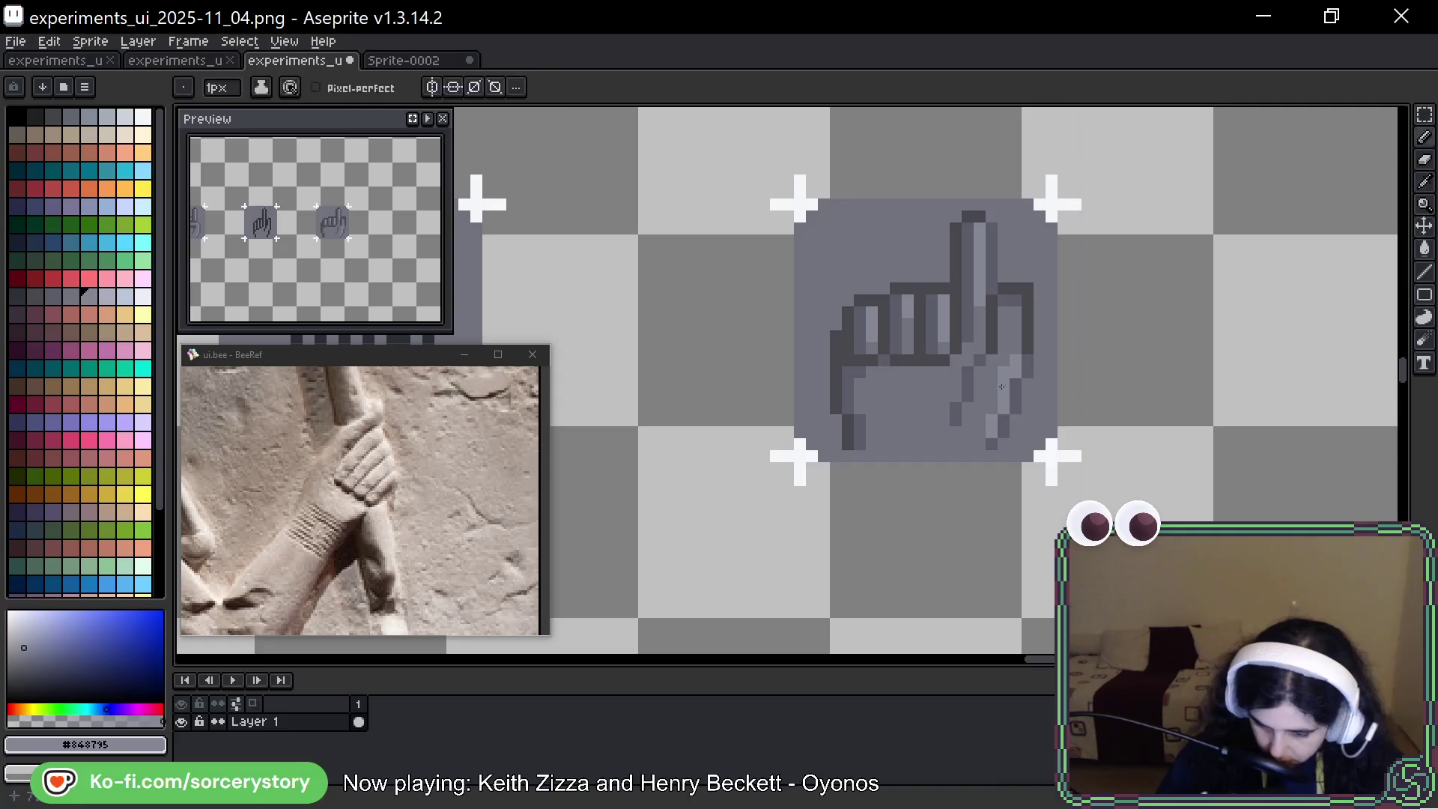
alt+click(993, 396)
click(1004, 395)
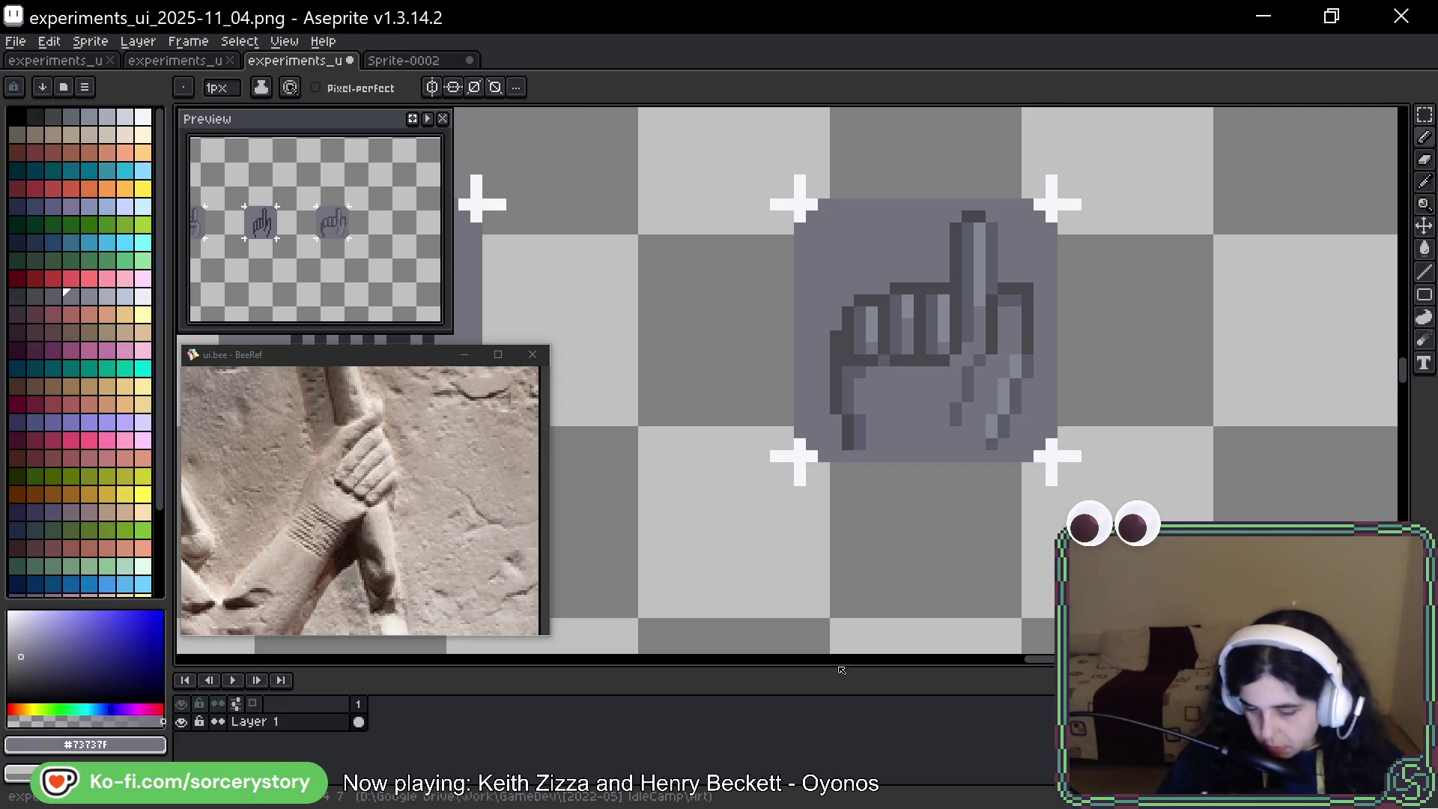
alt+click(980, 367)
alt+click(963, 392)
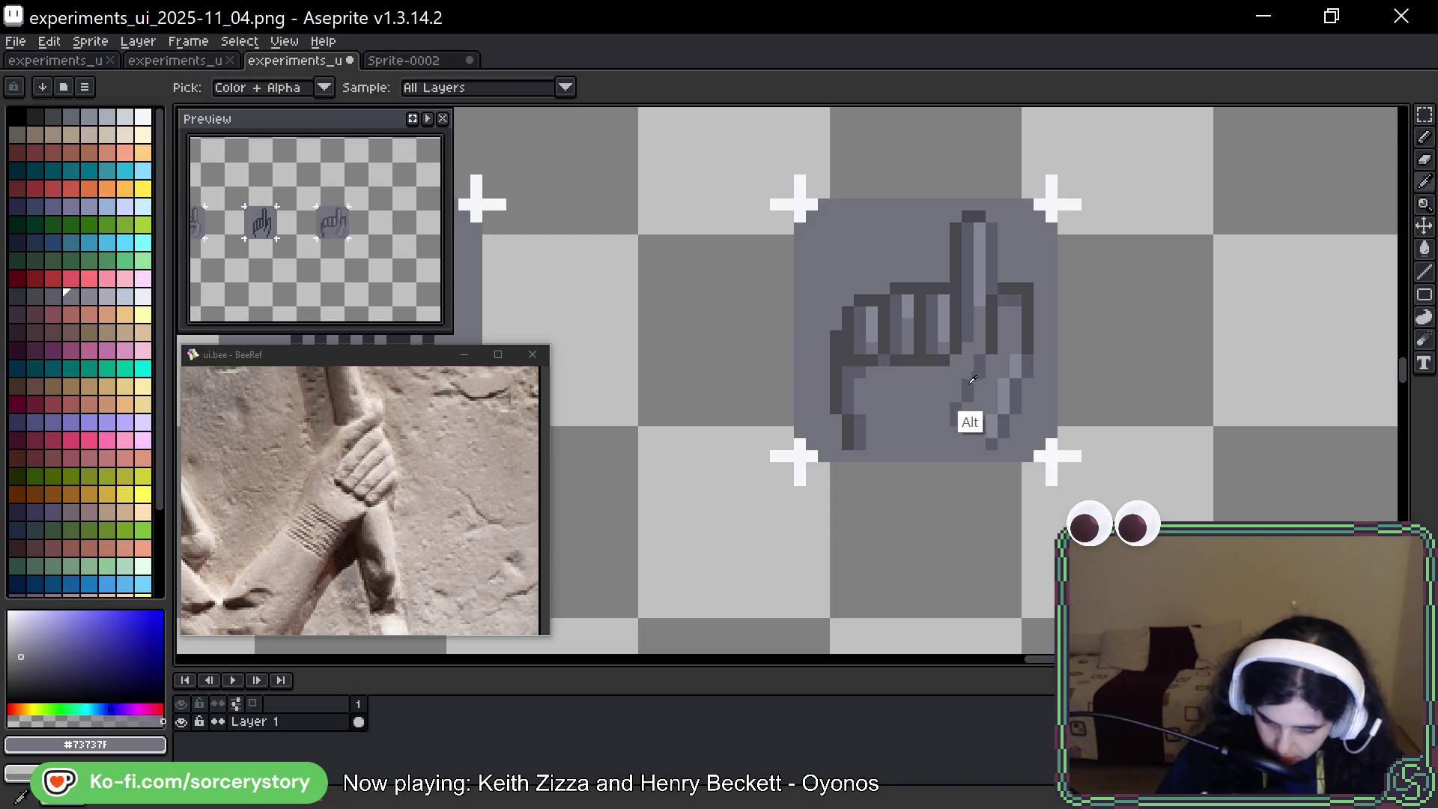
alt+click(960, 415)
drag(949, 406, 953, 423)
alt+click(954, 425)
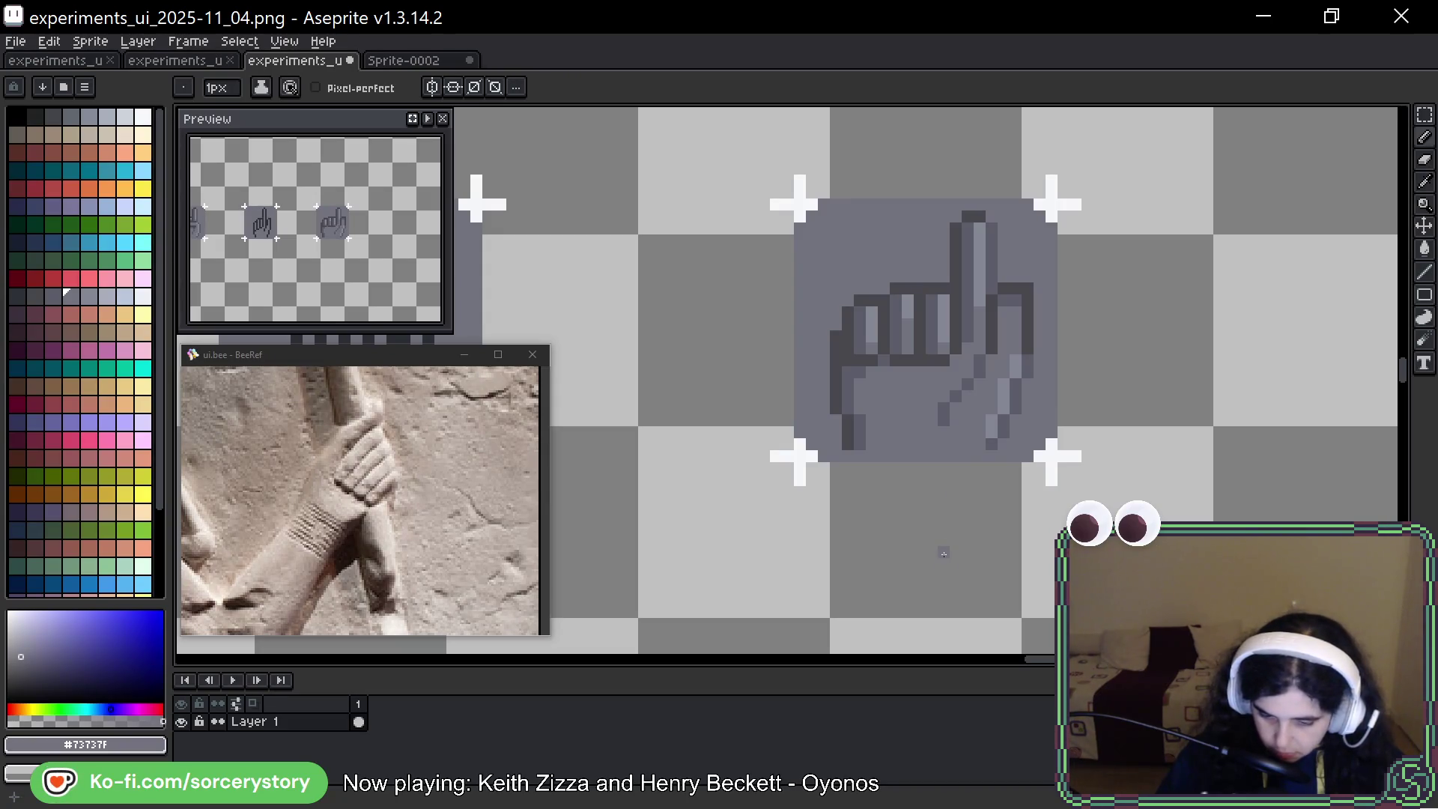
Move a small block of pixels on the fingers' right edge into a new position
mouse_move(947, 431)
mouse_down()
mouse_move(950, 417)
mouse_move(1214, 411)
mouse_move(1133, 398)
mouse_up()
key(m)
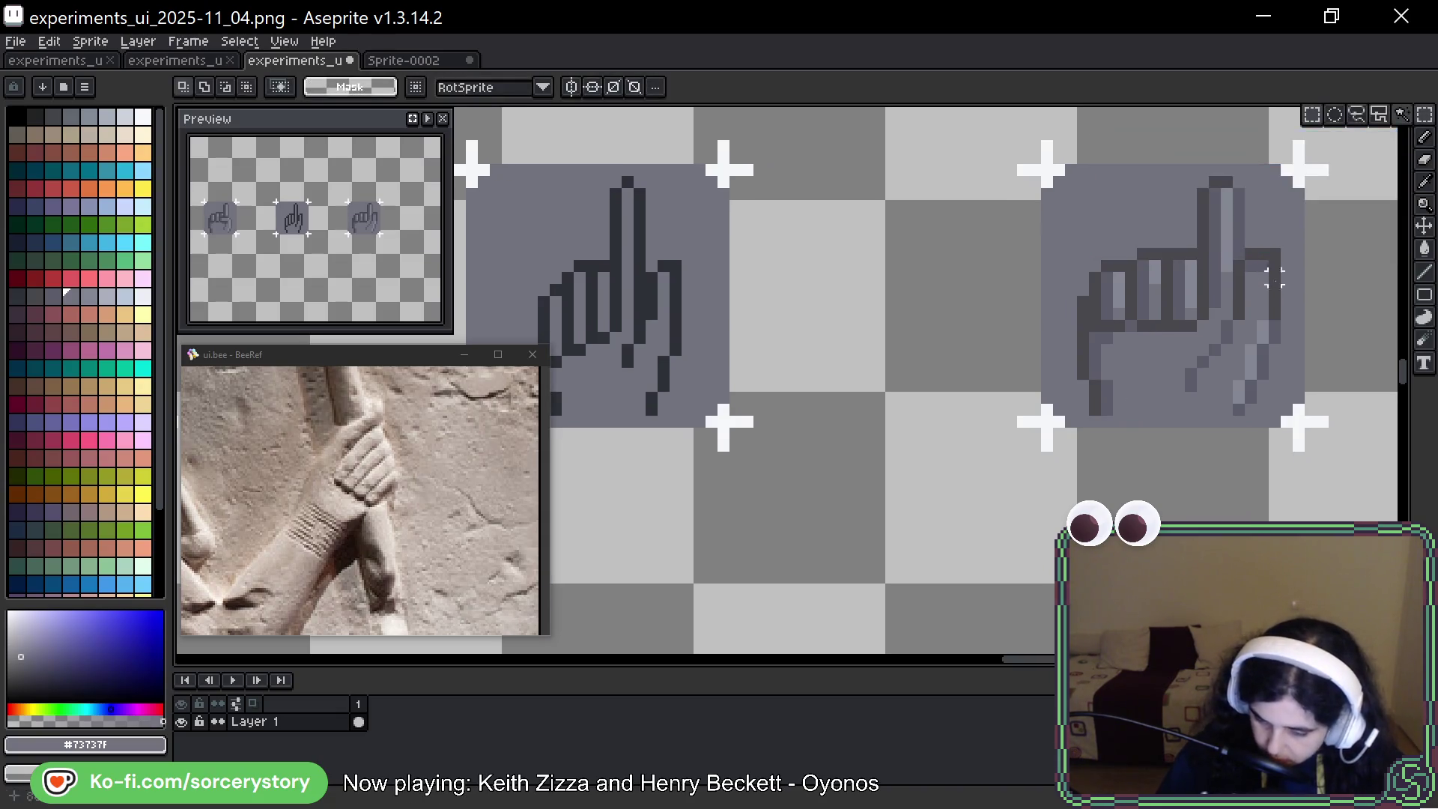
mouse_move(1240, 234)
mouse_down()
mouse_move(1278, 322)
mouse_move(1295, 322)
mouse_up()
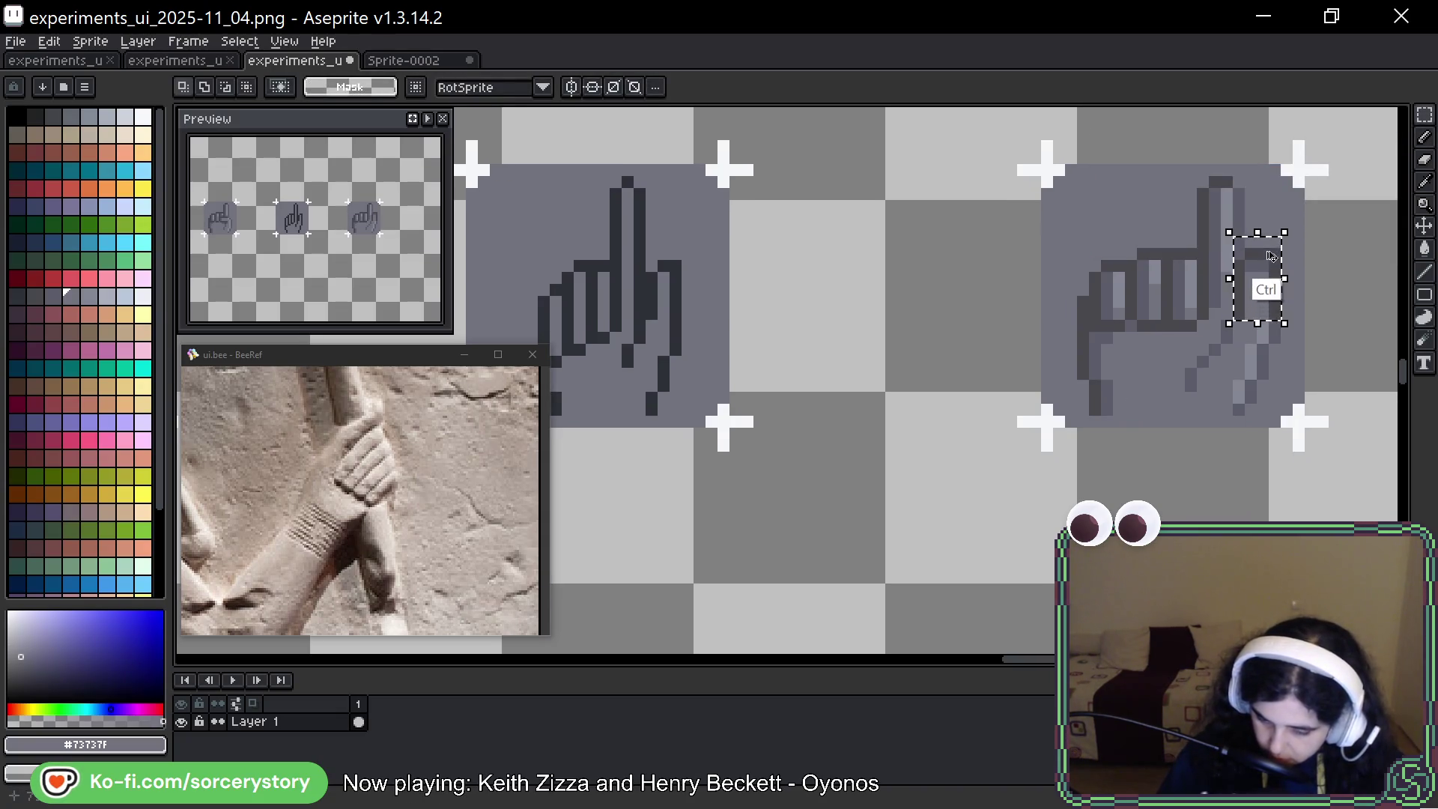
key(Return)
drag(1234, 249, 1284, 310)
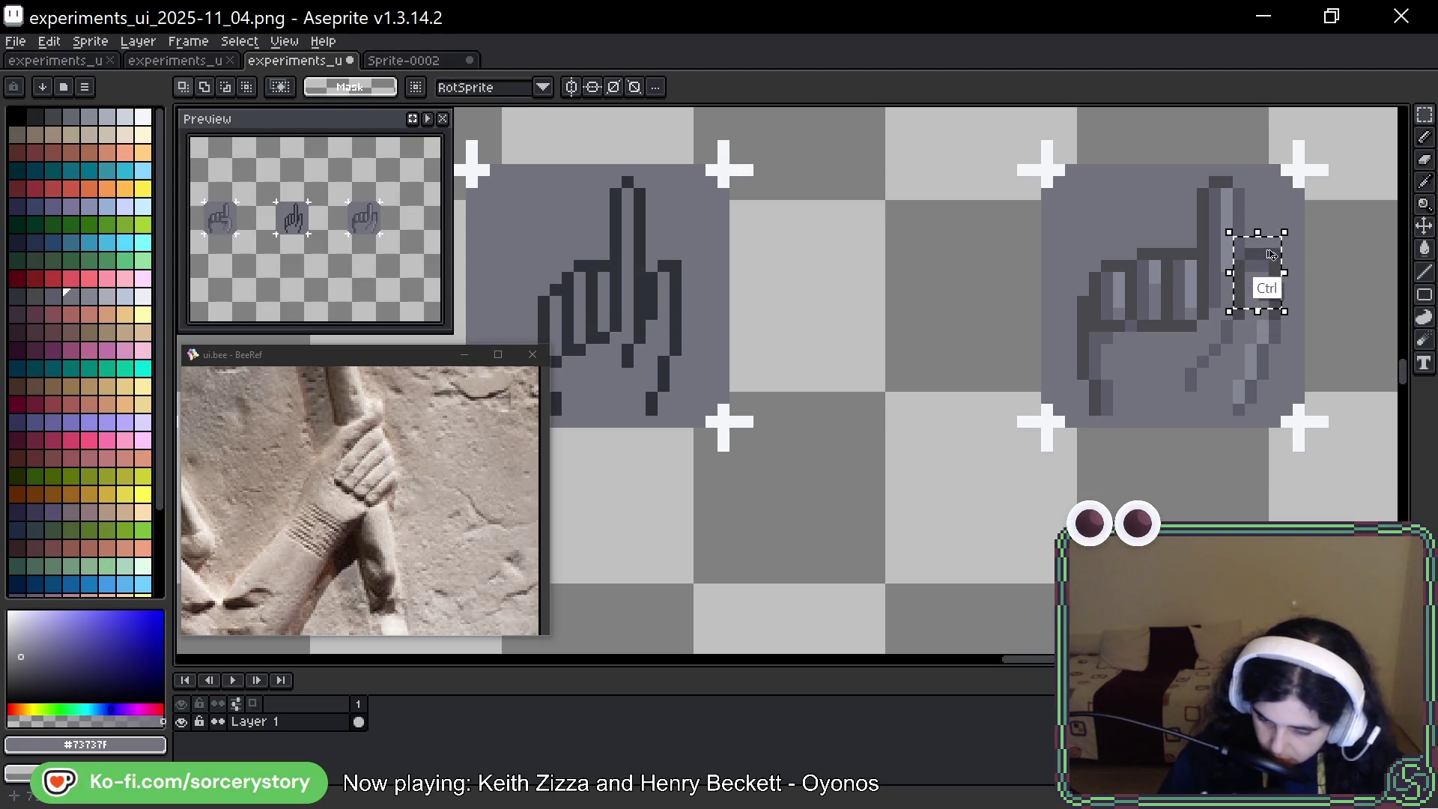
click(1155, 457)
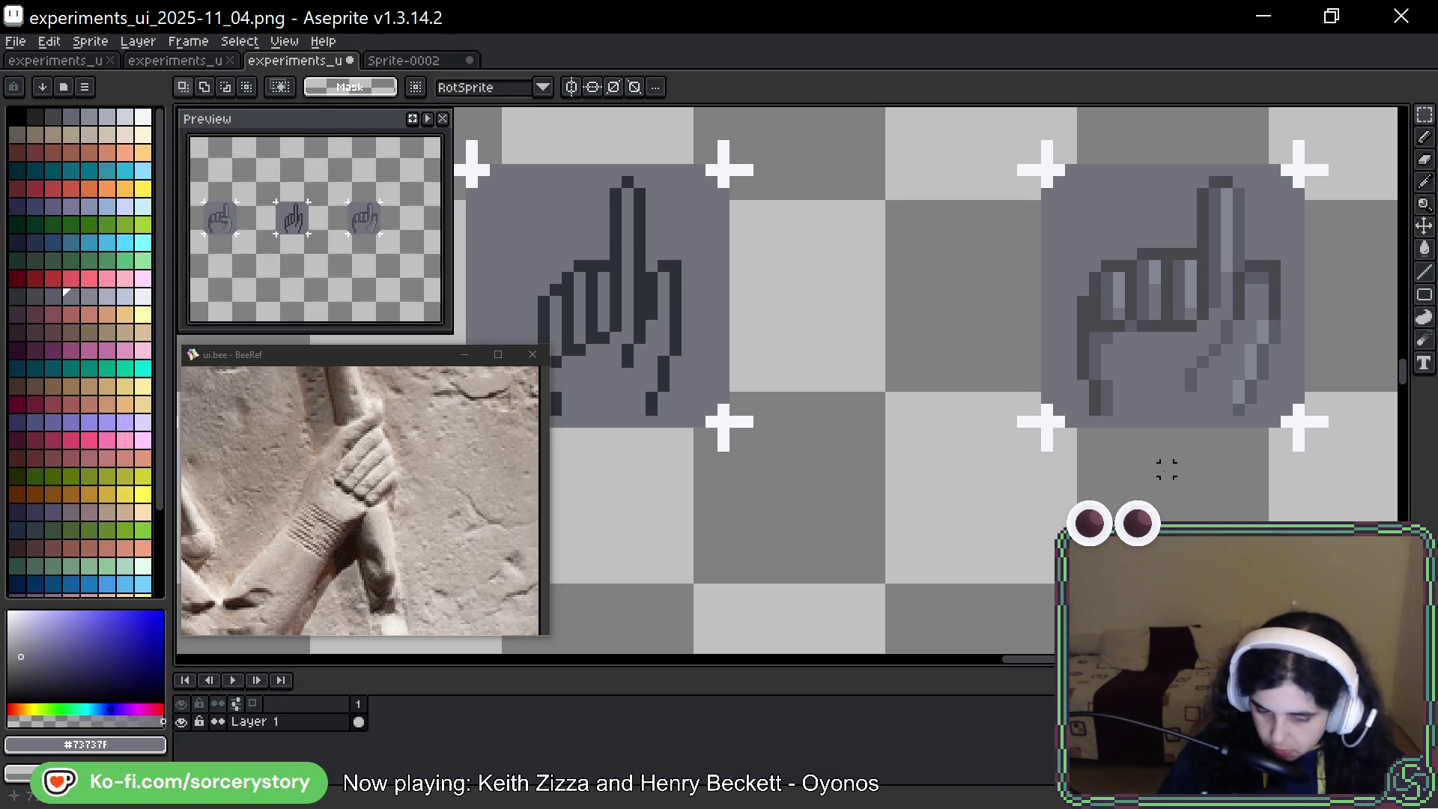
Try nudging the fingers down one pixel, then undo it and deselect
drag(1203, 446, 1124, 417)
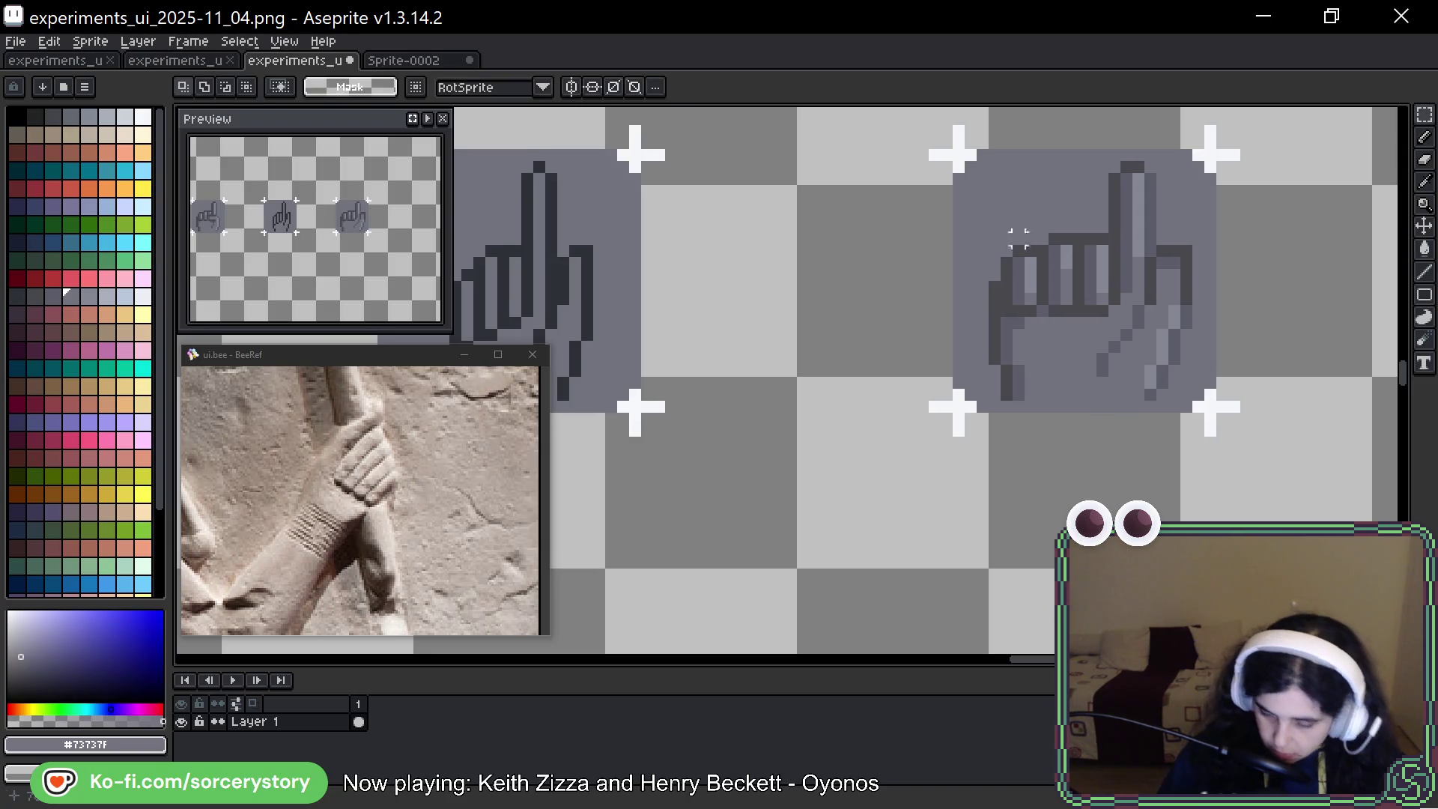
drag(1005, 226, 1078, 337)
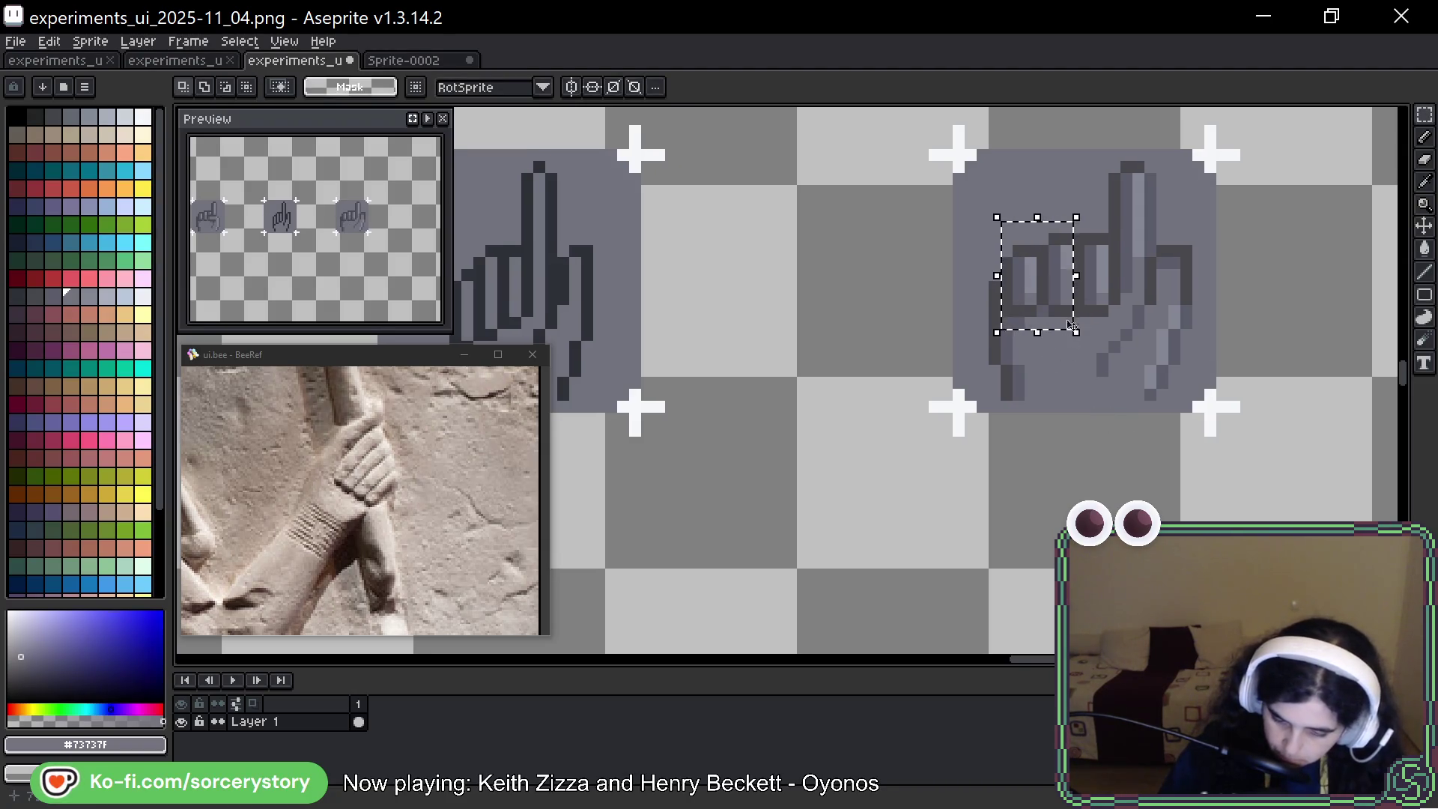
drag(1067, 253, 1067, 265)
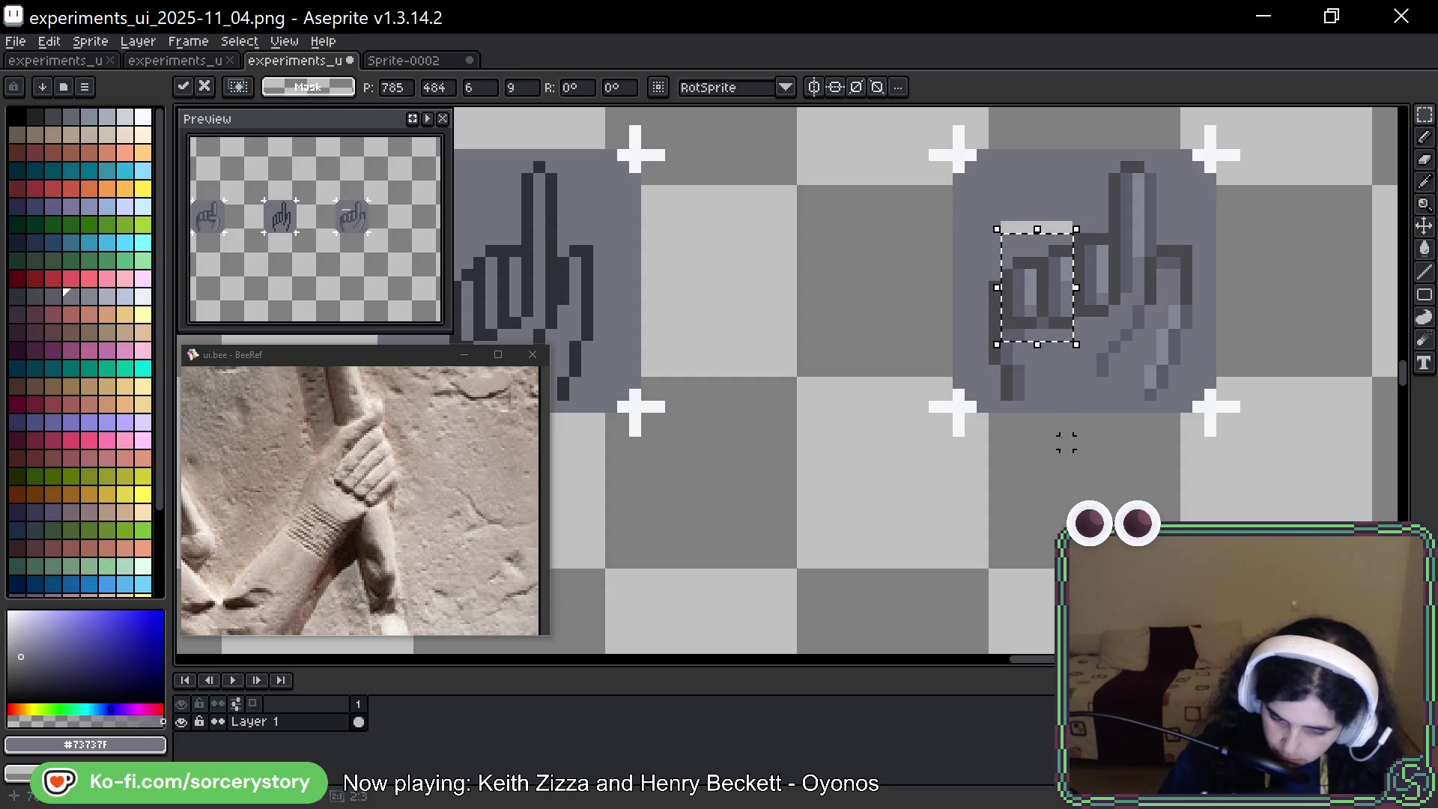
key(ctrl+z)
key(ctrl+d)
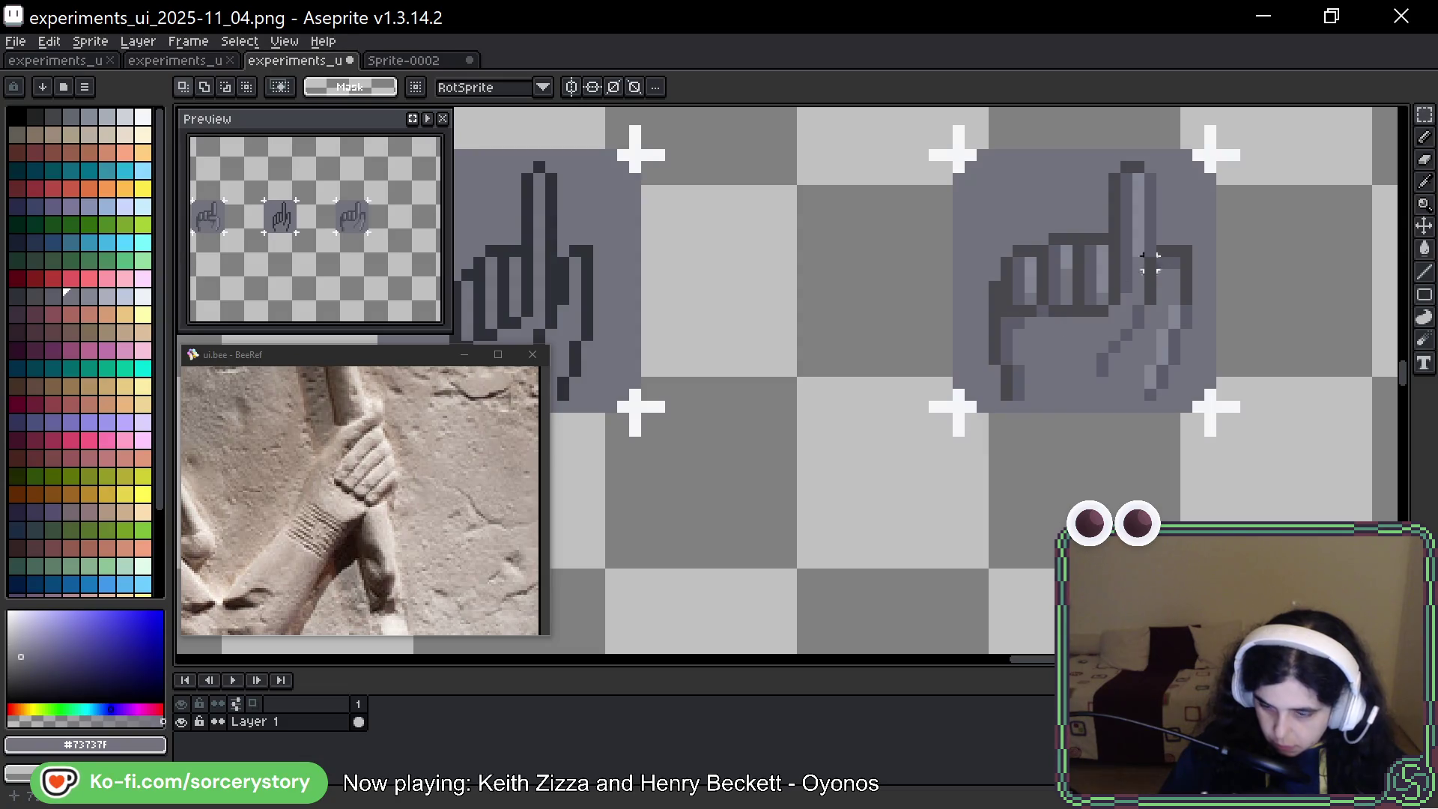
scroll(1146, 258, up, 1)
scroll(1157, 234, down, 1)
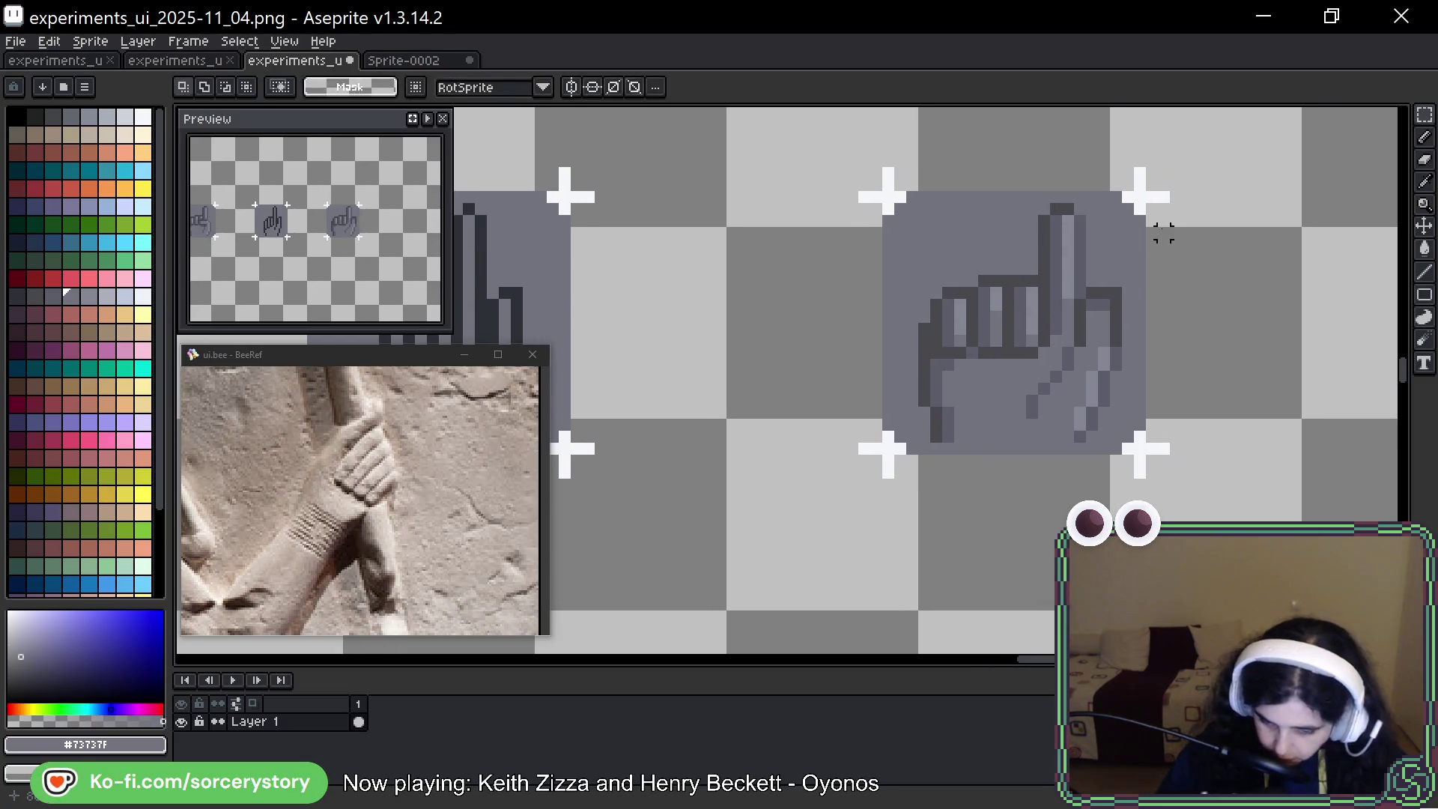
Outline an area on the shaded hand, then deselect without changing any pixels
mouse_move(1043, 379)
mouse_down()
mouse_move(1122, 490)
mouse_move(1034, 440)
mouse_up()
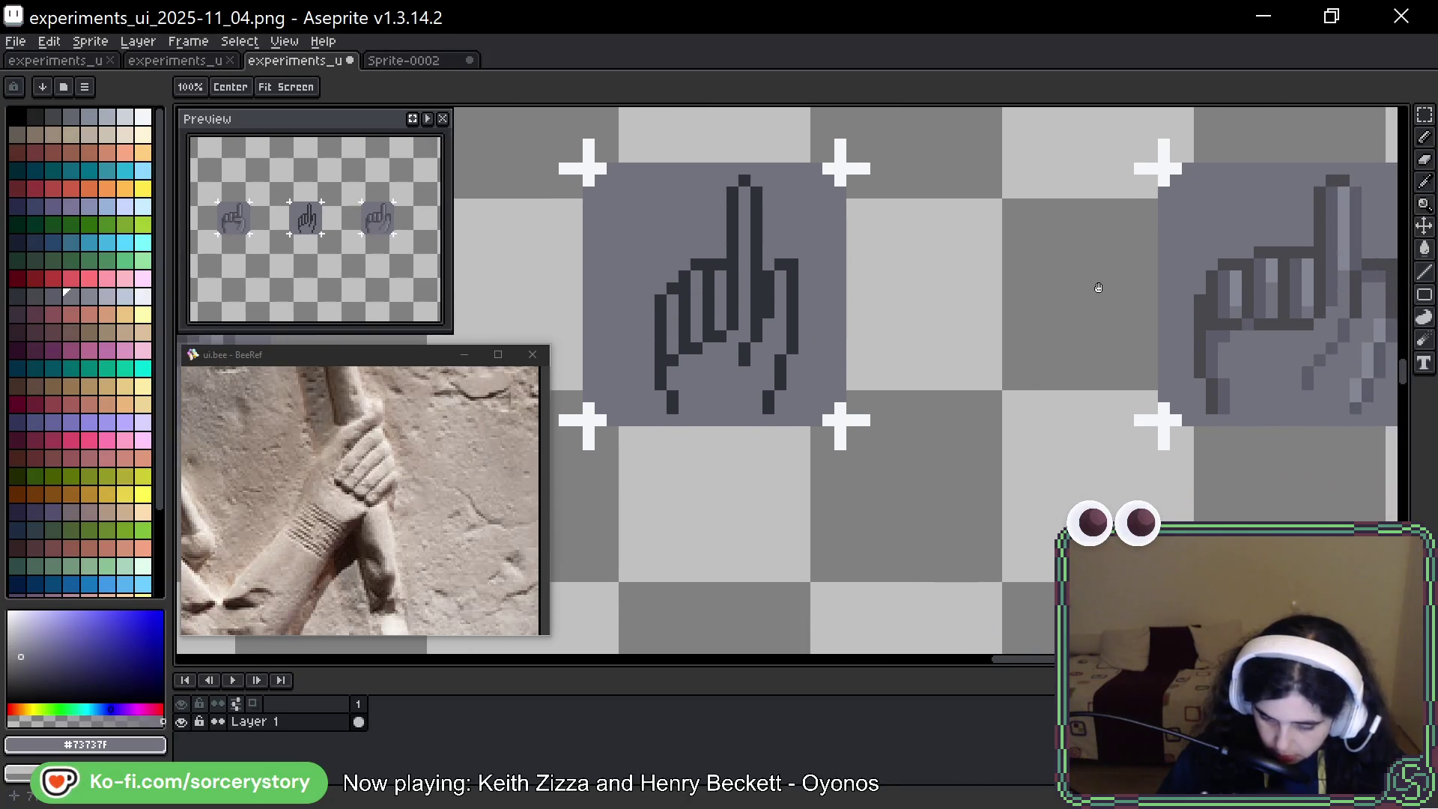
key(m)
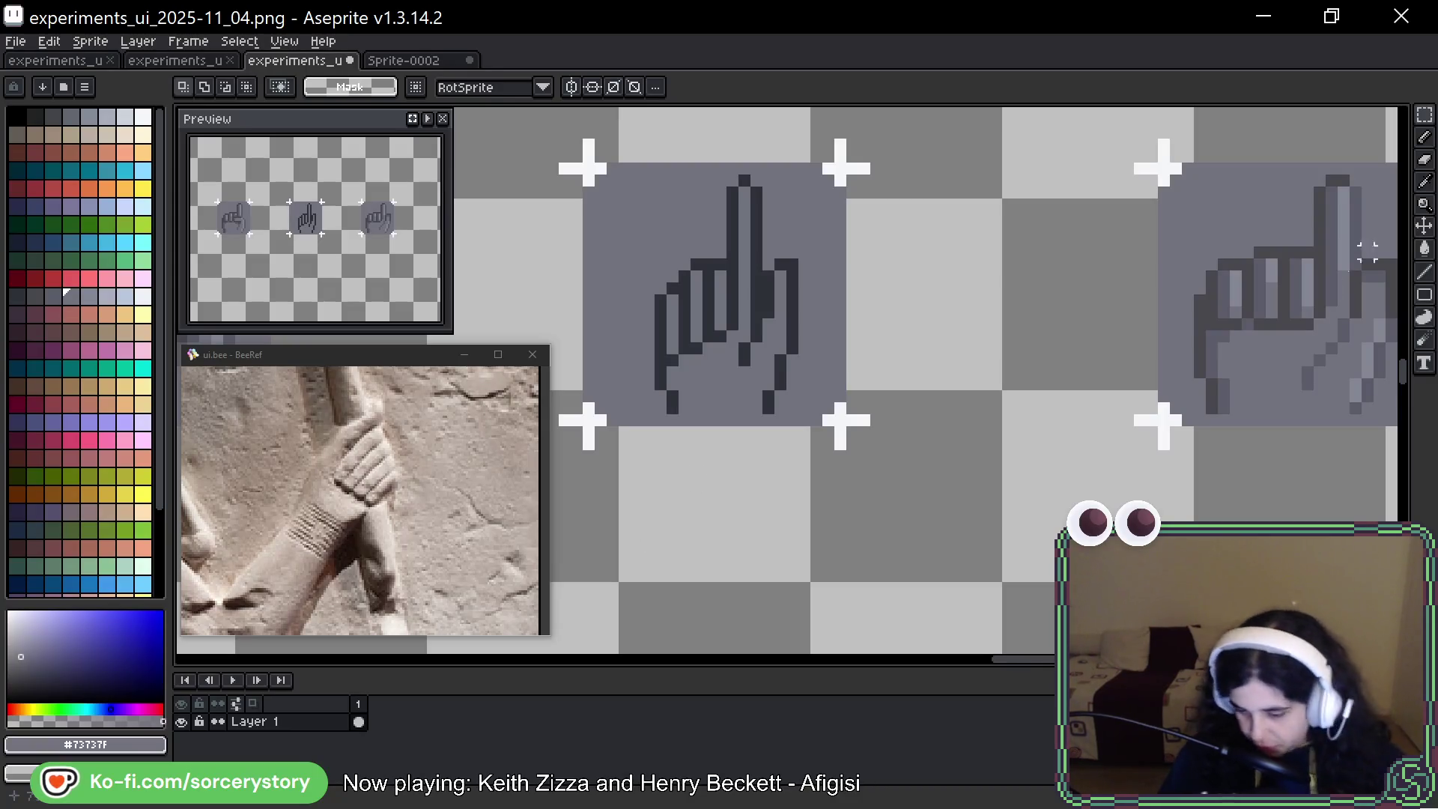
scroll(696, 481, right, 5)
mouse_move(1109, 211)
mouse_down()
mouse_move(1136, 234)
mouse_move(1152, 363)
mouse_up()
key(ctrl+d)
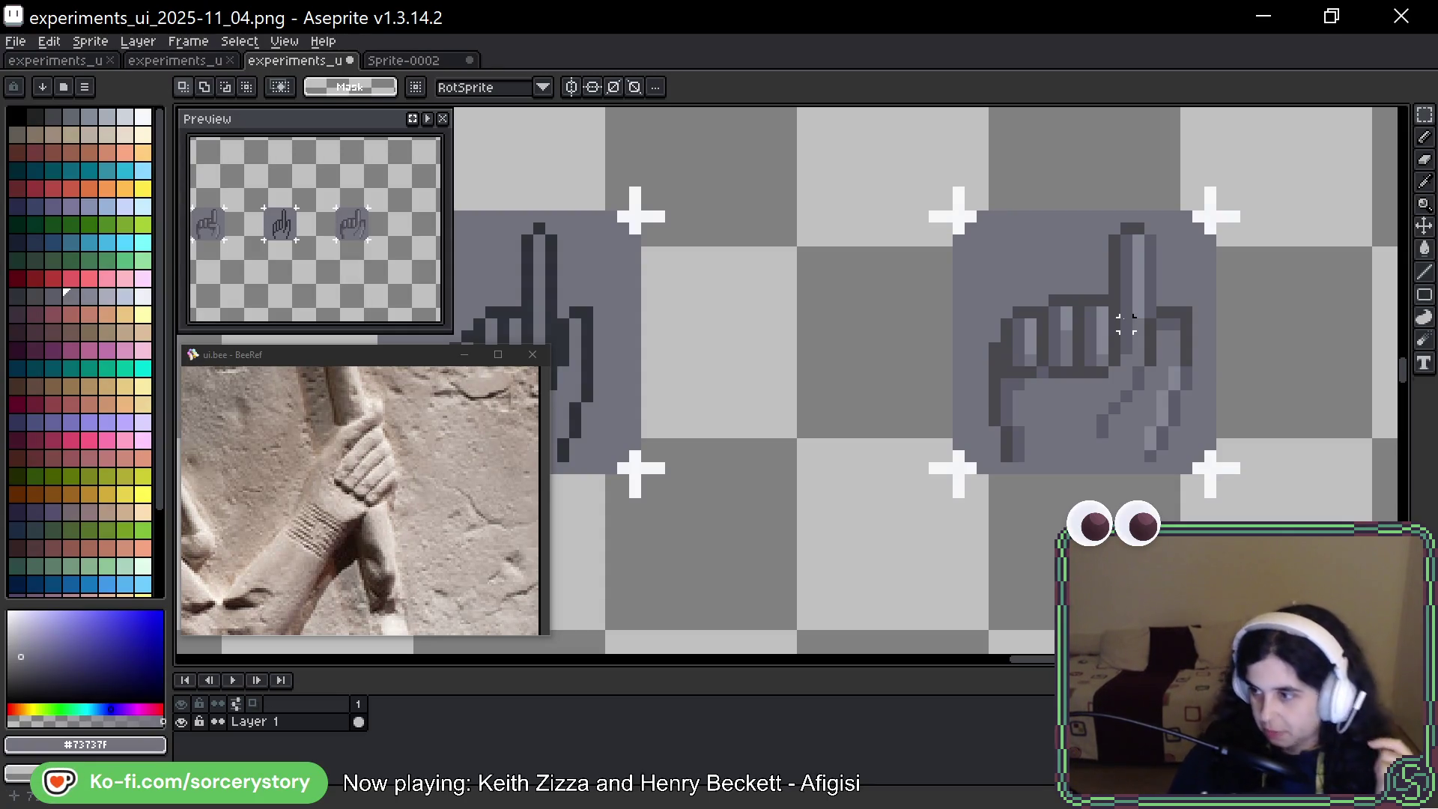
drag(1235, 312, 1195, 304)
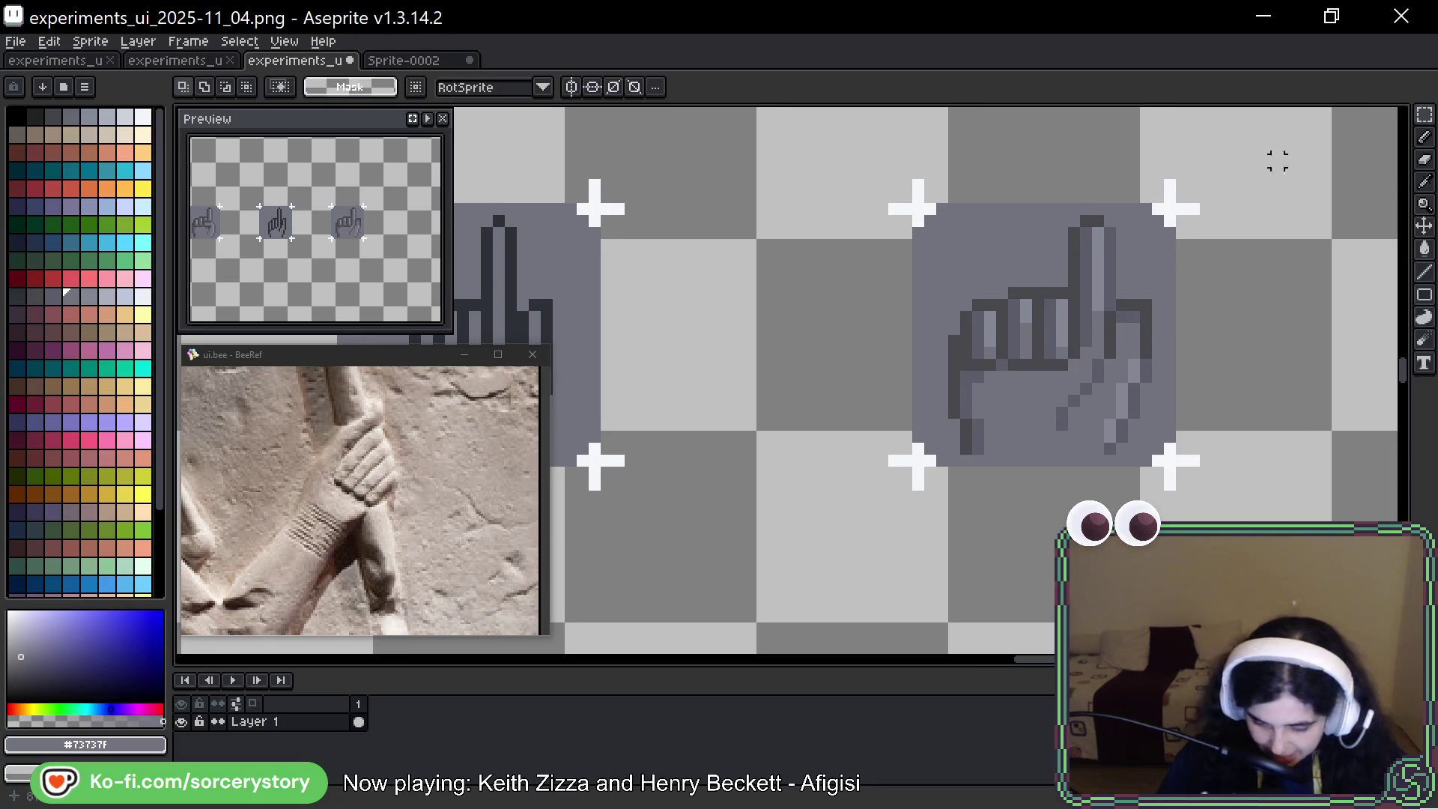
Sample the hand's grays (#5b5c69, #848795, darkest outline) for shading the fingers
key(alt)
alt+click(1105, 358)
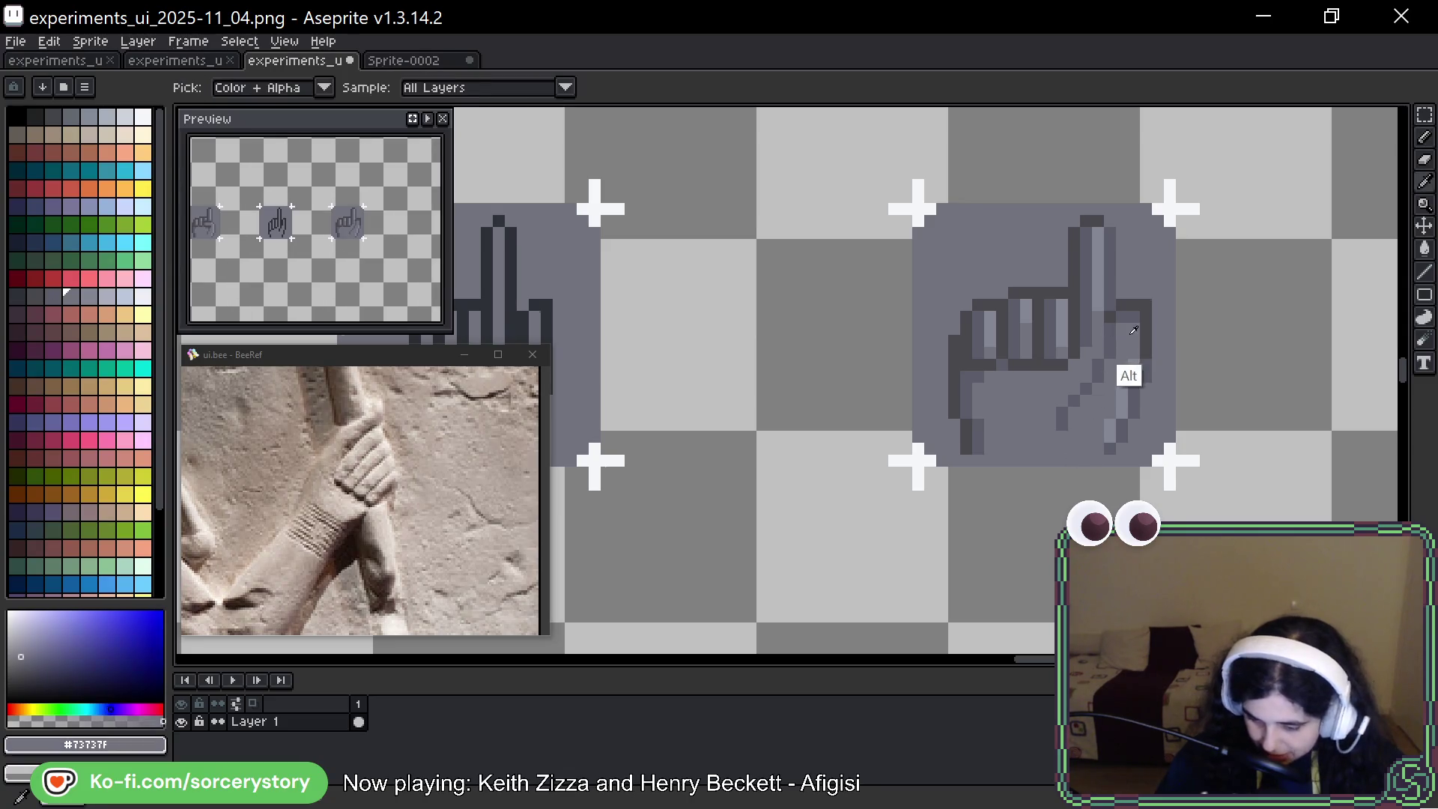
alt+click(1134, 341)
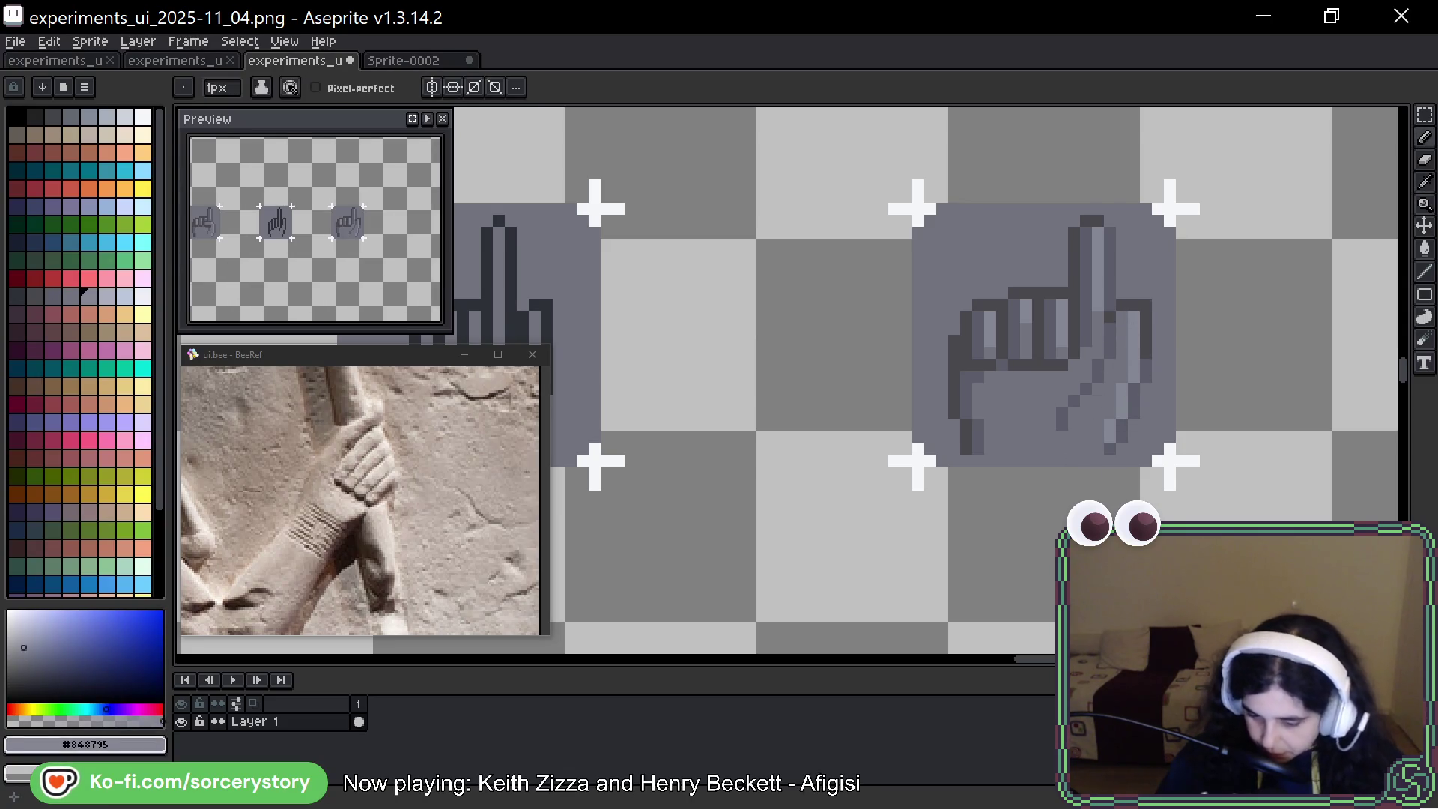
alt+click(1140, 407)
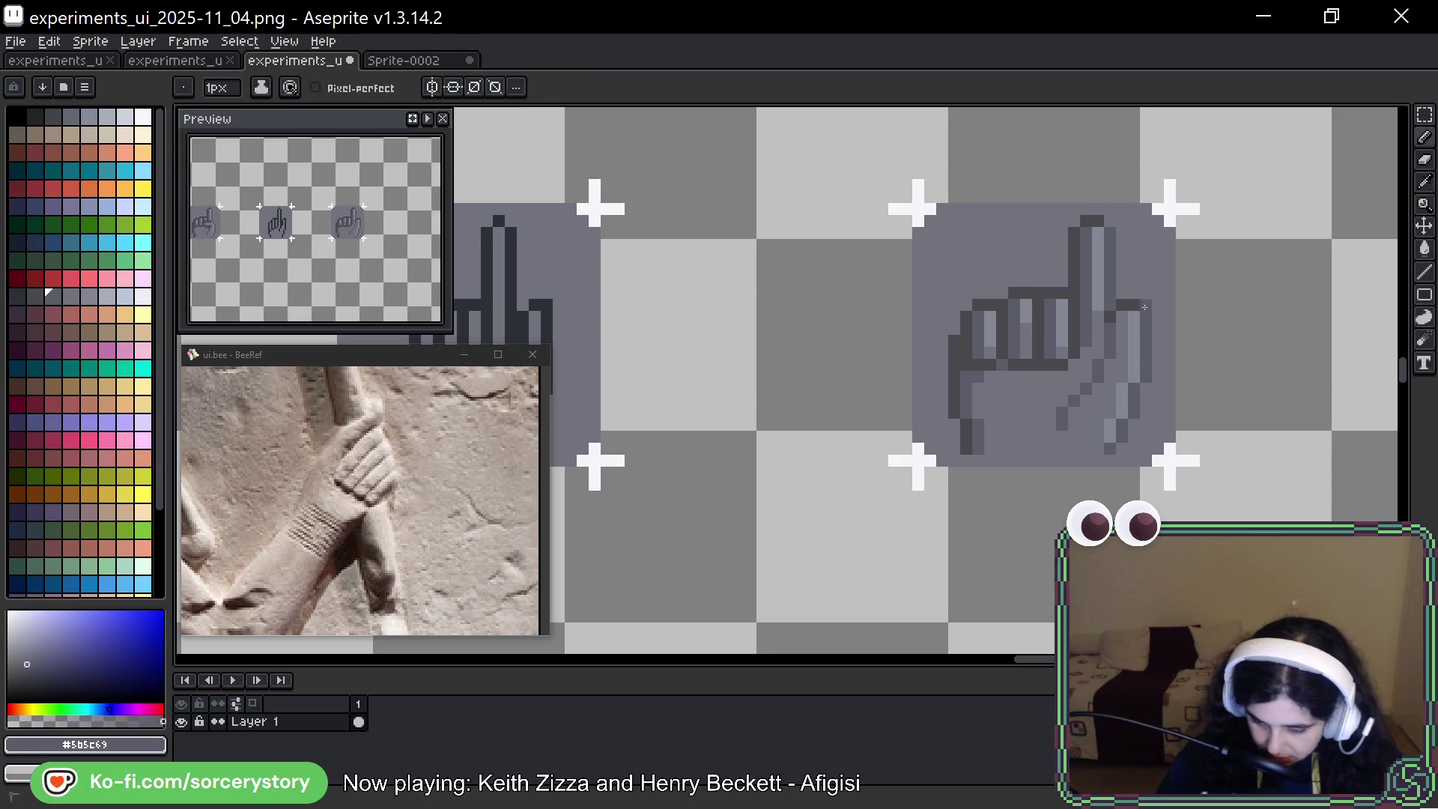
alt+click(1108, 347)
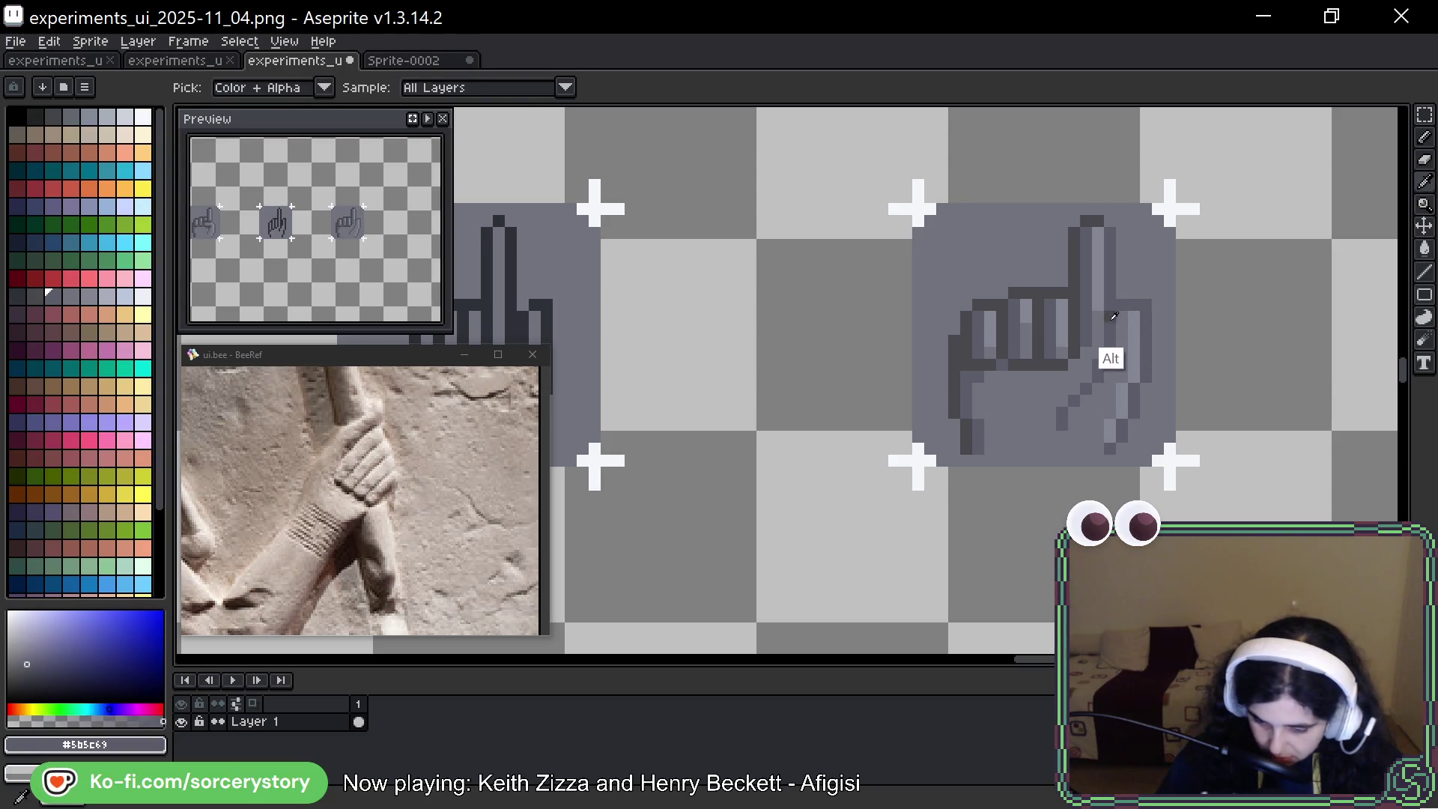
alt+click(1070, 373)
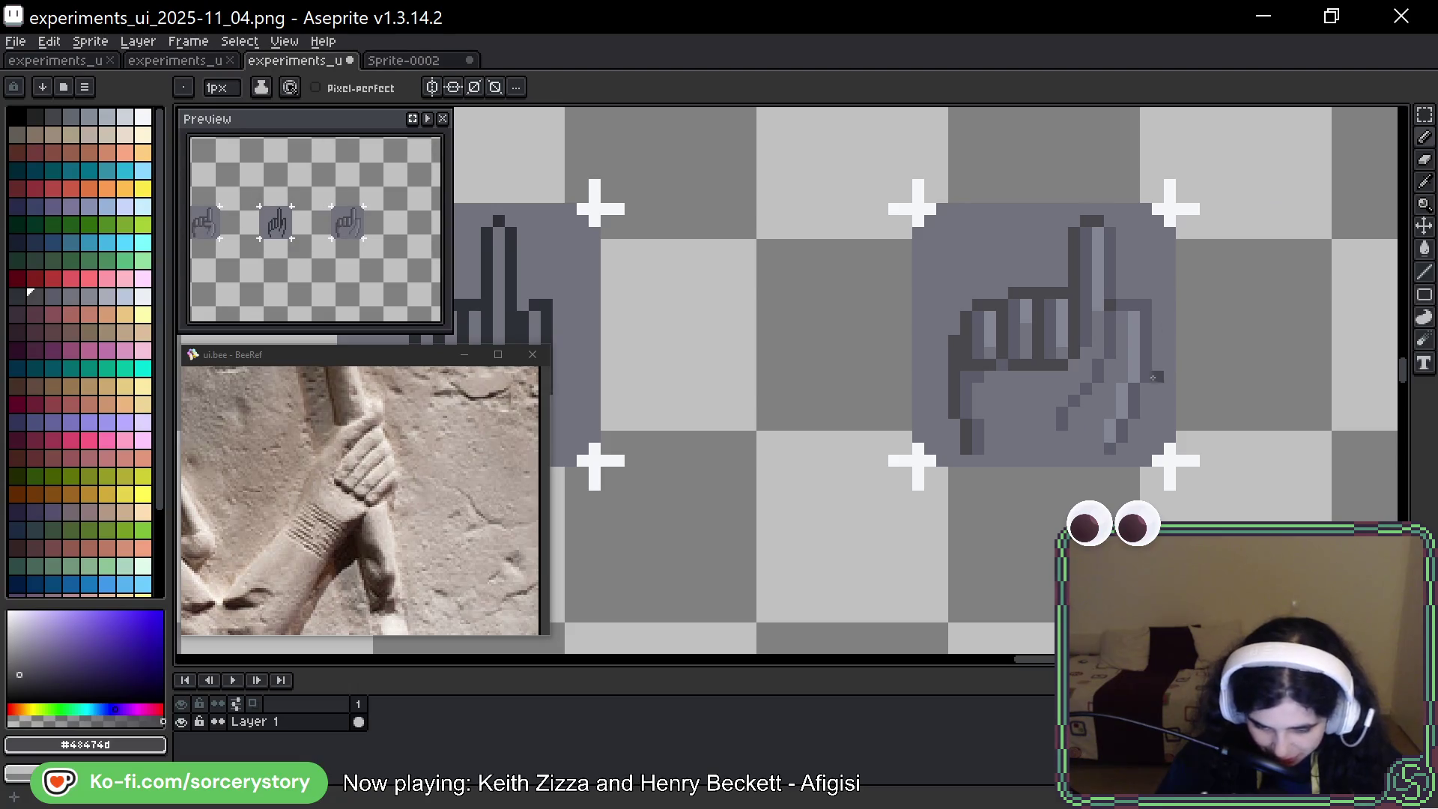
alt+click(1138, 294)
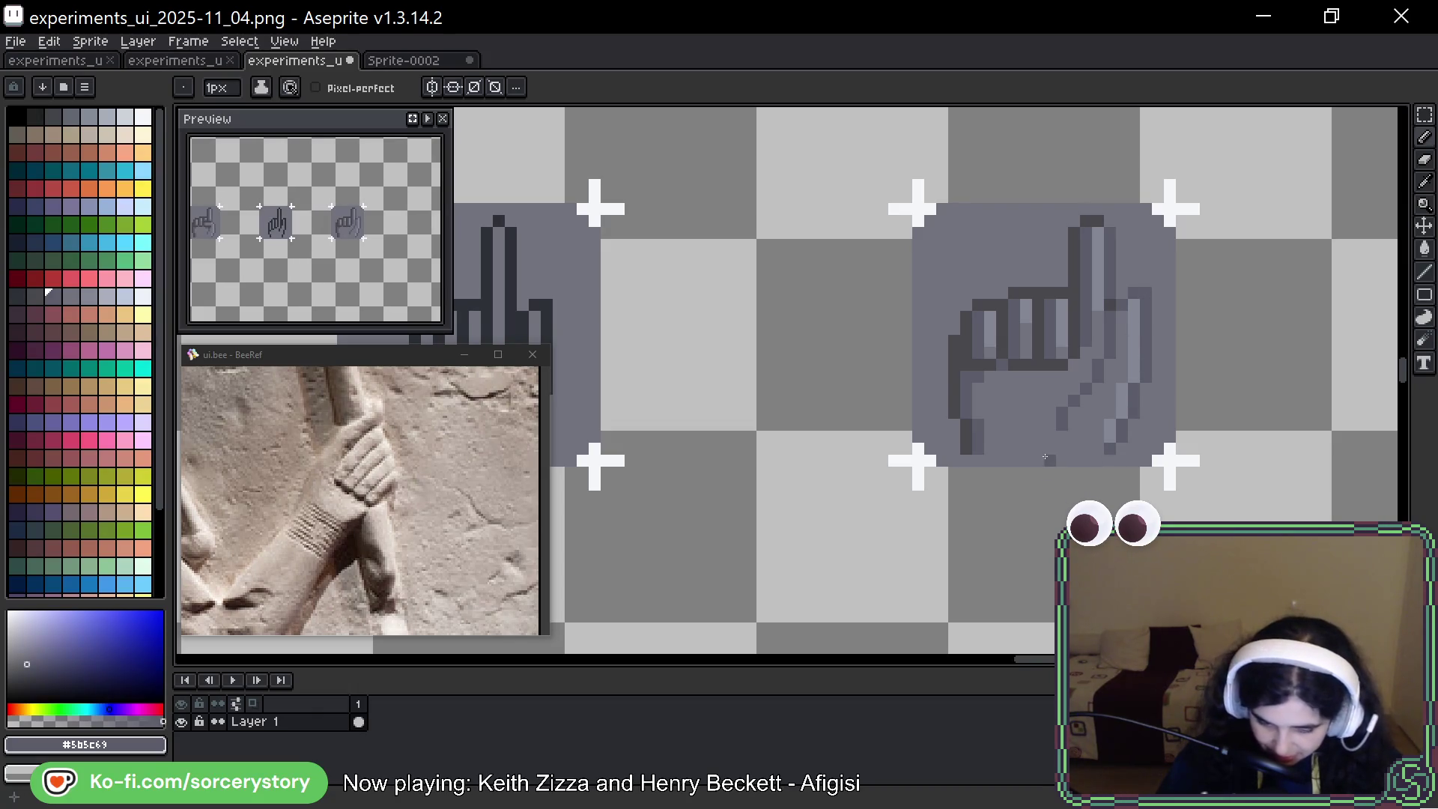
key(ctrl)
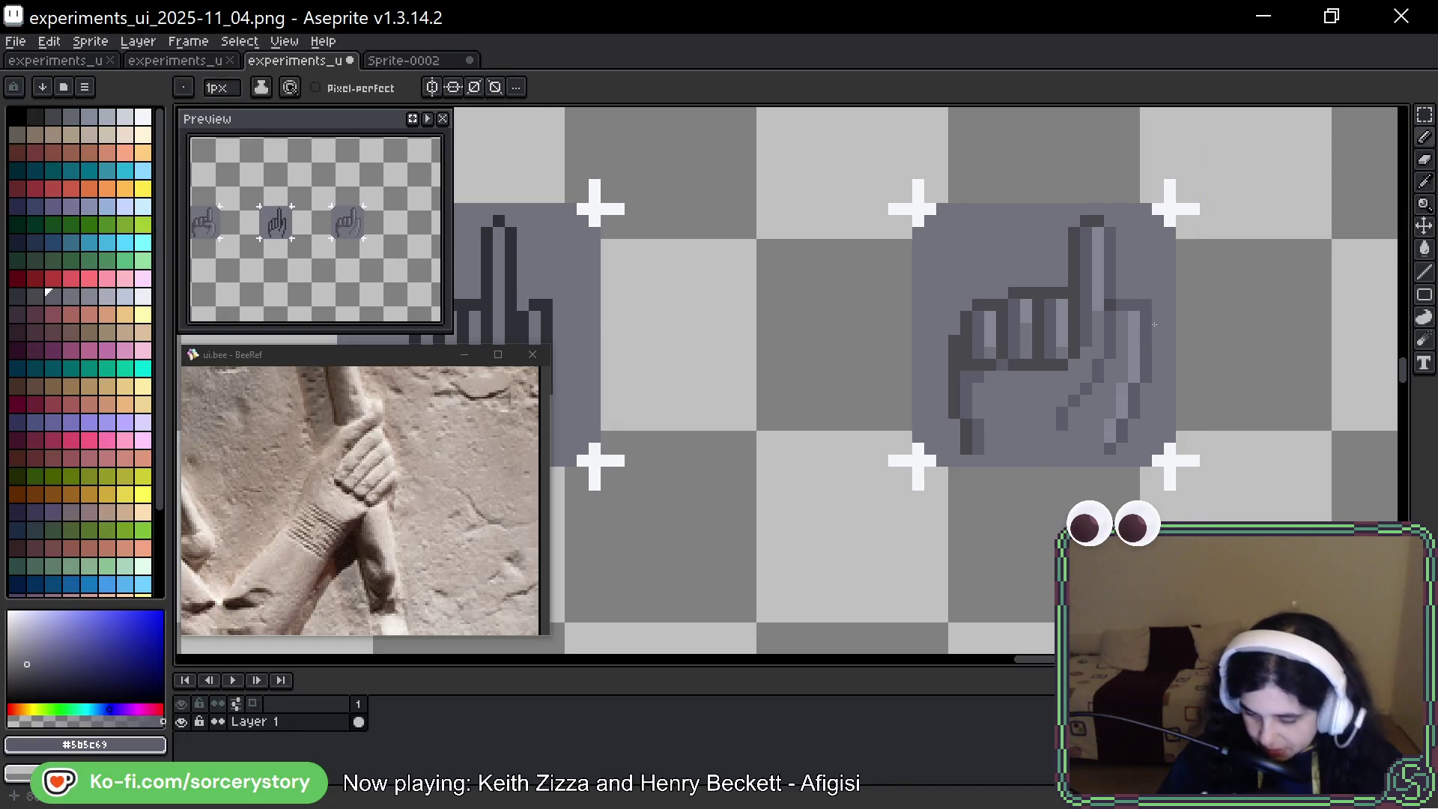
Add lighter #848795 shading pixels to the lower-right fingers
scroll(1141, 385, right, 2)
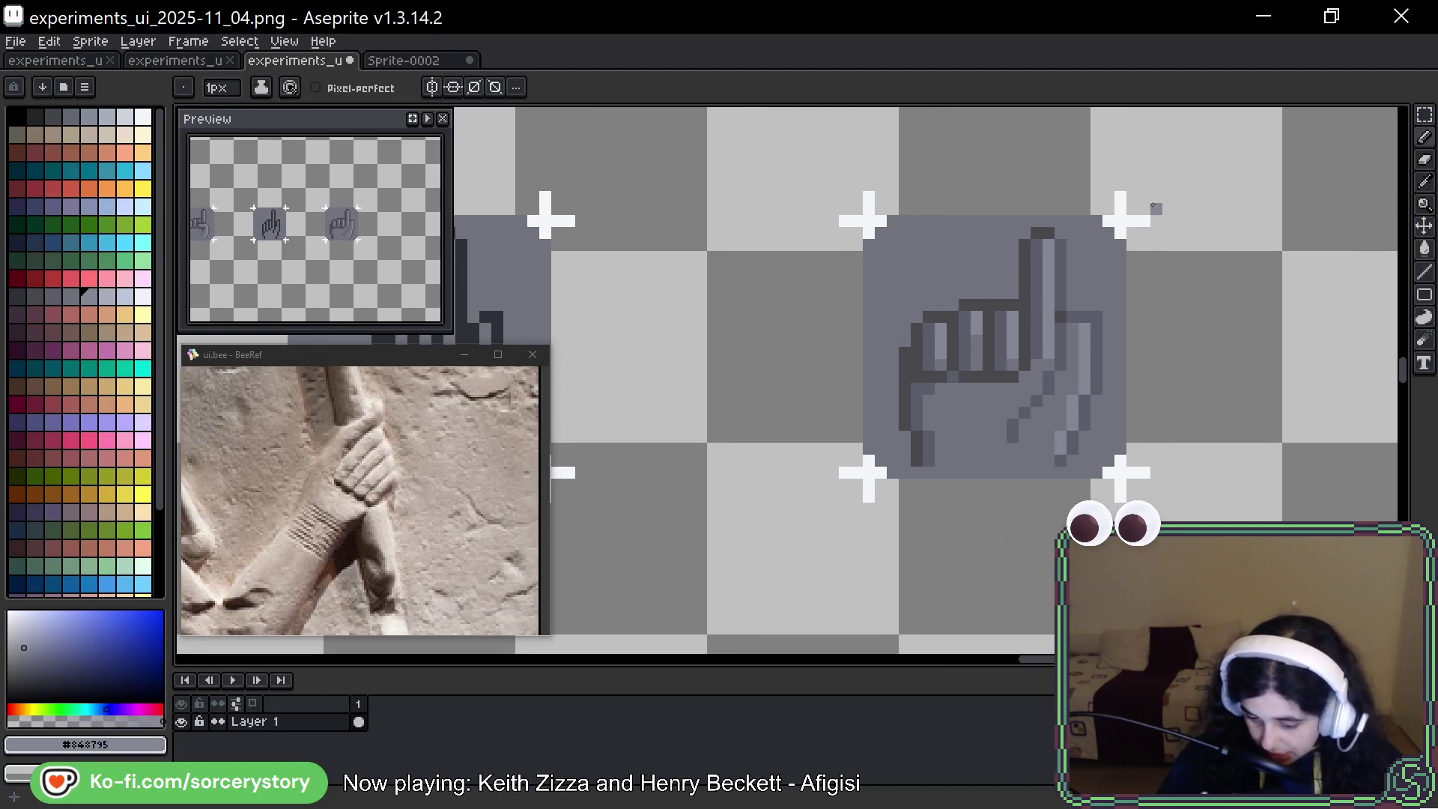
key(alt)
alt+click(1048, 364)
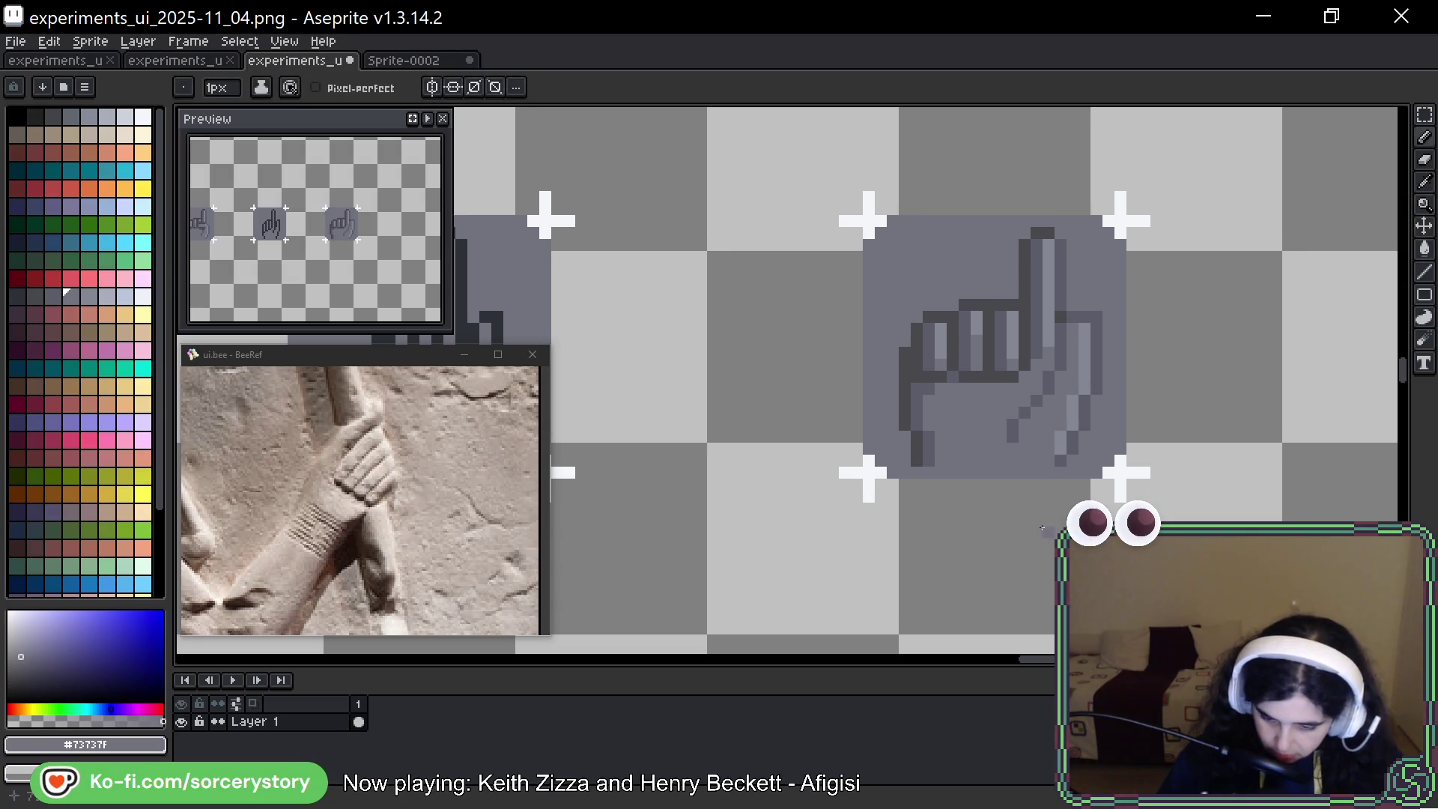
alt+click(974, 338)
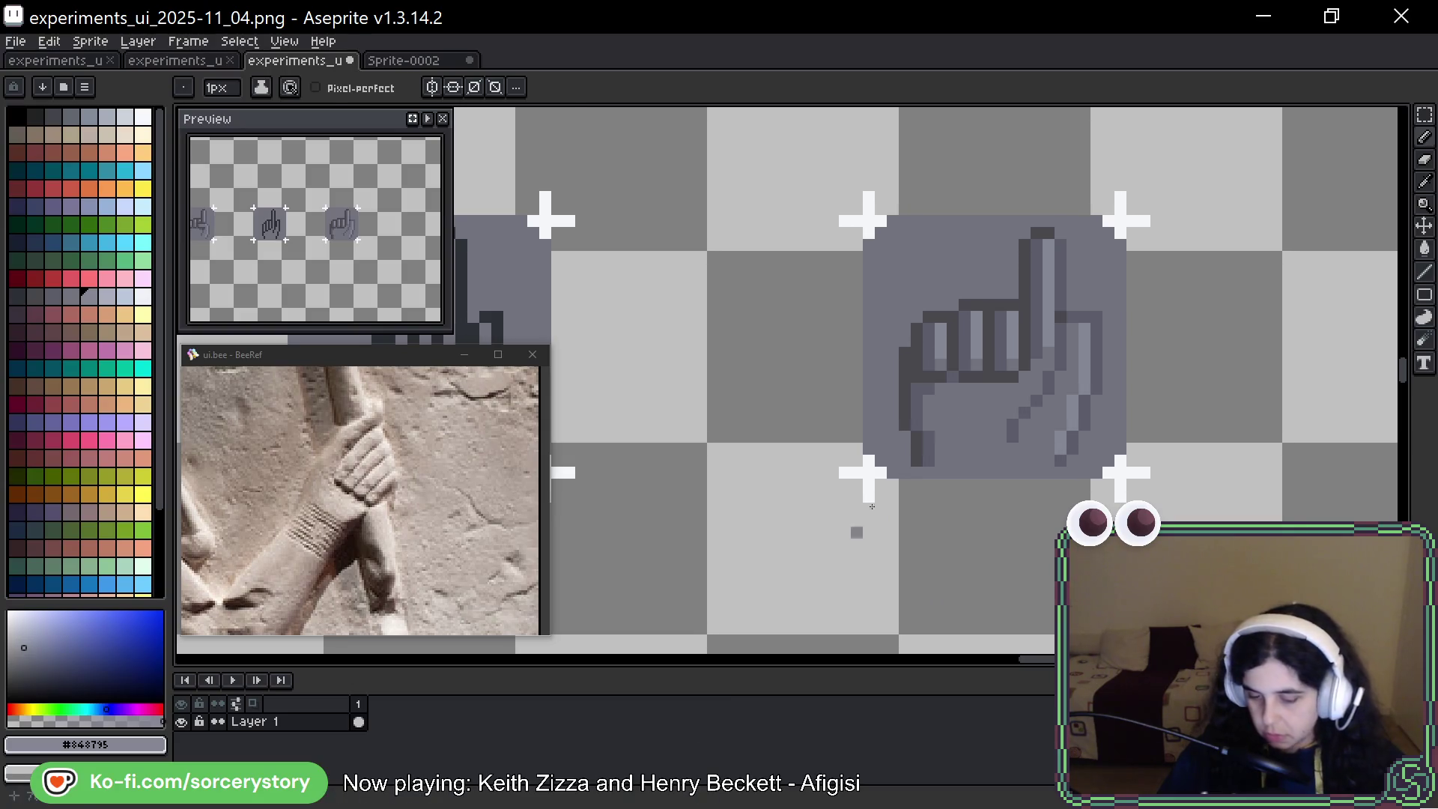
alt+click(1079, 397)
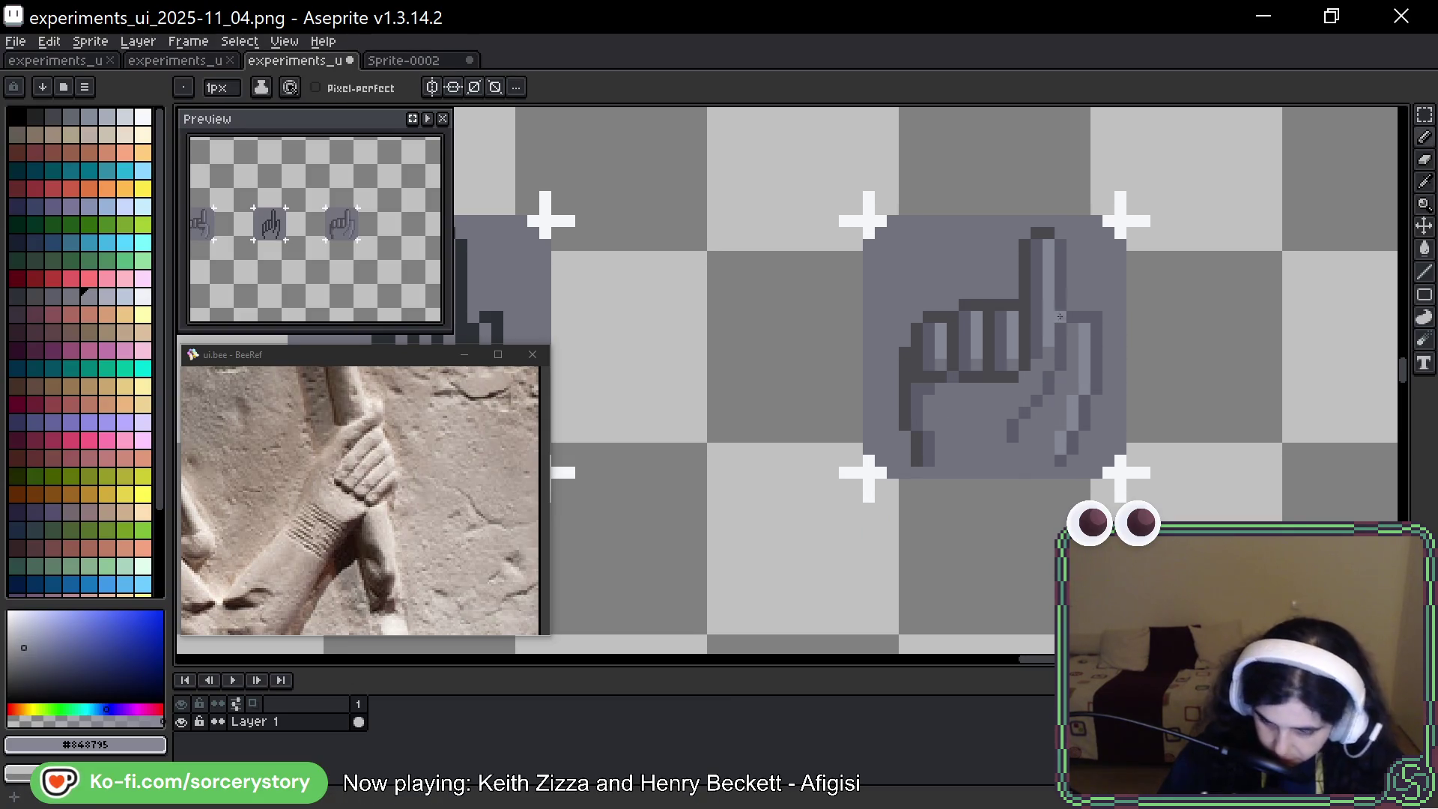
click(1013, 411)
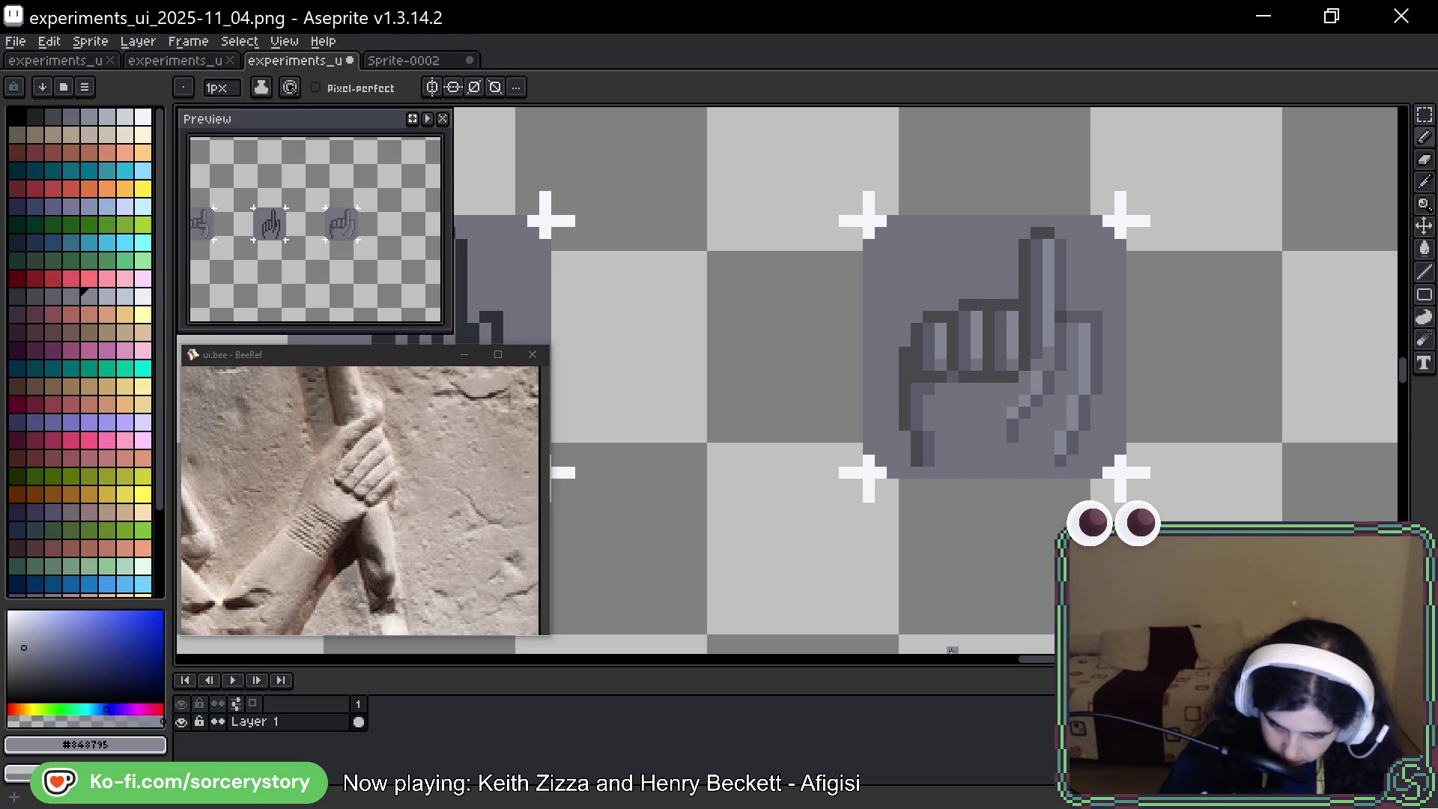